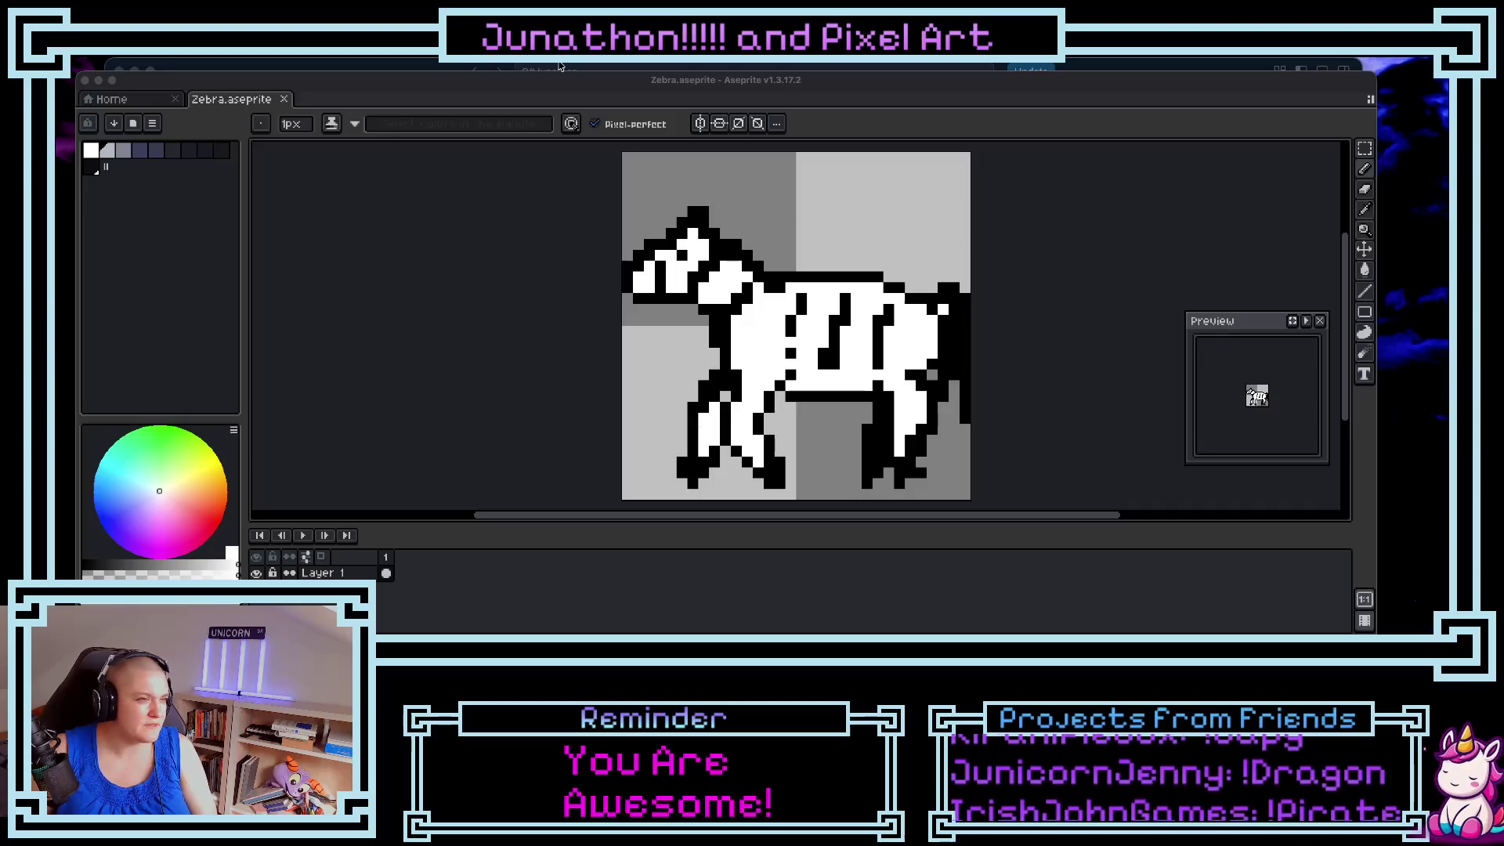
- Add a second animation frame with Alt+N, undoing an accidental extra layer first
{"action": "left_click", "coordinate": [561, 86]}
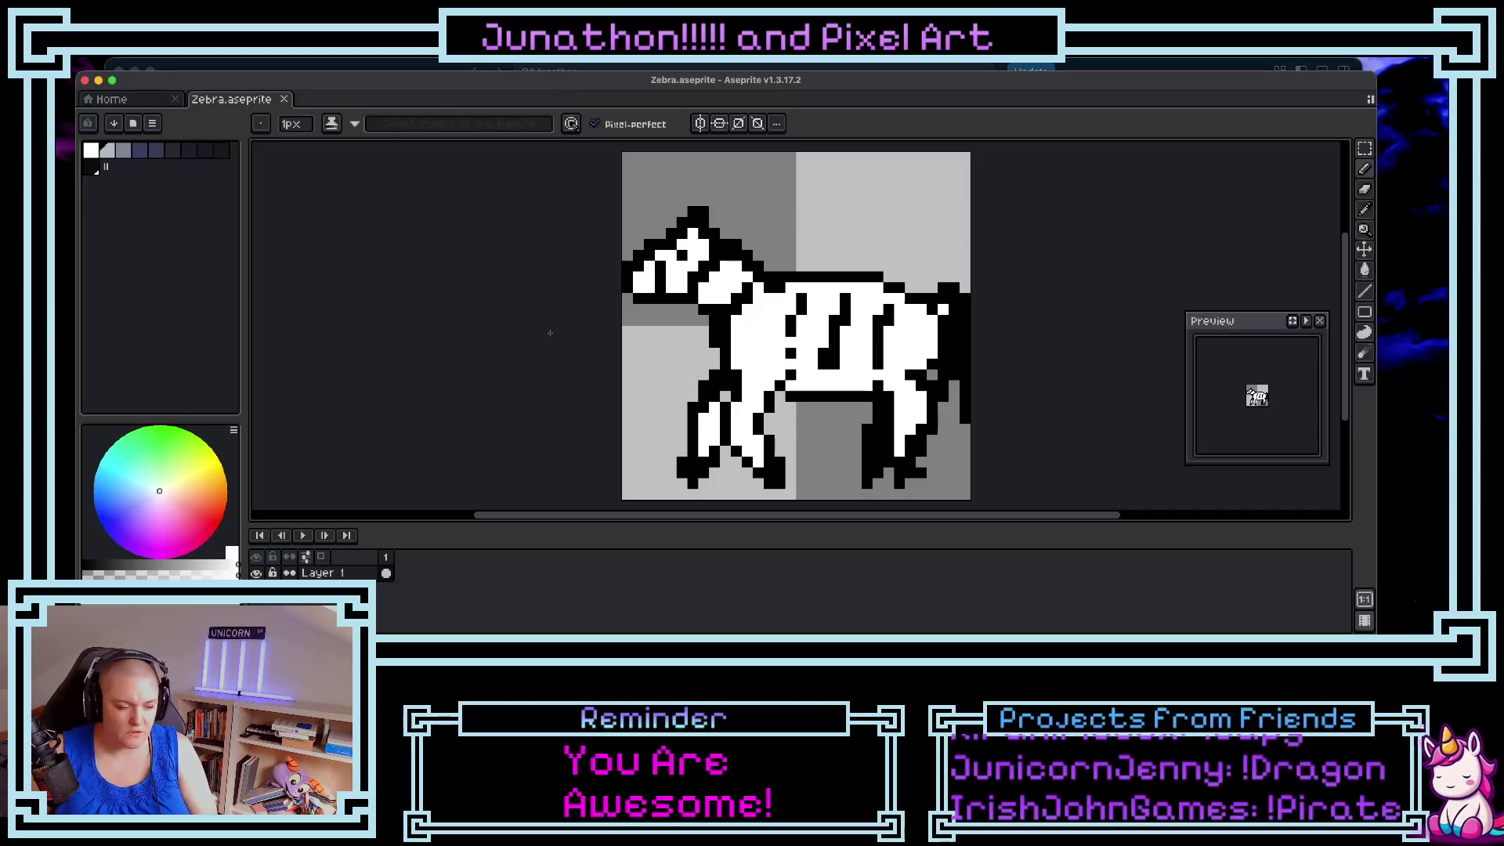
{"action": "key", "text": "shift+n"}
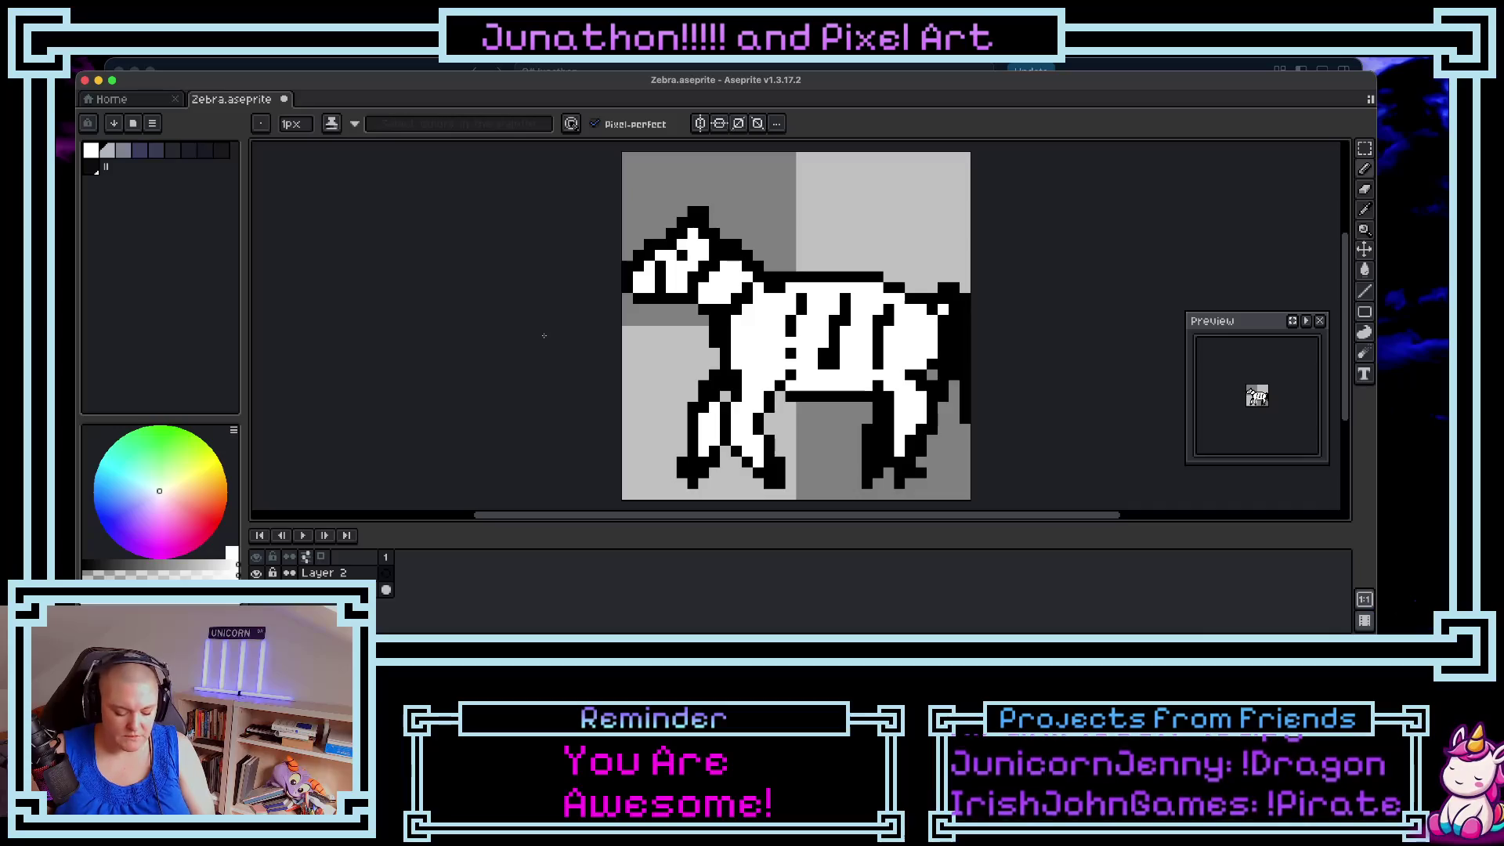
{"action": "key", "text": "ctrl+z"}
{"action": "key", "text": "alt+n"}
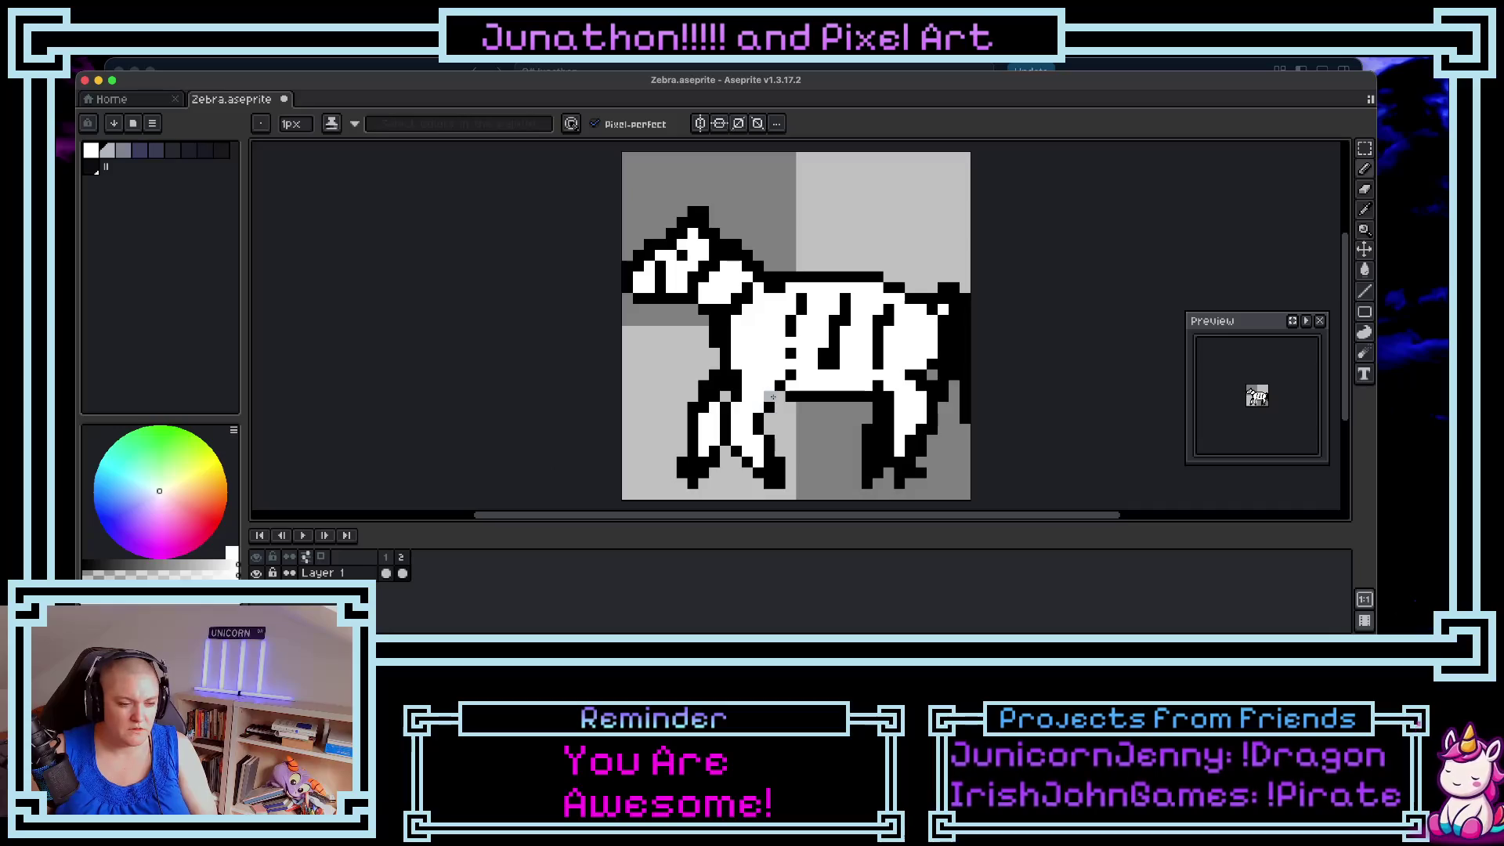
- Switch to the Lasso selection tool and lasso around the zebra's front legs
{"action": "left_click", "coordinate": [1365, 148]}
{"action": "left_click", "coordinate": [1284, 148]}
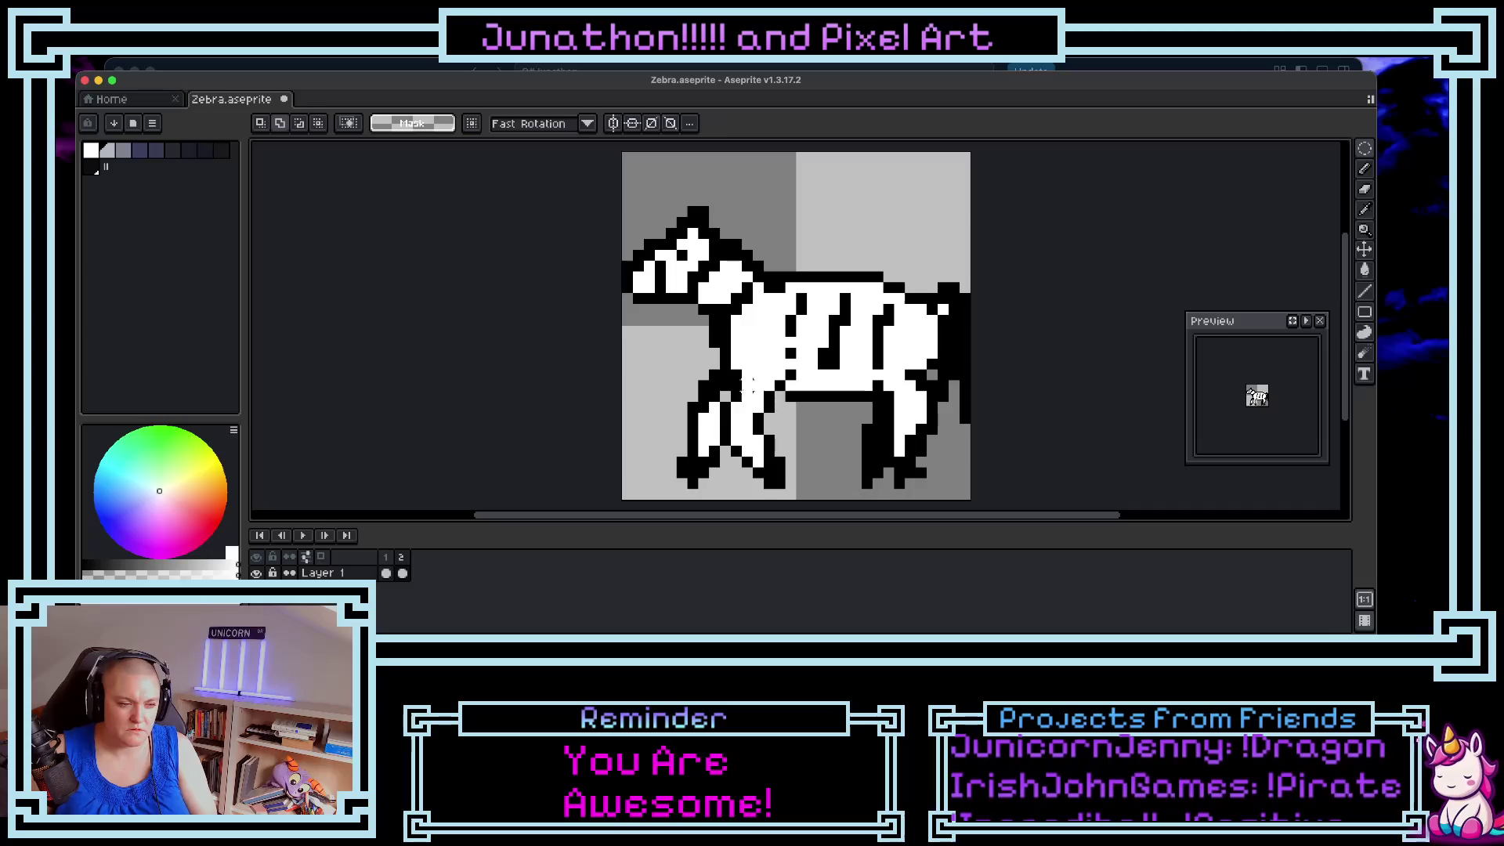
{"action": "left_click", "coordinate": [1365, 148]}
{"action": "left_click", "coordinate": [1302, 149]}
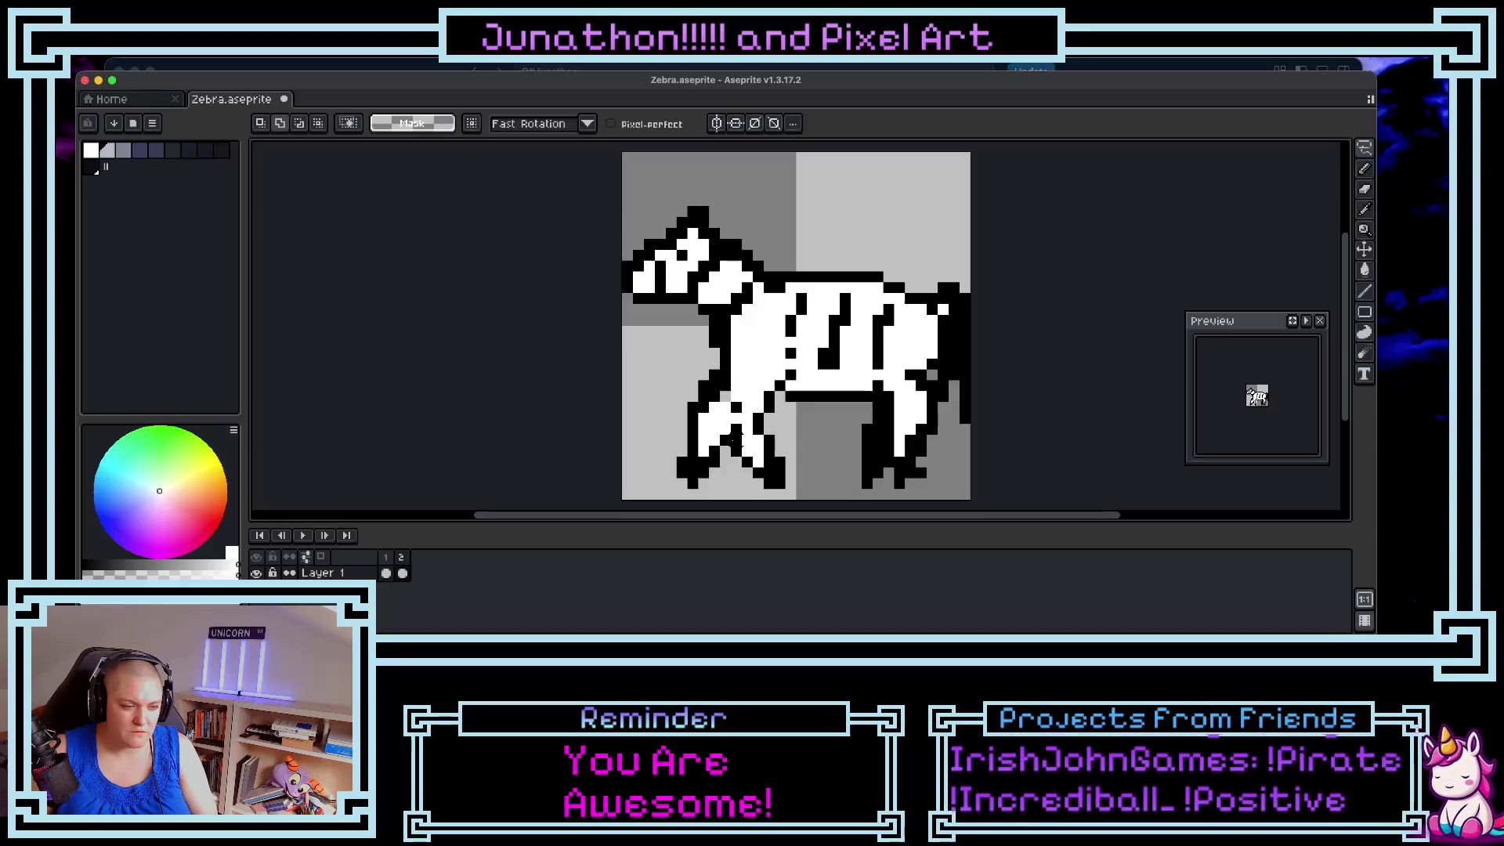
{"action": "mouse_move", "coordinate": [787, 476]}
{"action": "left_mouse_down"}
{"action": "mouse_move", "coordinate": [780, 427]}
{"action": "mouse_move", "coordinate": [740, 378]}
{"action": "left_mouse_up"}
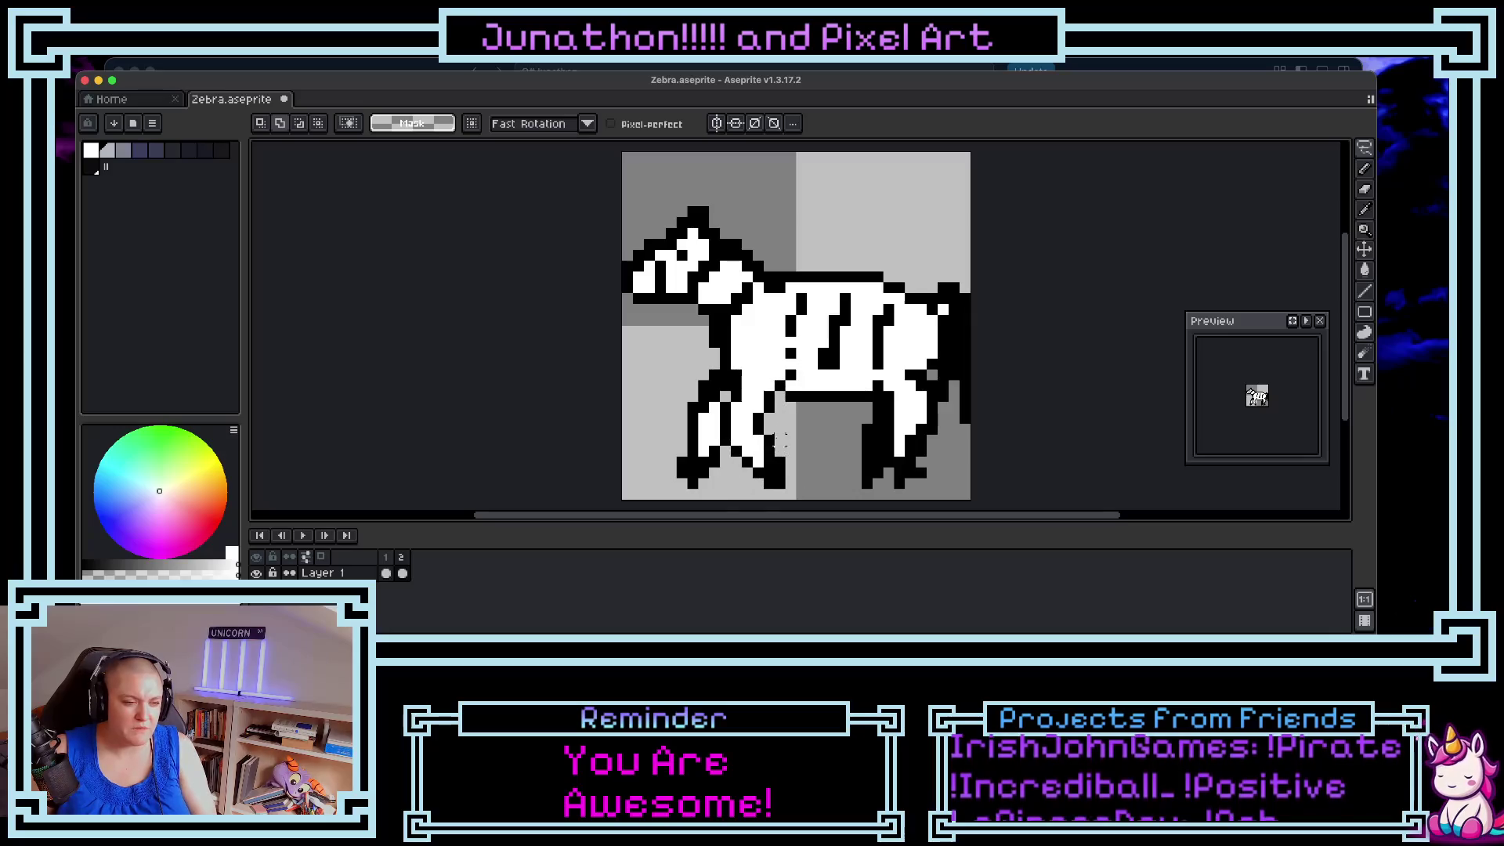
{"action": "key", "text": "ctrl+d"}
{"action": "key", "text": "ctrl+z"}
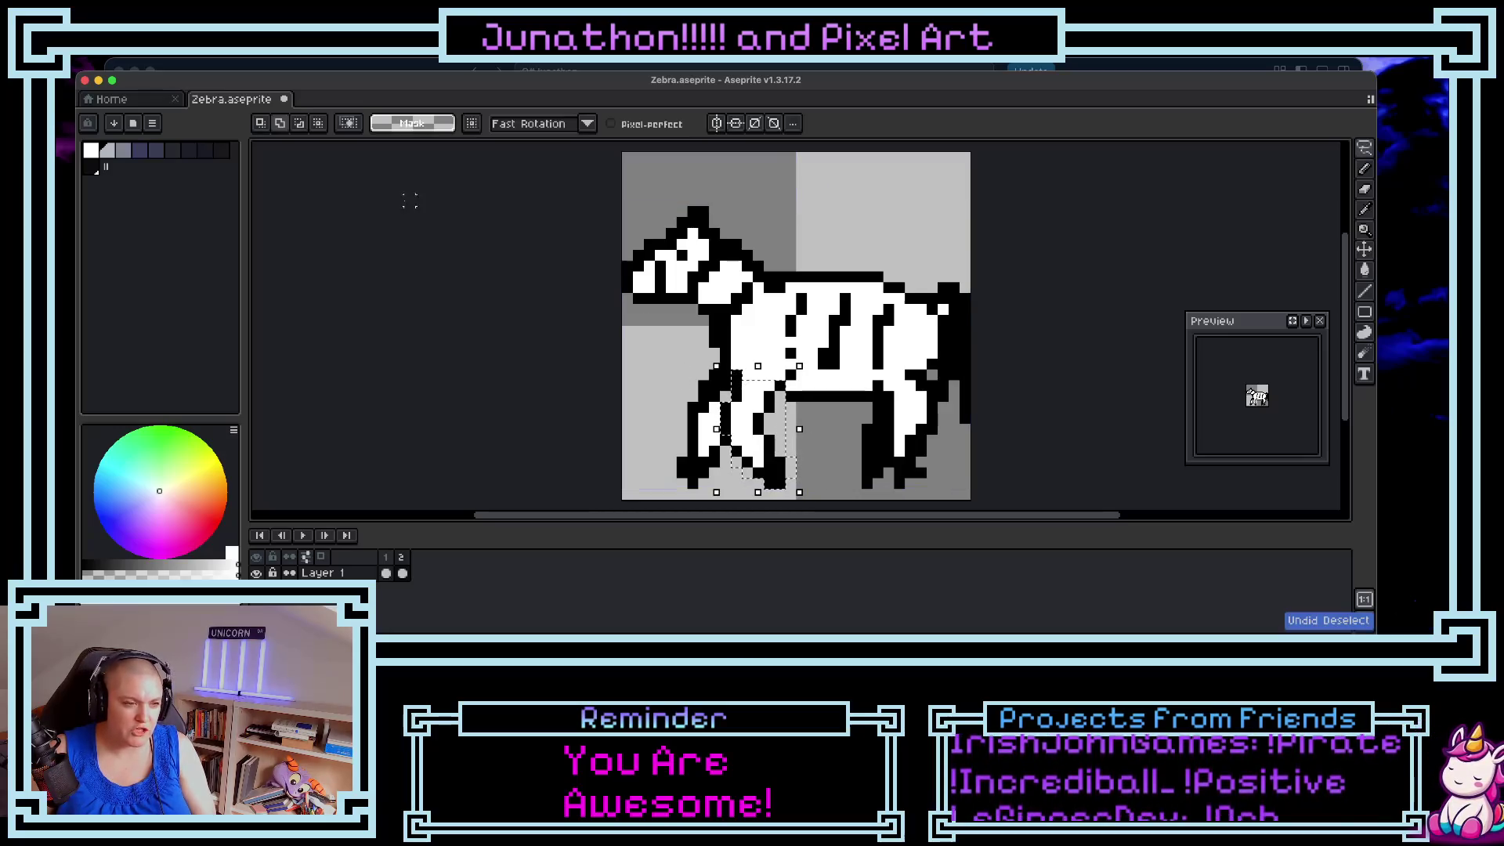
- Browse the File and Edit menus, open and cancel Replace Color, then reopen Edit
{"action": "left_click", "coordinate": [150, 67]}
{"action": "mouse_move", "coordinate": [187, 225]}
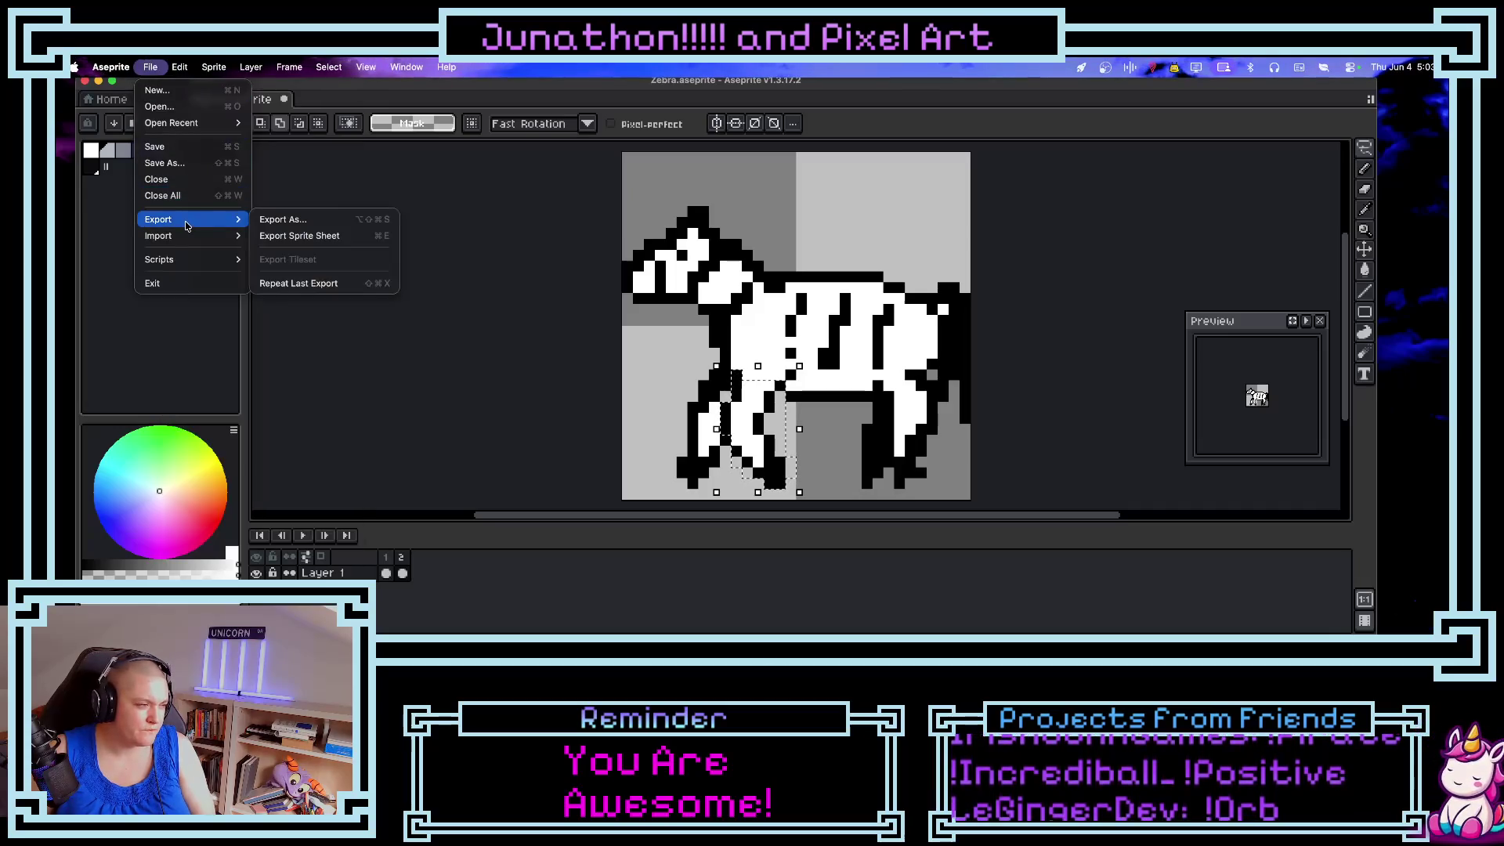
{"action": "mouse_move", "coordinate": [179, 67]}
{"action": "mouse_move", "coordinate": [310, 364]}
{"action": "mouse_move", "coordinate": [323, 459]}
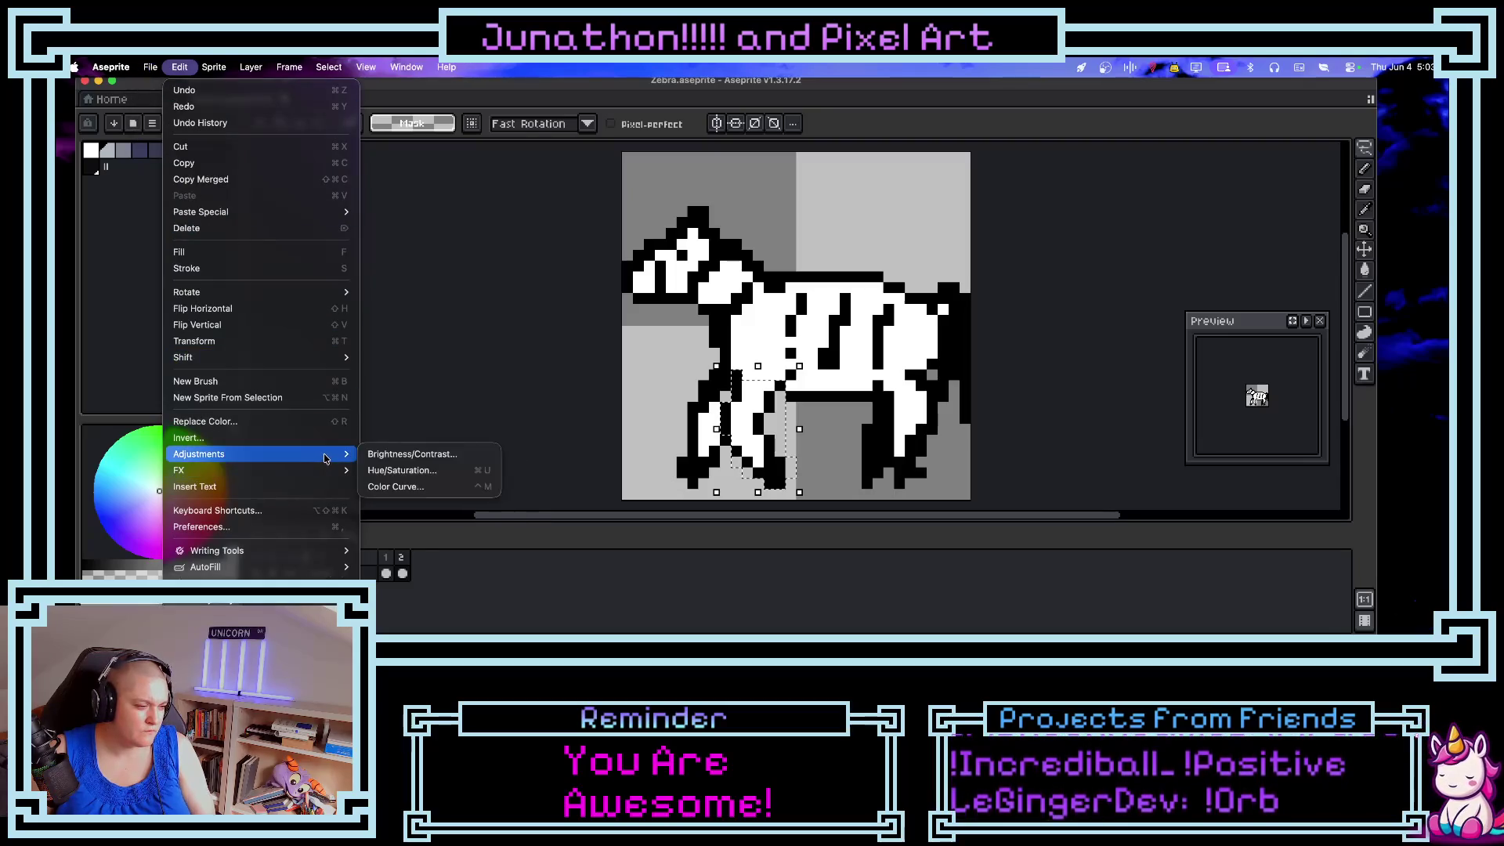
{"action": "mouse_move", "coordinate": [257, 474]}
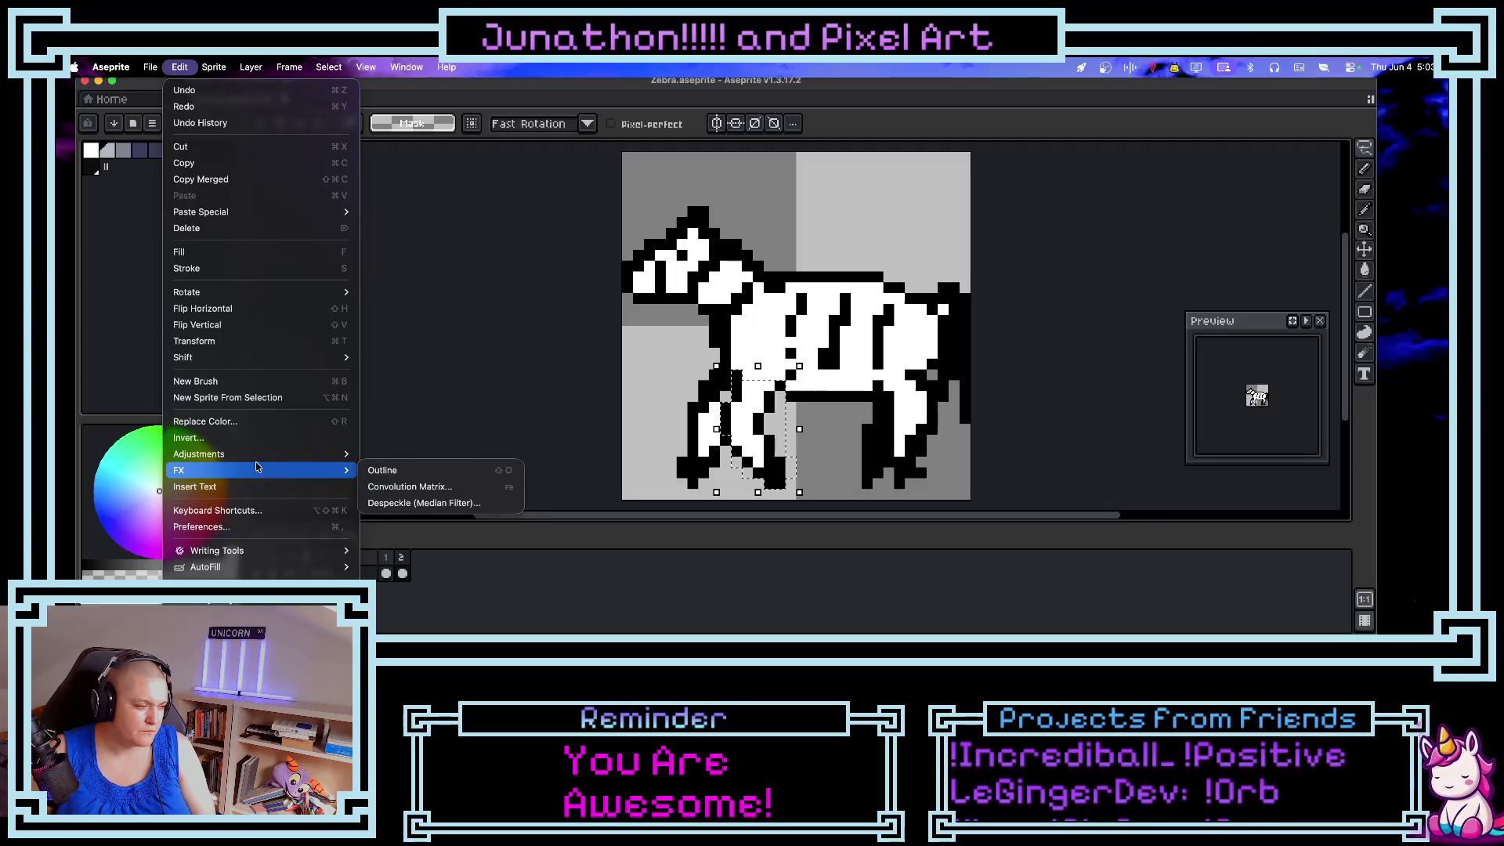
{"action": "left_click", "coordinate": [241, 423]}
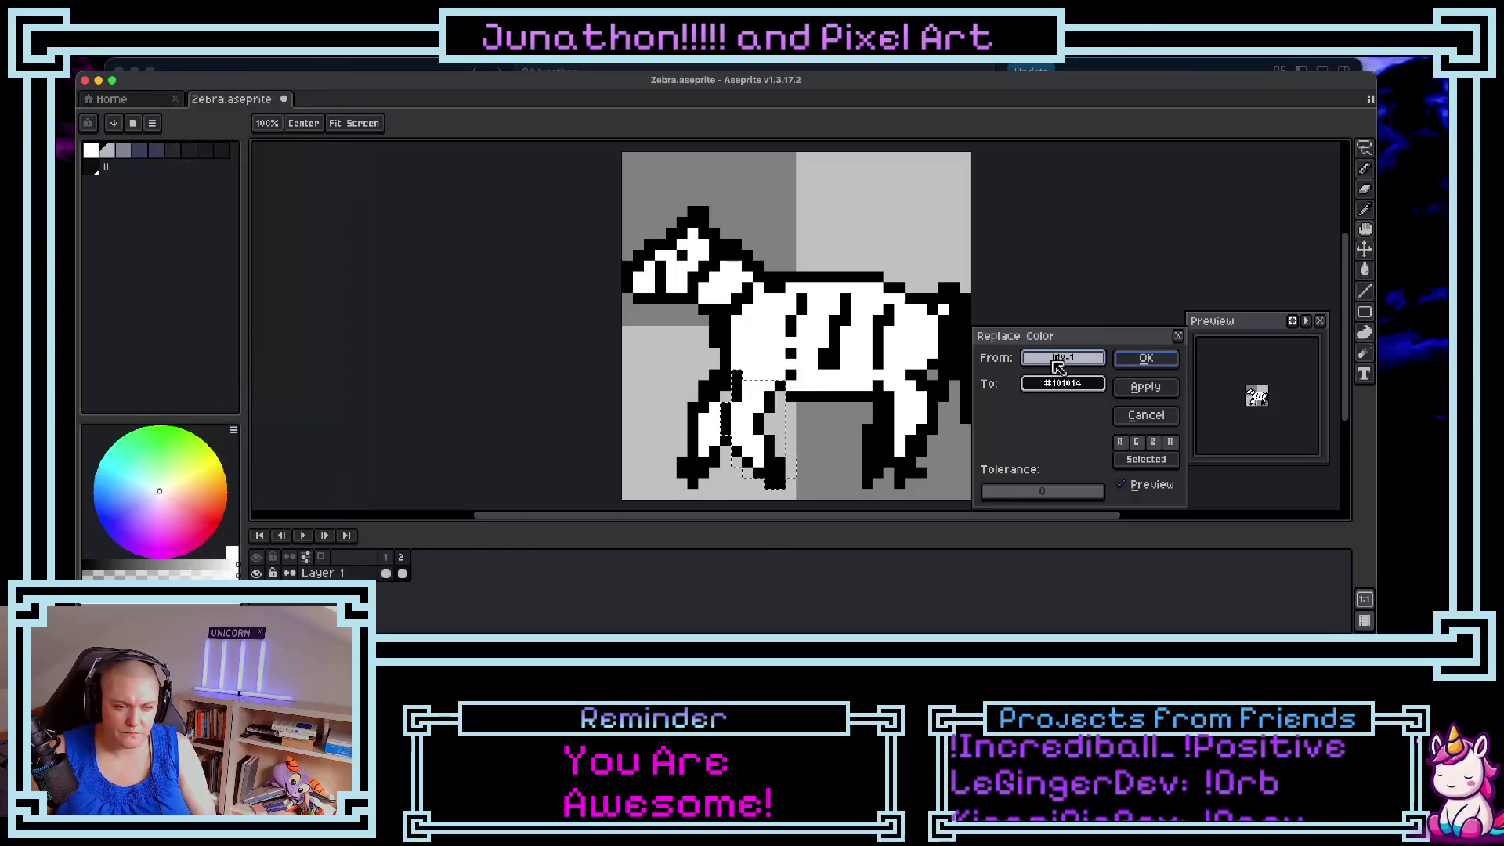
{"action": "key", "text": "Escape"}
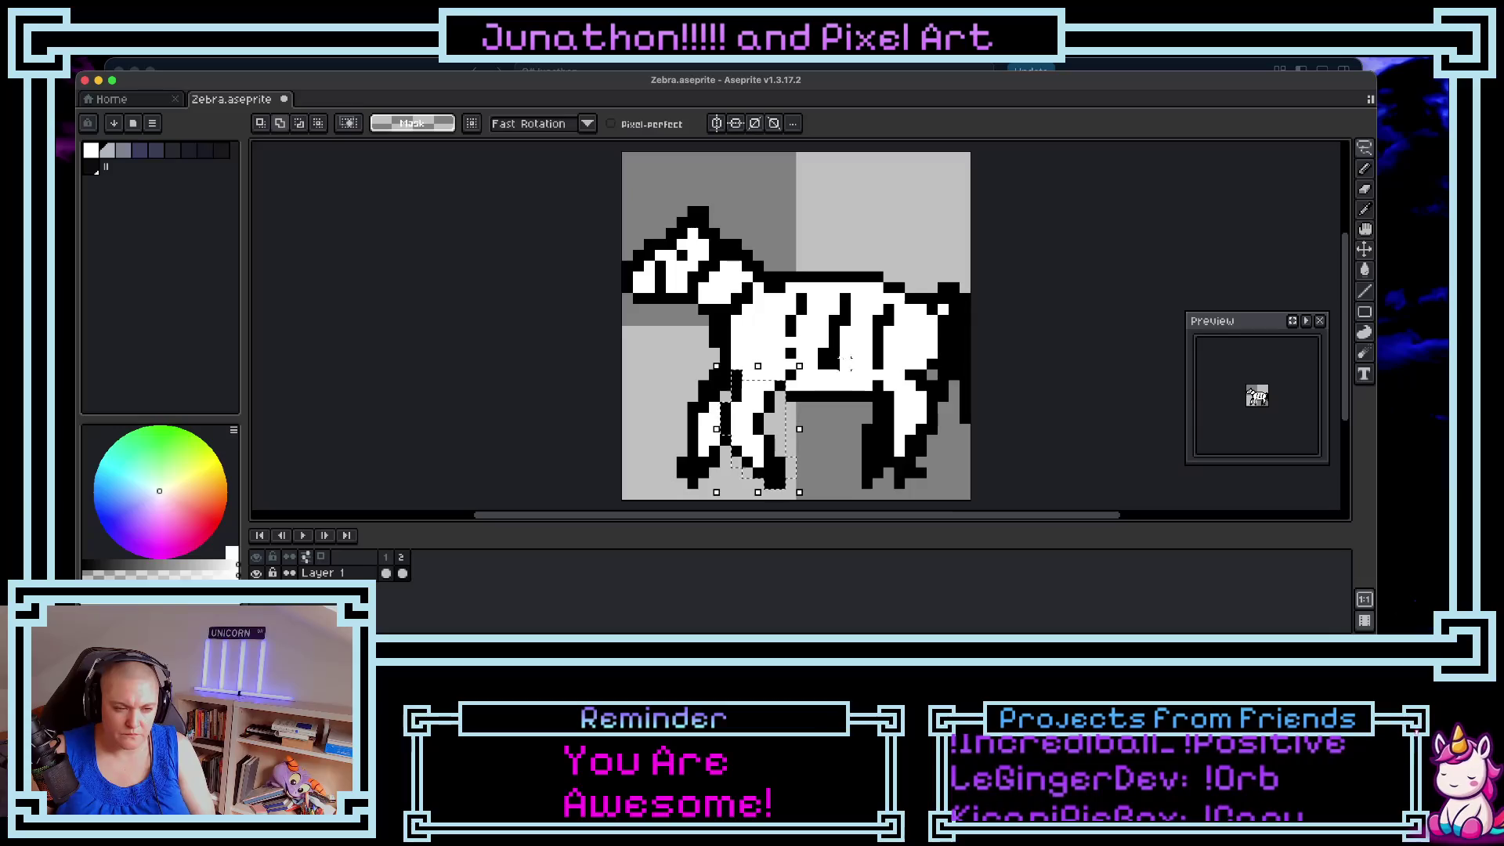
{"action": "left_click", "coordinate": [180, 66]}
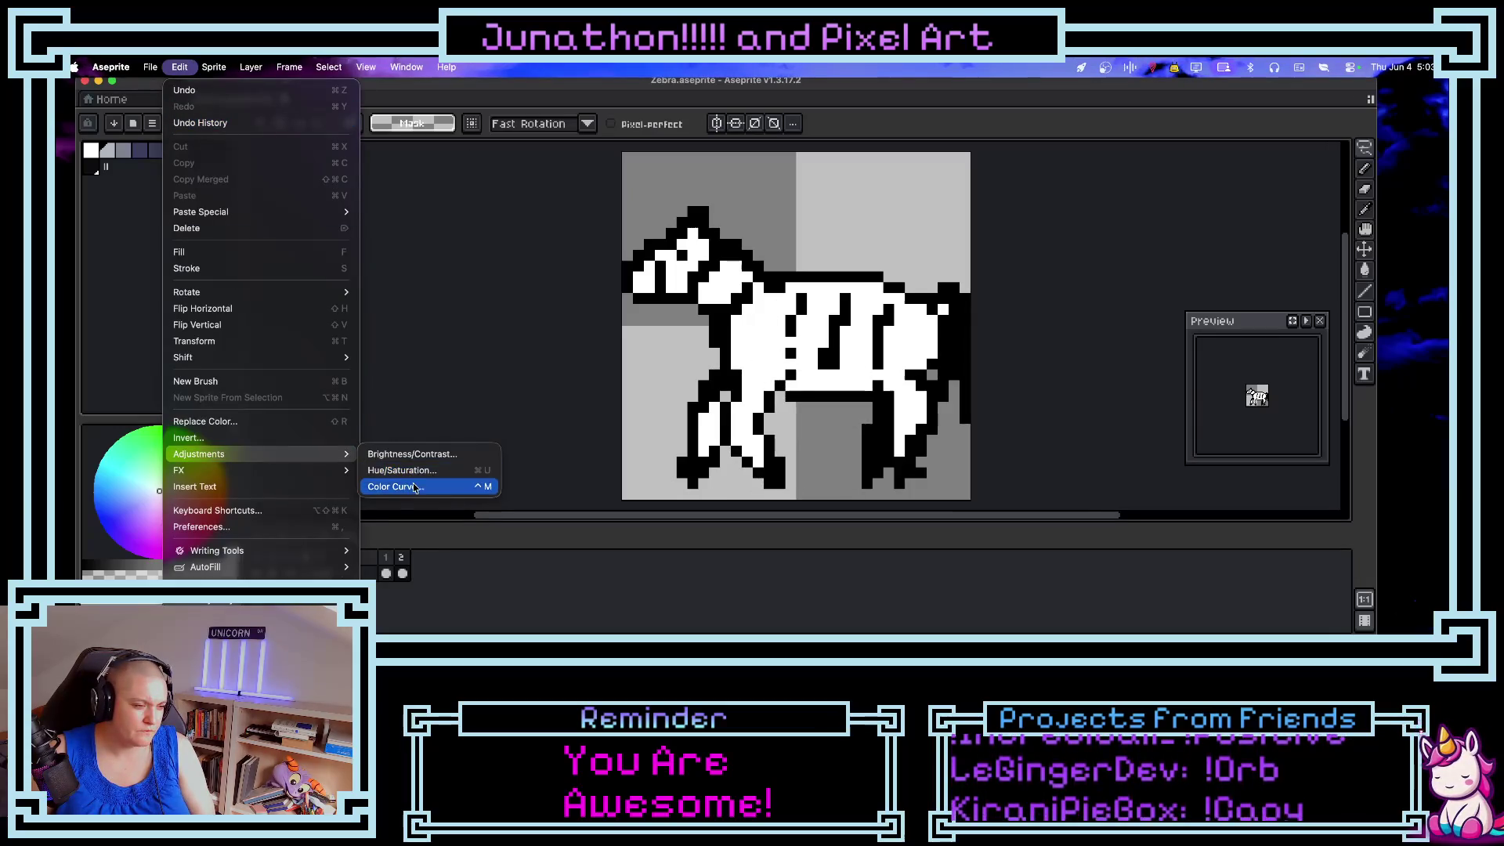
- Open Replace Color and set the From colour to white
{"action": "left_click", "coordinate": [283, 423]}
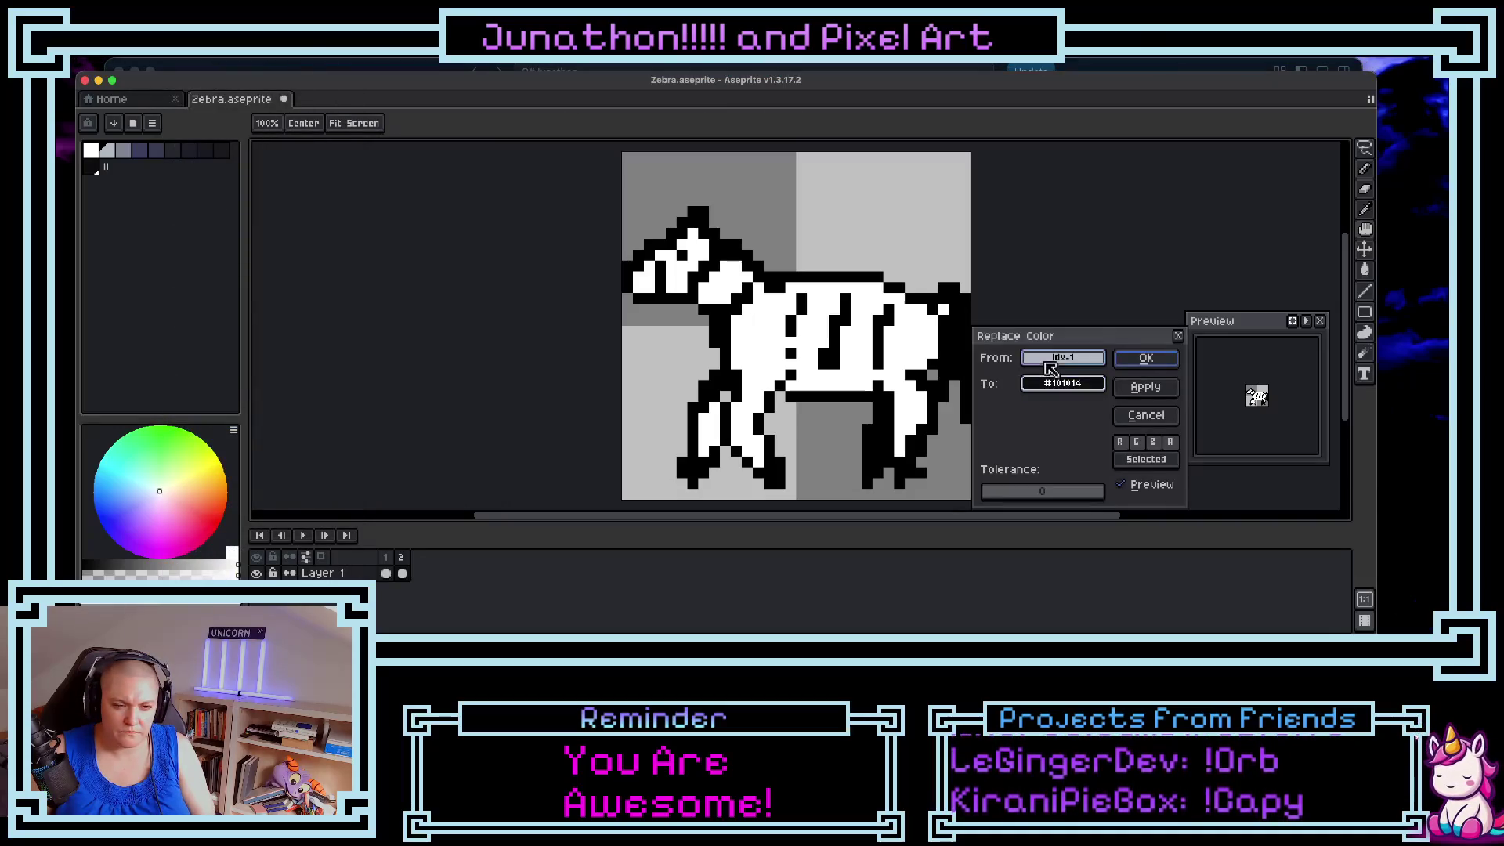
{"action": "left_click", "coordinate": [1063, 383]}
{"action": "left_click", "coordinate": [990, 421]}
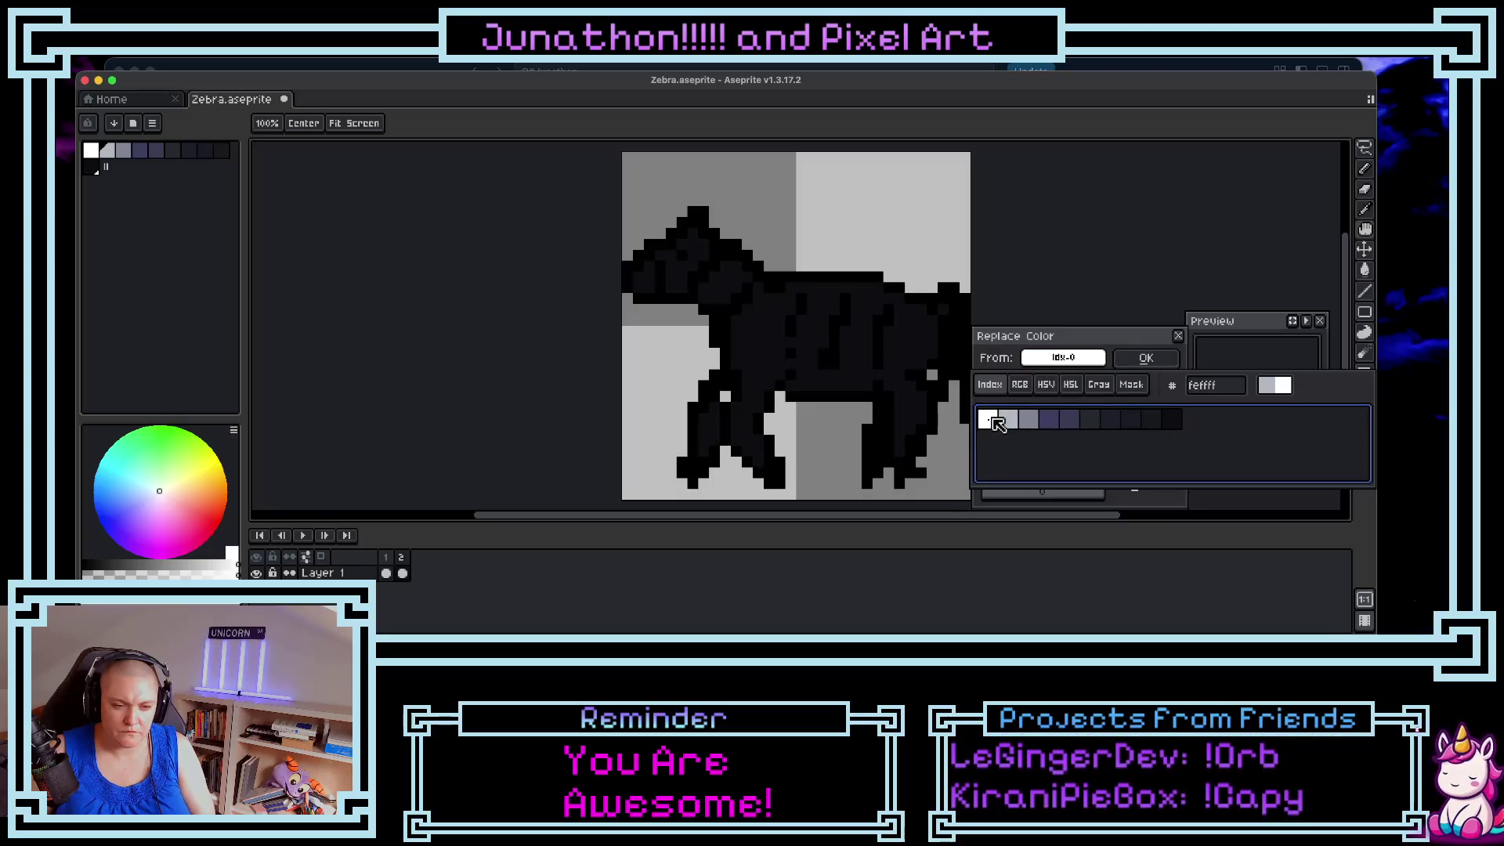
{"action": "left_click", "coordinate": [1050, 357]}
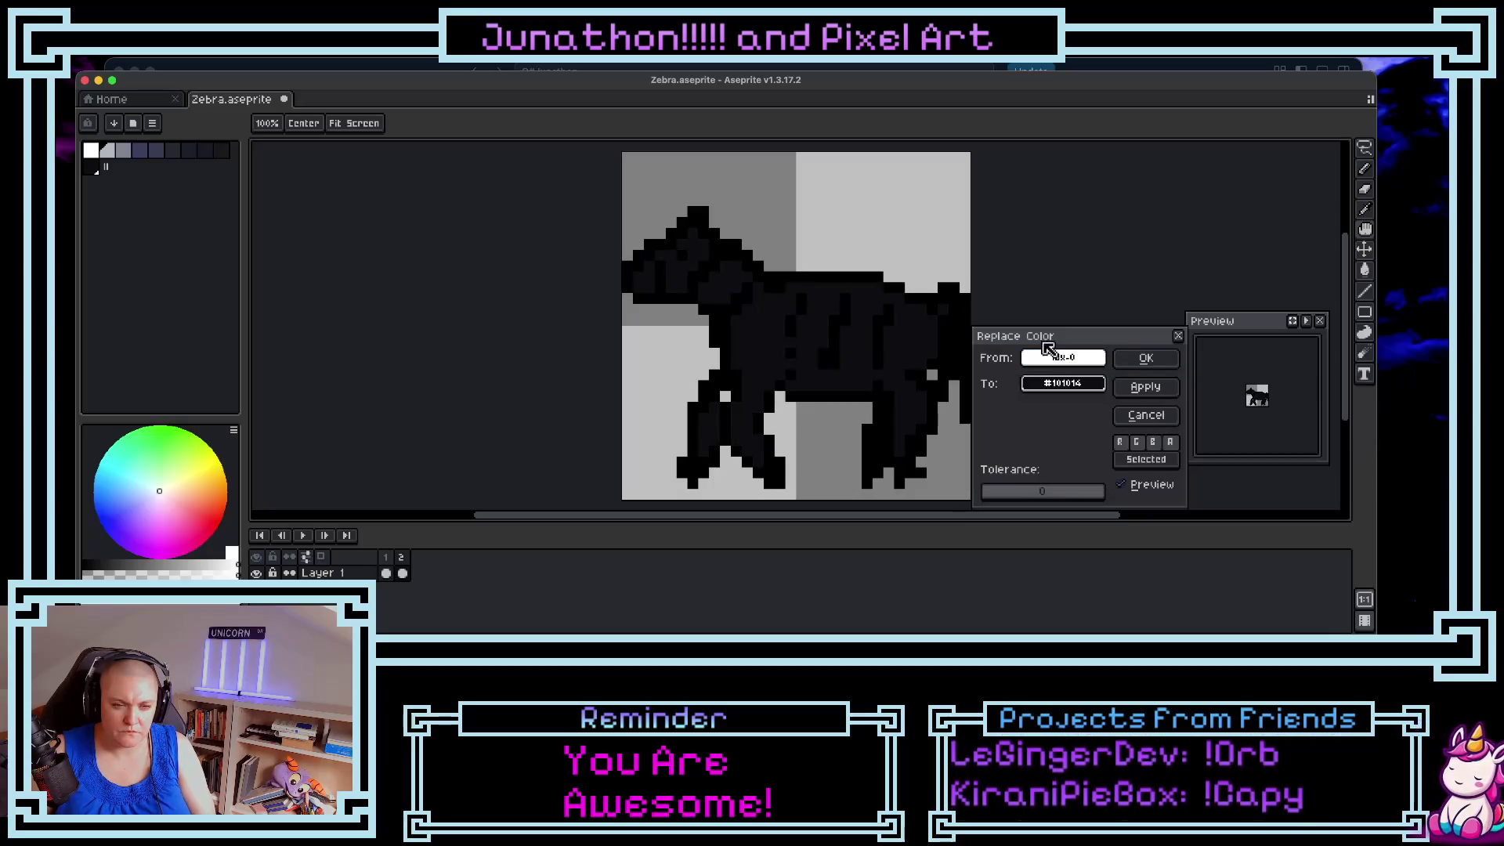
- Set the To colour to red (#d90404) with HSV sliders, apply, and compare frames 1 and 2
{"action": "left_click", "coordinate": [1050, 387]}
{"action": "left_click", "coordinate": [1045, 410]}
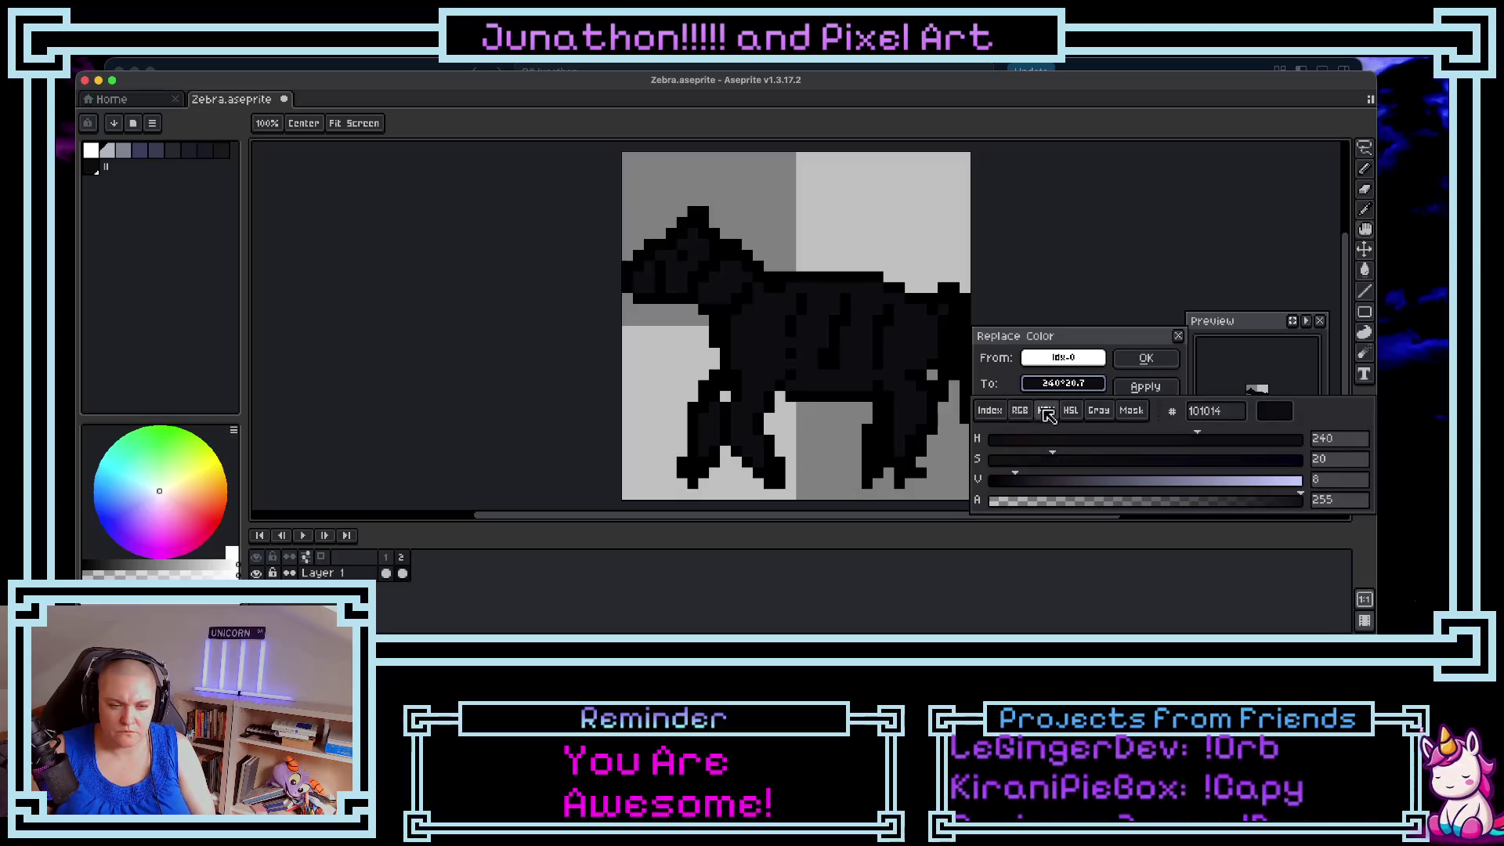
{"action": "left_click_drag", "start_coordinate": [1116, 481], "coordinate": [1232, 483]}
{"action": "left_click", "coordinate": [1070, 410]}
{"action": "left_click", "coordinate": [1047, 410]}
{"action": "mouse_move", "coordinate": [1231, 481]}
{"action": "left_mouse_down"}
{"action": "mouse_move", "coordinate": [1256, 483]}
{"action": "mouse_move", "coordinate": [1257, 467]}
{"action": "mouse_move", "coordinate": [992, 450]}
{"action": "left_mouse_up"}
{"action": "left_click", "coordinate": [1299, 464]}
{"action": "left_click_drag", "start_coordinate": [1299, 469], "coordinate": [1302, 466]}
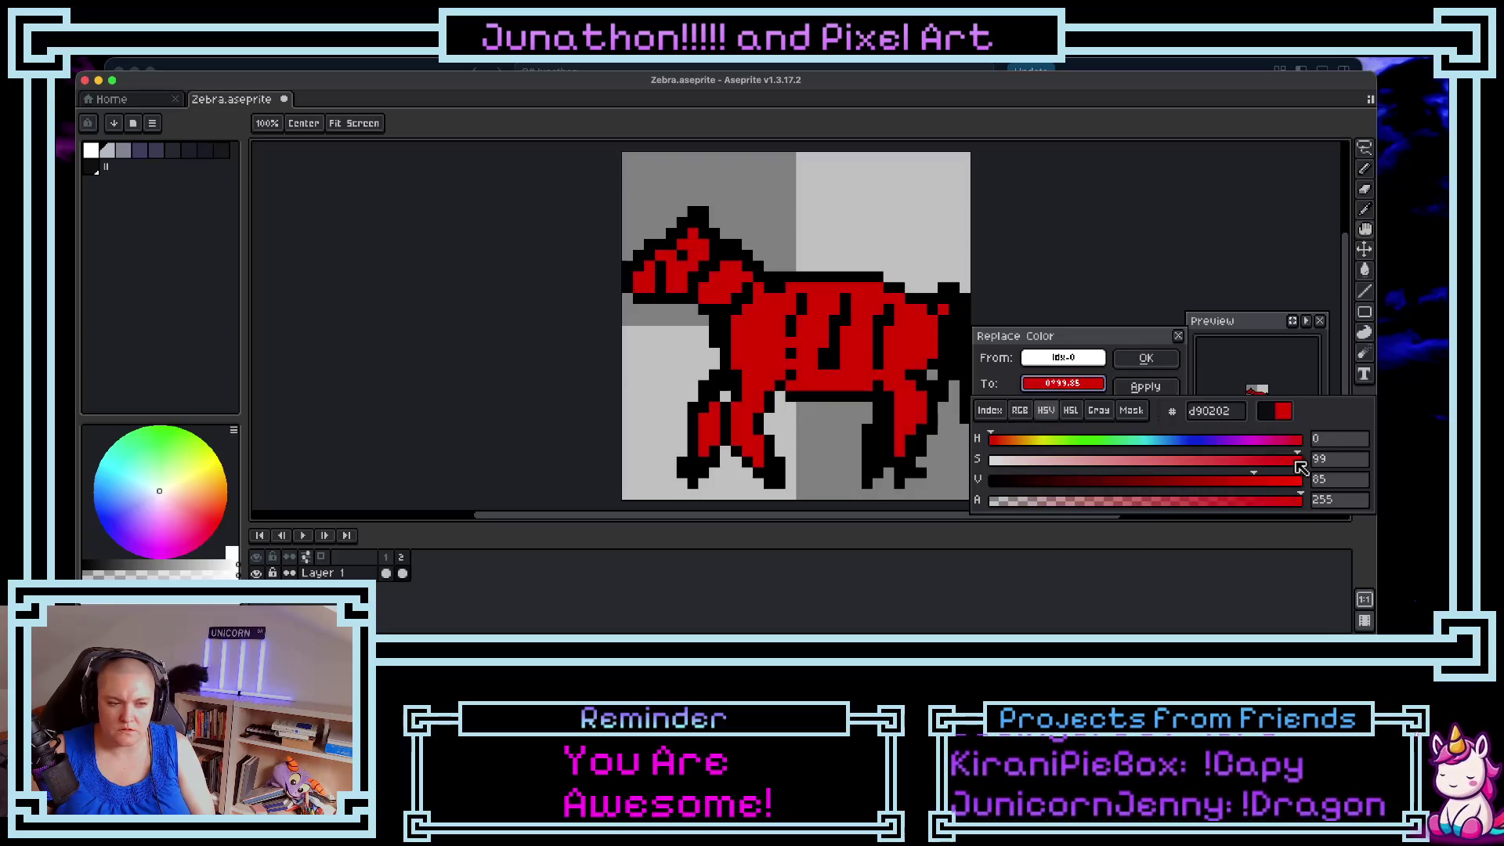
{"action": "left_click", "coordinate": [1148, 362]}
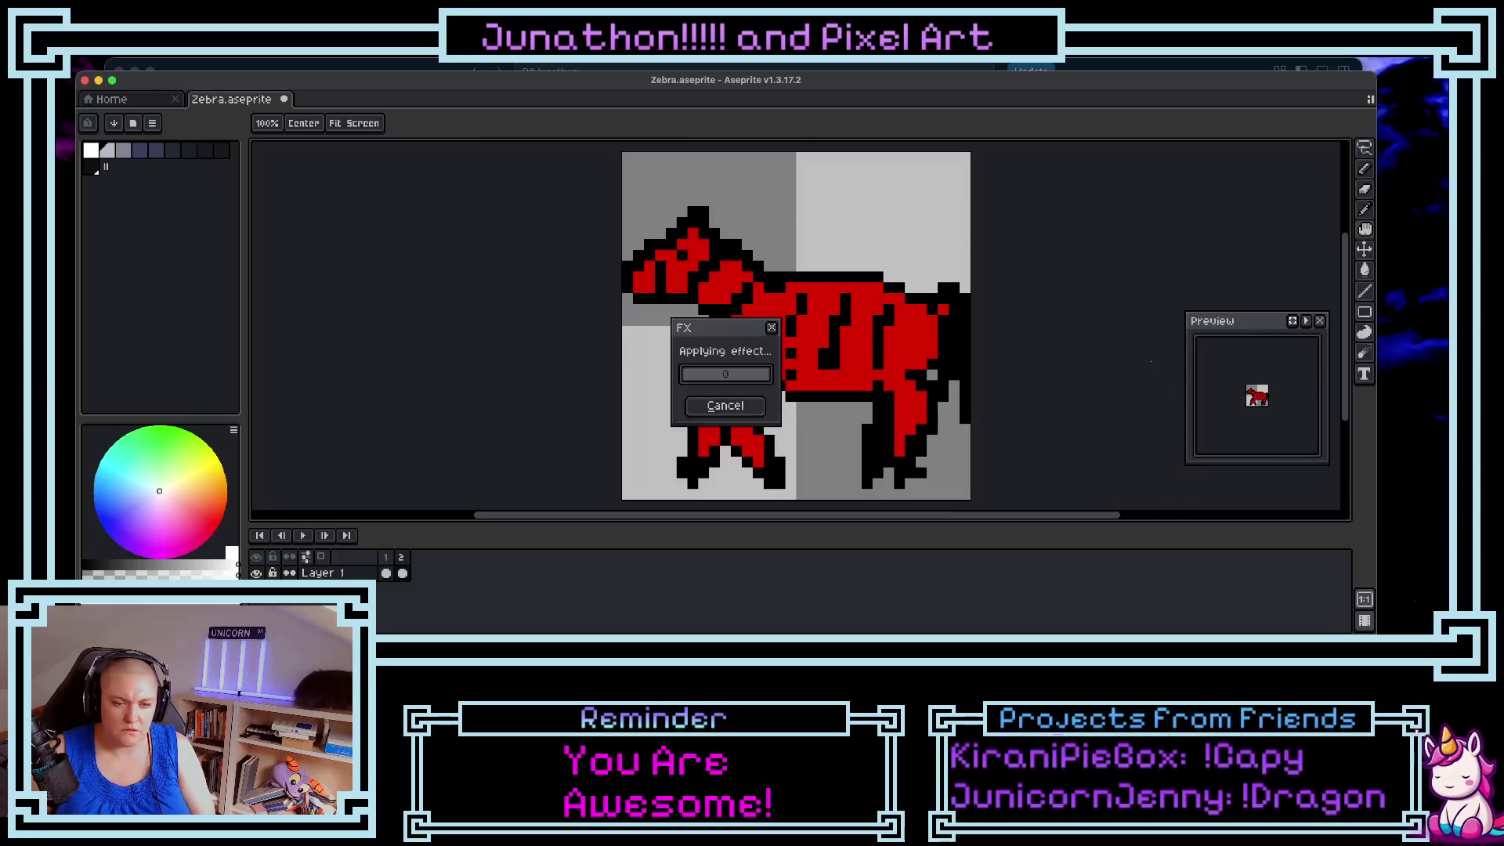
{"action": "left_click", "coordinate": [385, 573]}
{"action": "left_click", "coordinate": [402, 573]}
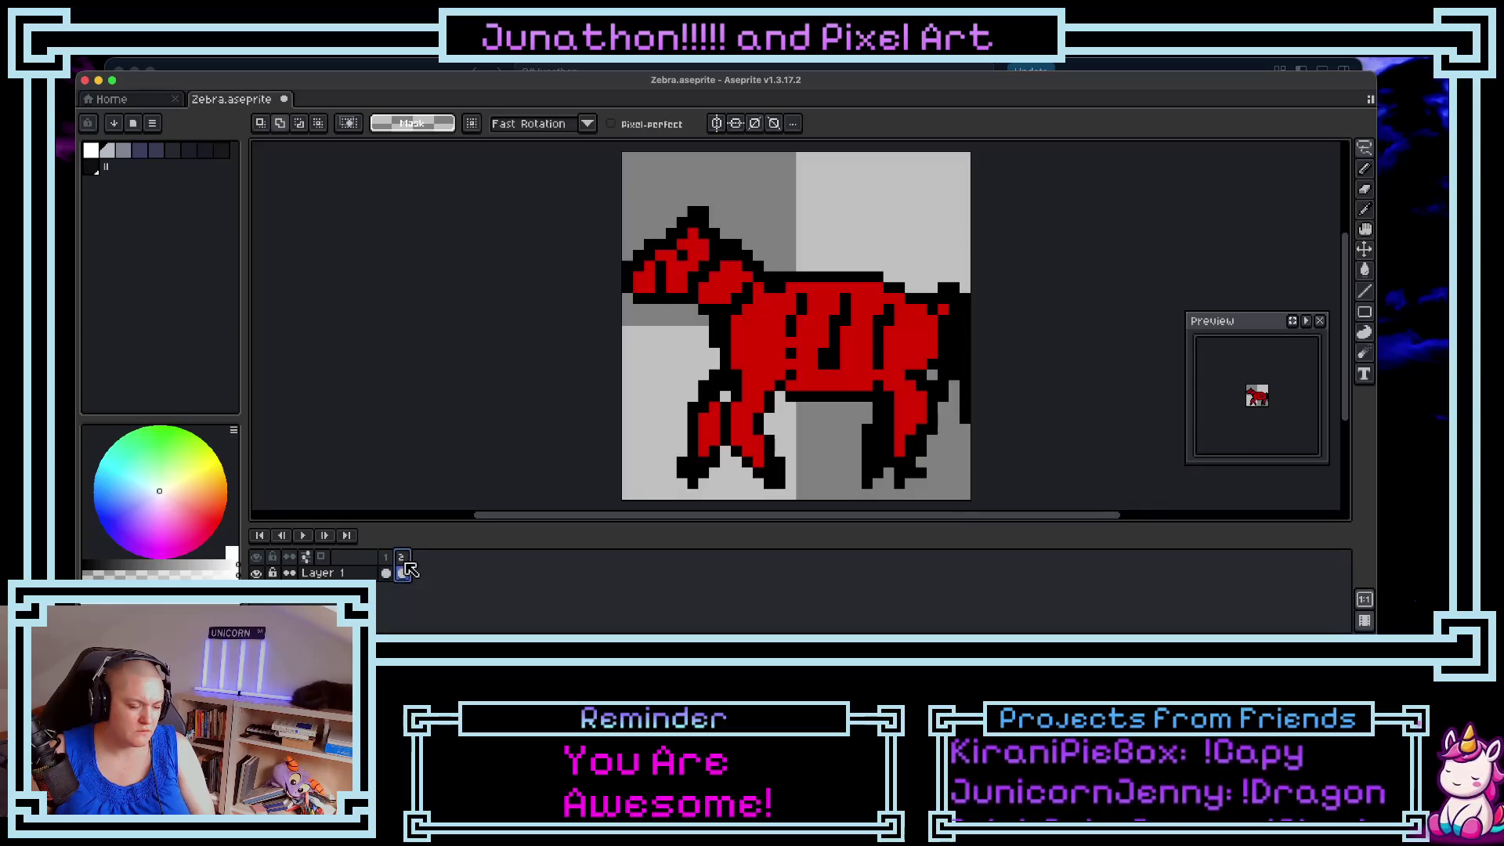
- Add frame 3, then open Replace Color with Shift+R and pick its From colour
{"action": "key", "text": "alt+n"}
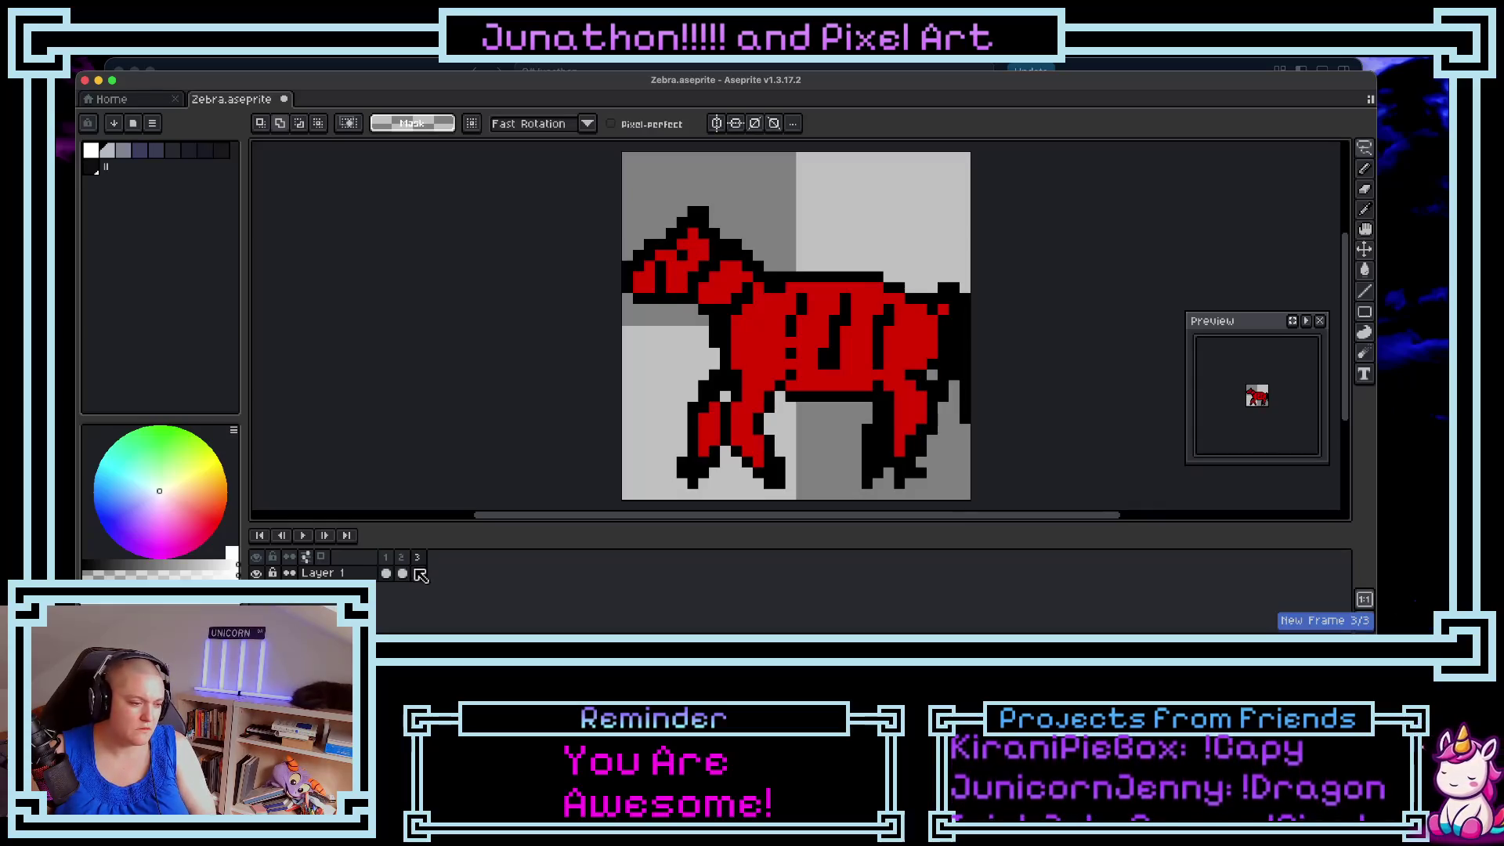
{"action": "left_click", "coordinate": [185, 67]}
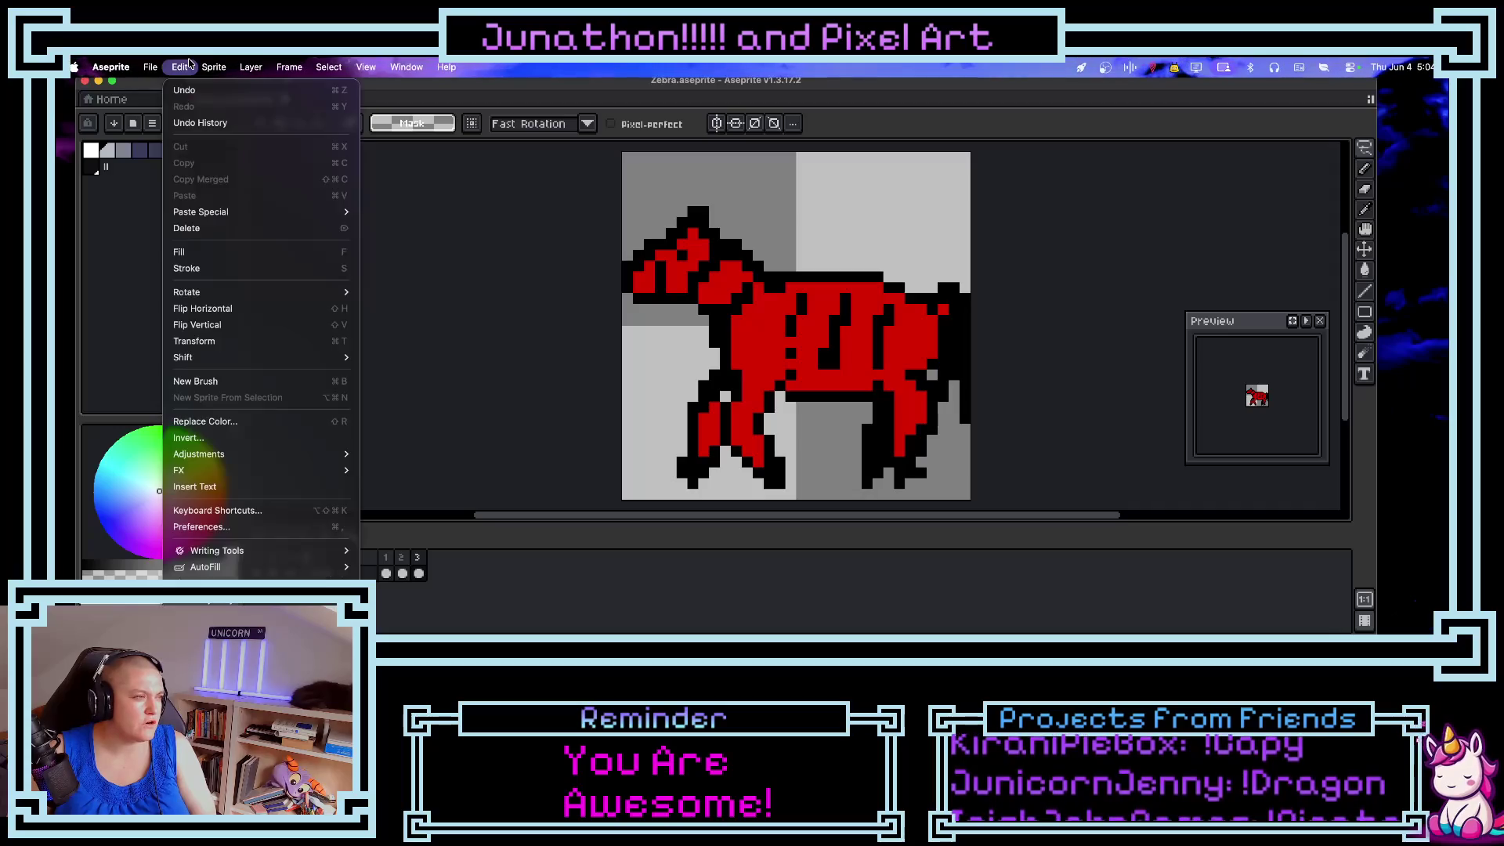
{"action": "key", "text": "Escape"}
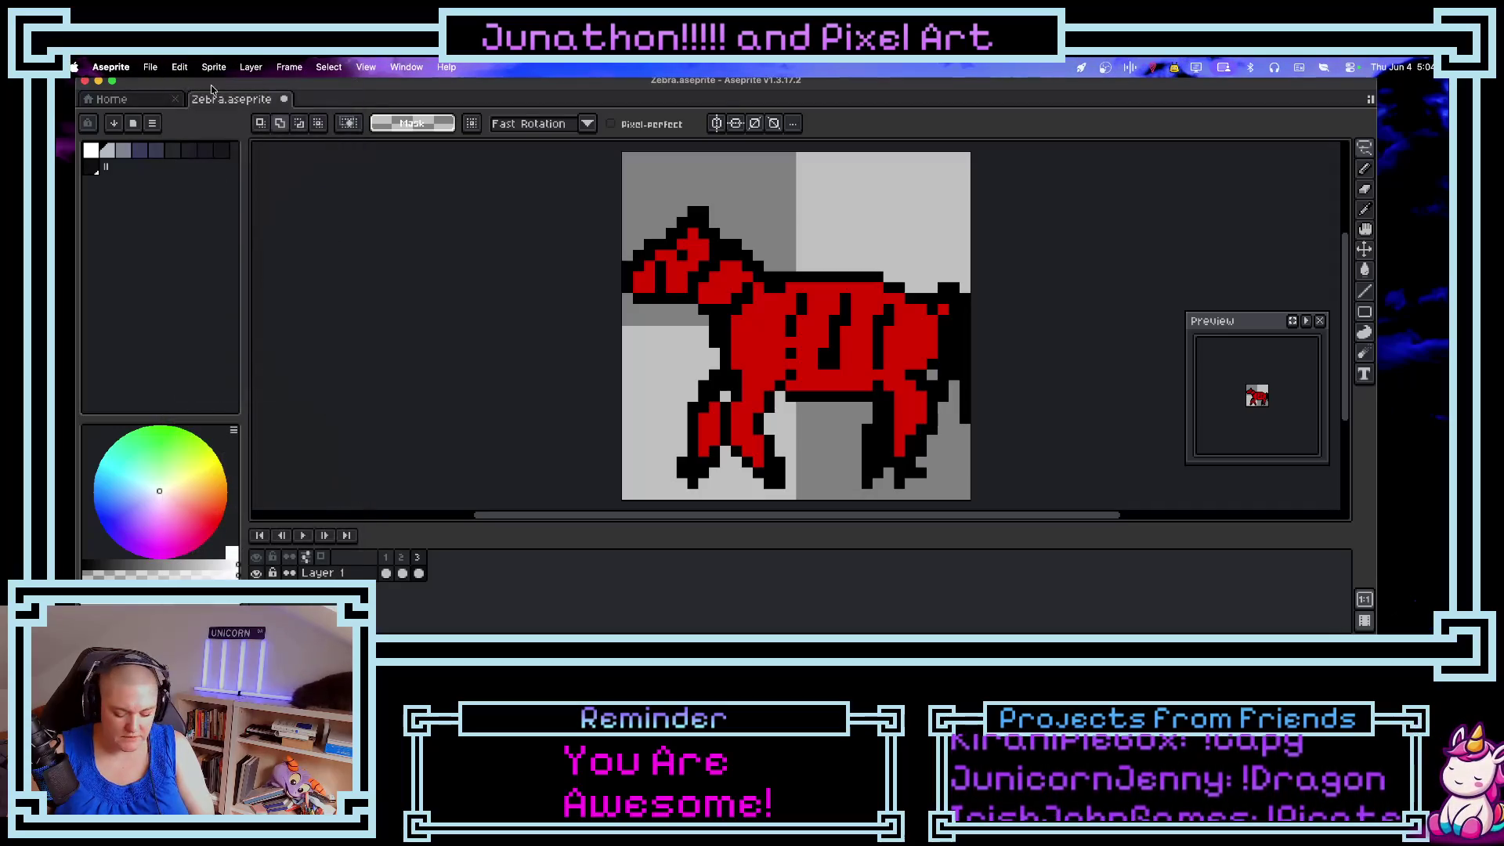
{"action": "key", "text": "shift+r"}
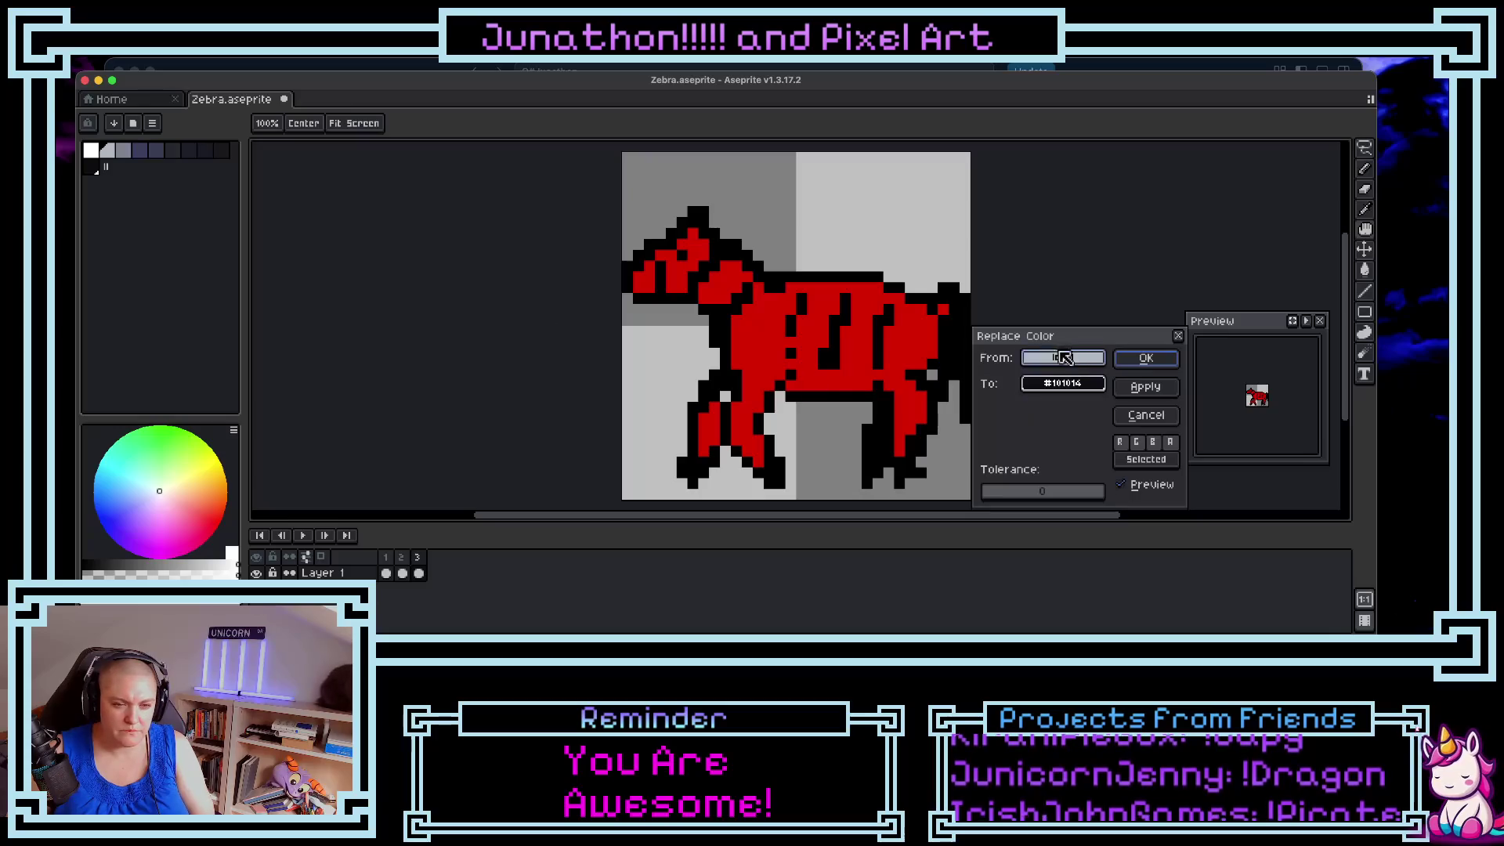
{"action": "left_click", "coordinate": [1063, 362]}
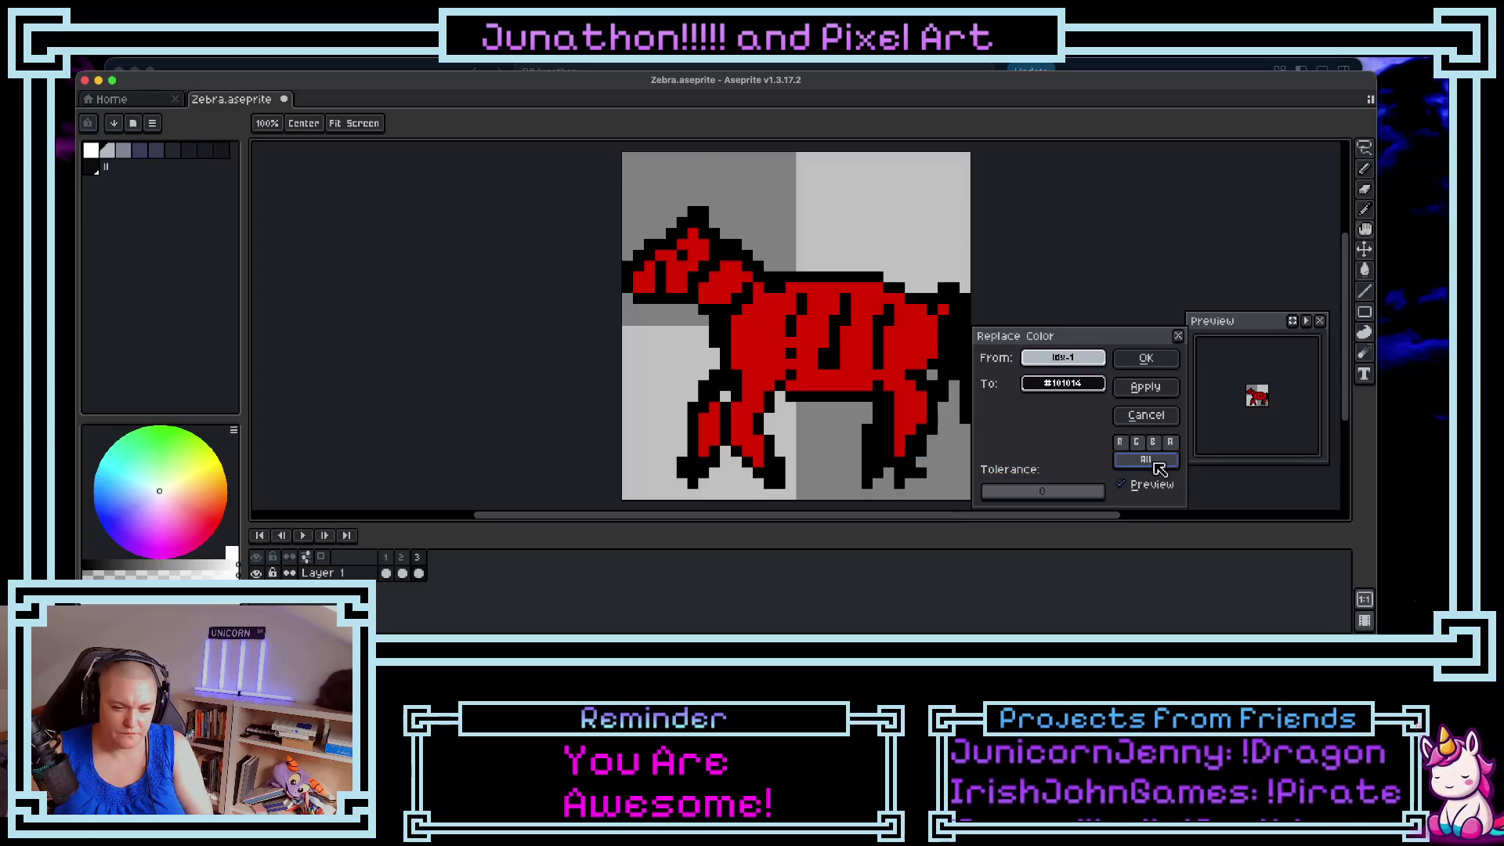
{"action": "left_click", "coordinate": [1065, 364]}
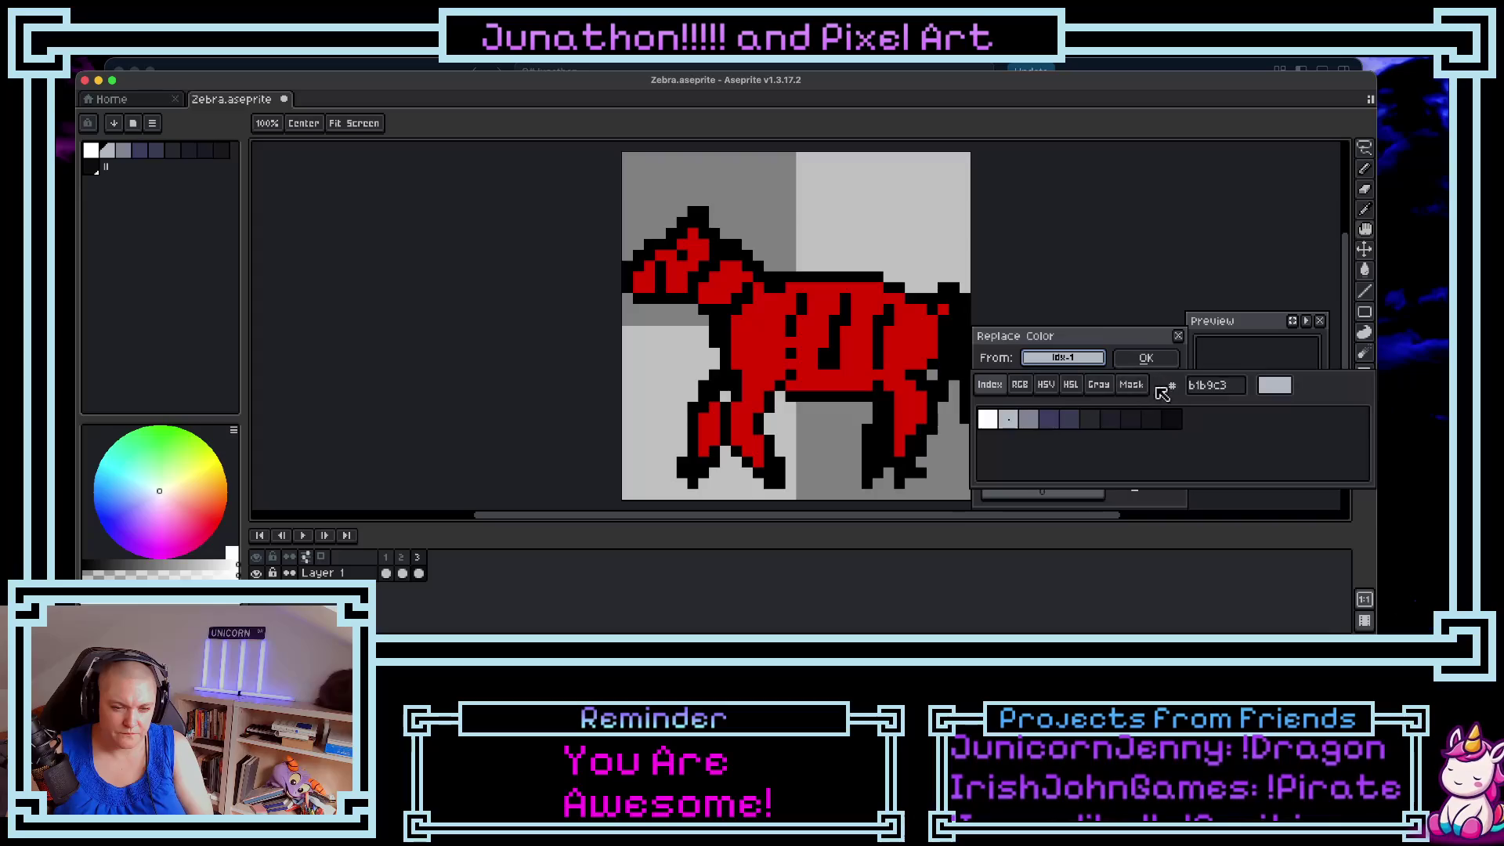
- Eyedrop the zebra's red coat and reopen Replace Color with red as the From colour
{"action": "key", "text": "Escape"}
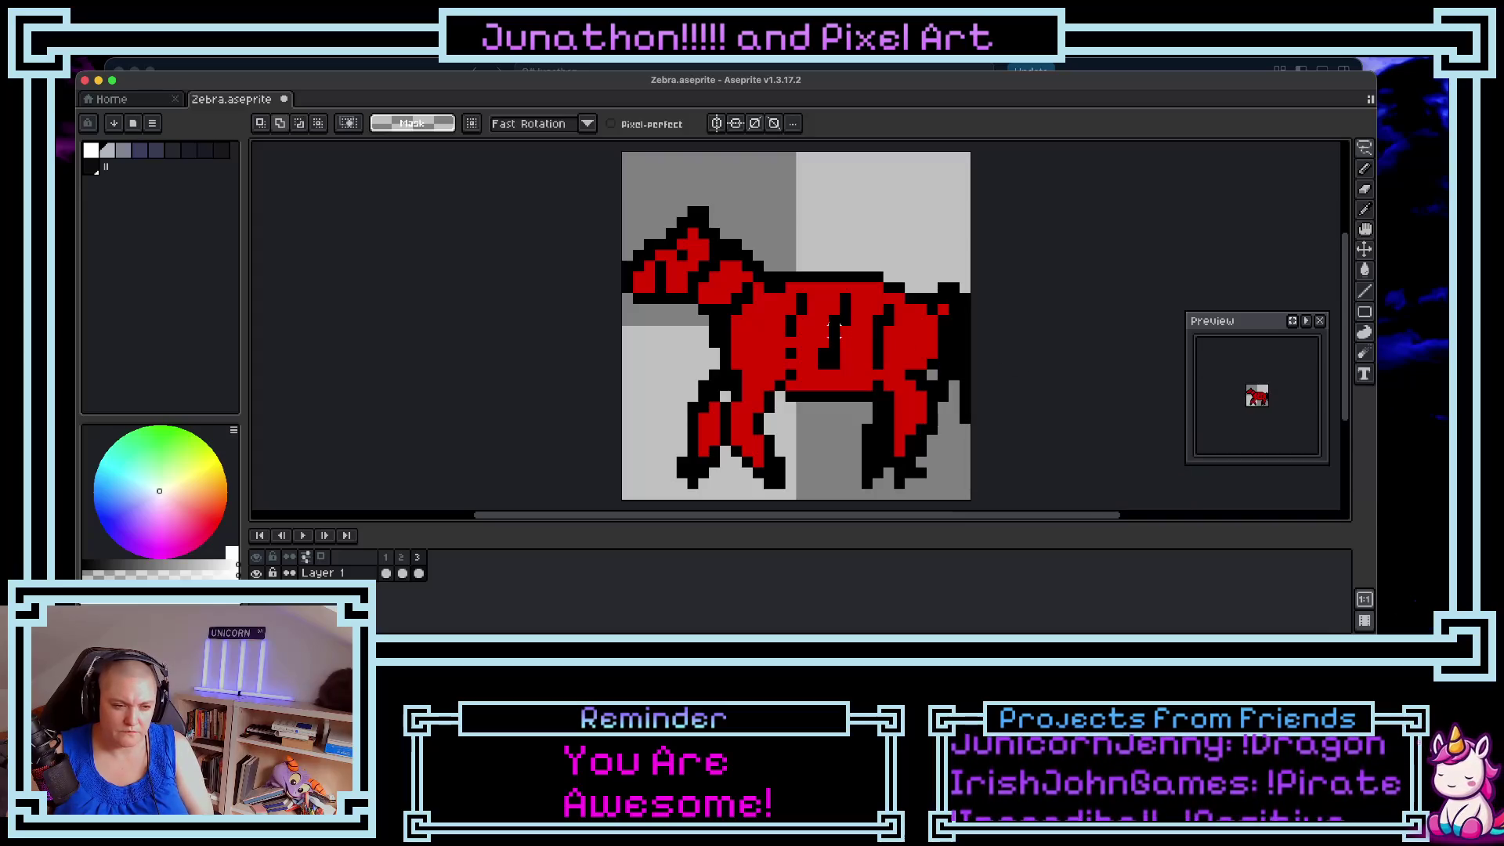
{"action": "key", "text": "i"}
{"action": "left_click", "coordinate": [833, 329]}
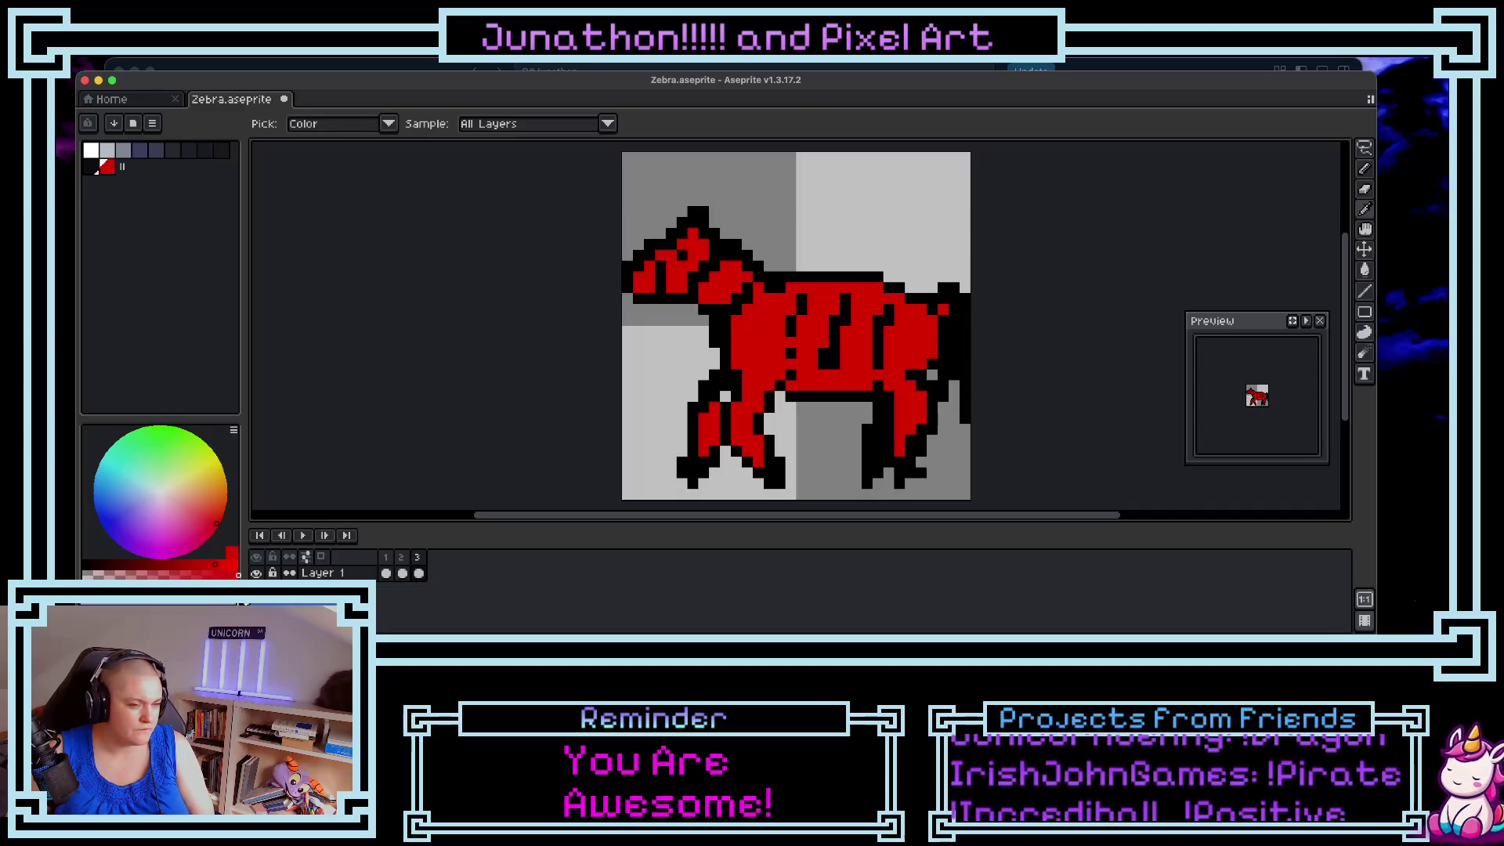
{"action": "key", "text": "shift+r"}
- Set the To colour to orange (HSV hue 28), then Apply and OK the replacement
{"action": "left_click", "coordinate": [1065, 383]}
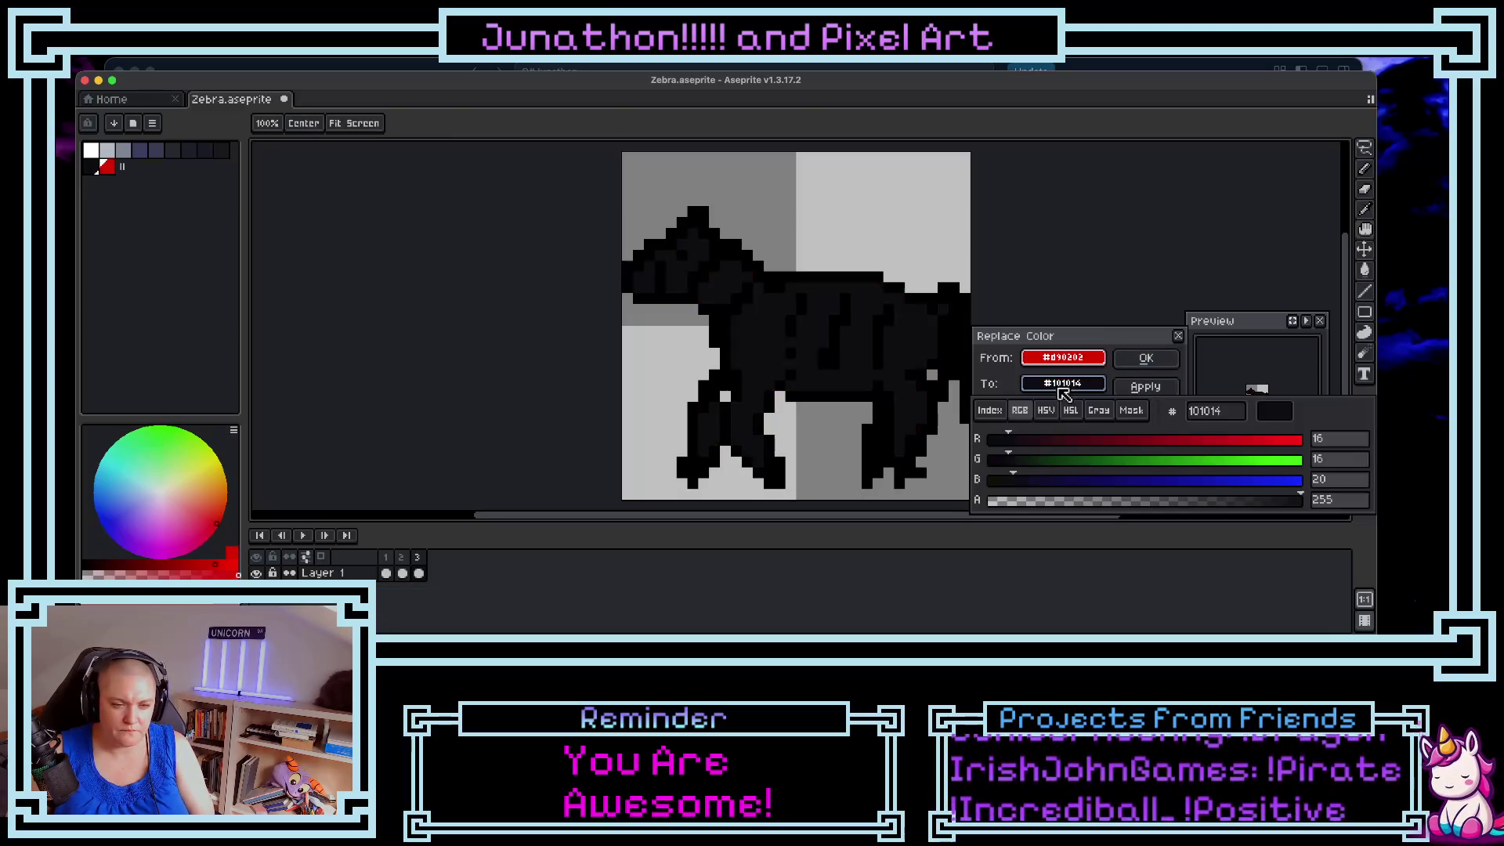
{"action": "left_click", "coordinate": [1046, 411]}
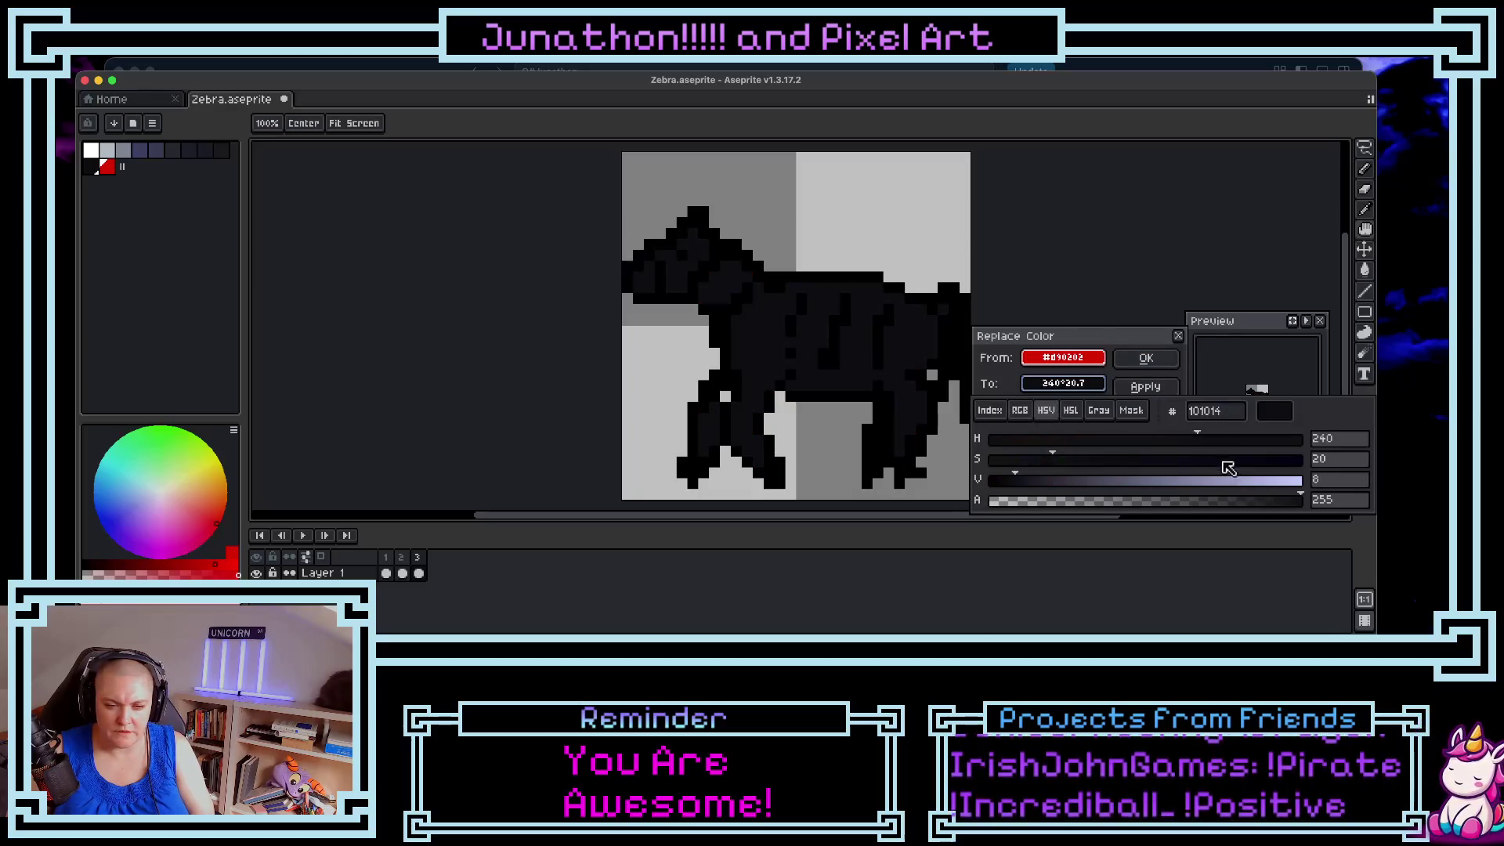
{"action": "left_click", "coordinate": [1291, 460]}
{"action": "left_click", "coordinate": [1298, 479]}
{"action": "left_click", "coordinate": [1299, 479]}
{"action": "left_click_drag", "start_coordinate": [1218, 440], "coordinate": [1023, 445]}
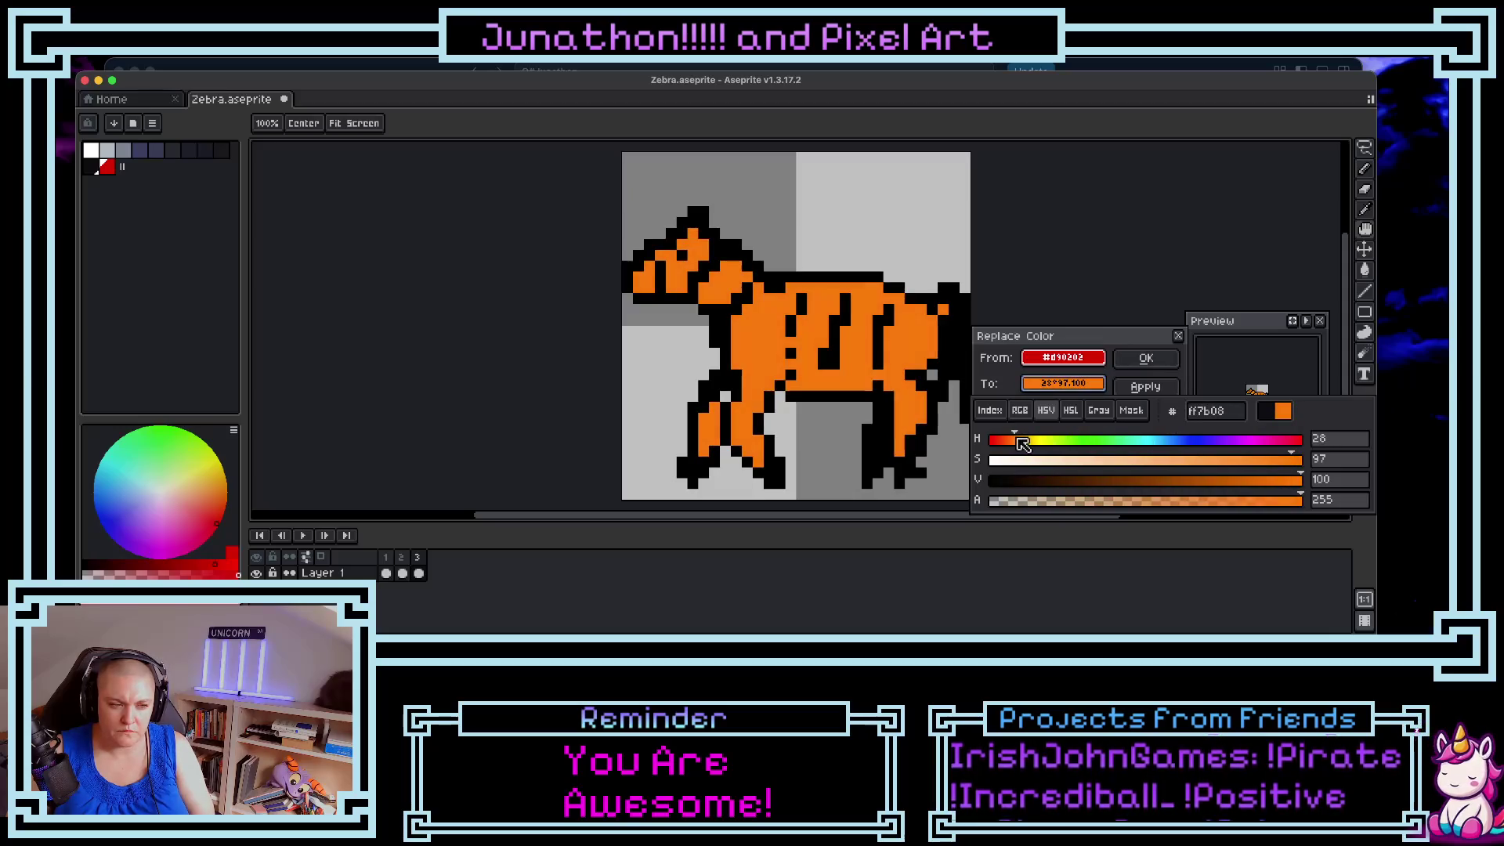
{"action": "left_click", "coordinate": [1278, 391]}
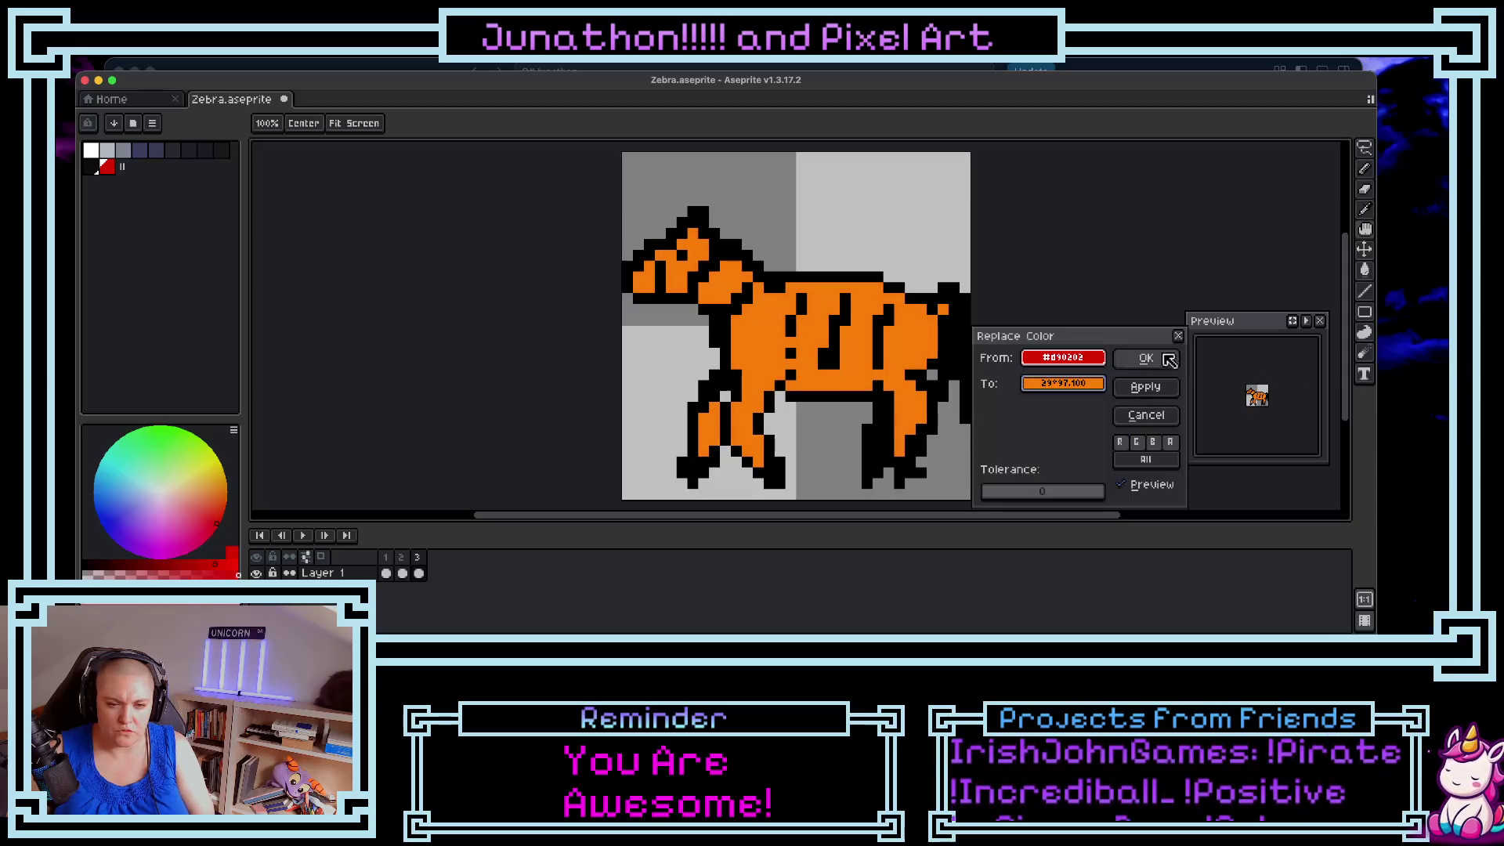
{"action": "left_click", "coordinate": [1146, 388]}
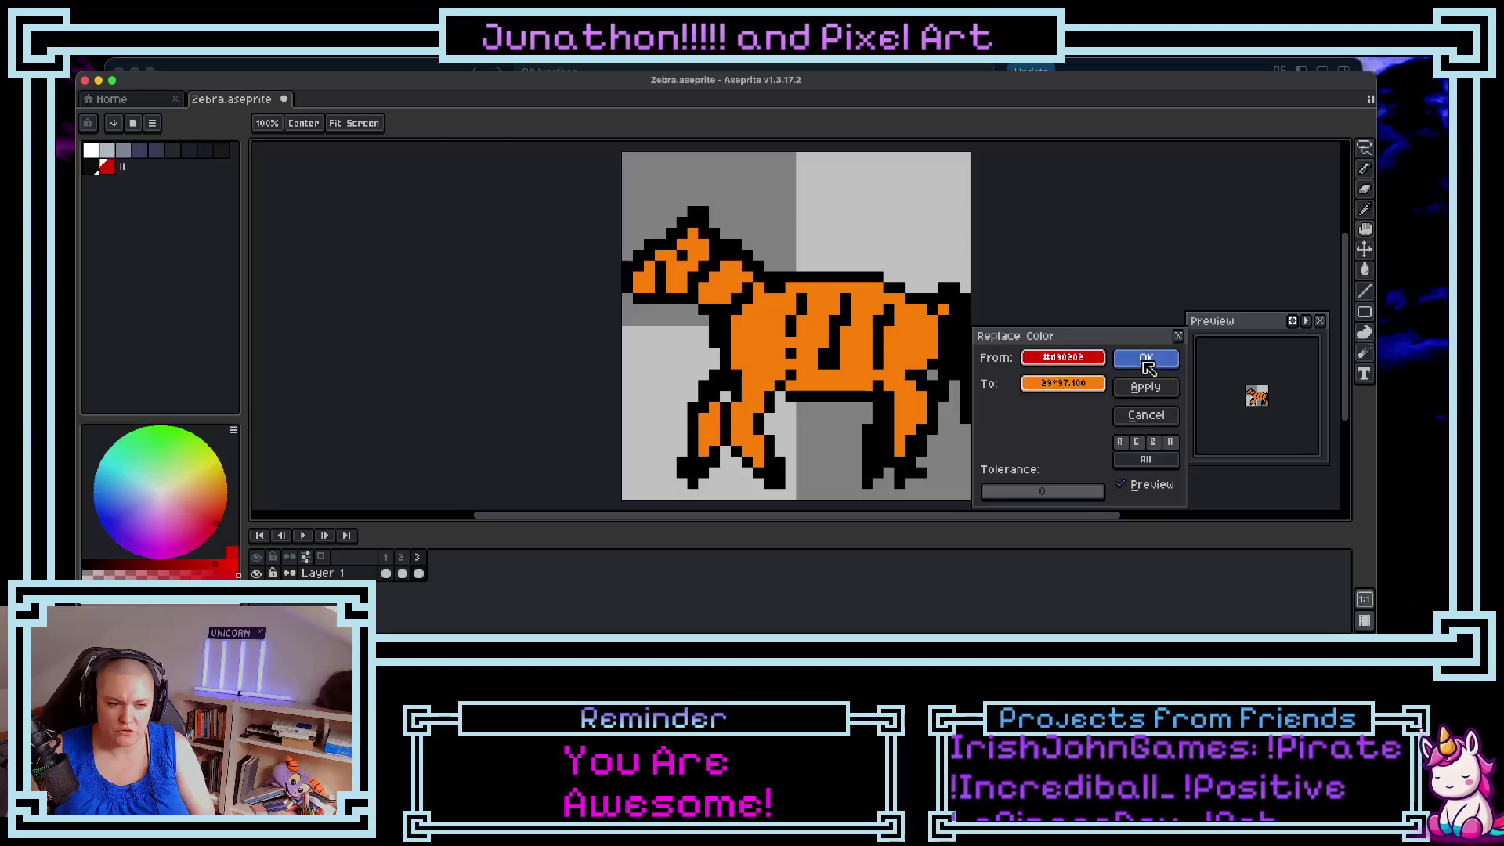
{"action": "left_click", "coordinate": [1145, 358]}
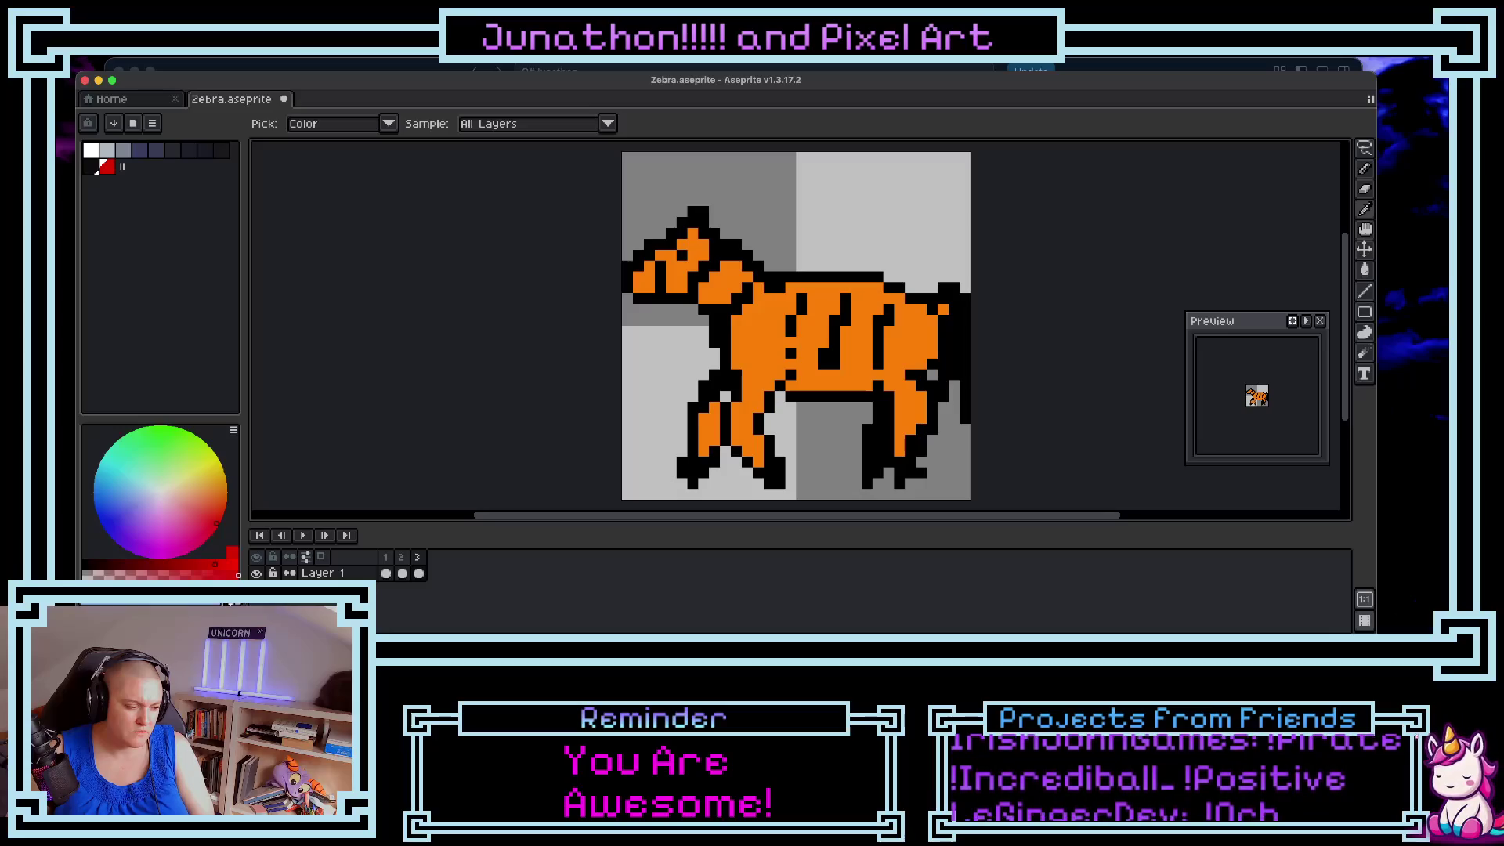
{"action": "left_click", "coordinate": [118, 623]}
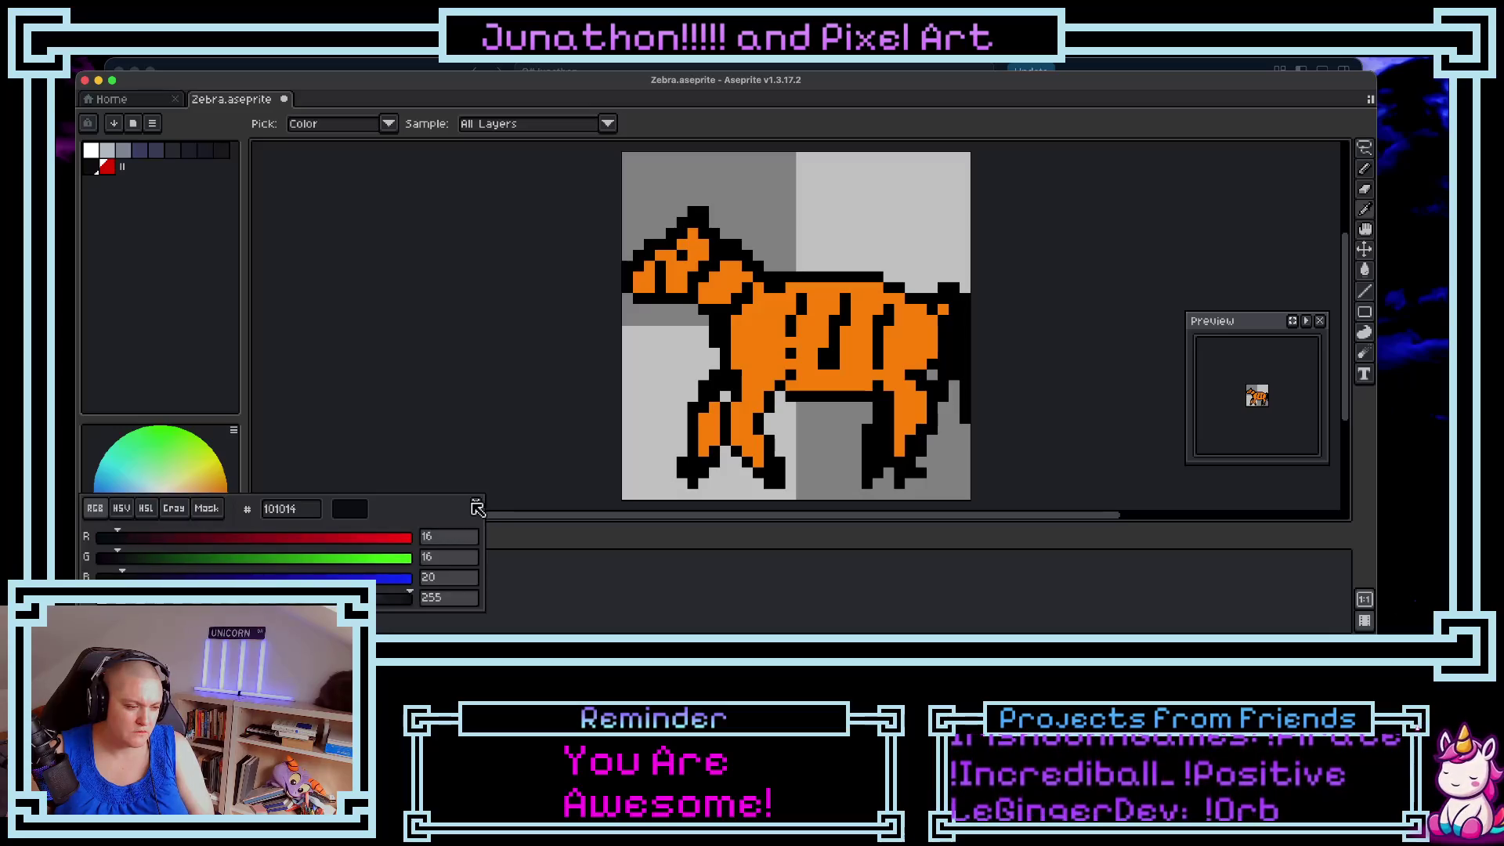
{"action": "left_click", "coordinate": [475, 502]}
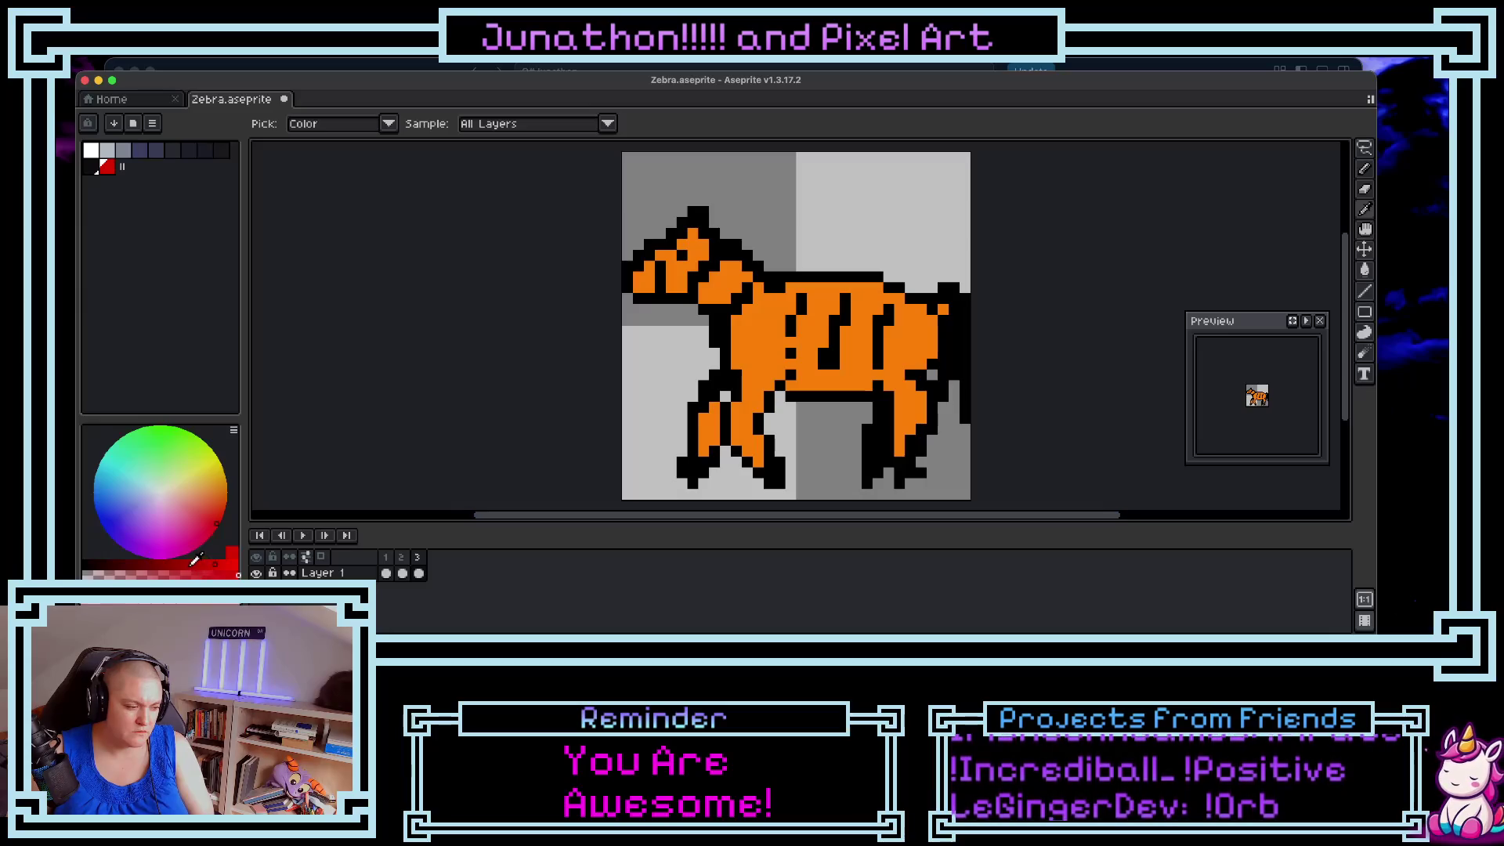
- From frame 3, add a fourth frame and eyedrop the zebra's orange coat
{"action": "left_click", "coordinate": [421, 559]}
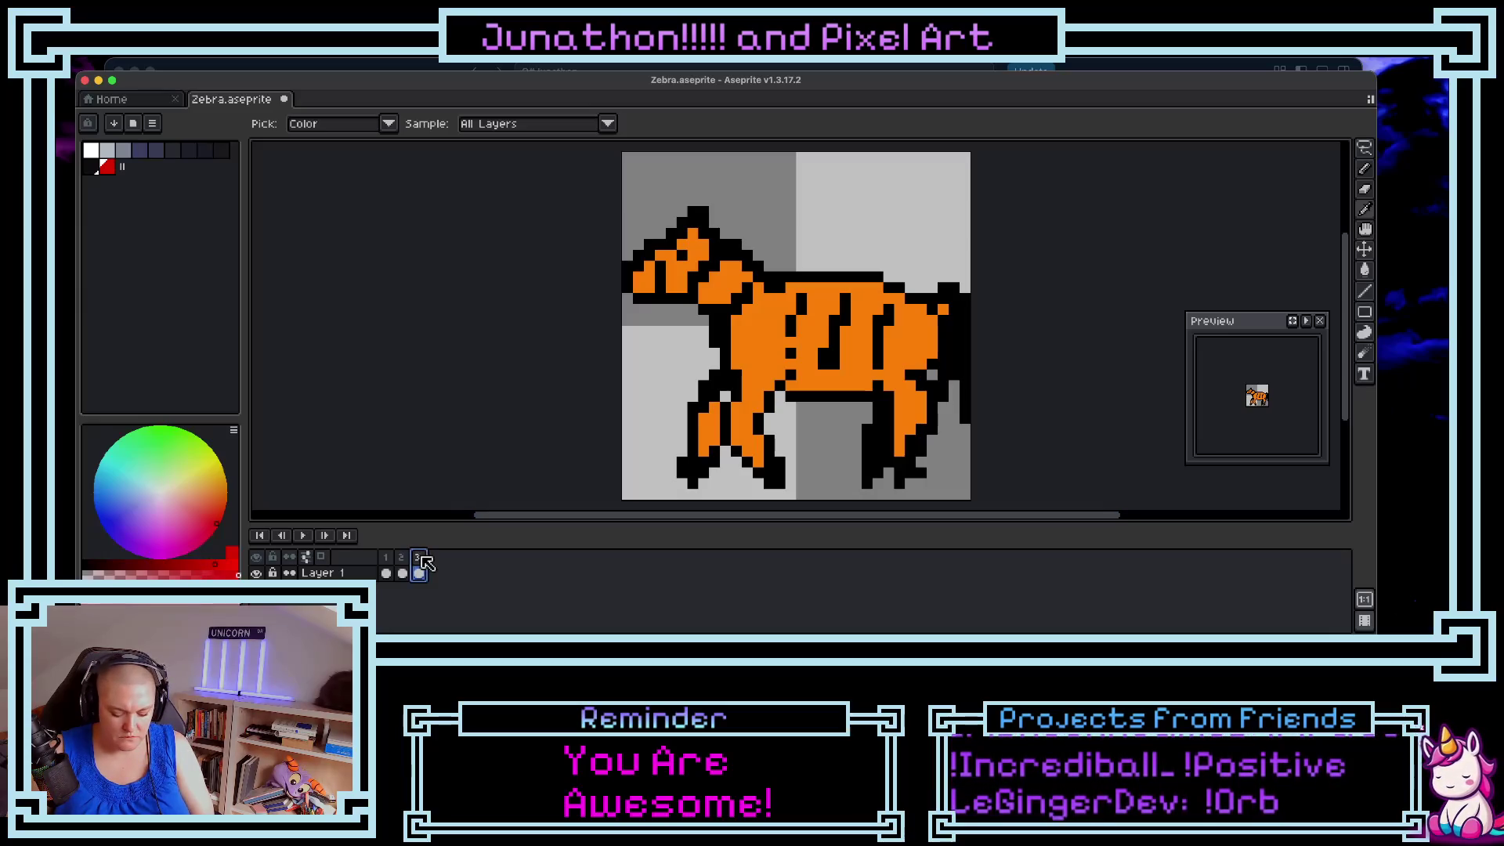
{"action": "key", "text": "alt+n"}
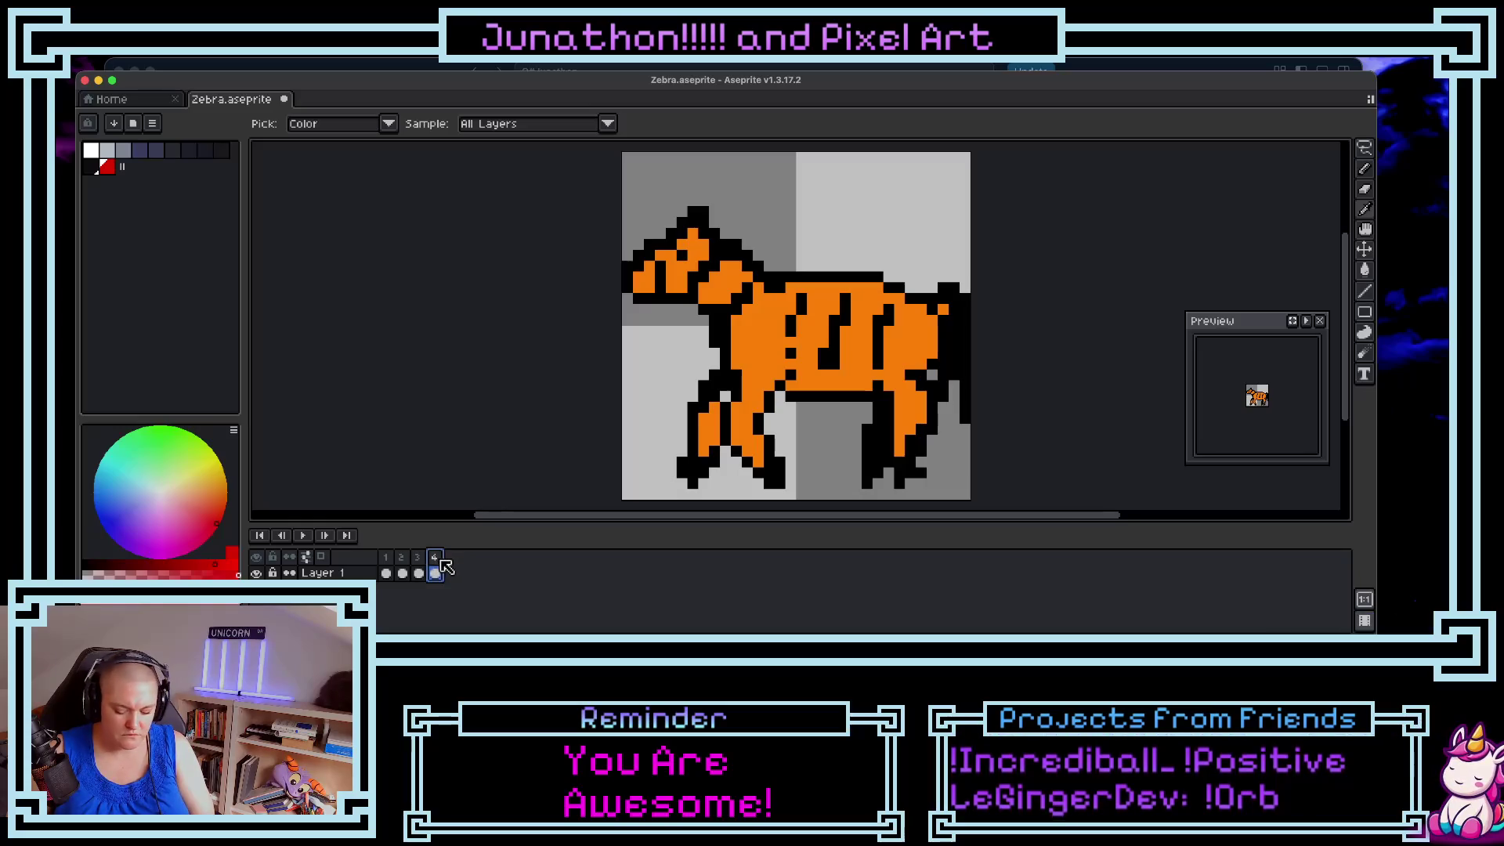
{"action": "key", "text": "shift+r"}
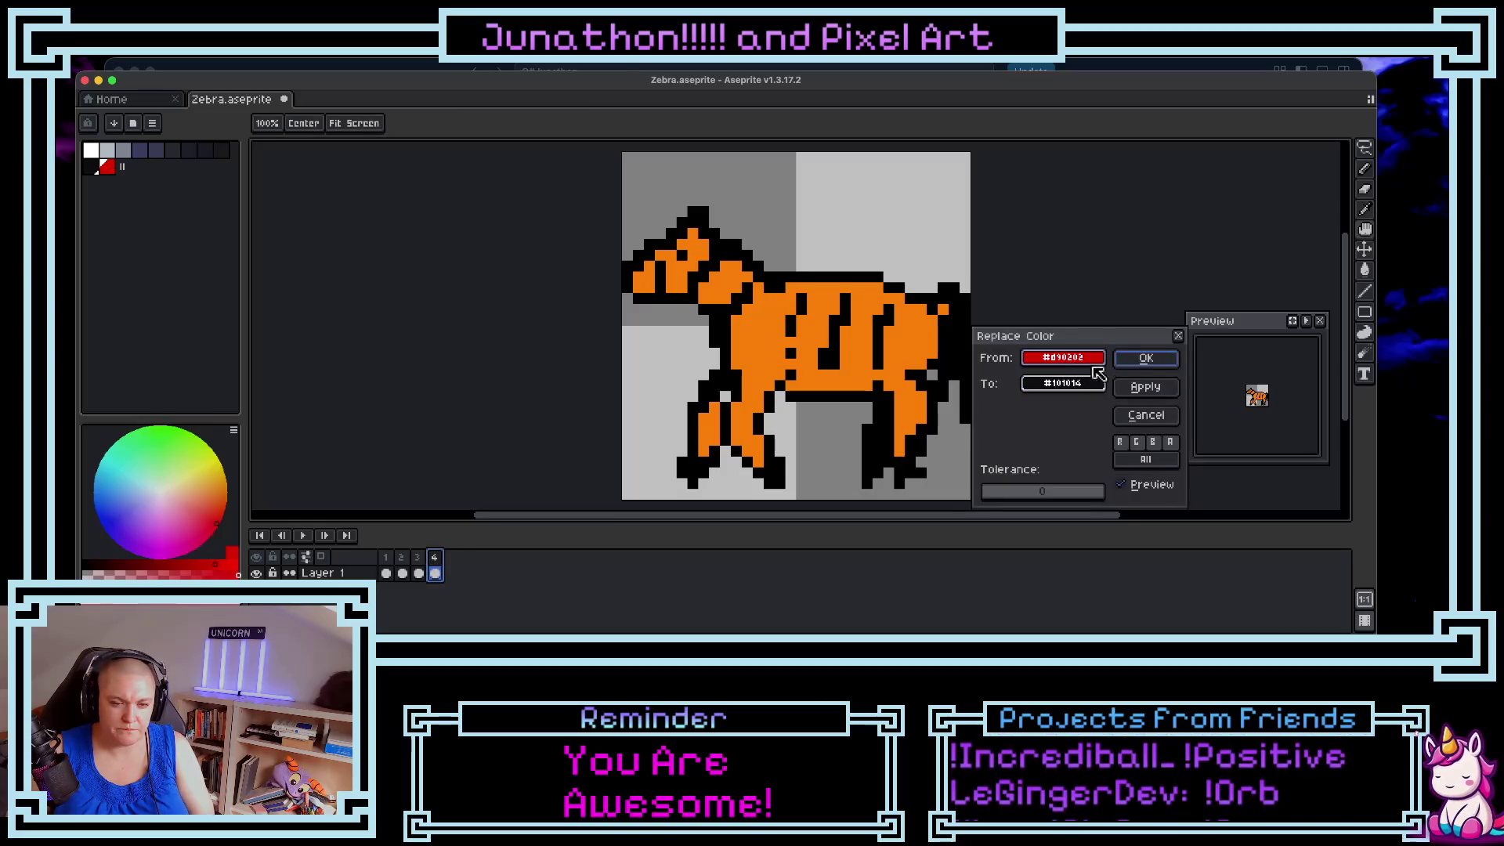
{"action": "left_click", "coordinate": [1146, 415]}
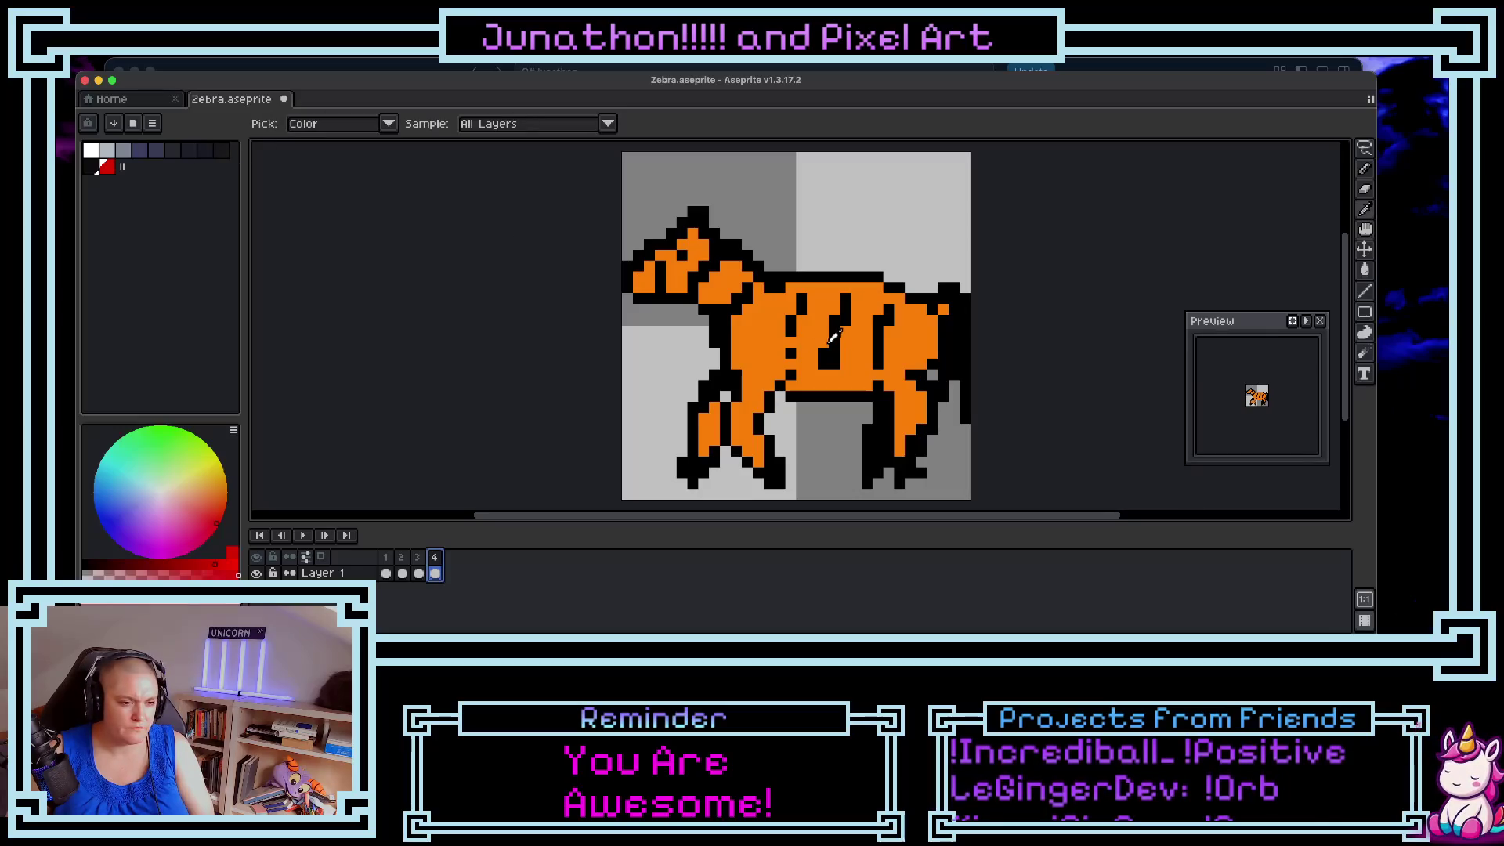
{"action": "left_click", "coordinate": [780, 331]}
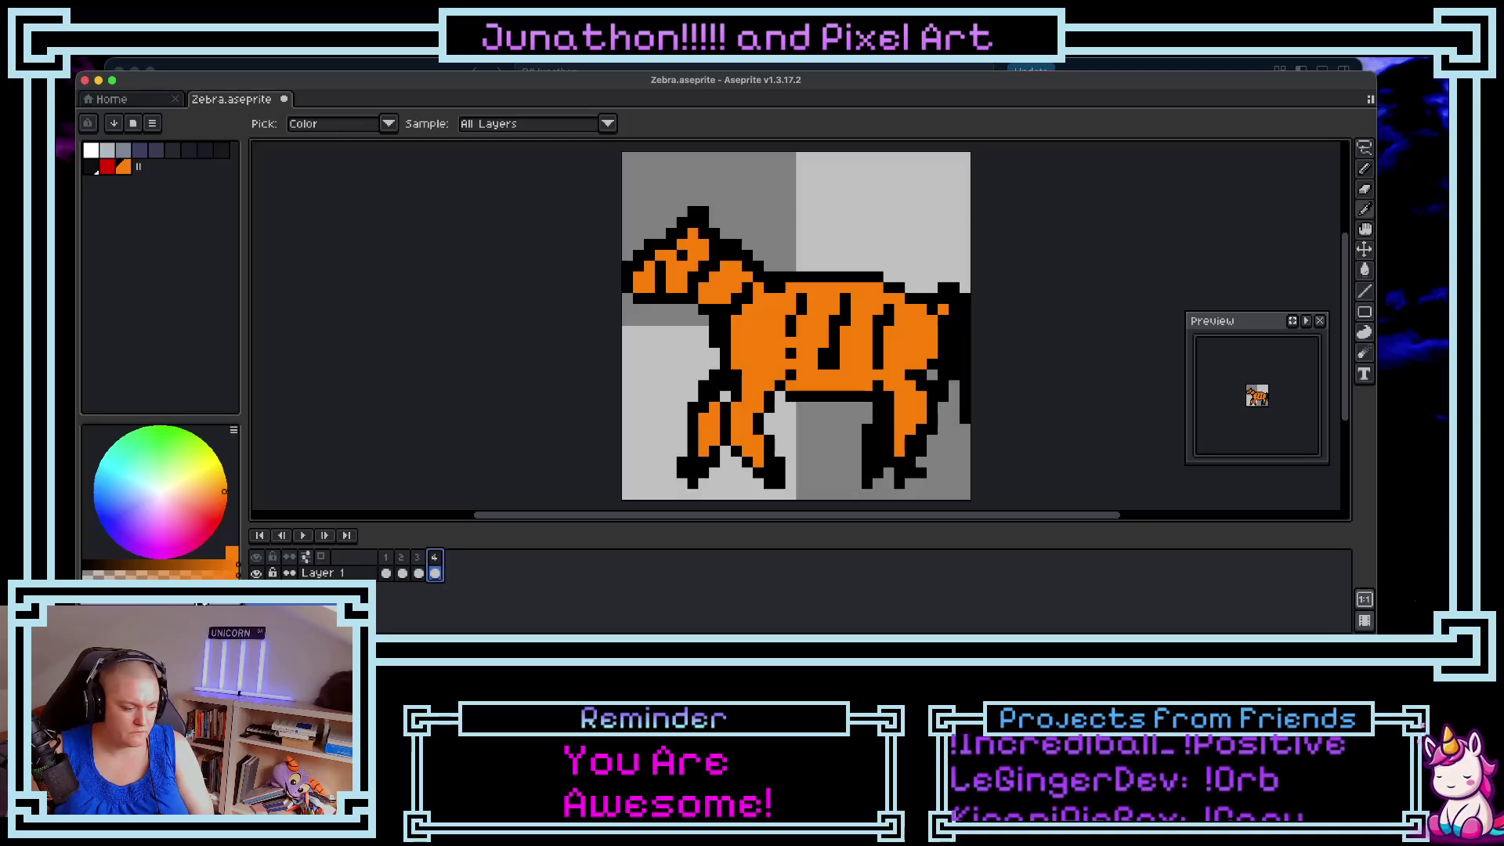
- Replace the orange coat with yellow (HSV hue 62) via Replace Color
{"action": "key", "text": "shift+r"}
{"action": "left_click", "coordinate": [1063, 383]}
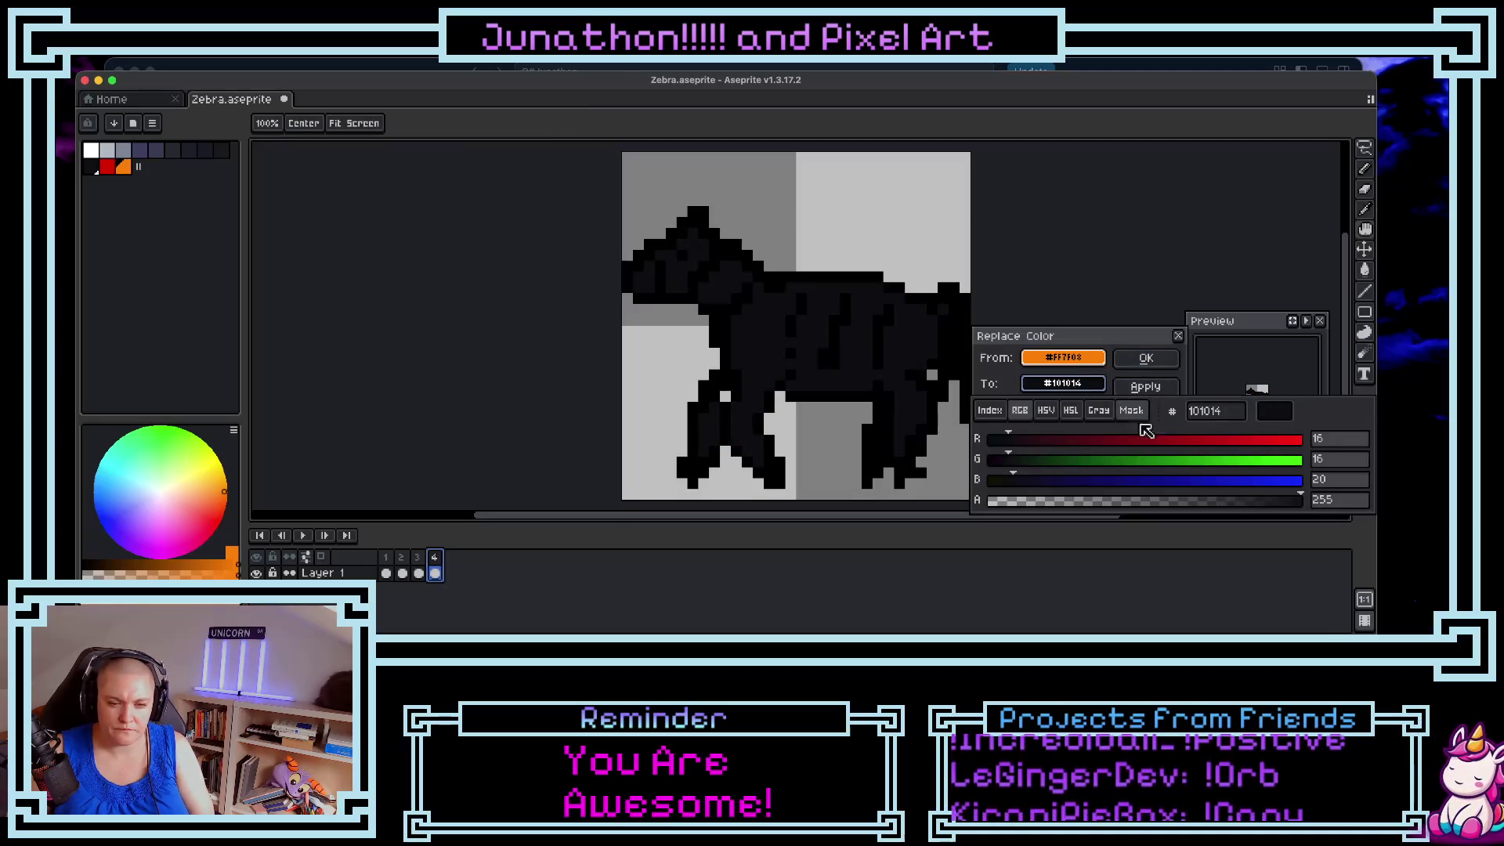
{"action": "left_click", "coordinate": [1046, 410]}
{"action": "left_click", "coordinate": [1273, 460]}
{"action": "left_click_drag", "start_coordinate": [1273, 480], "coordinate": [1297, 487]}
{"action": "mouse_move", "coordinate": [1201, 440]}
{"action": "left_mouse_down"}
{"action": "mouse_move", "coordinate": [1053, 441]}
{"action": "mouse_move", "coordinate": [1069, 443]}
{"action": "left_mouse_up"}
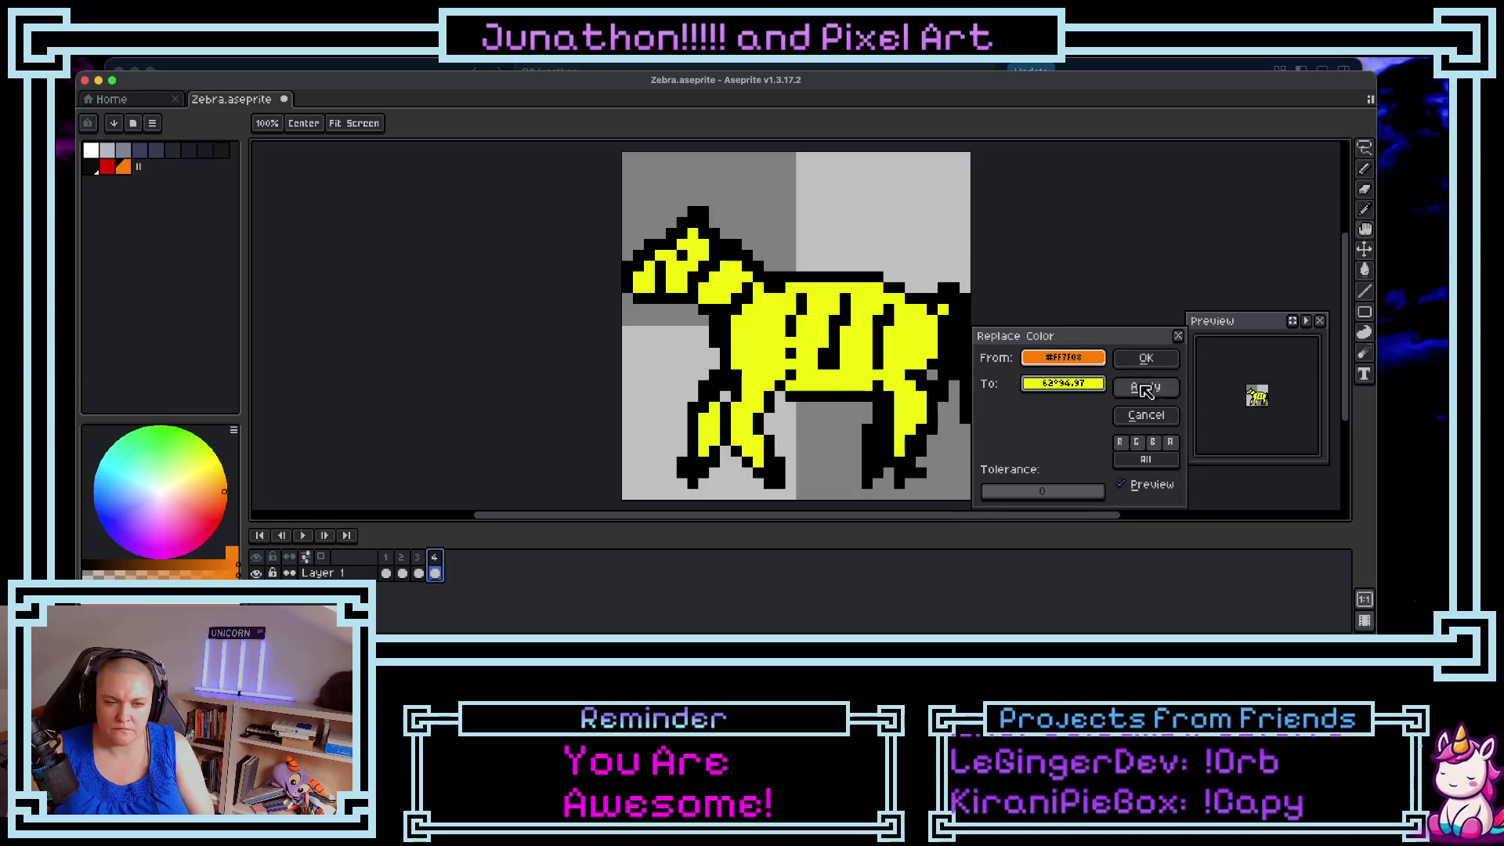
{"action": "left_click", "coordinate": [1147, 356]}
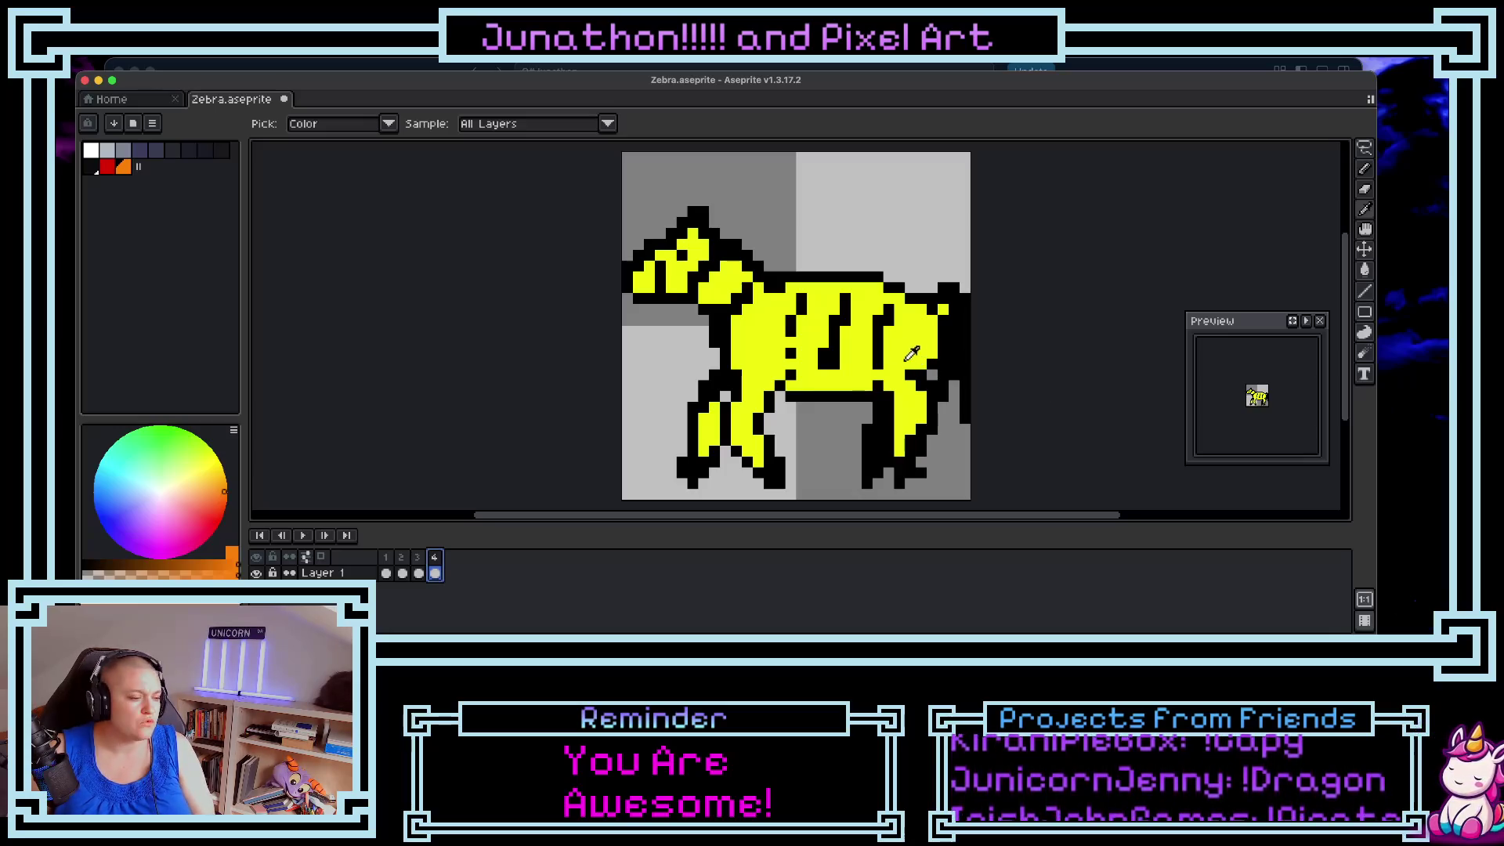
- Check frame 3, return to frame 4, and eyedrop the yellow coat
{"action": "left_click", "coordinate": [419, 572]}
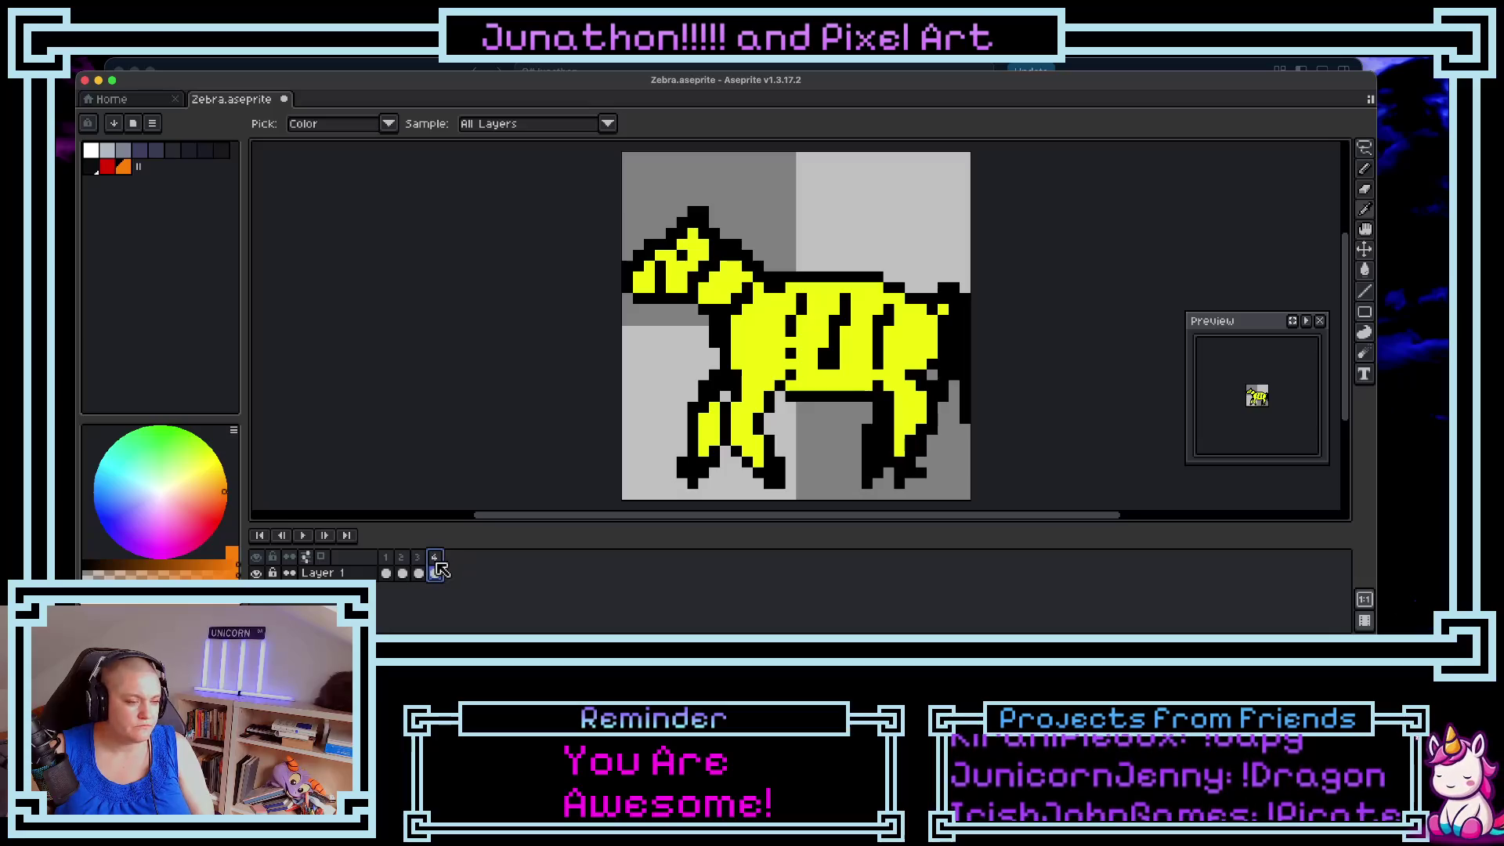
{"action": "left_click", "coordinate": [437, 561]}
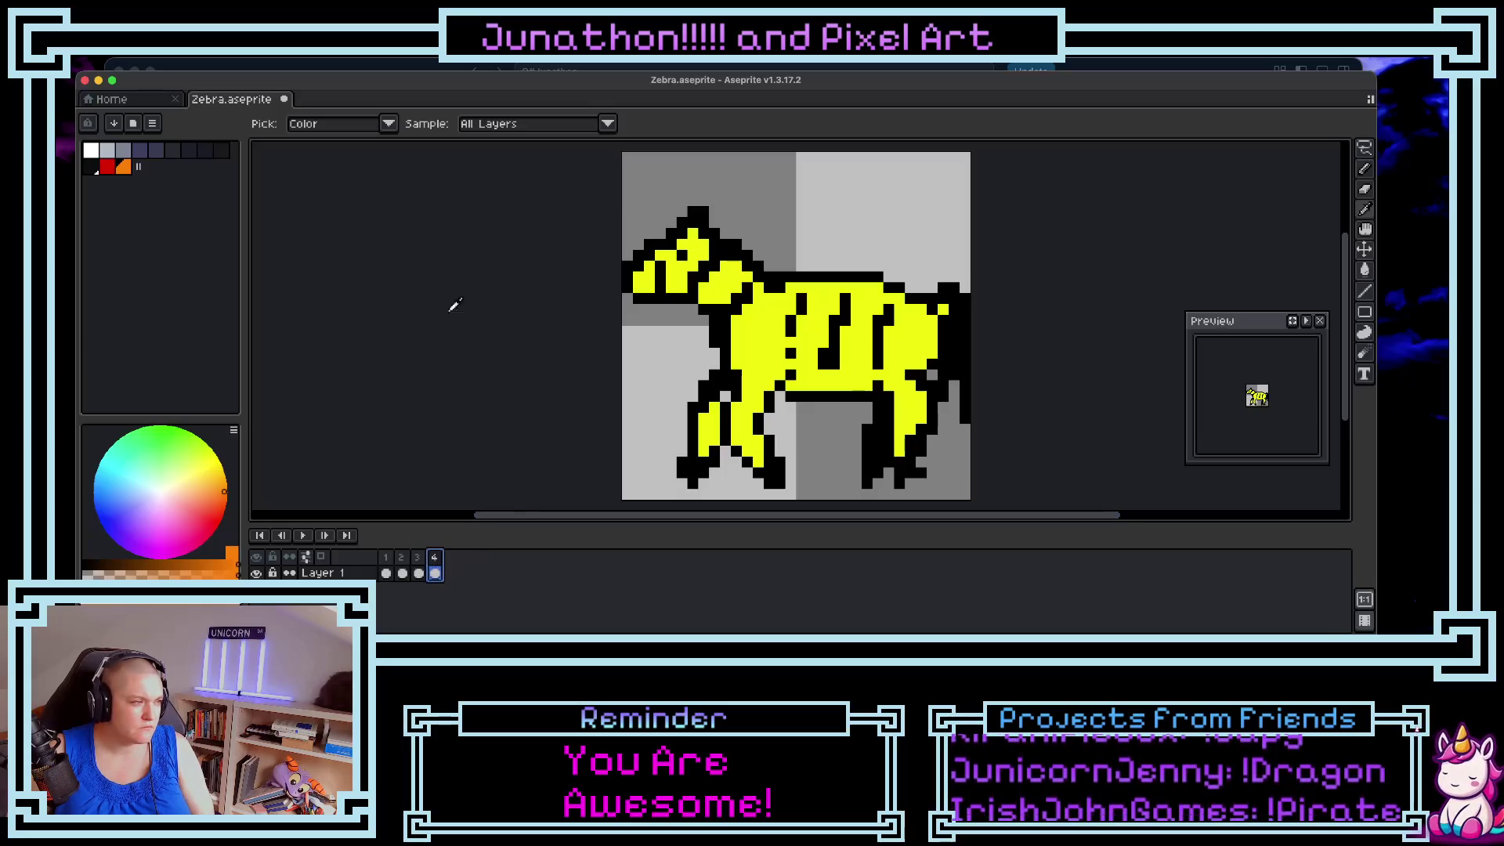
{"action": "left_click", "coordinate": [705, 294]}
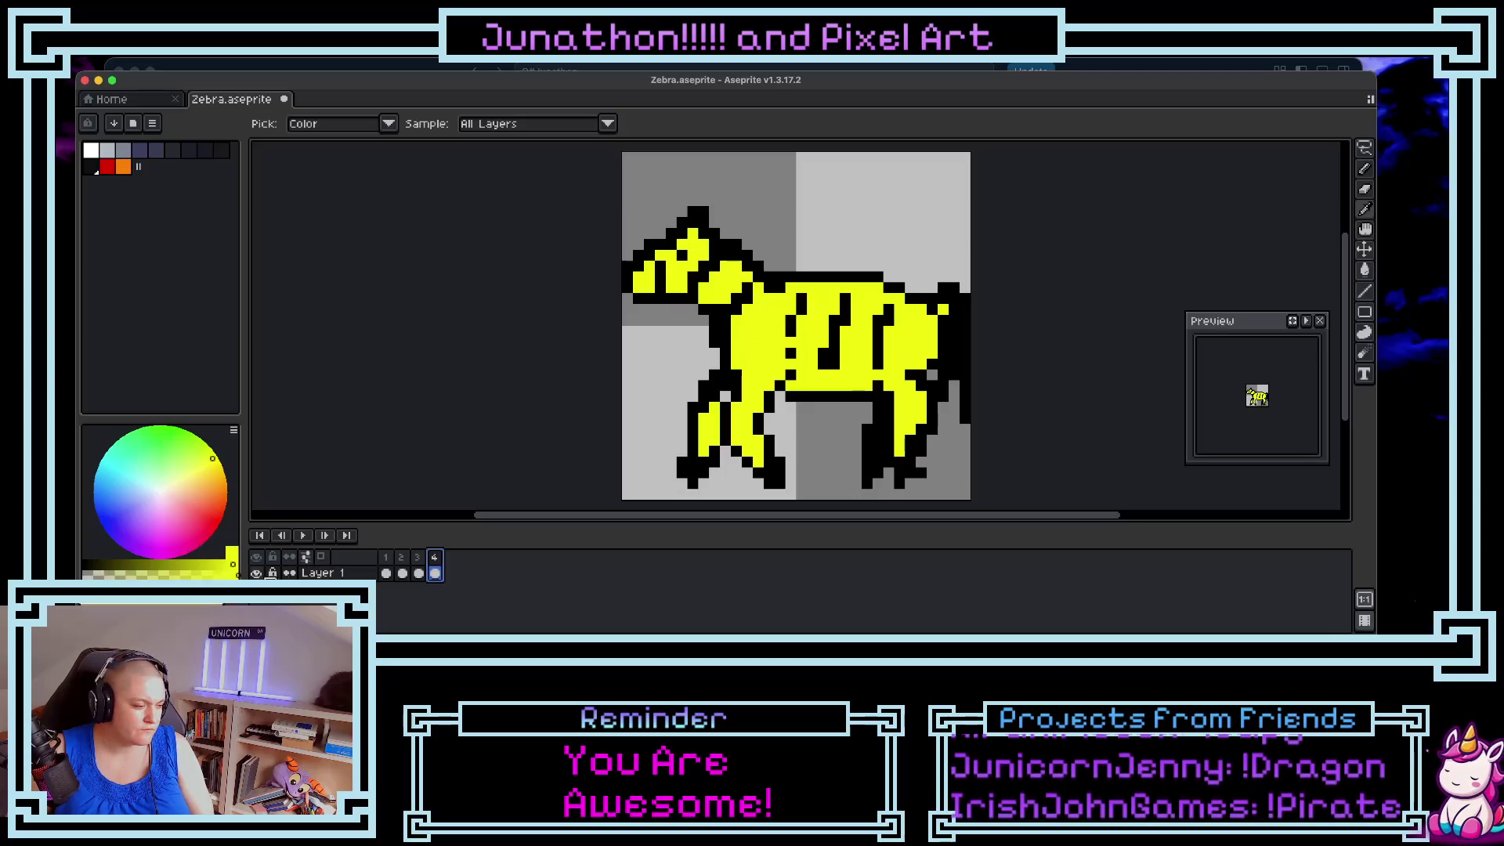
- Replace the yellow coat with green at HSV 117/100/98, applying and confirming
{"action": "key", "text": "shift+r"}
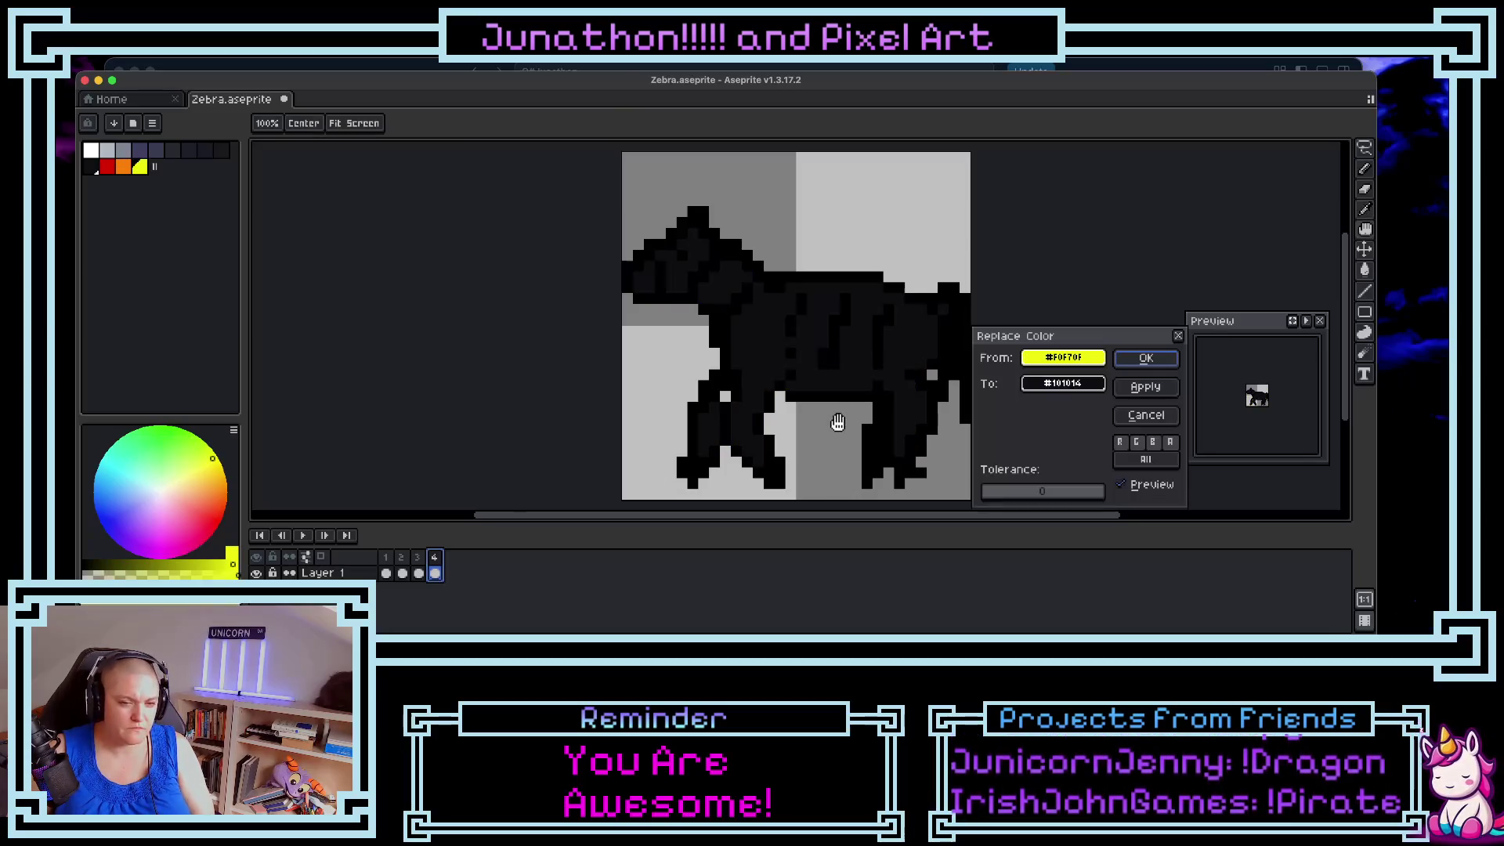
{"action": "left_click", "coordinate": [1059, 381]}
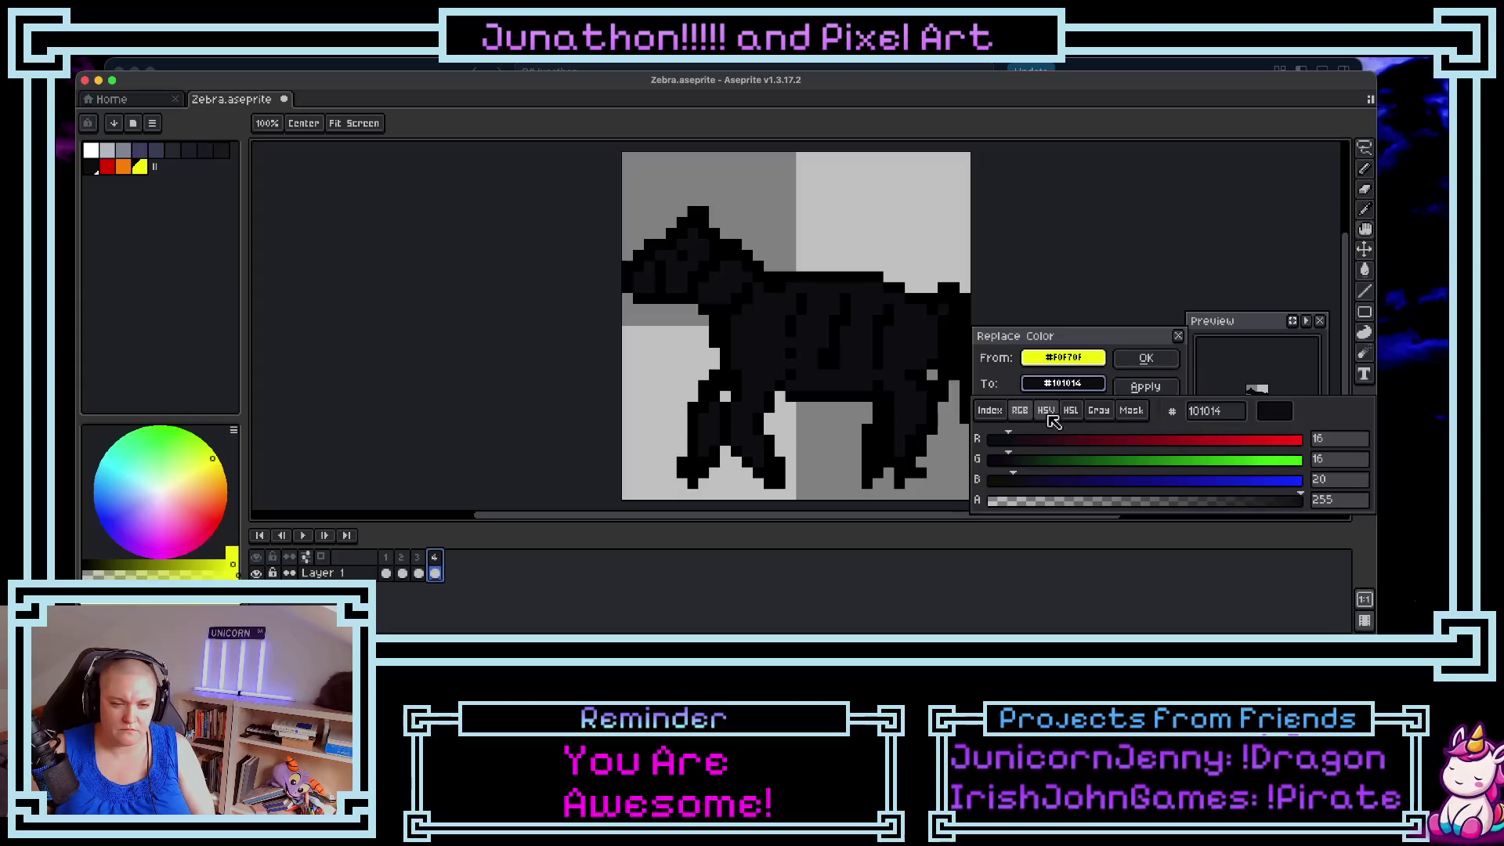
{"action": "left_click", "coordinate": [1047, 411]}
{"action": "left_click", "coordinate": [1300, 480]}
{"action": "left_click_drag", "start_coordinate": [1133, 461], "coordinate": [1307, 470]}
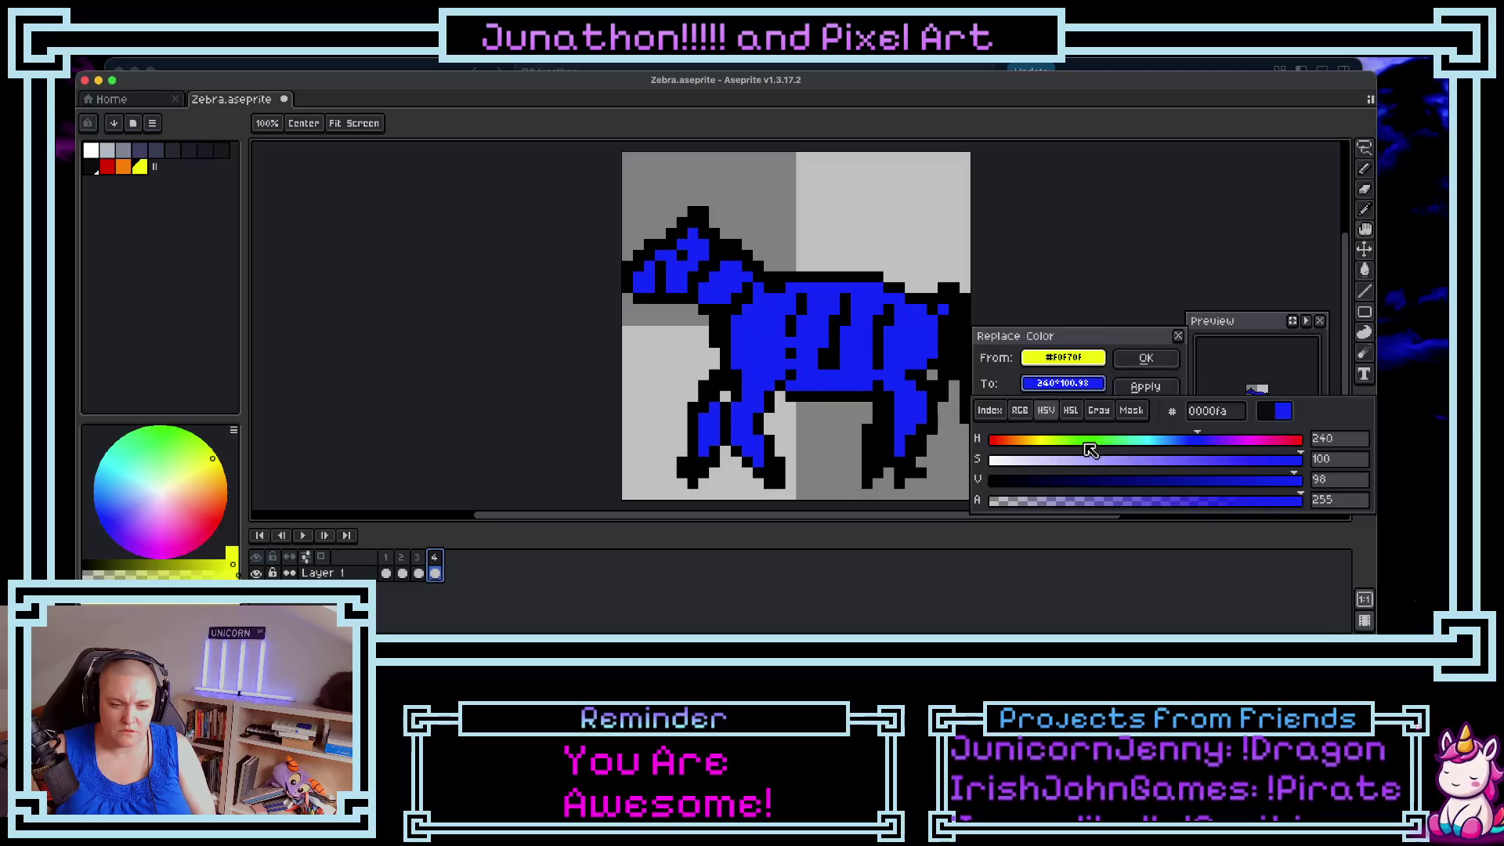
{"action": "left_click", "coordinate": [1085, 443]}
{"action": "left_click_drag", "start_coordinate": [1093, 449], "coordinate": [1099, 449]}
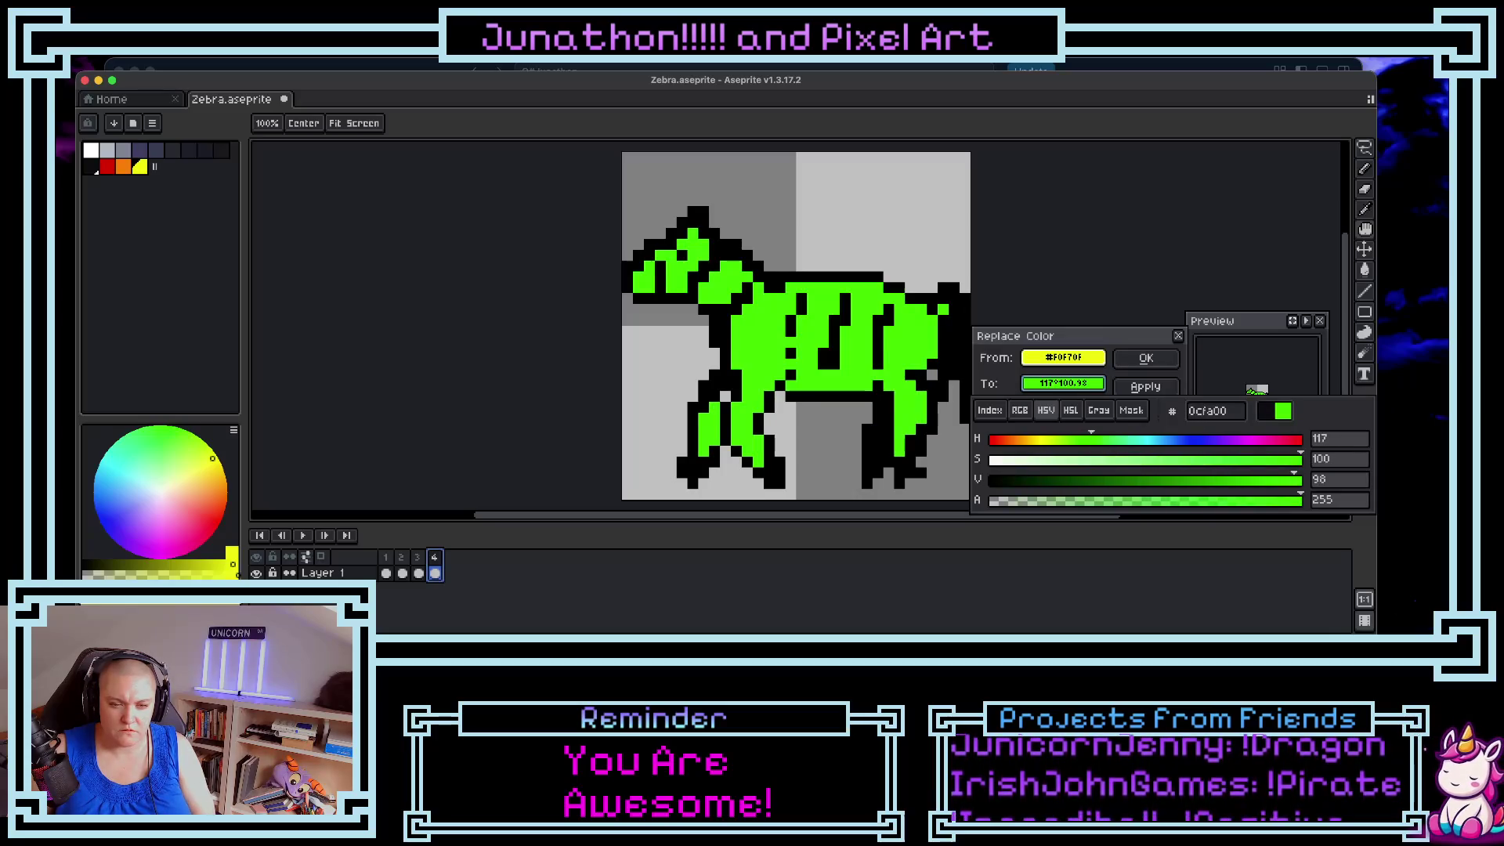
{"action": "left_click", "coordinate": [1146, 387]}
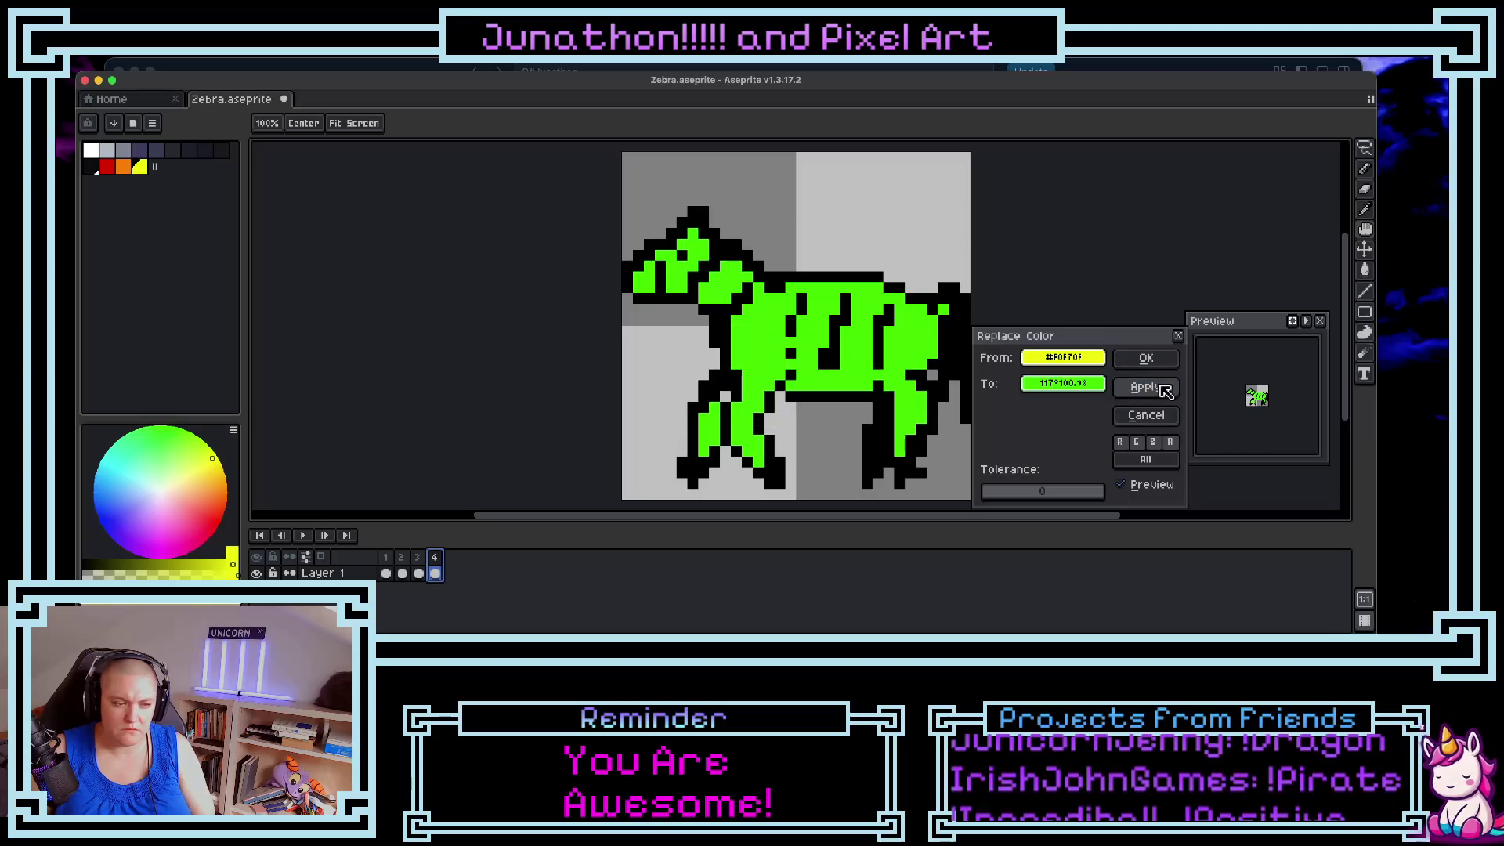
{"action": "key", "text": "Return"}
- Eyedrop the new green coat and add a fifth frame
{"action": "key", "text": "i"}
{"action": "left_click", "coordinate": [764, 344]}
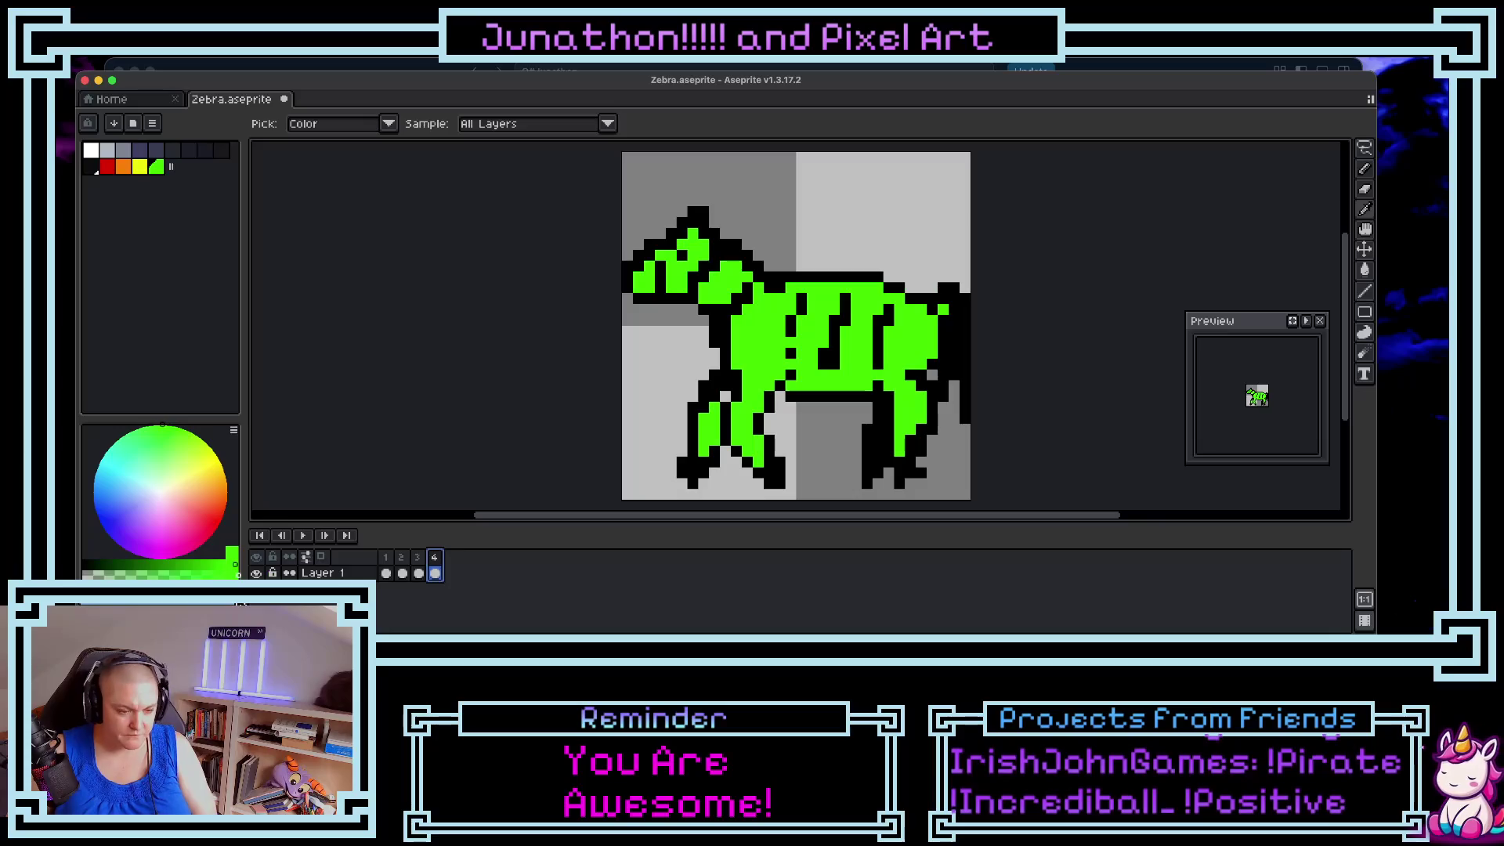
{"action": "key", "text": "alt+n"}
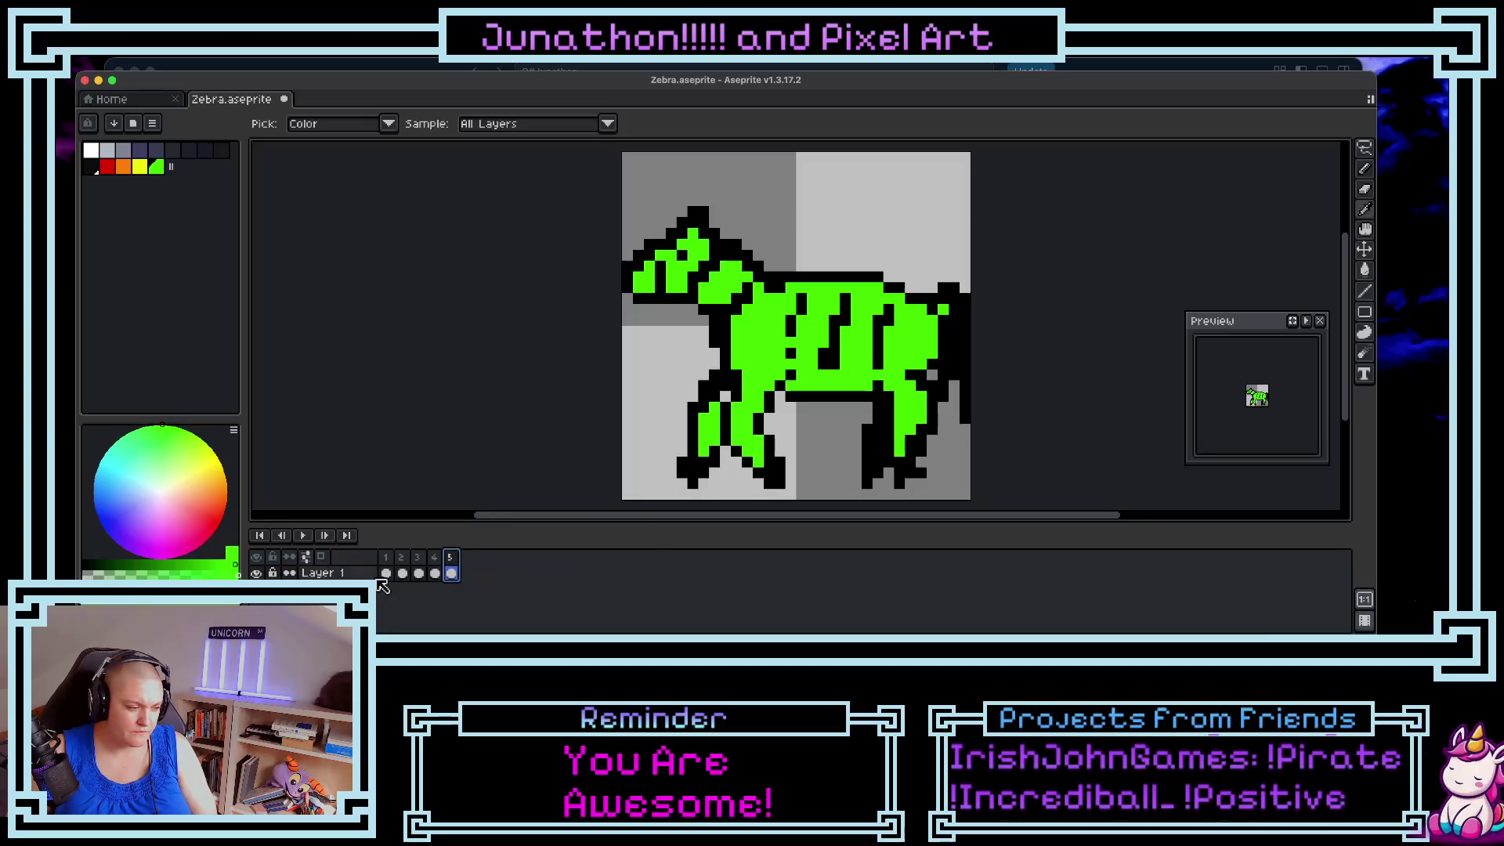
- Replace the green coat with blue (HSV hue 233), eyedrop the blue, and add a sixth frame
{"action": "key", "text": "shift+r"}
{"action": "left_click", "coordinate": [1063, 385]}
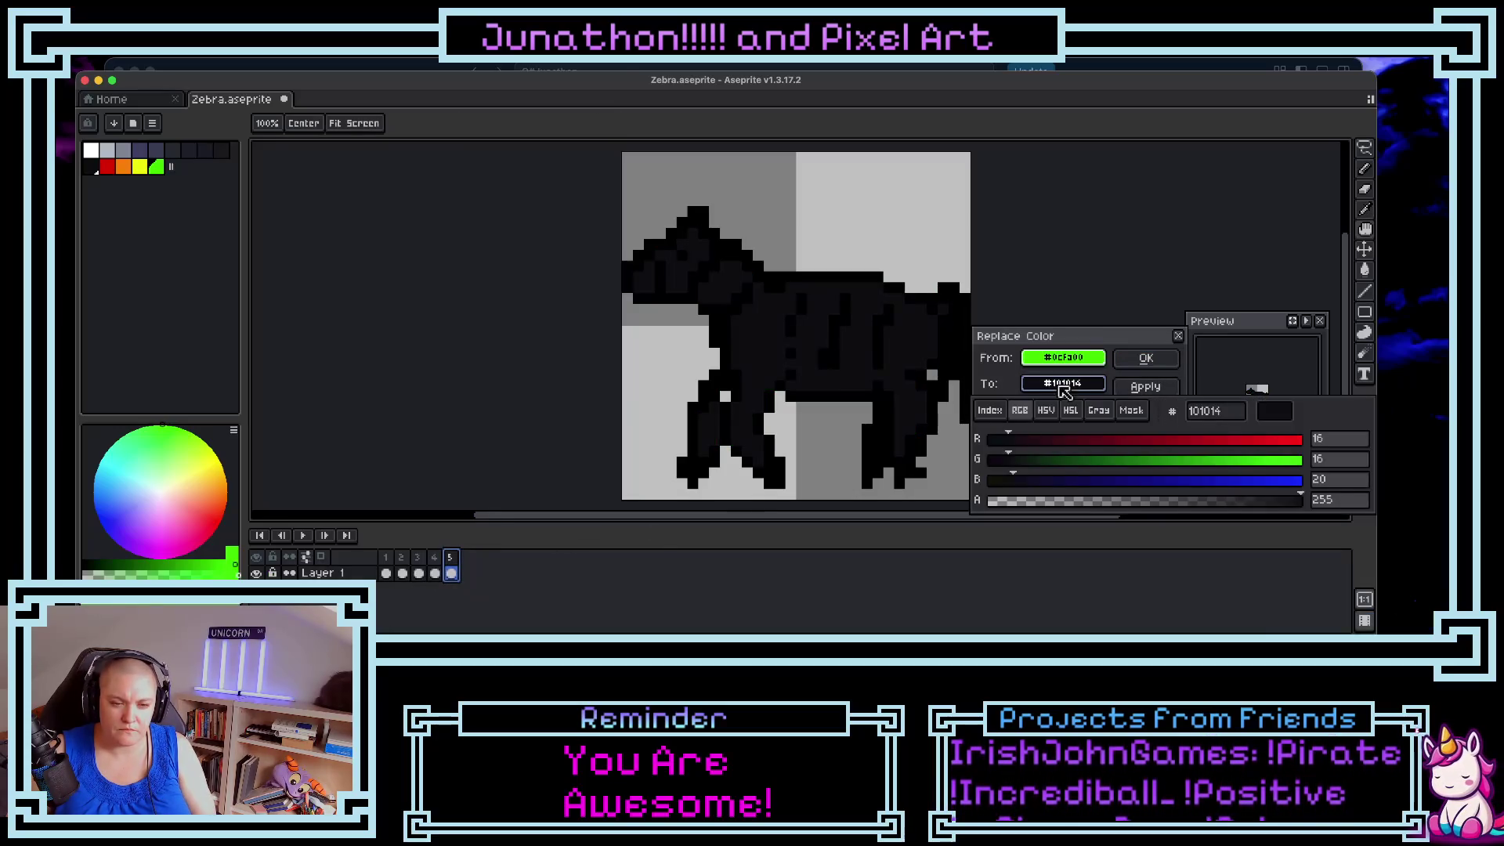
{"action": "left_click", "coordinate": [1045, 409]}
{"action": "left_click", "coordinate": [1294, 462]}
{"action": "left_click", "coordinate": [1301, 487]}
{"action": "left_click_drag", "start_coordinate": [1202, 441], "coordinate": [1199, 448]}
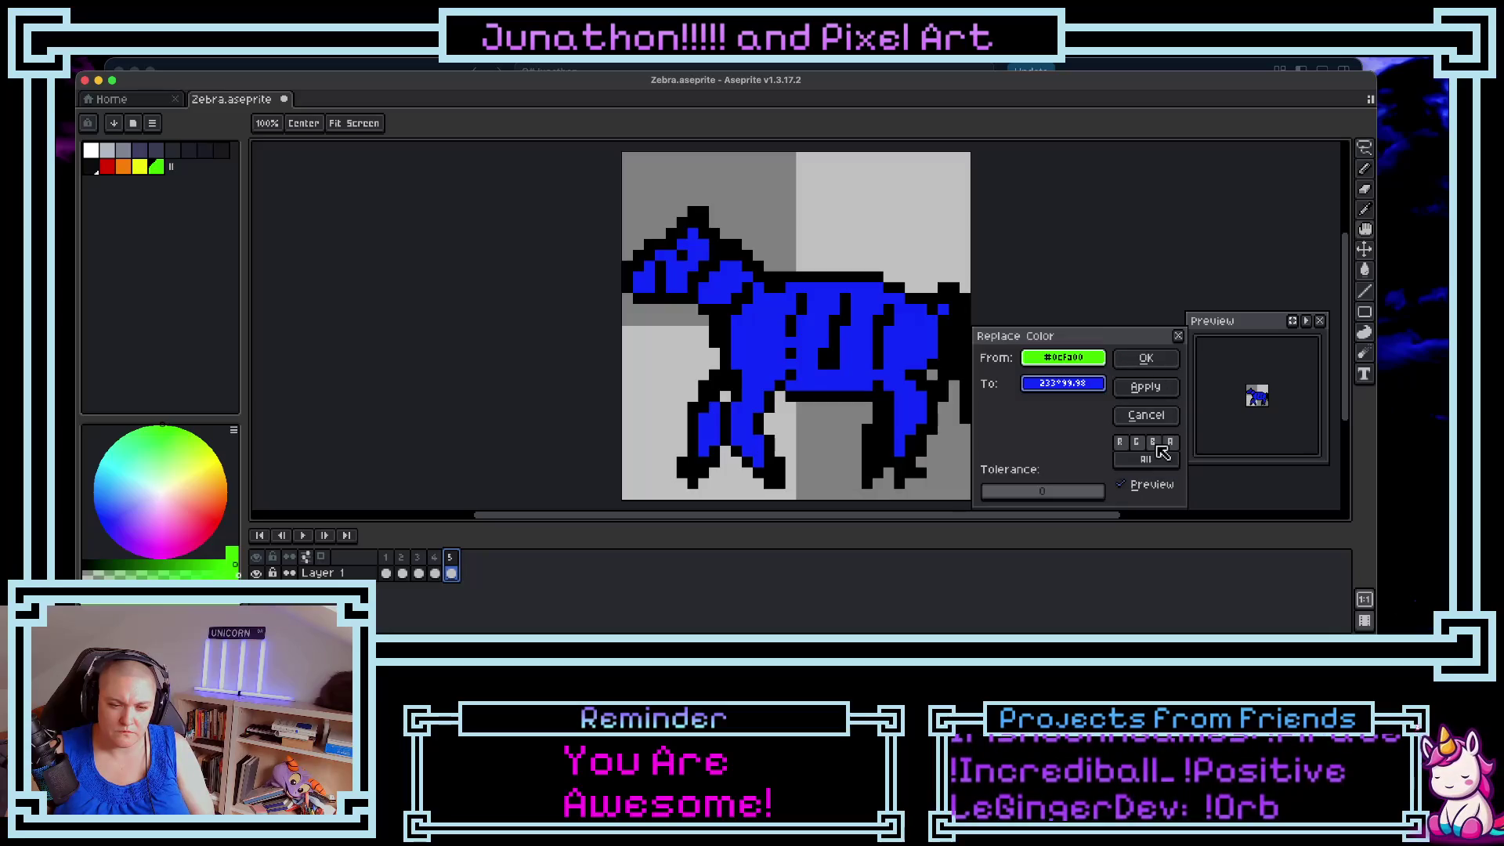
{"action": "left_click", "coordinate": [1148, 360]}
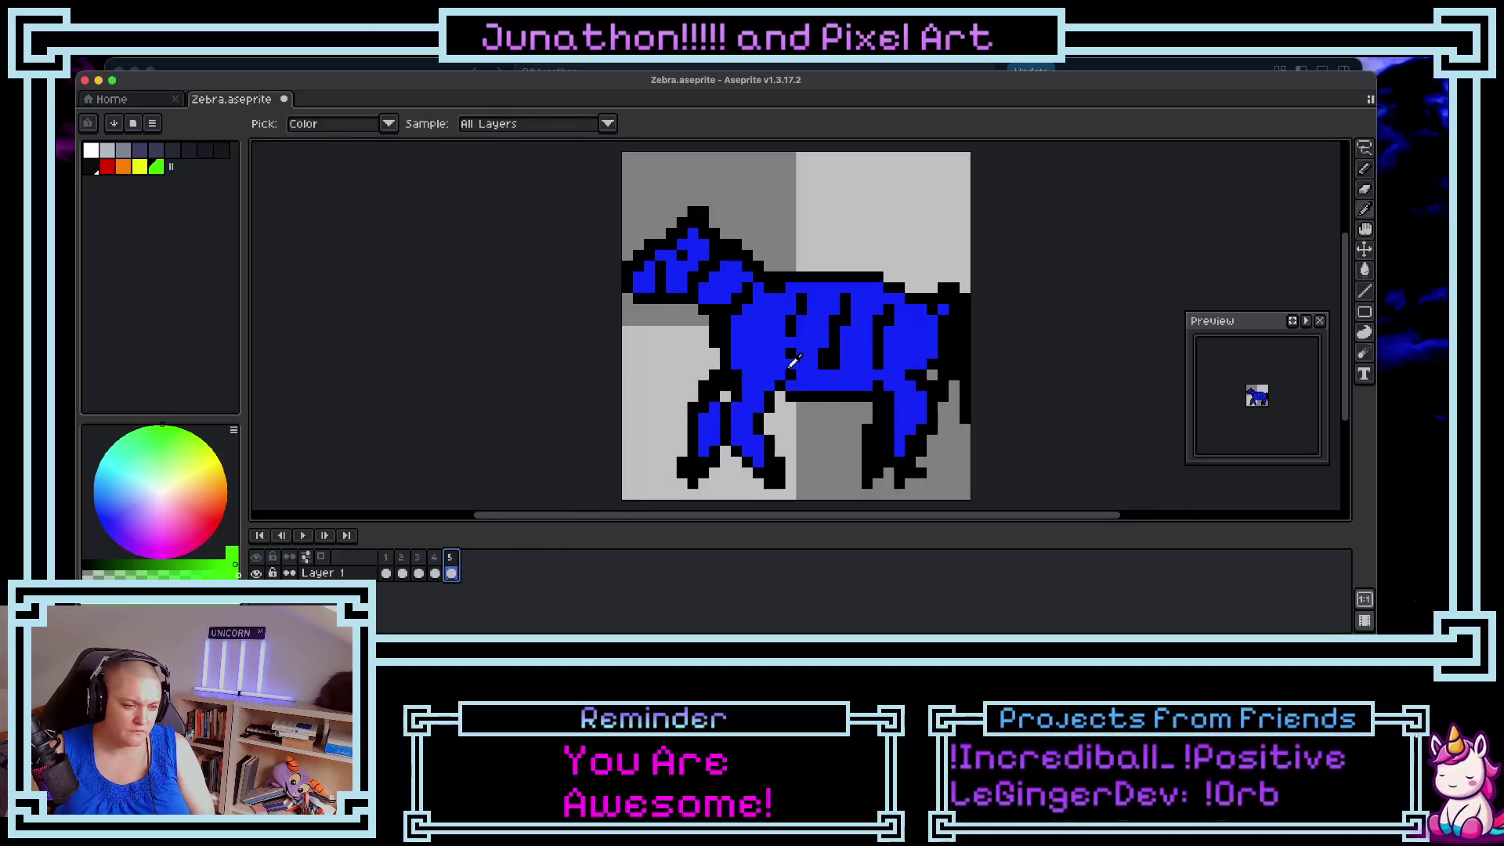
{"action": "left_click", "coordinate": [762, 359]}
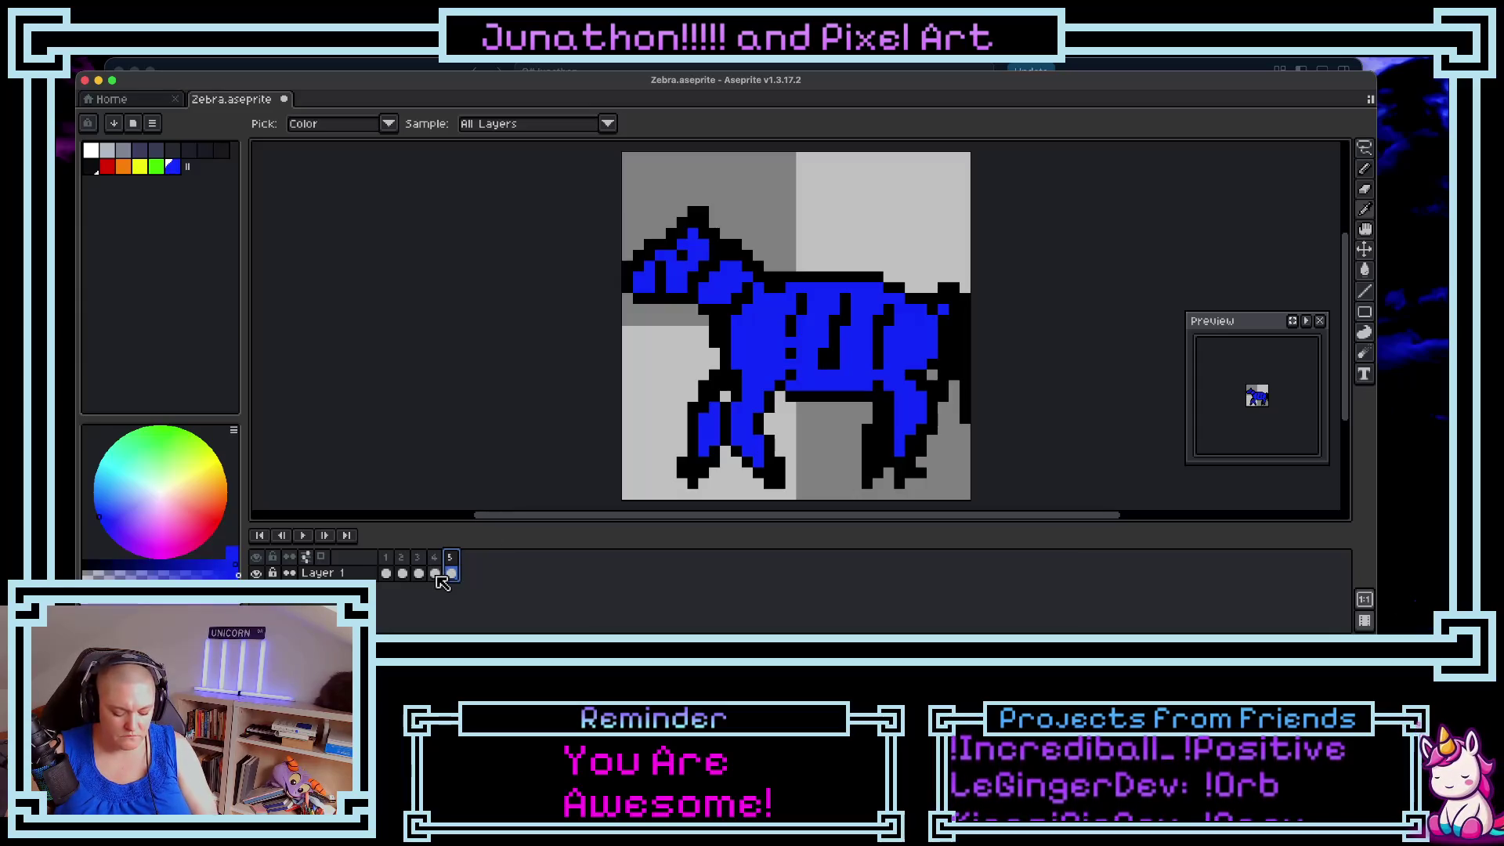
{"action": "key", "text": "alt+n"}
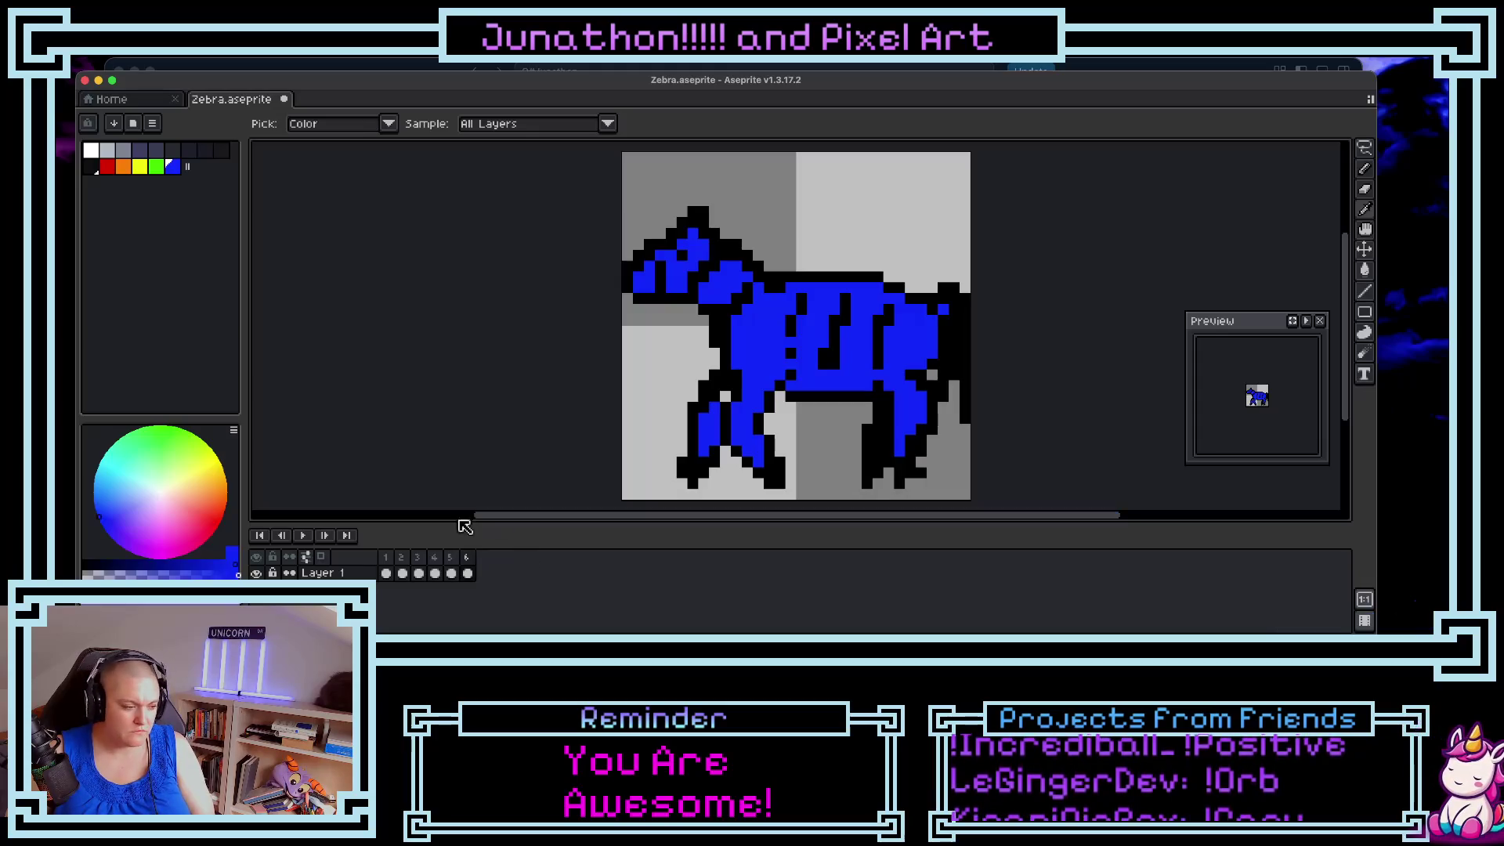
- Replace the blue coat with purple via HSV sliders, then eyedrop it and add it to the palette
{"action": "key", "text": "shift+r"}
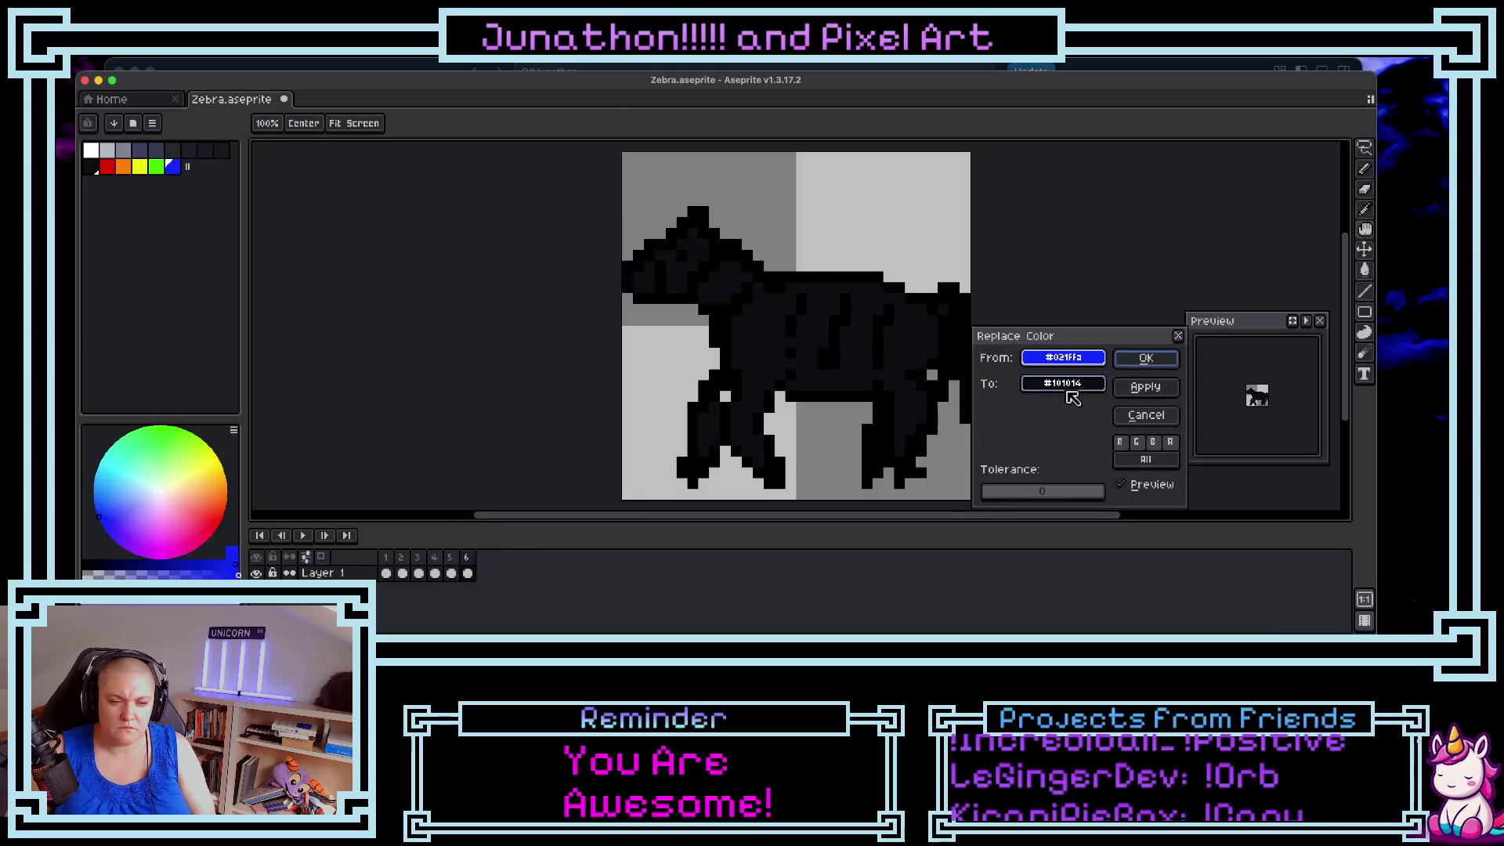
{"action": "left_click", "coordinate": [1068, 387]}
{"action": "left_click", "coordinate": [1046, 410]}
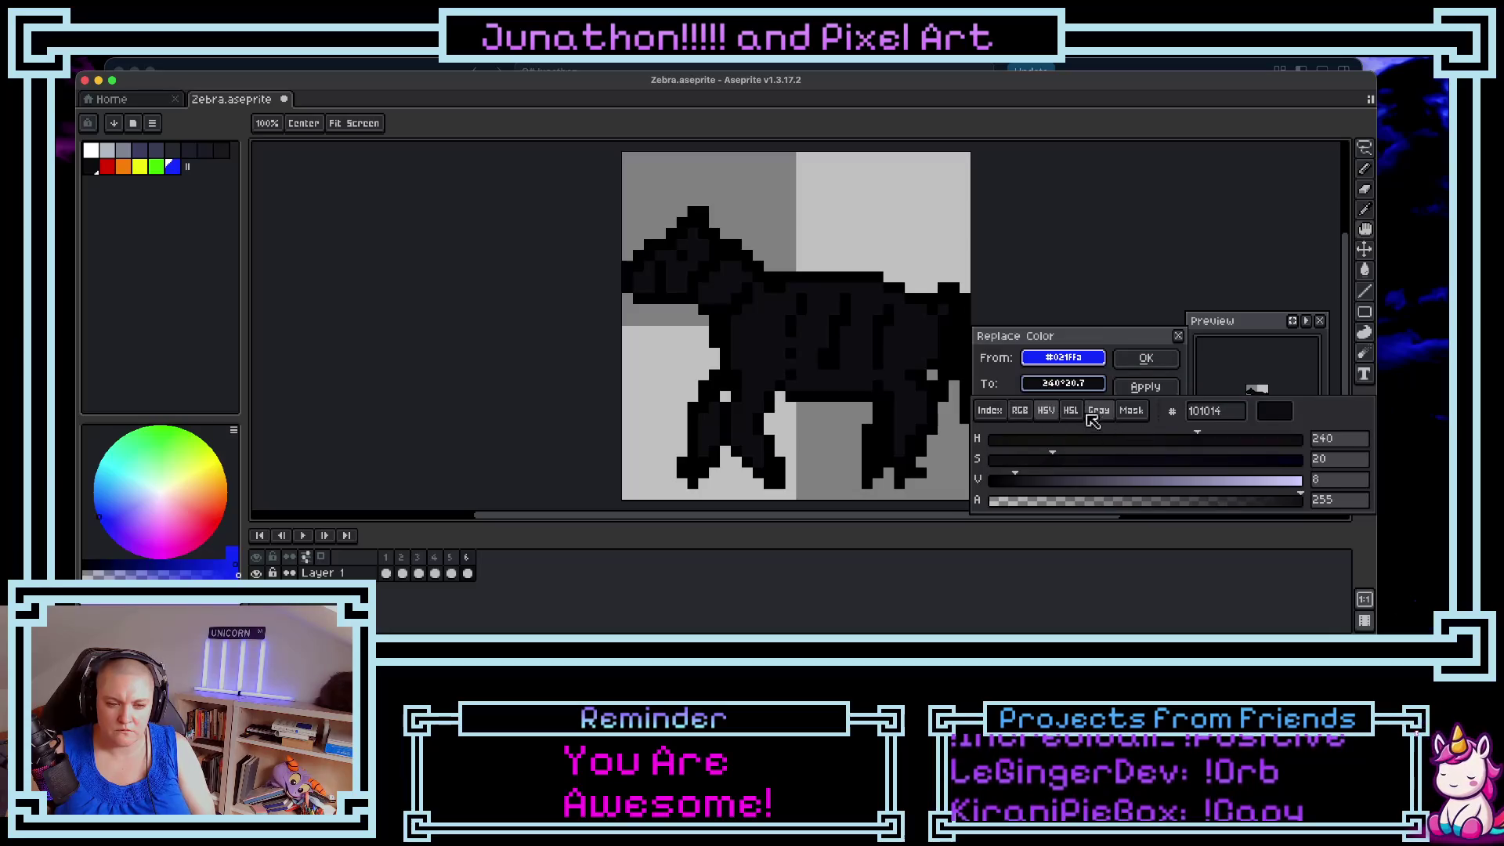
{"action": "left_click", "coordinate": [1302, 479]}
{"action": "left_click_drag", "start_coordinate": [1104, 460], "coordinate": [1302, 459]}
{"action": "left_click_drag", "start_coordinate": [1199, 439], "coordinate": [1236, 441]}
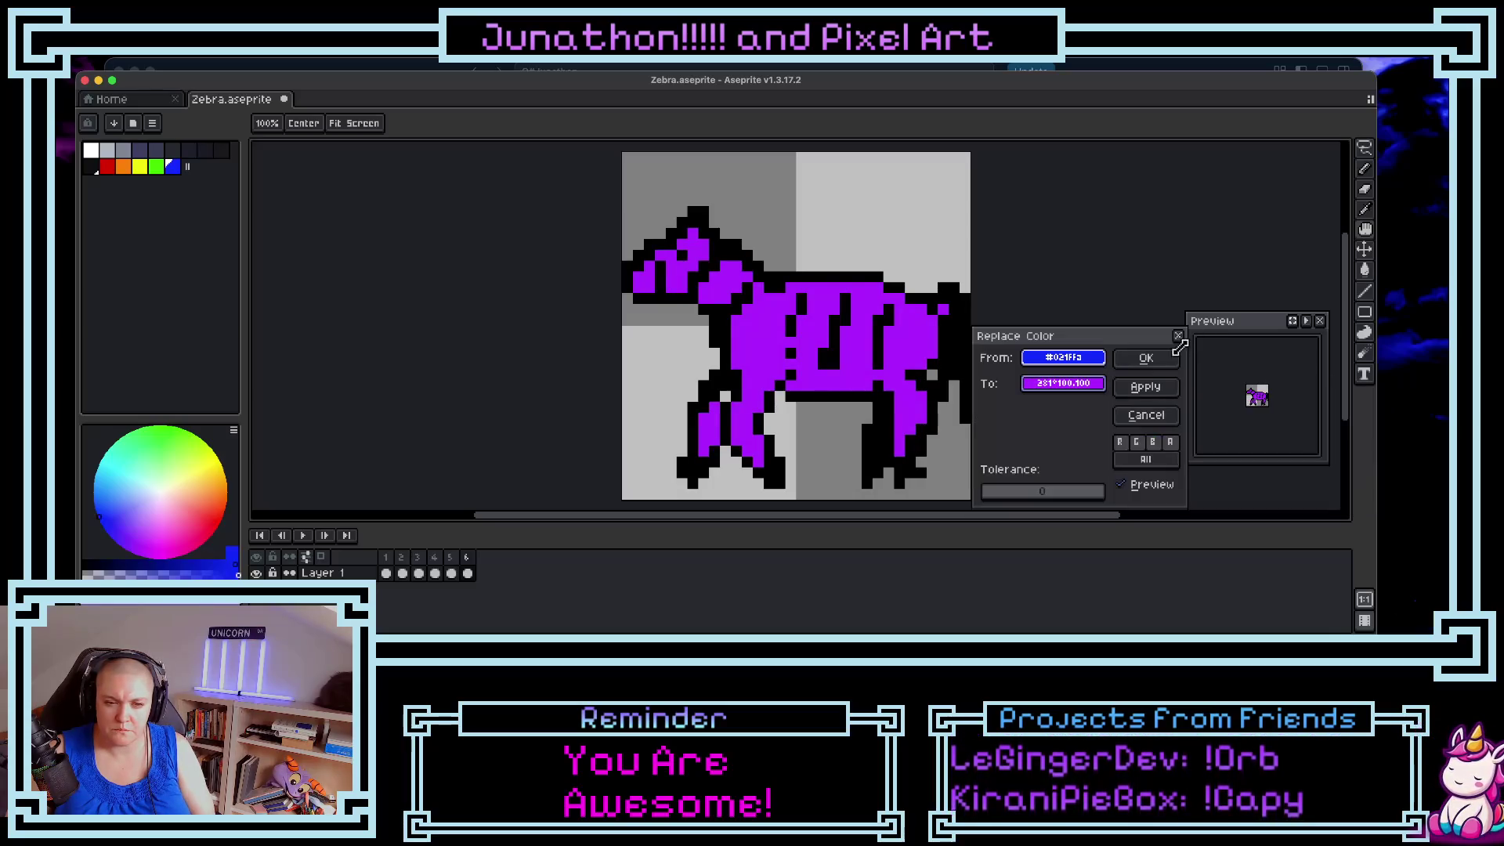
{"action": "left_click", "coordinate": [1146, 357]}
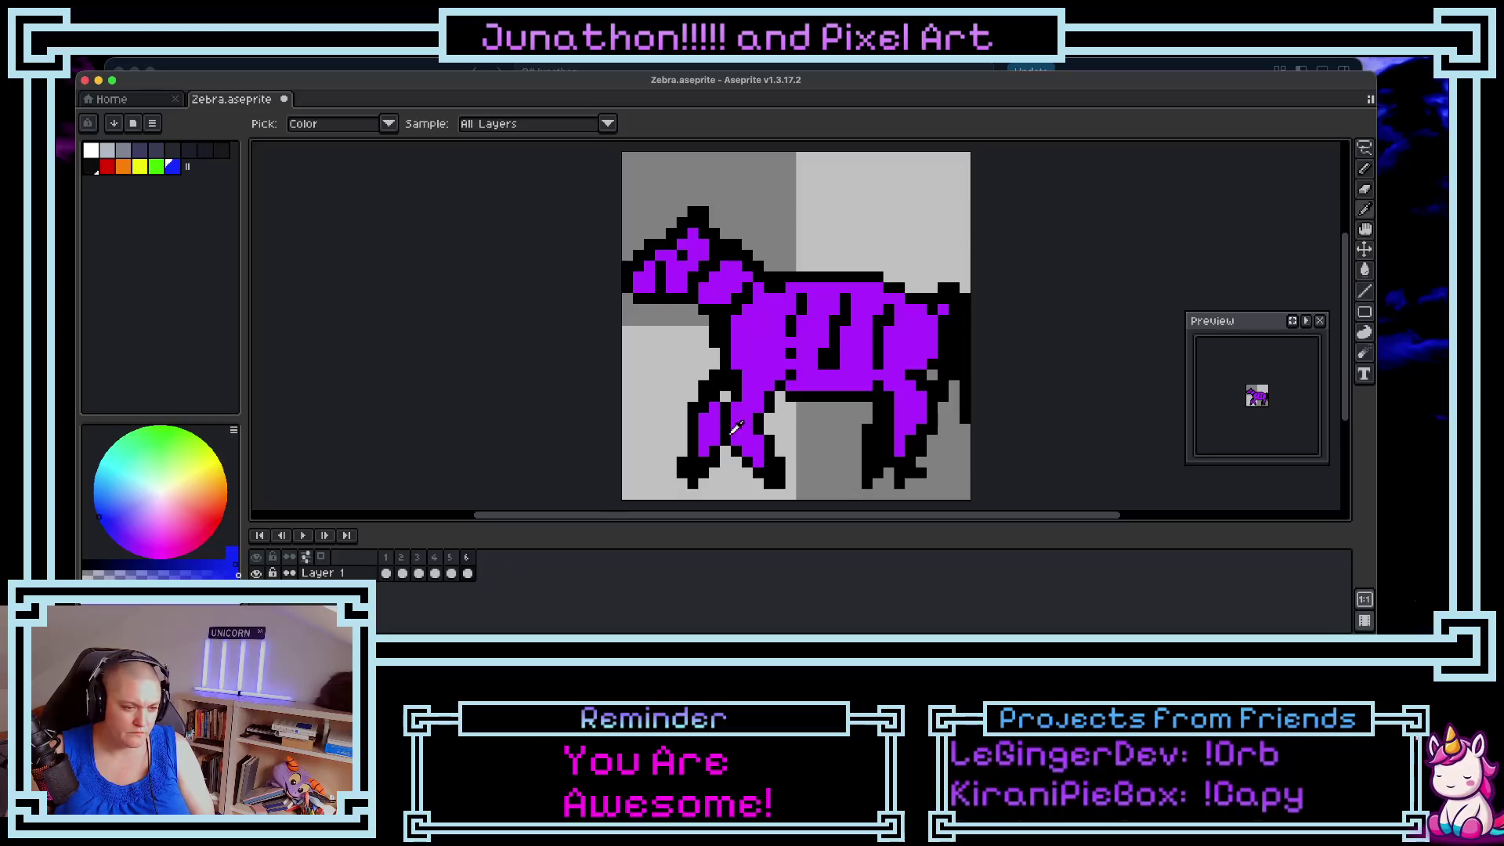
{"action": "left_click", "coordinate": [768, 340]}
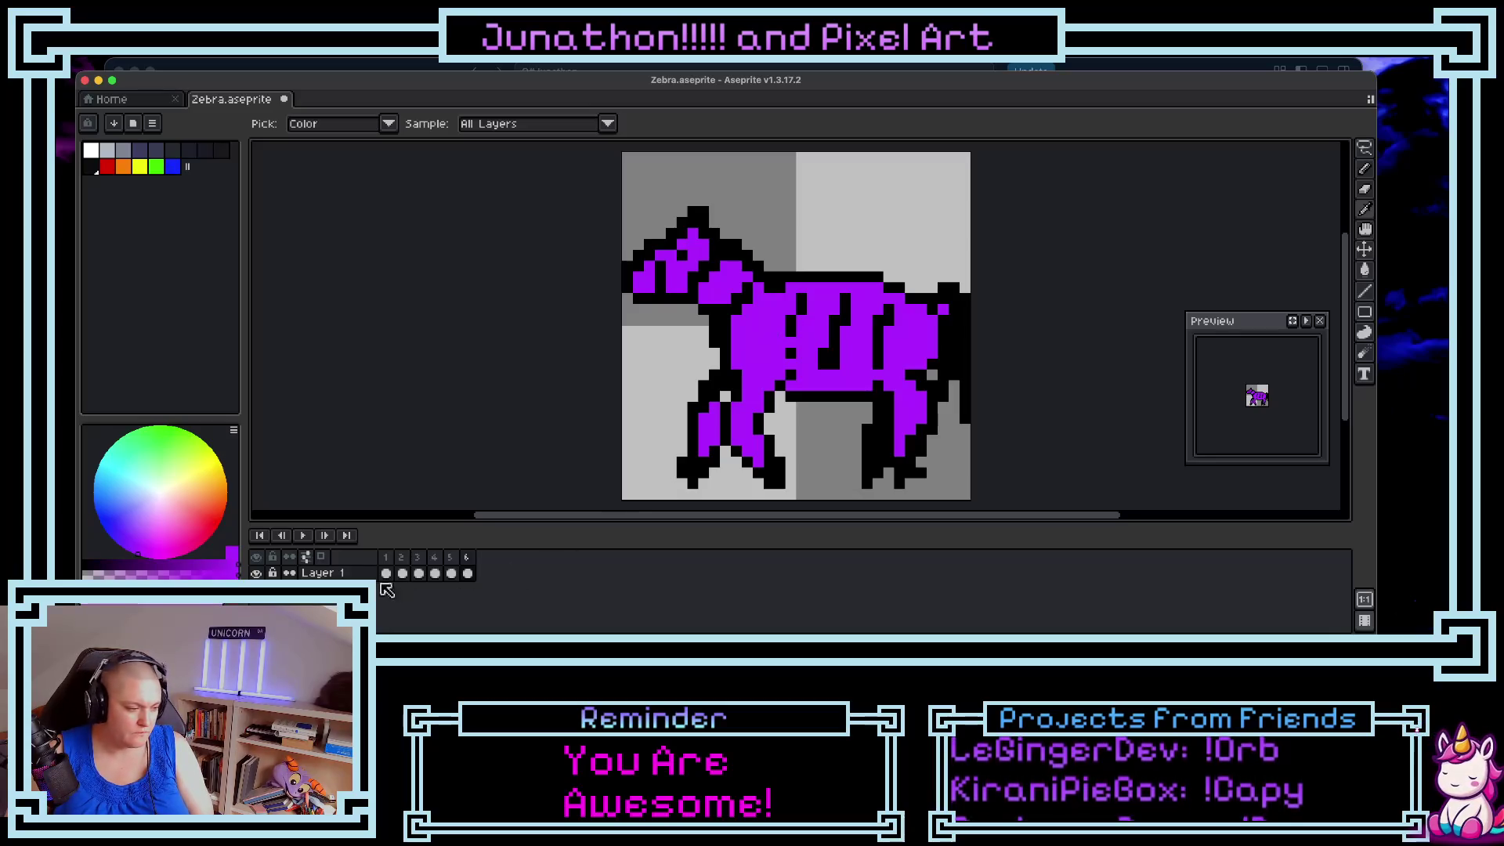
{"action": "left_click", "coordinate": [233, 603]}
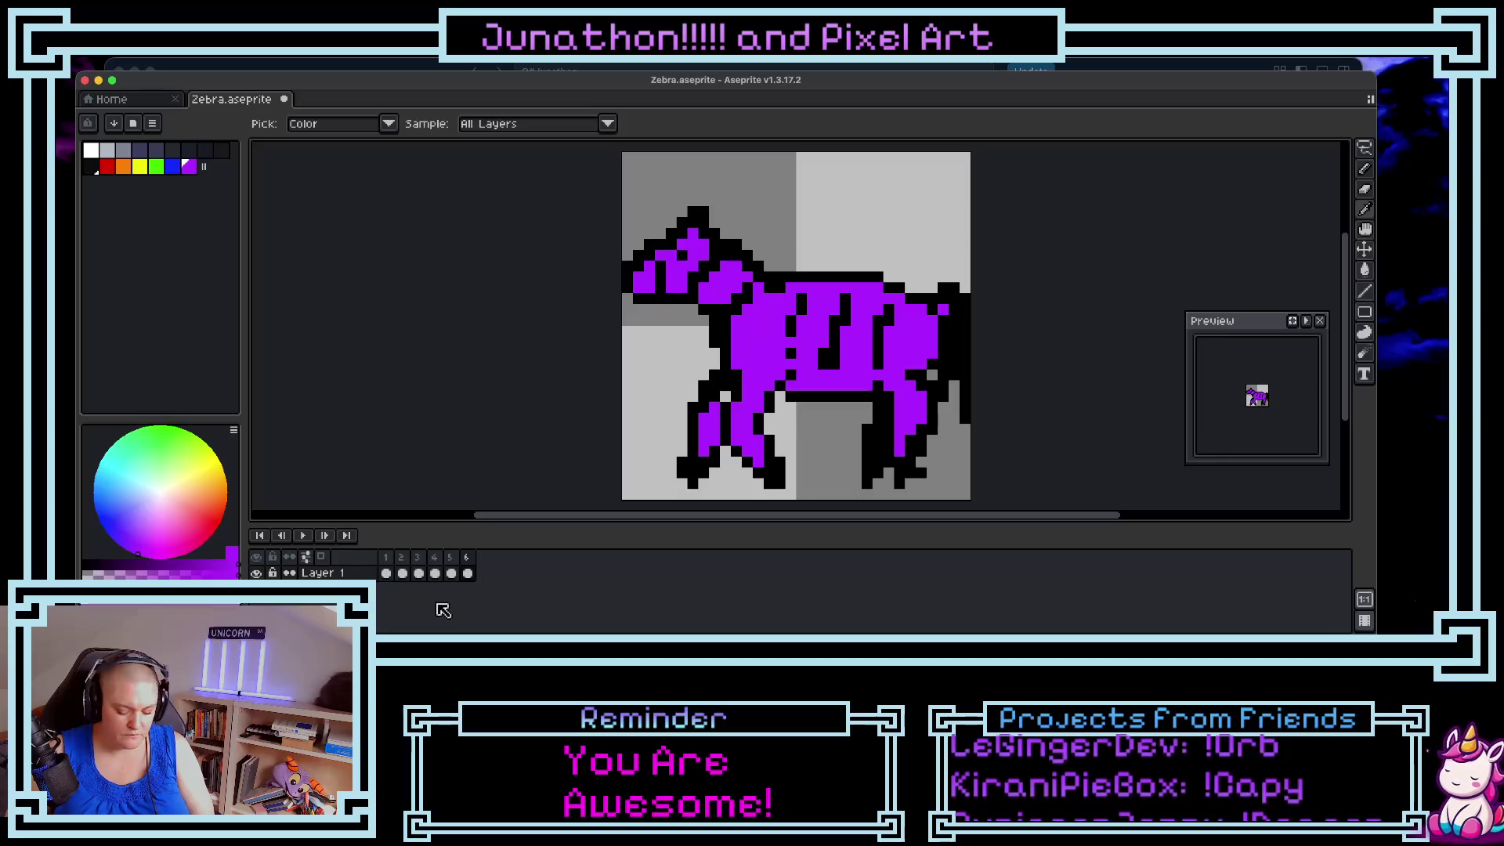
- Add frame 7, replace purple with magenta (HSV 304/100/100), and play the animation
{"action": "key", "text": "alt+n"}
{"action": "key", "text": "shift+r"}
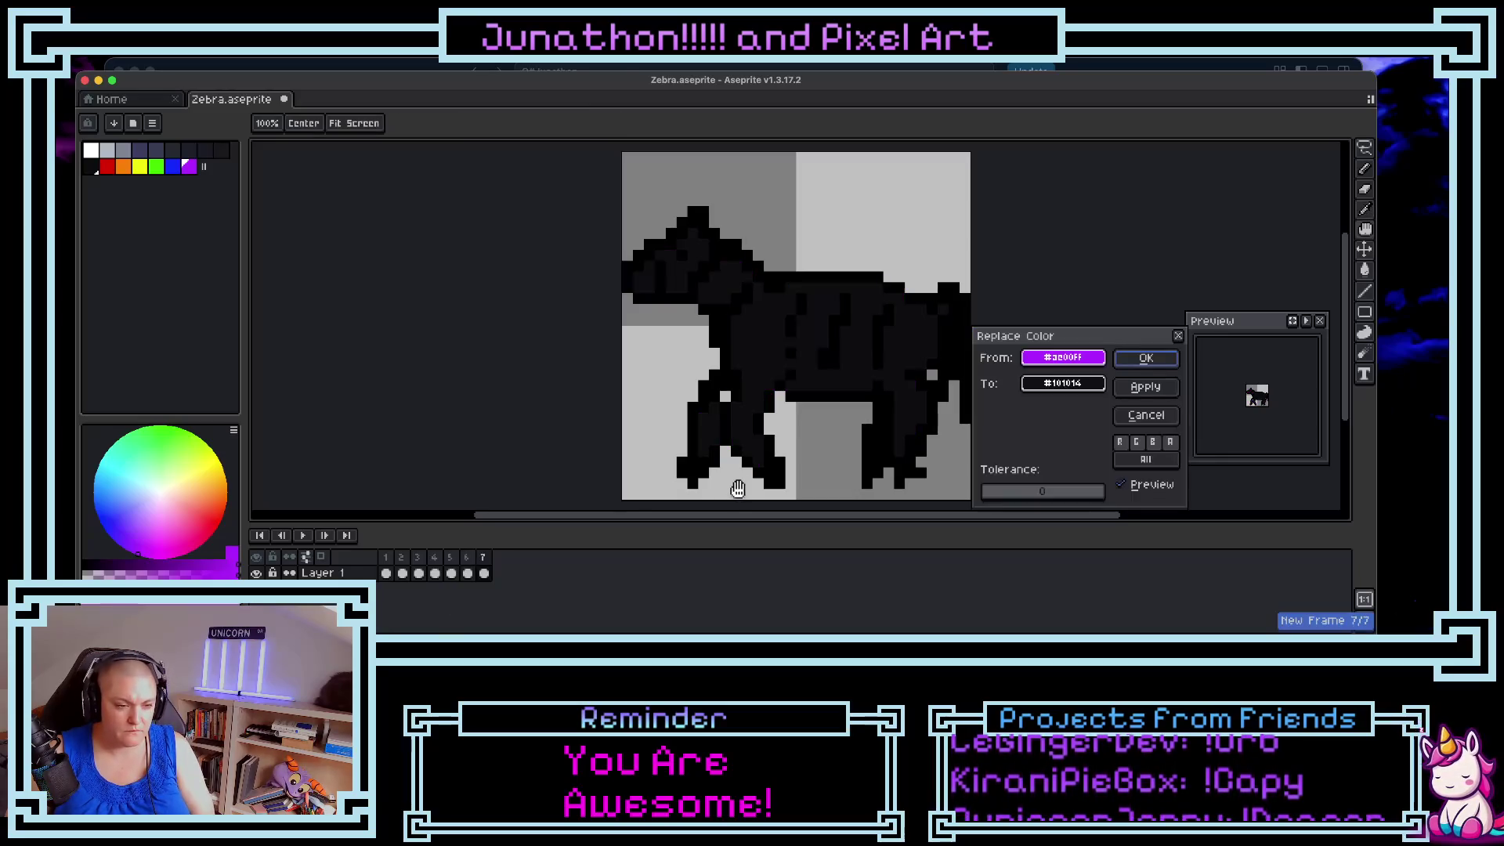
{"action": "left_click", "coordinate": [1065, 384]}
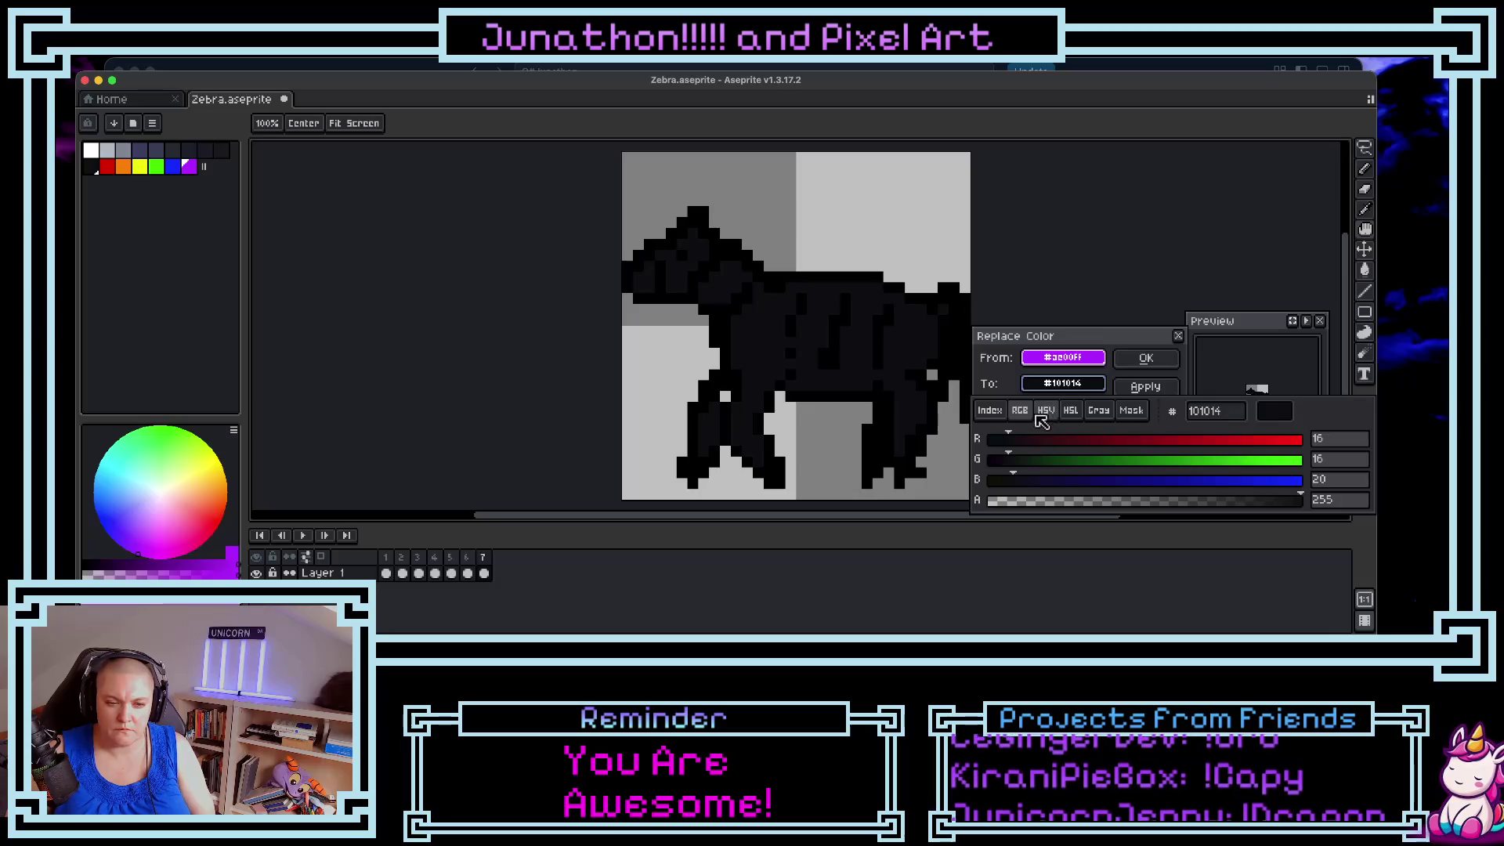
{"action": "left_click", "coordinate": [1046, 411]}
{"action": "left_click", "coordinate": [1304, 480]}
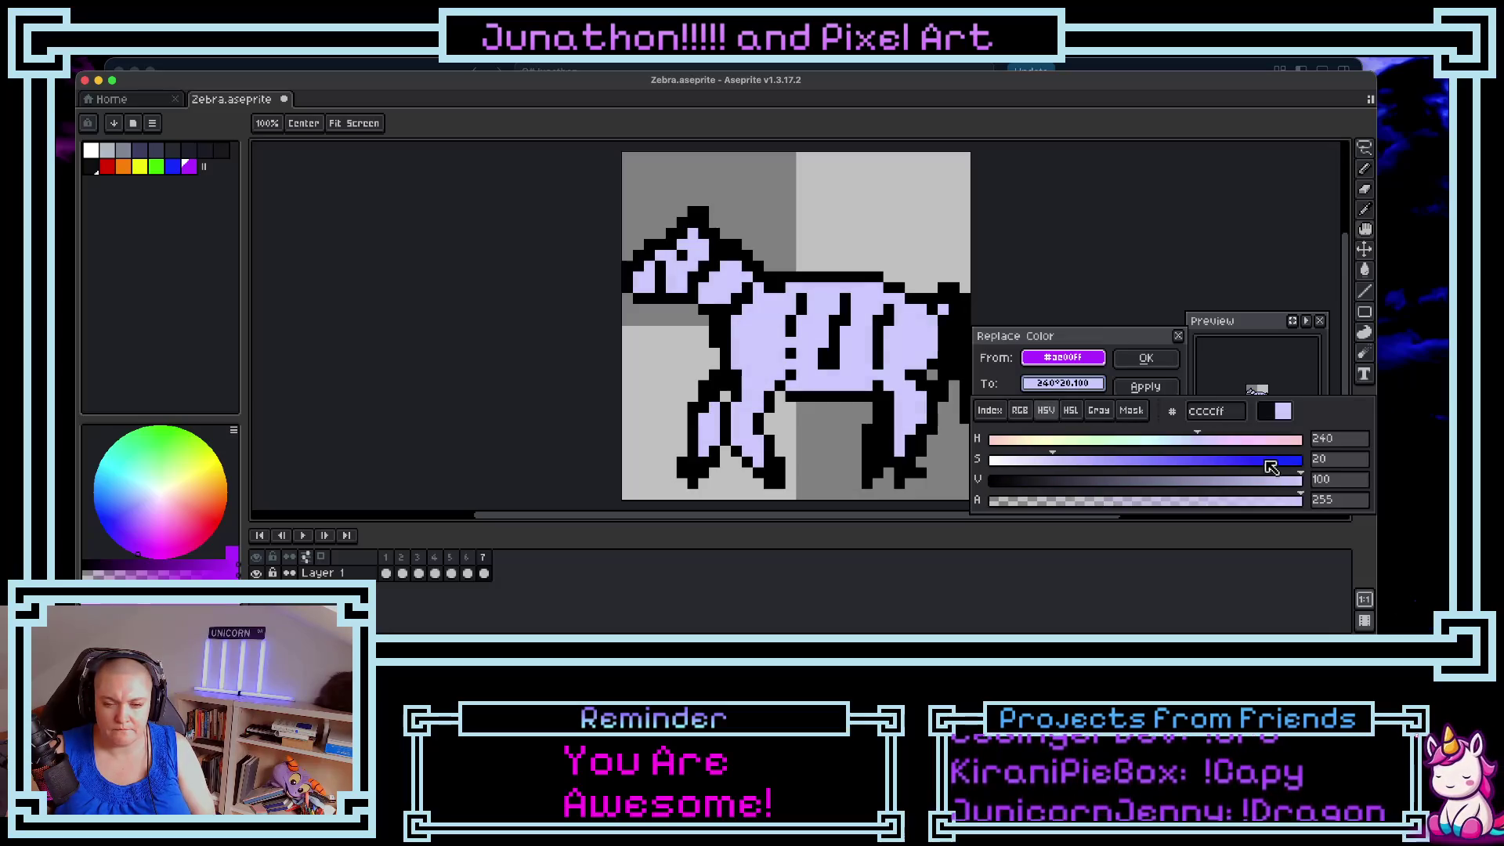
{"action": "left_click", "coordinate": [1289, 460]}
{"action": "left_click", "coordinate": [1254, 440]}
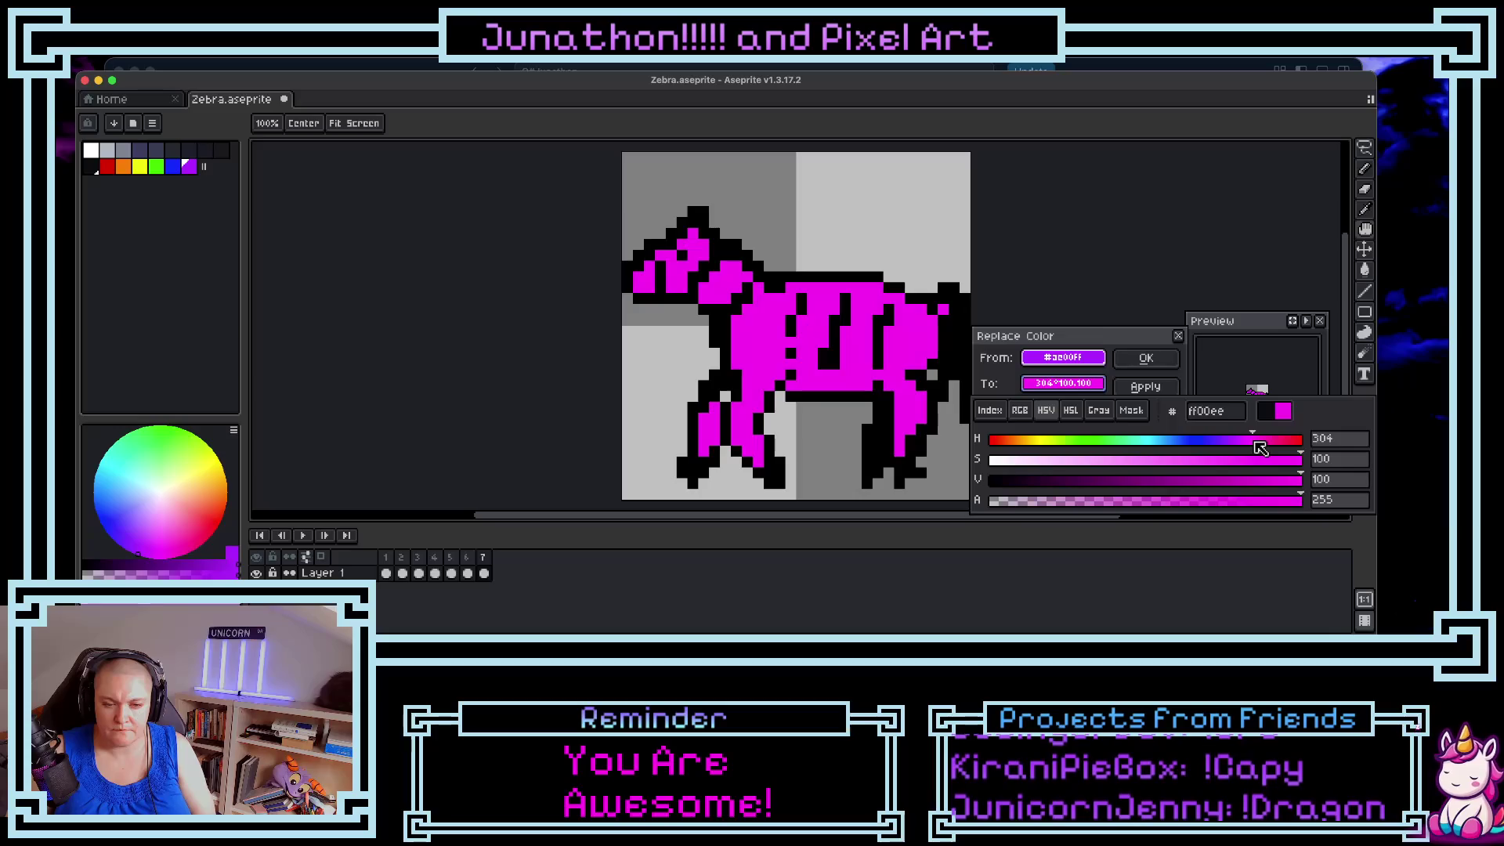
{"action": "left_click", "coordinate": [1207, 382]}
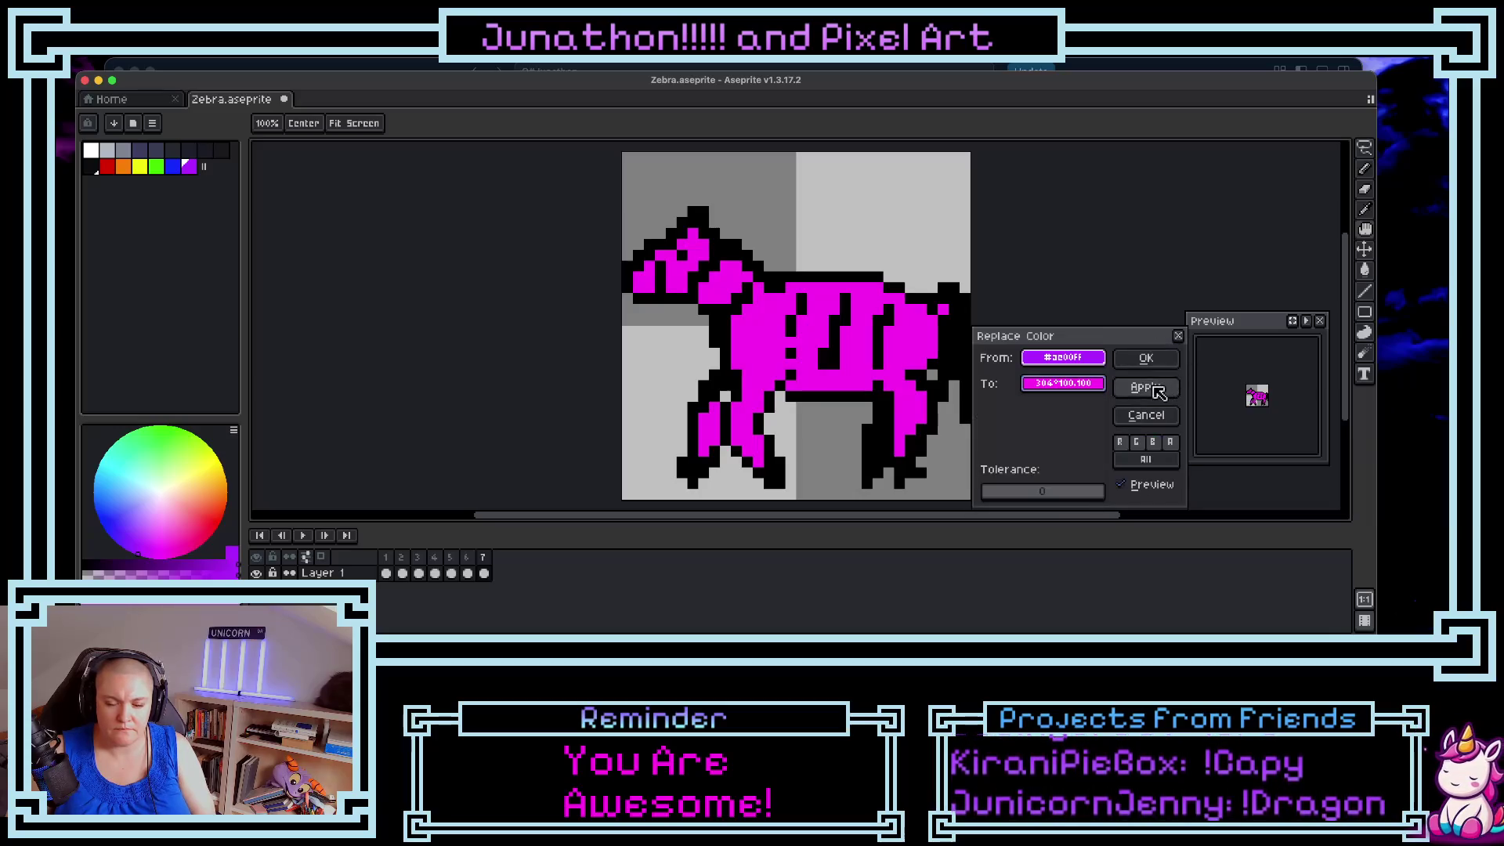
{"action": "left_click", "coordinate": [1148, 360]}
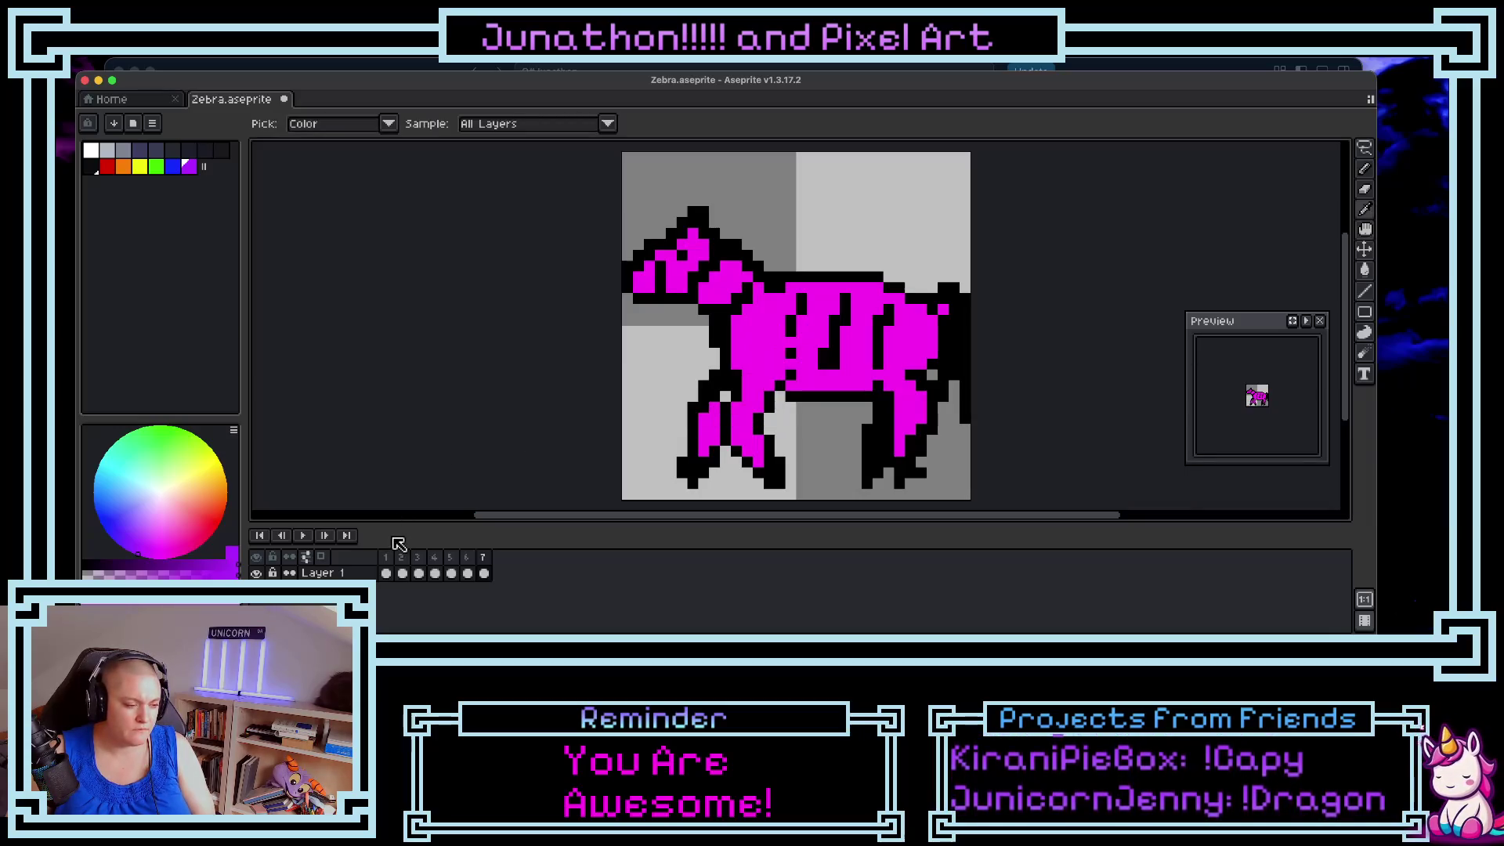
{"action": "left_click", "coordinate": [304, 536]}
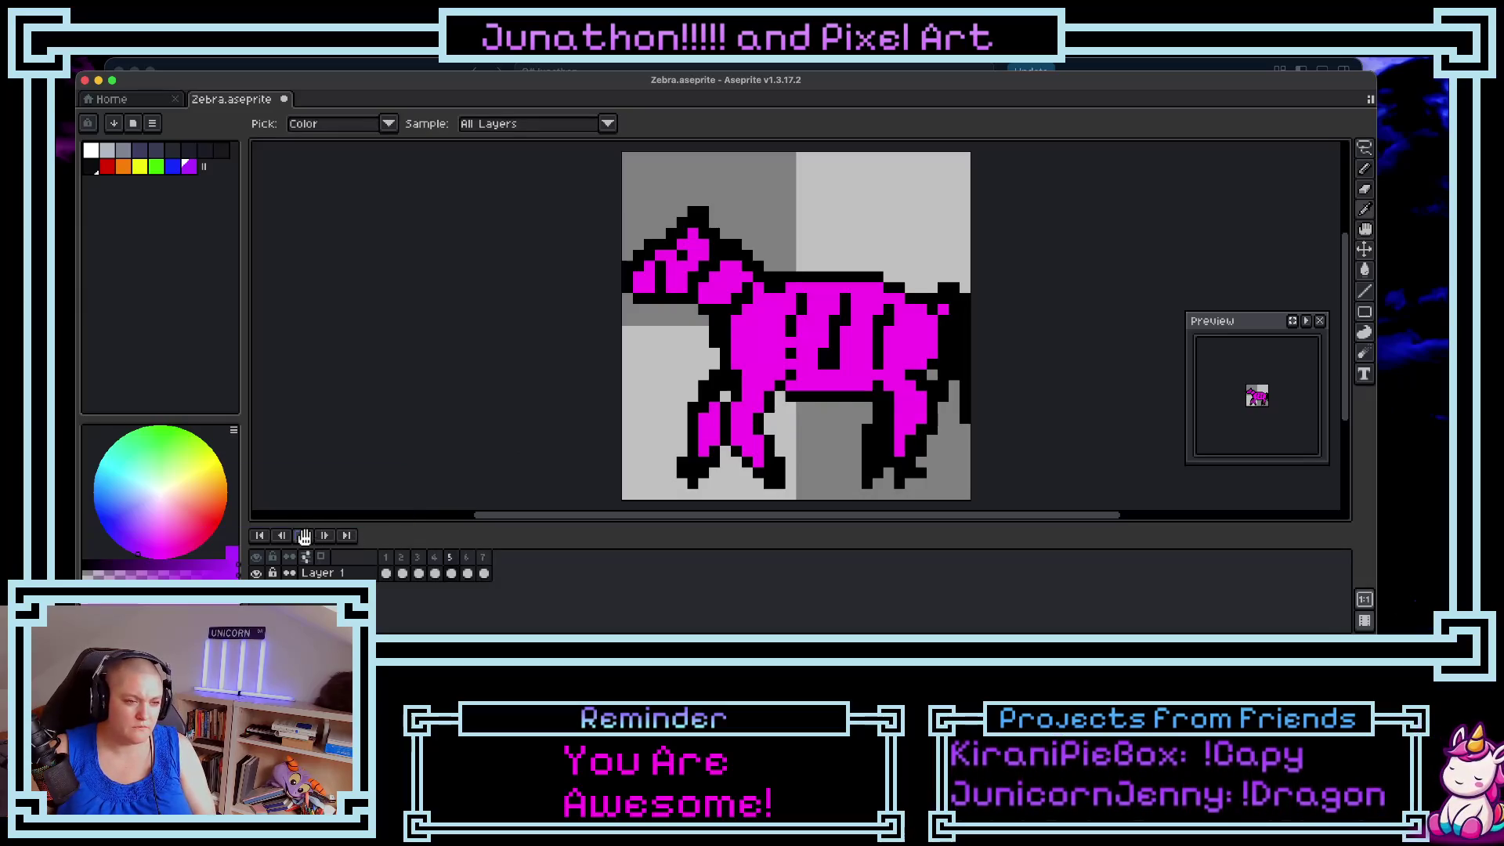
- Preview the zebra animation from frame 1, then stop playback
{"action": "left_click", "coordinate": [388, 559]}
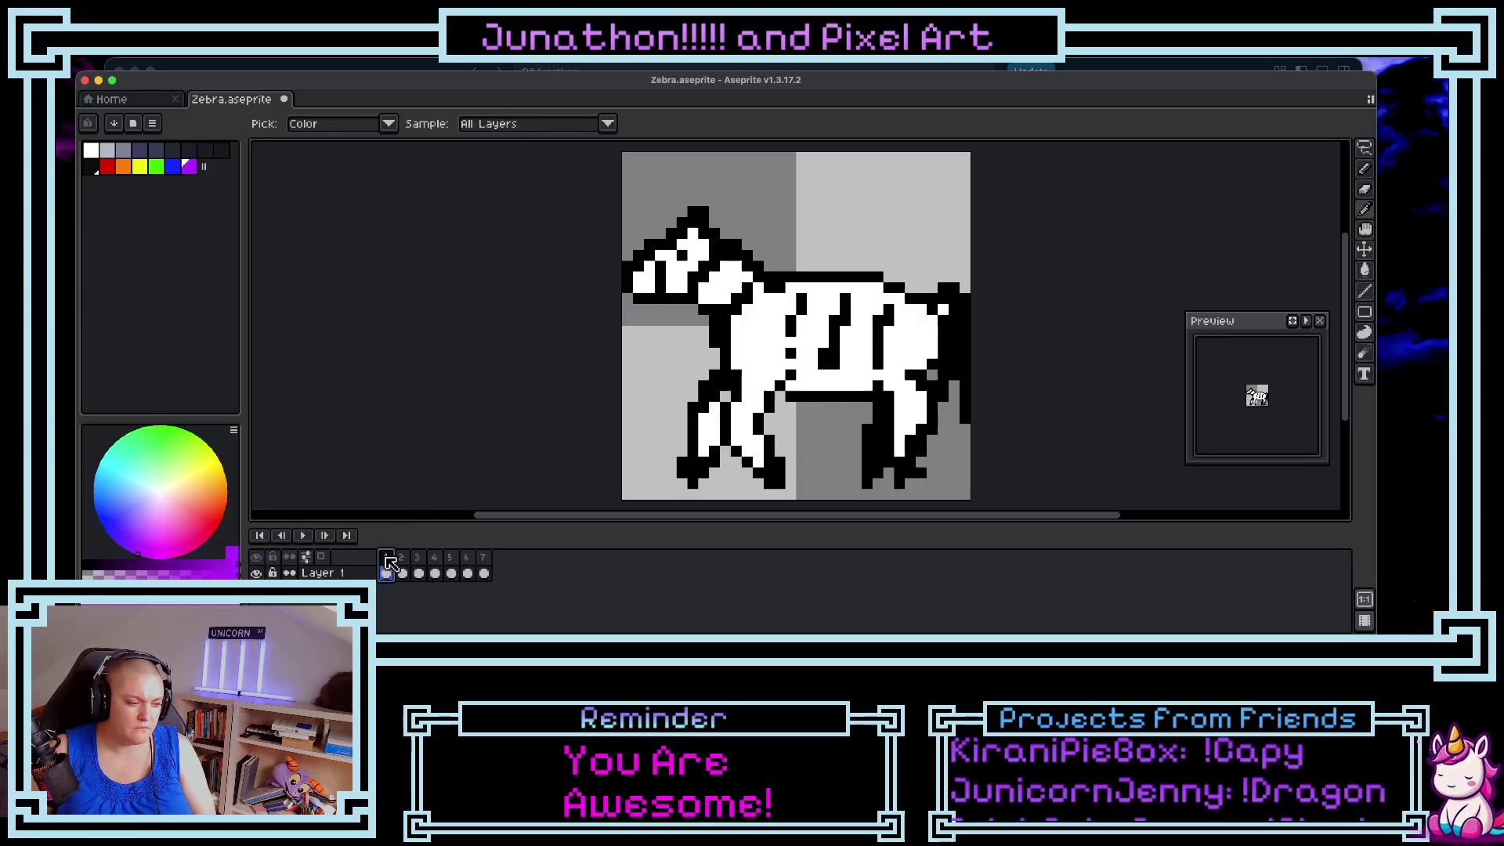
{"action": "left_click", "coordinate": [300, 536]}
{"action": "left_click", "coordinate": [304, 536]}
- Return to frame 2 and choose red as the drawing colour
{"action": "left_click", "coordinate": [402, 574]}
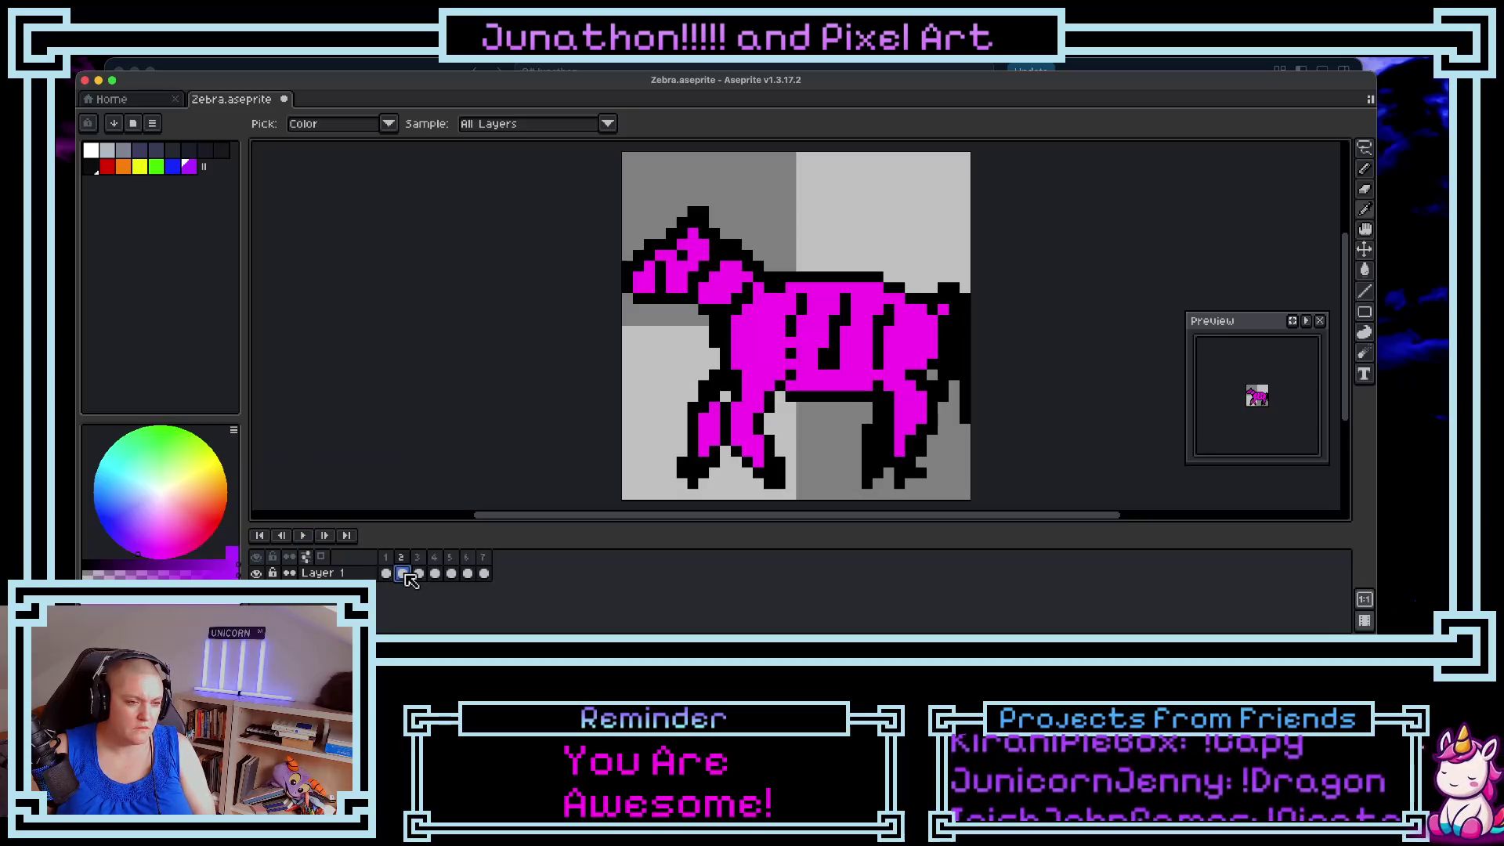
{"action": "key", "text": "Right"}
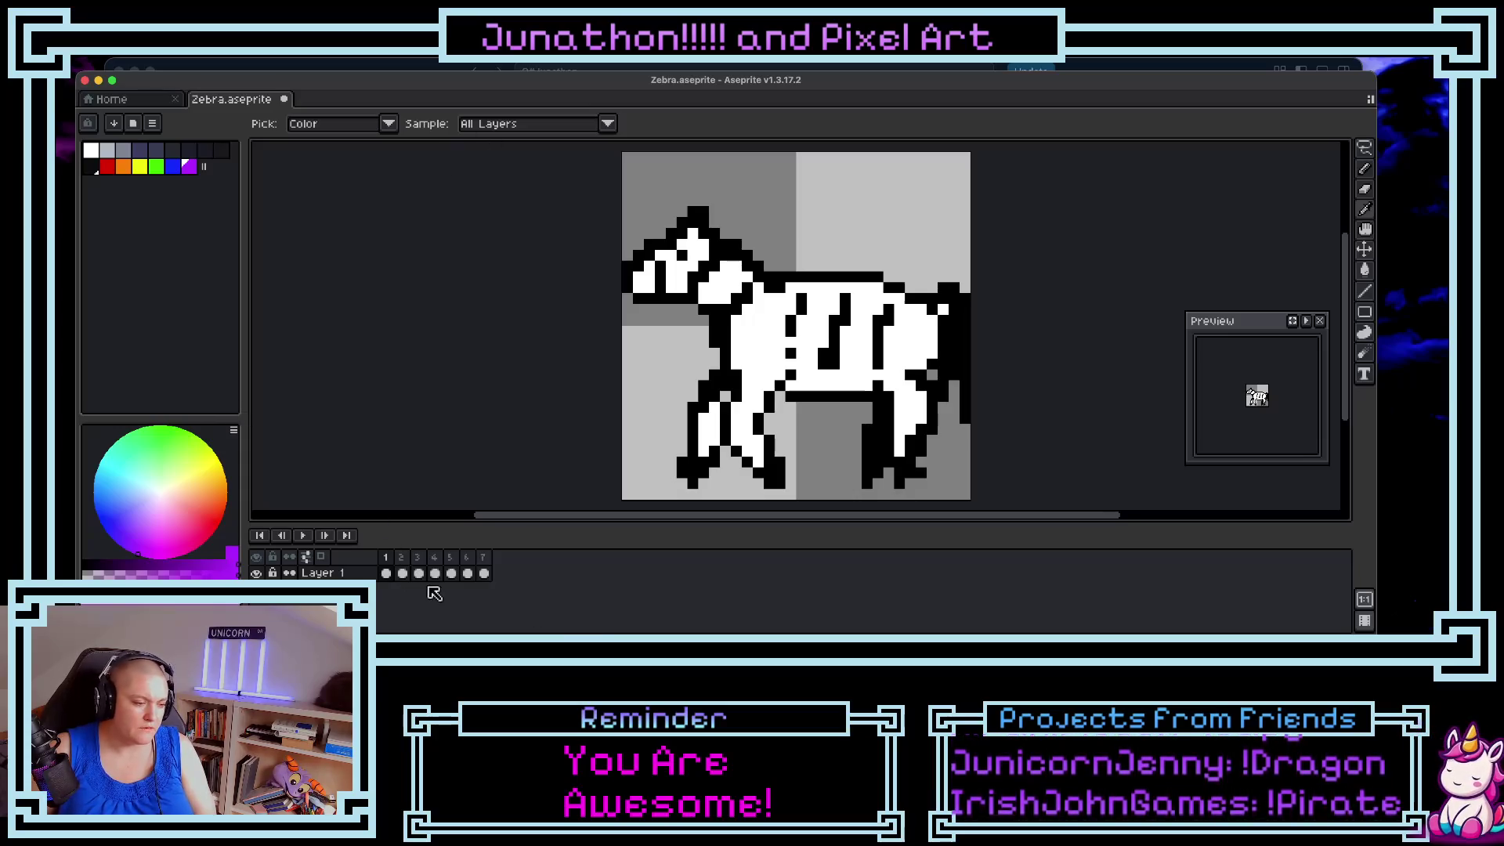
{"action": "left_click", "coordinate": [387, 572]}
{"action": "left_click", "coordinate": [403, 571]}
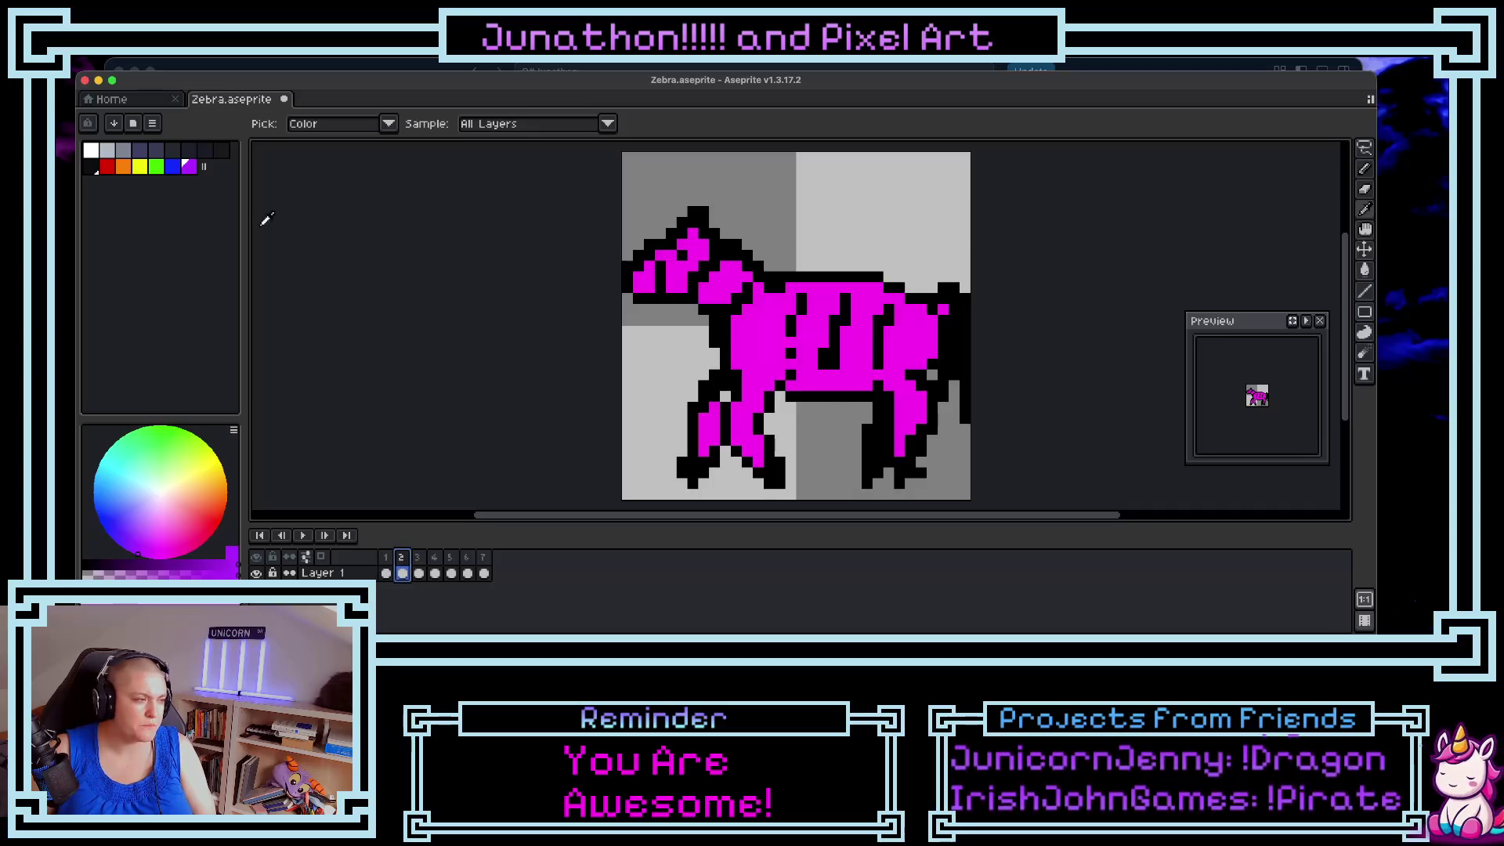
{"action": "left_click", "coordinate": [107, 166]}
- With the Paint Bucket, fill the zebra coat red, orange and yellow on frames 2–4
{"action": "key", "text": "g"}
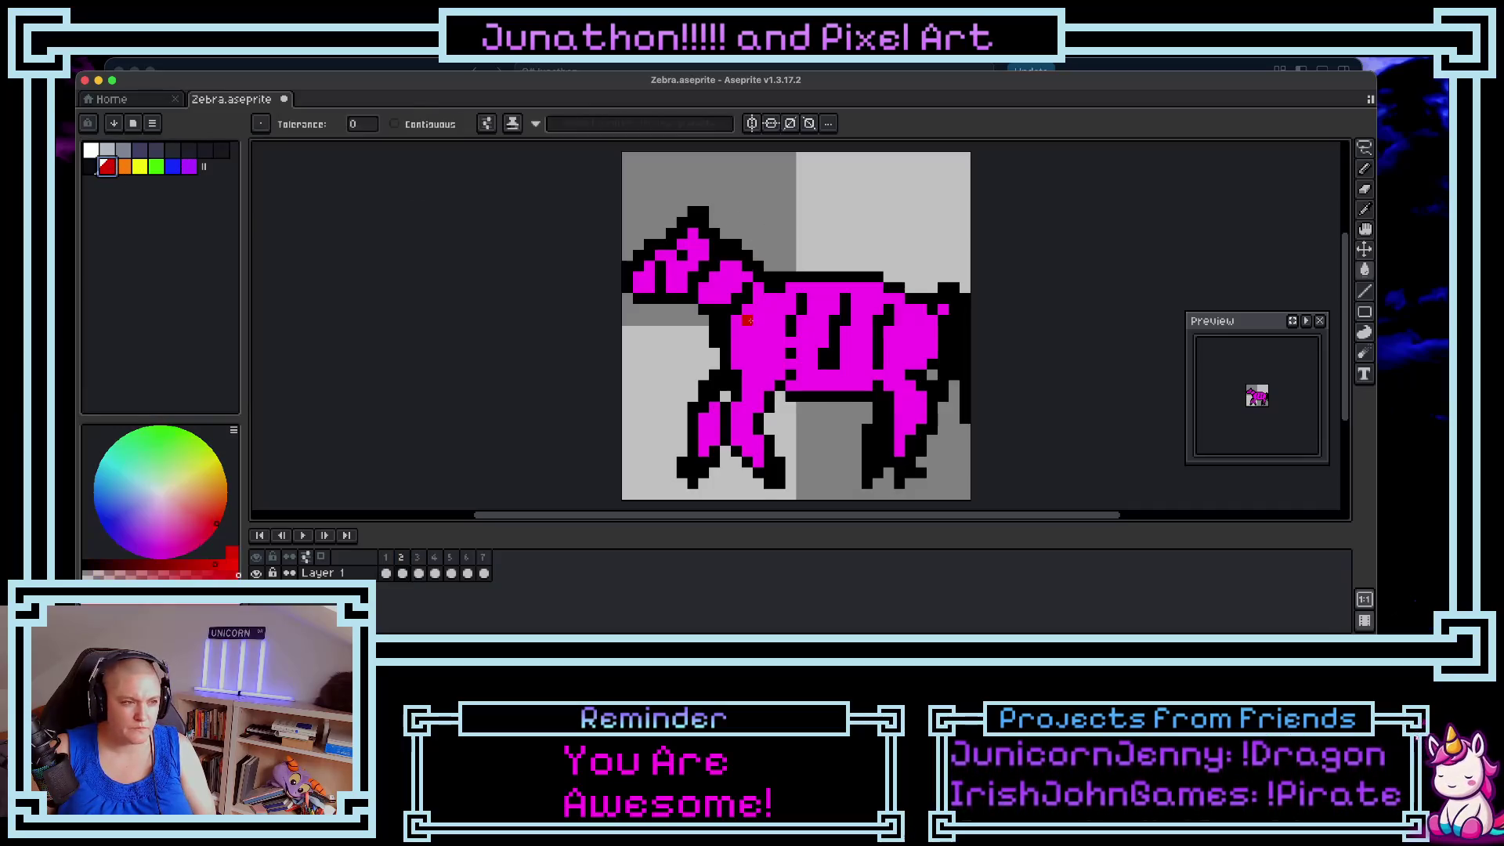
{"action": "left_click", "coordinate": [747, 320]}
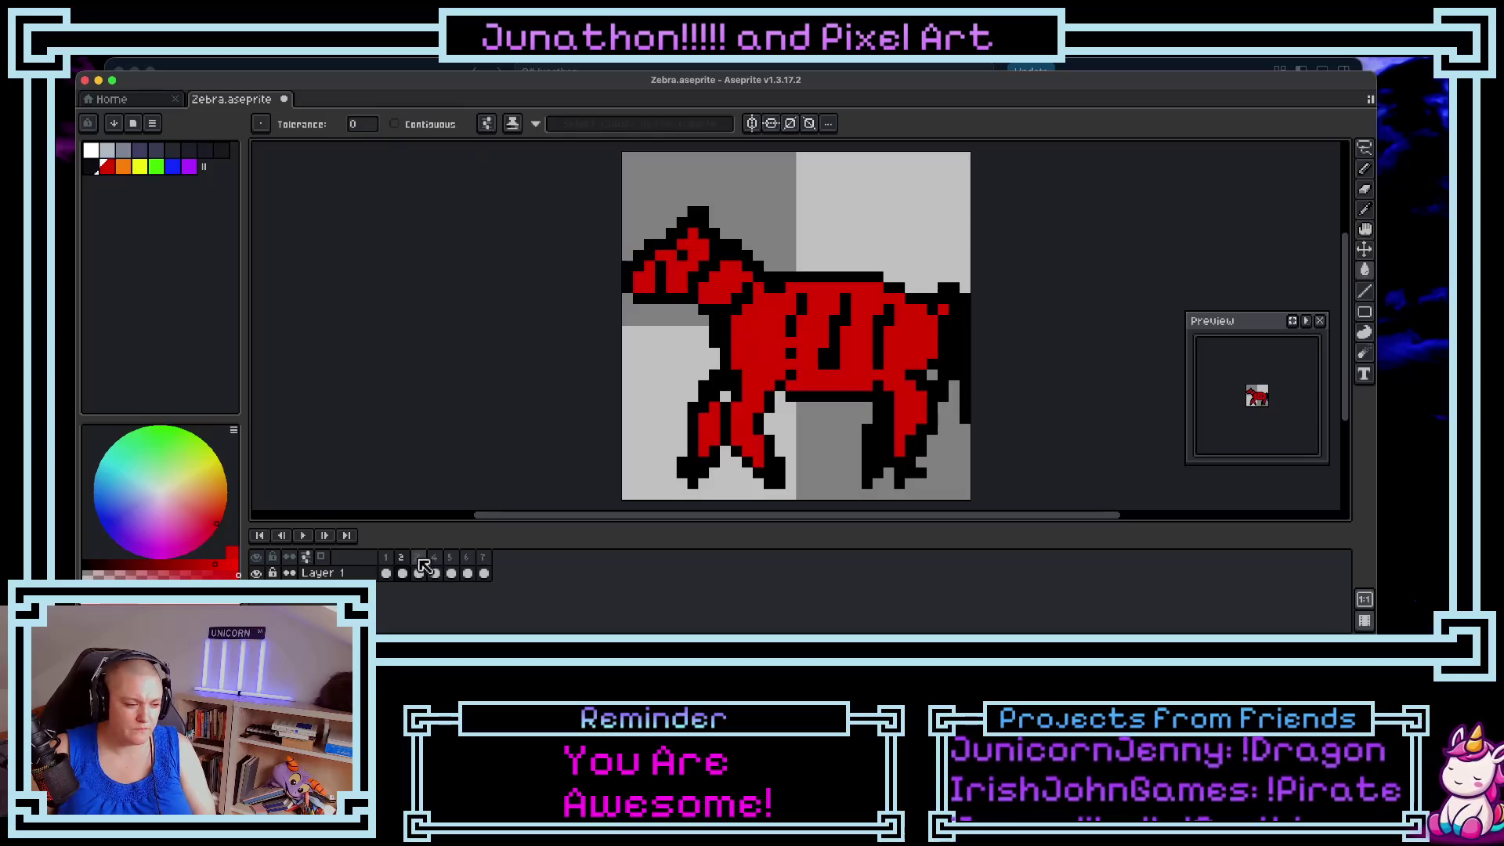
{"action": "left_click", "coordinate": [419, 568]}
{"action": "left_click", "coordinate": [131, 168]}
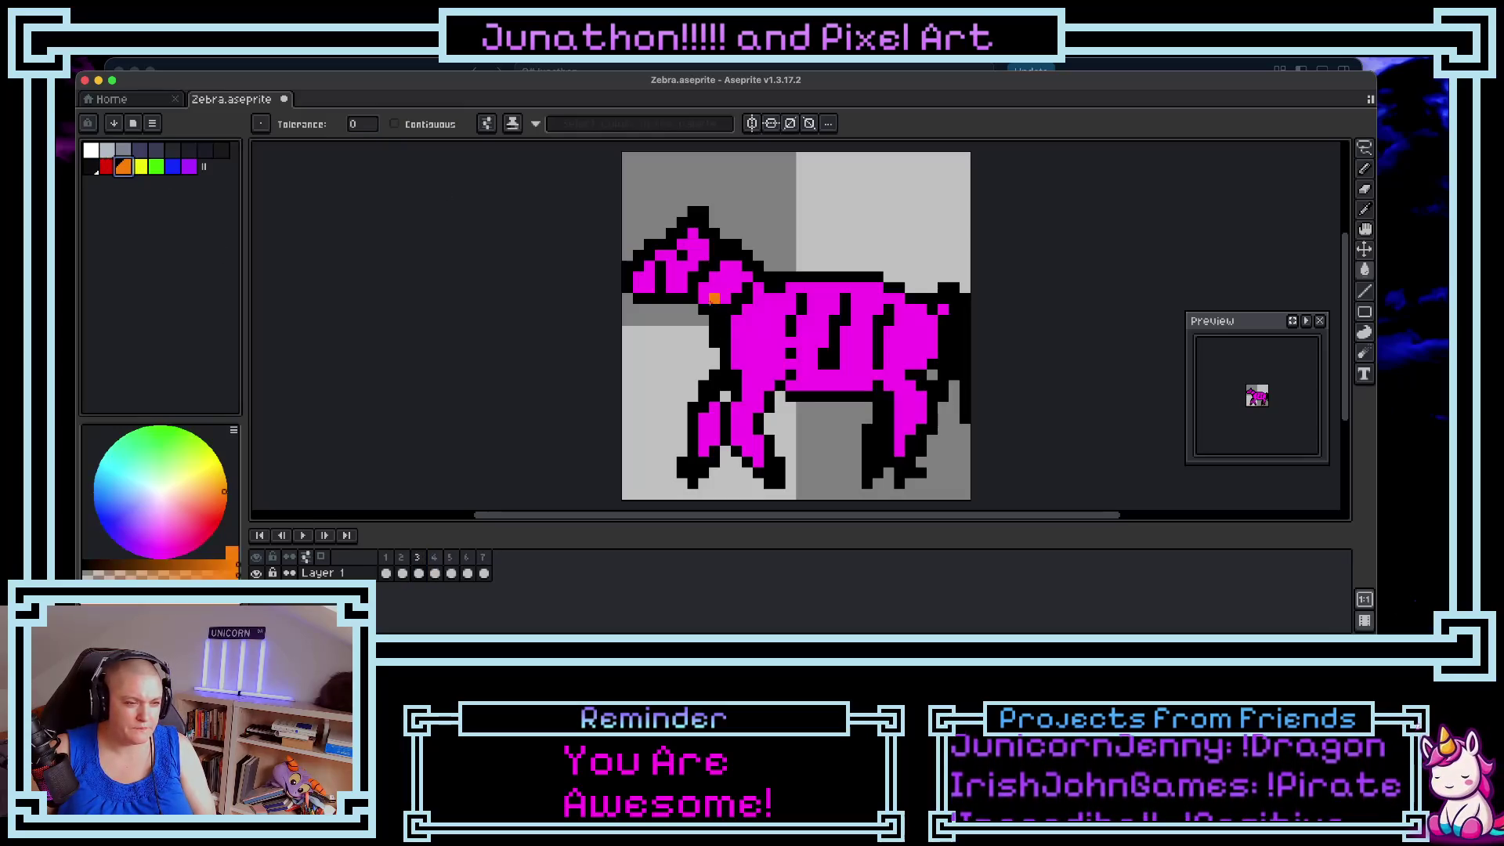
{"action": "left_click", "coordinate": [714, 297]}
{"action": "left_click", "coordinate": [435, 572]}
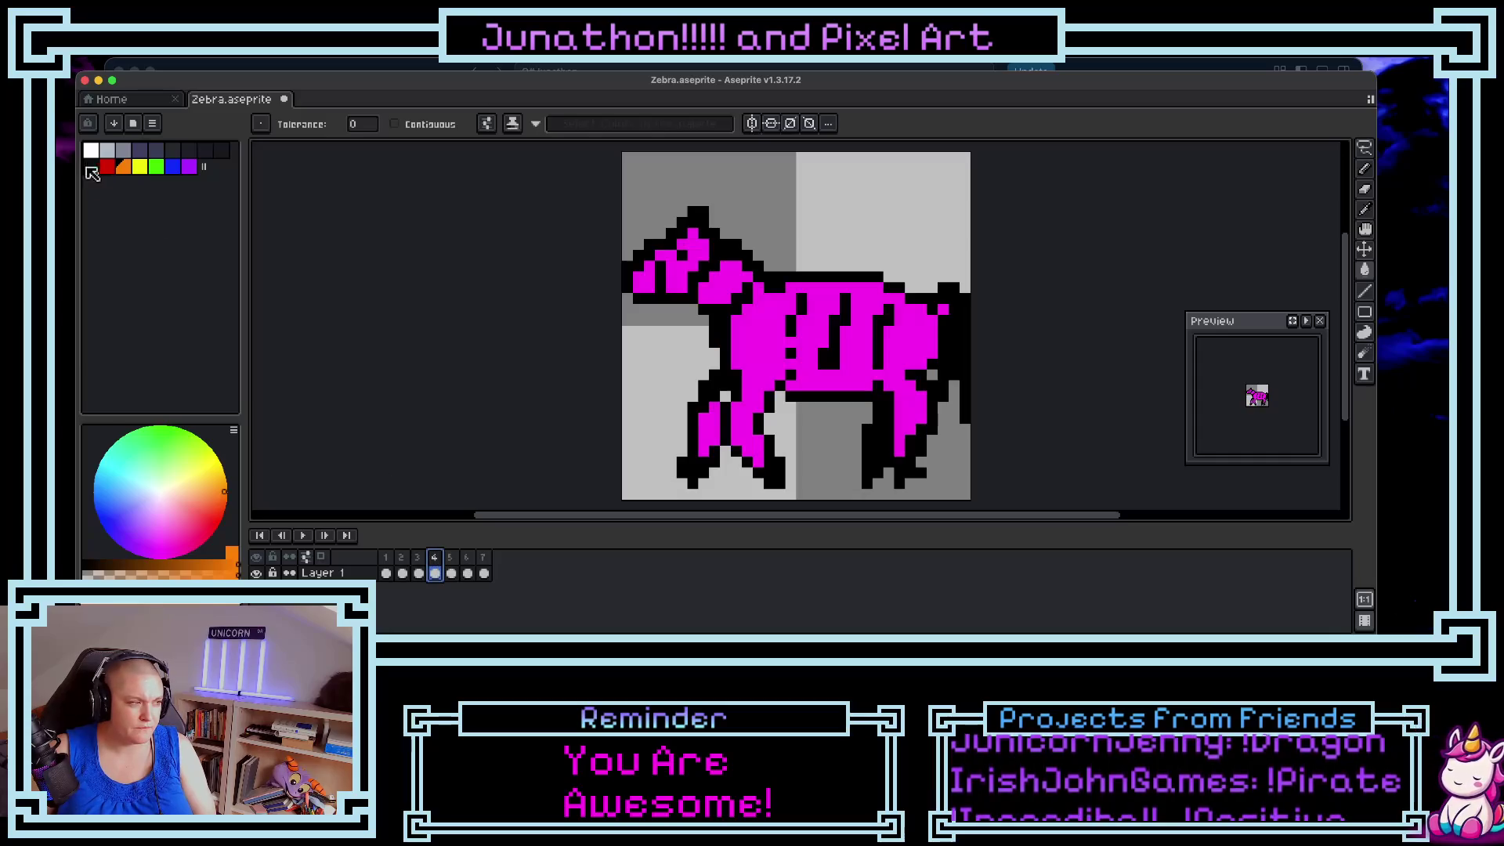
{"action": "left_click", "coordinate": [139, 166]}
{"action": "left_click", "coordinate": [807, 345]}
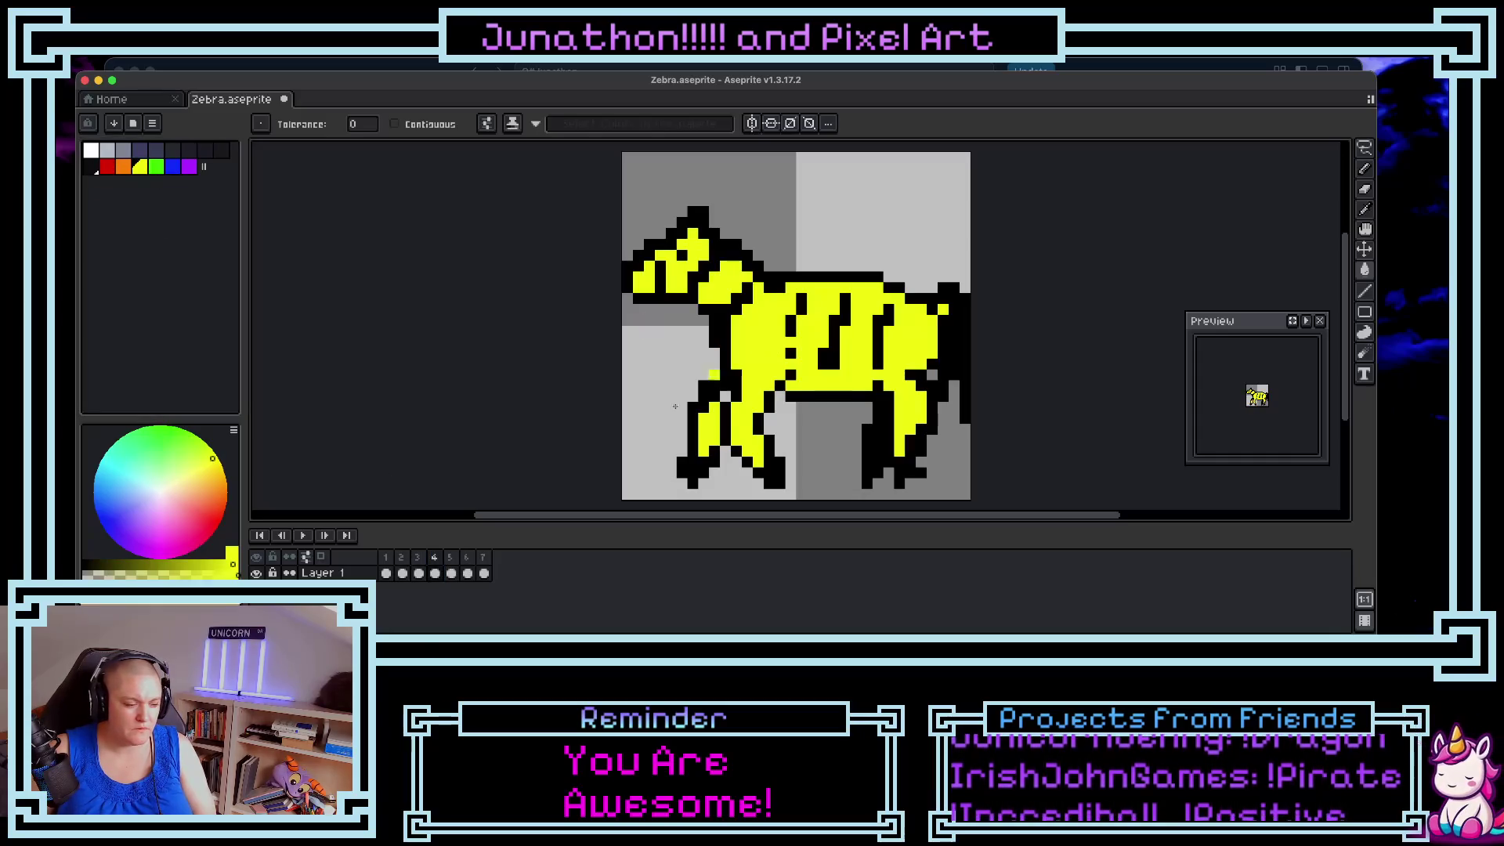
- Fill the zebra coat green on frame 5 and blue on frame 6
{"action": "left_click", "coordinate": [452, 572]}
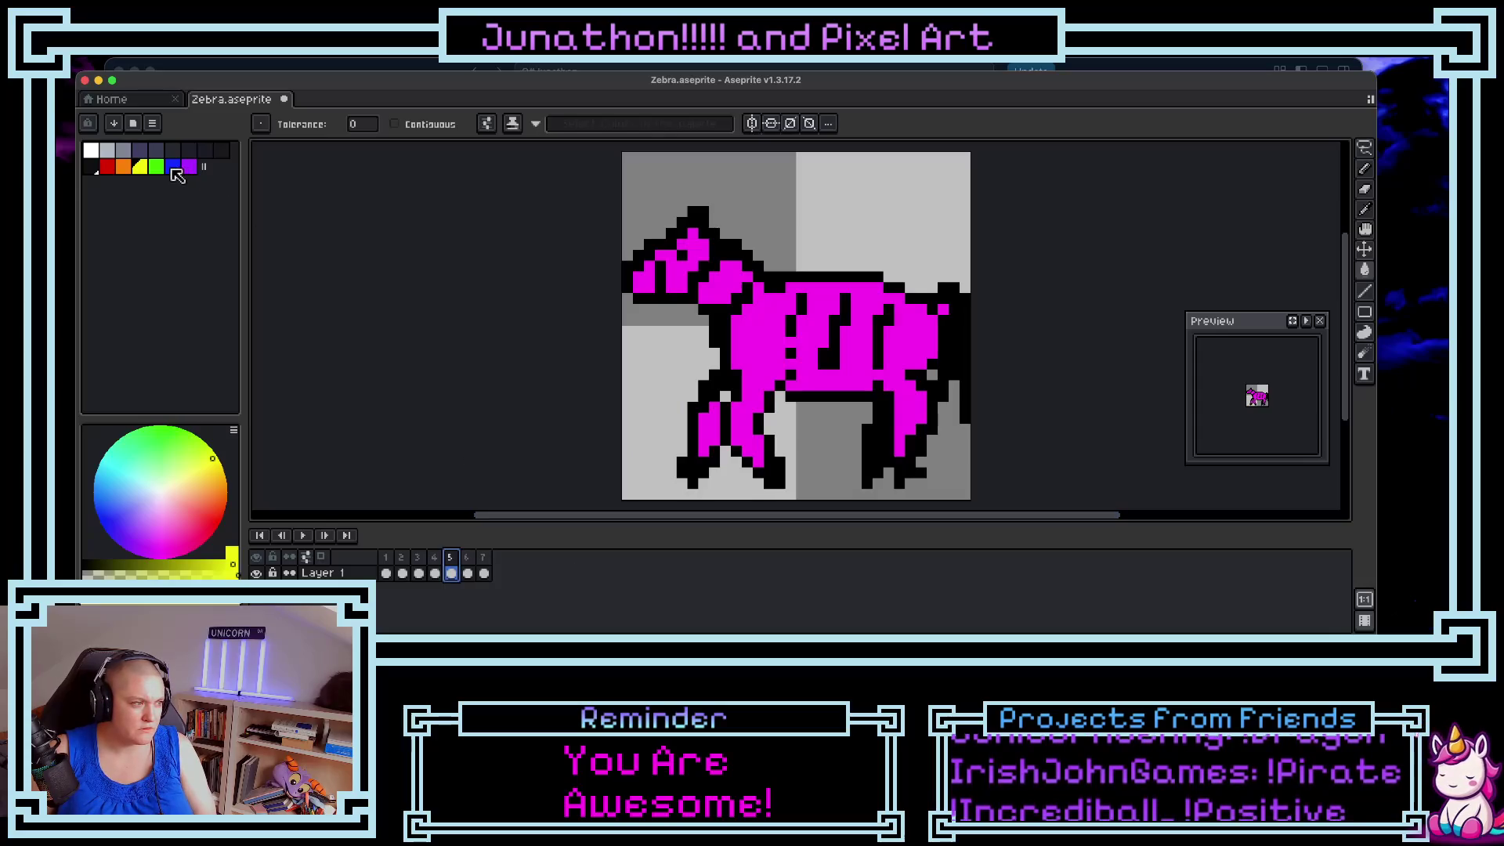
{"action": "left_click", "coordinate": [157, 166]}
{"action": "left_click", "coordinate": [725, 309]}
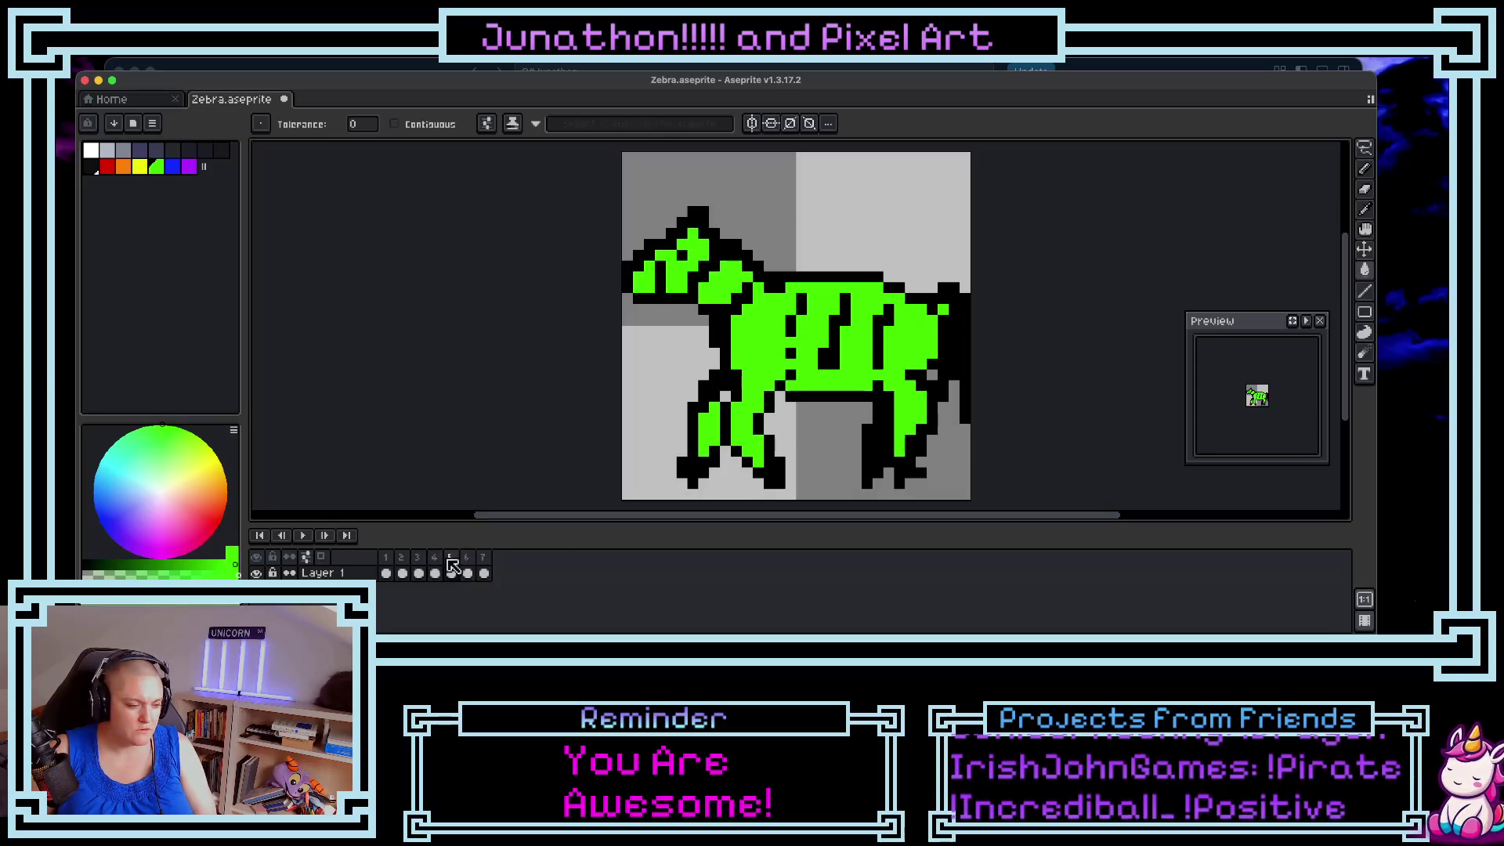
{"action": "left_click", "coordinate": [467, 572]}
{"action": "left_click", "coordinate": [173, 166]}
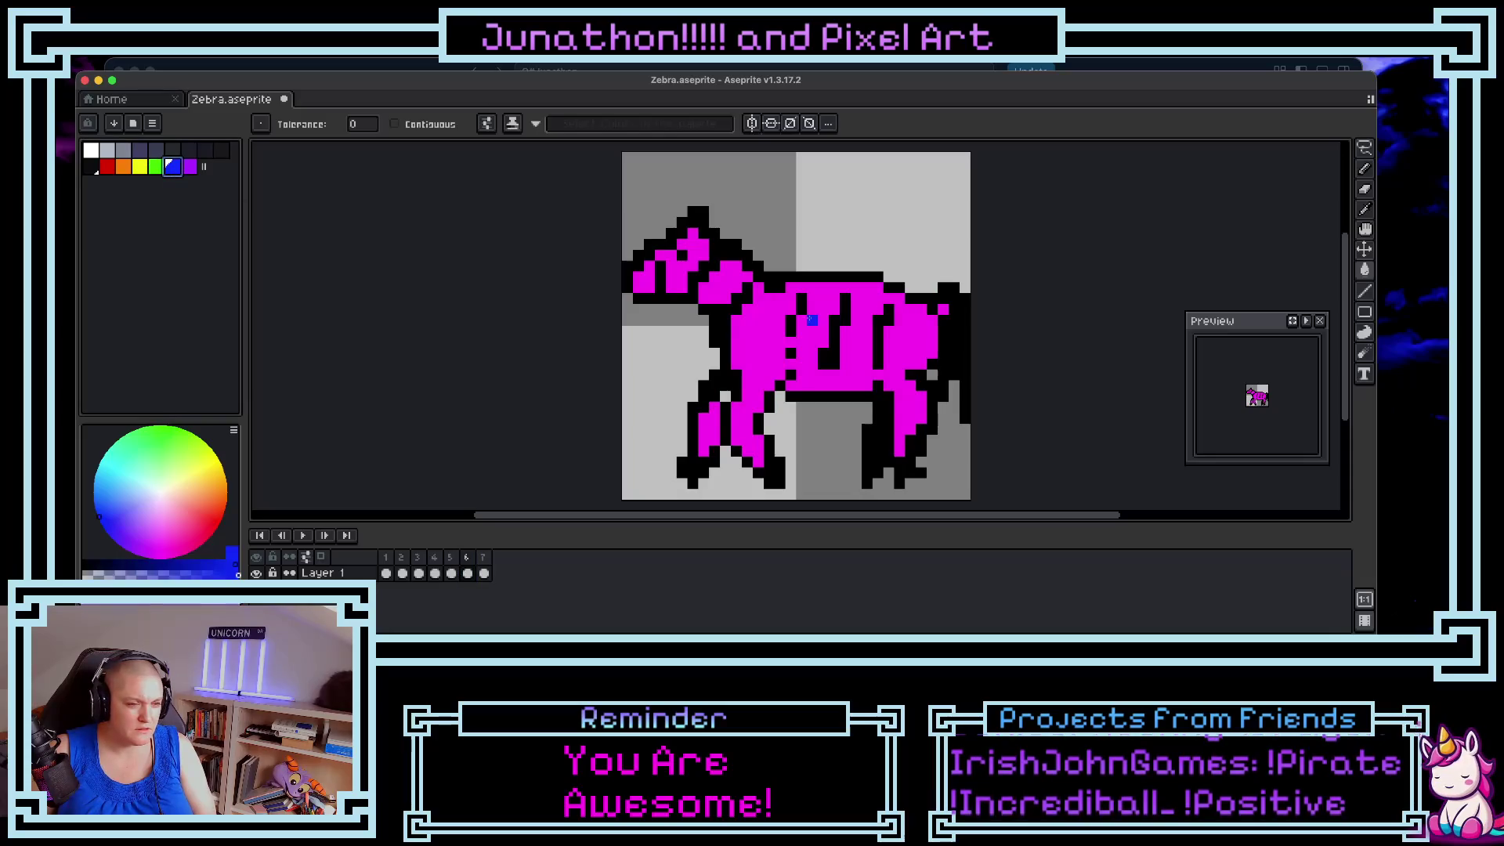
{"action": "left_click", "coordinate": [761, 335]}
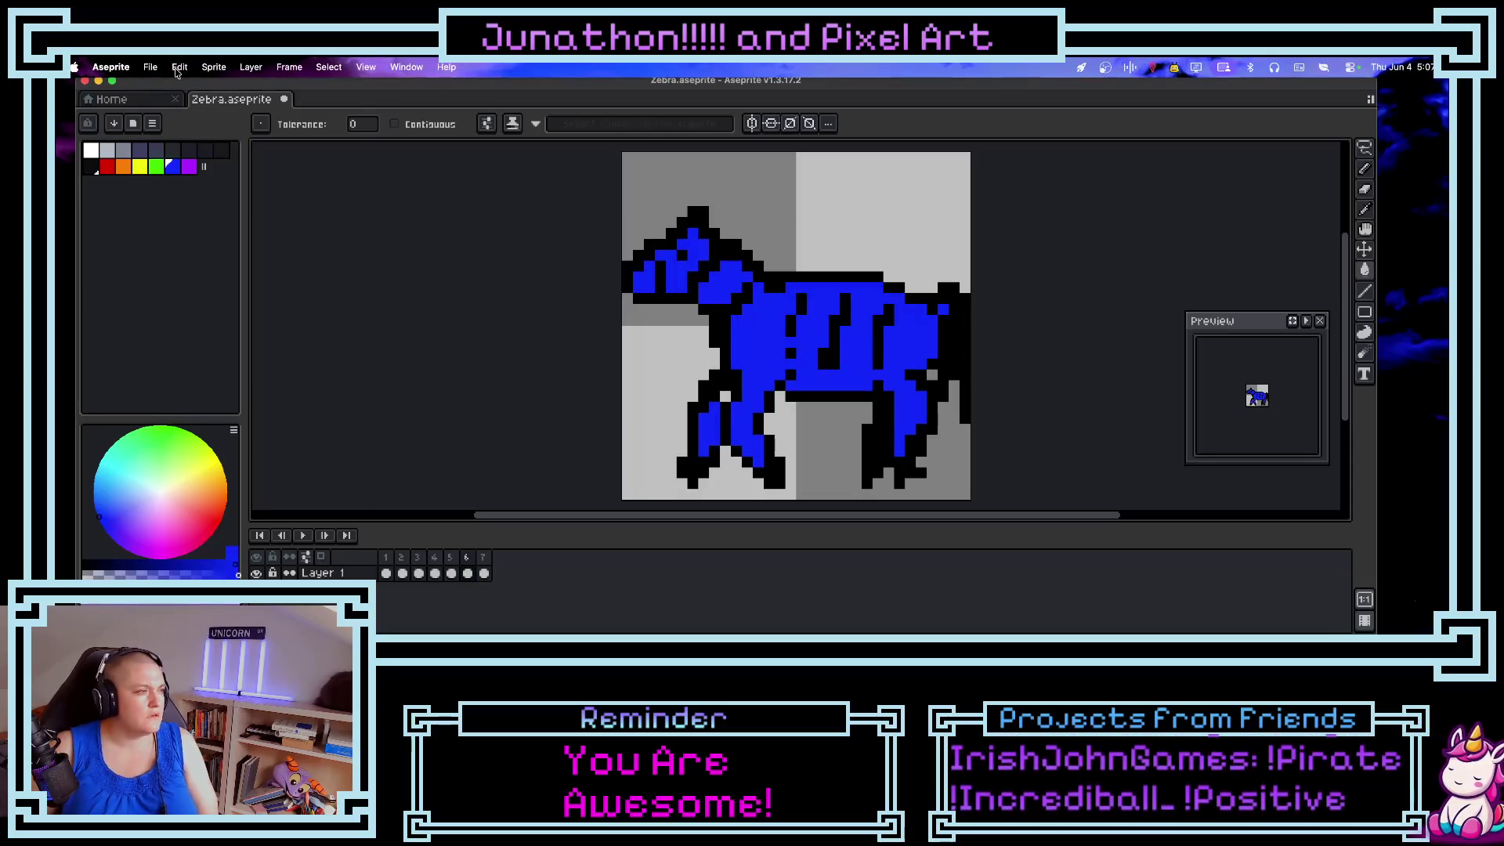
- Open the Export As dialog for the zebra animation from the File menu
{"action": "left_click", "coordinate": [179, 67]}
{"action": "mouse_move", "coordinate": [150, 66]}
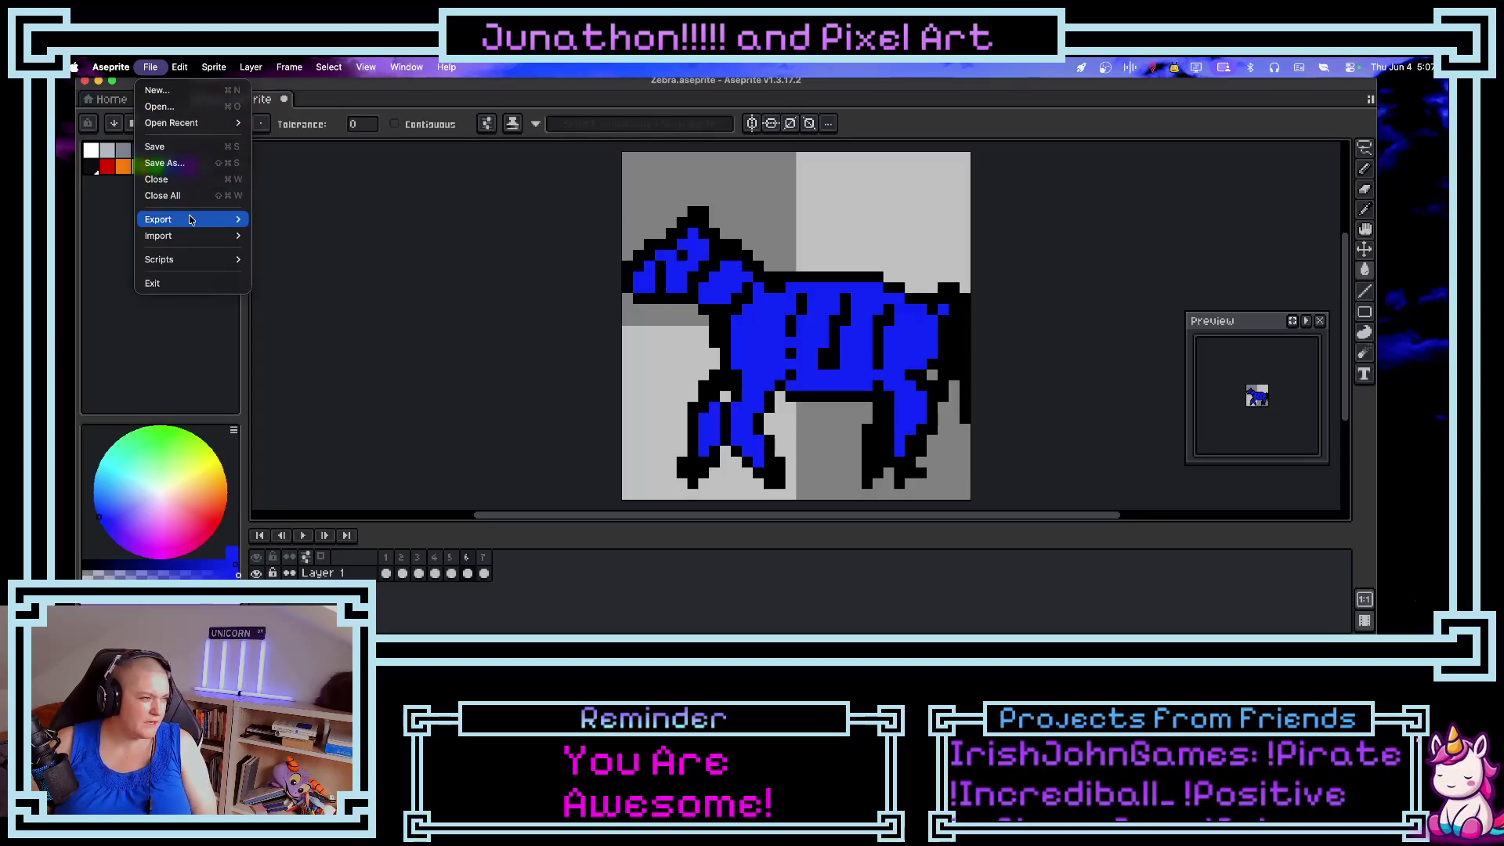
{"action": "mouse_move", "coordinate": [196, 220]}
{"action": "left_click", "coordinate": [293, 225]}
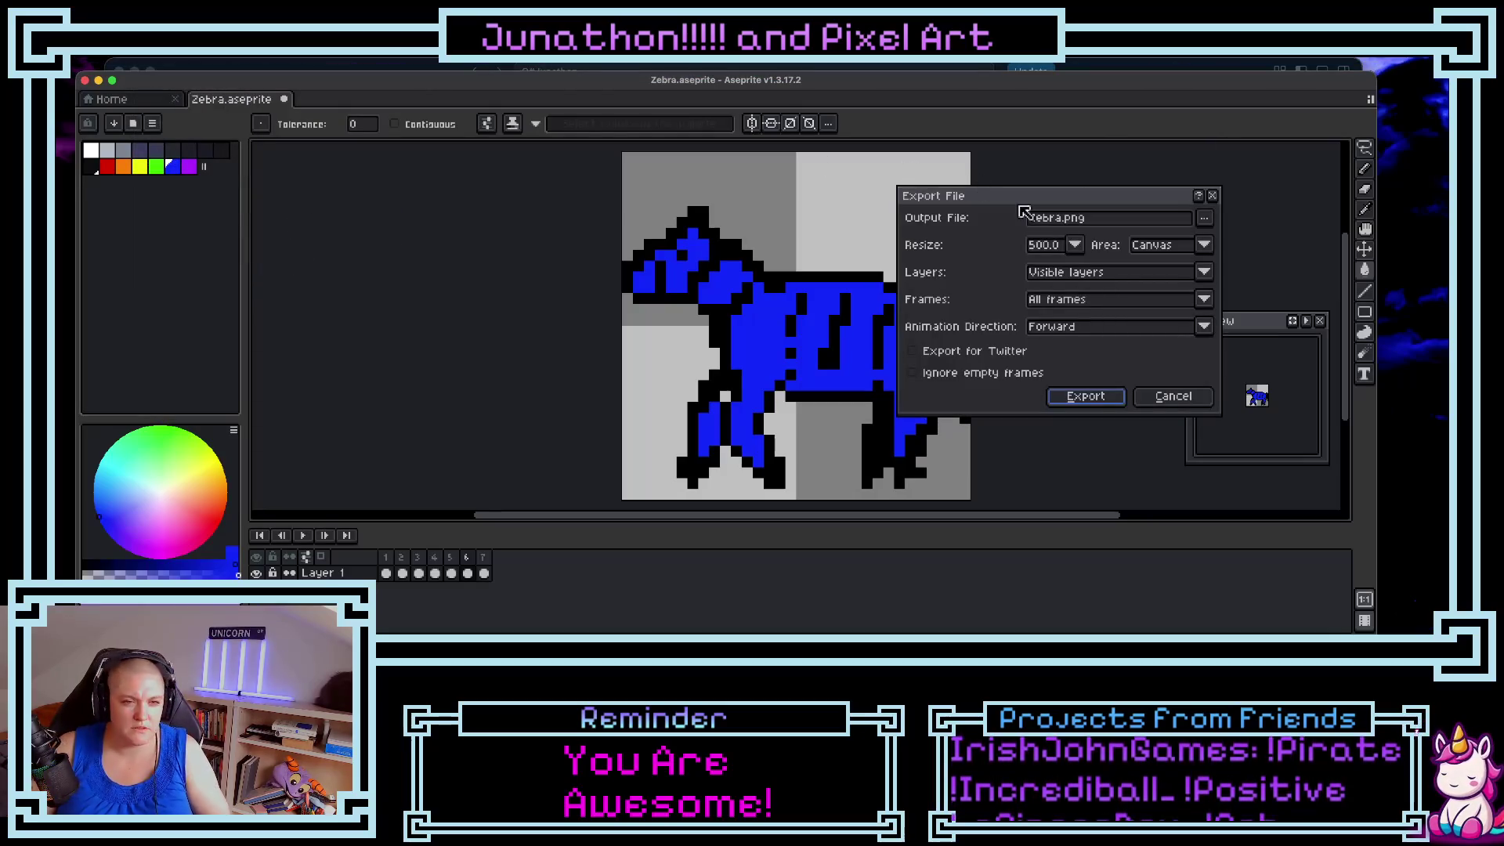
- Try a 600% resize and Ping-pong Reverse direction, then cancel the export
{"action": "left_click", "coordinate": [1205, 220]}
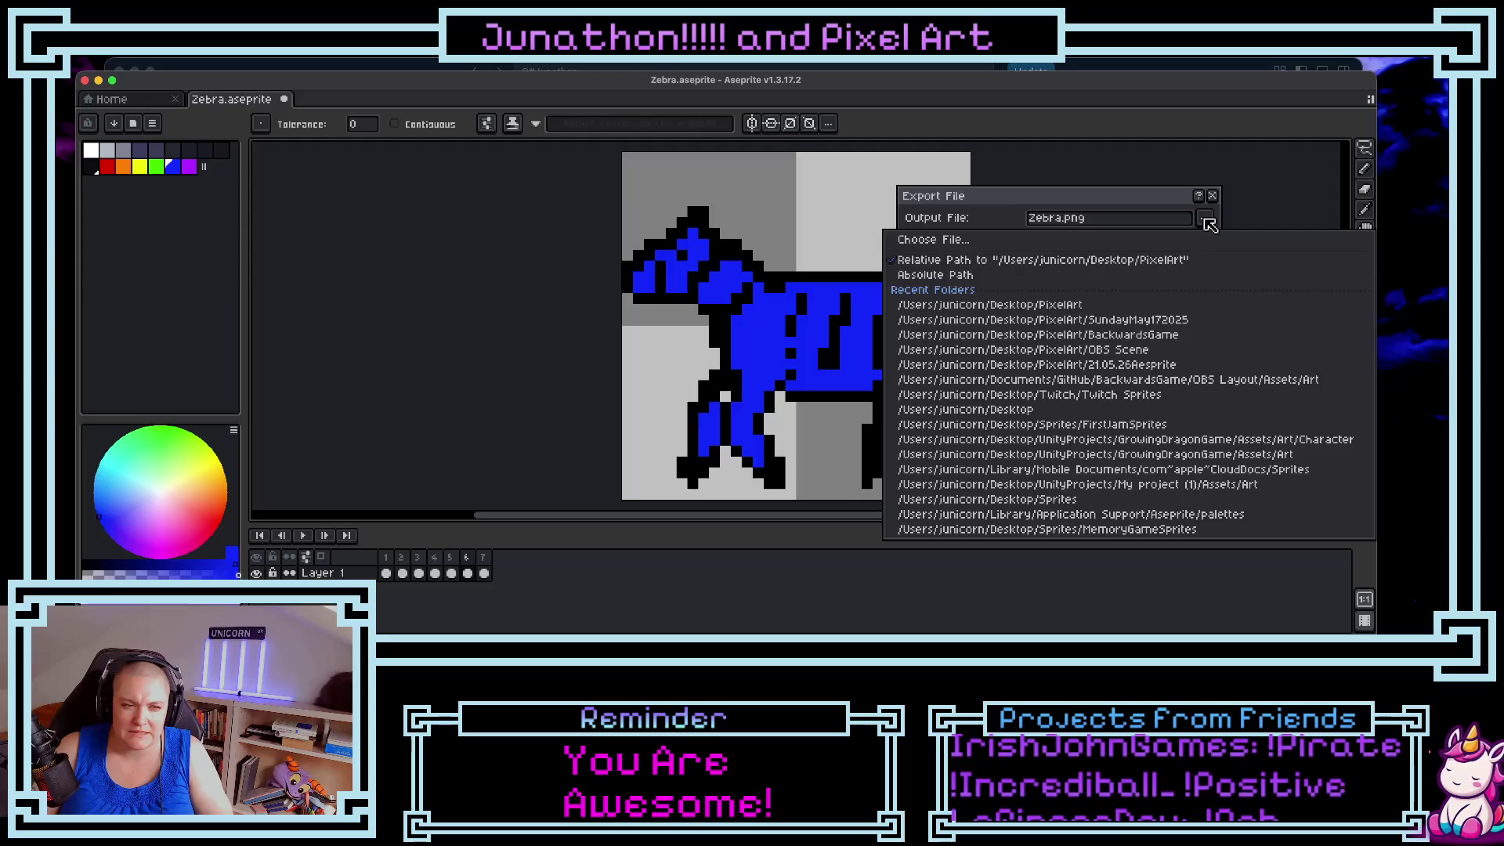
{"action": "left_click", "coordinate": [1163, 202]}
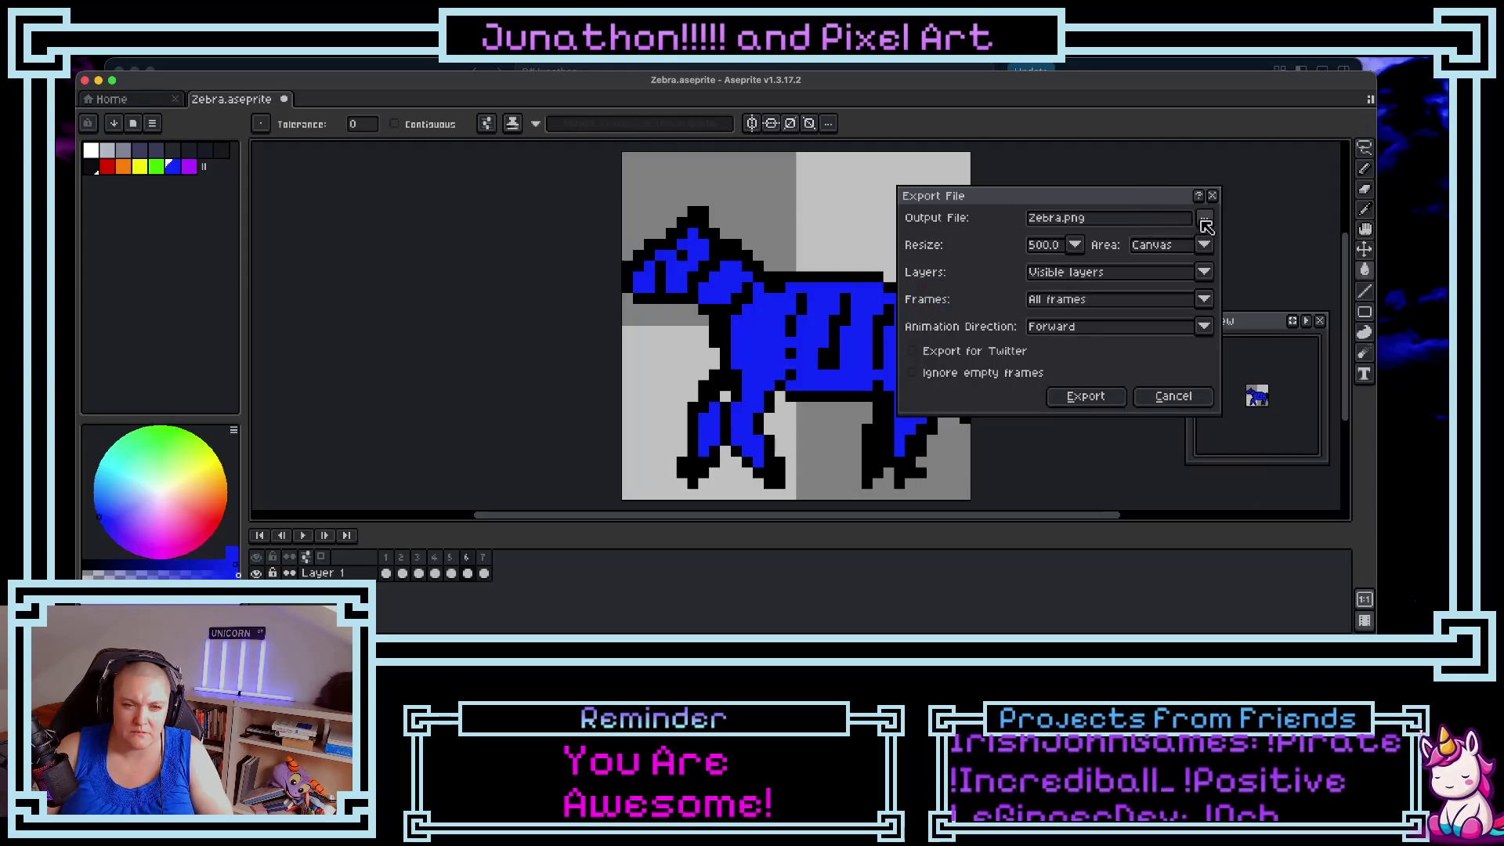
{"action": "left_click", "coordinate": [1077, 245]}
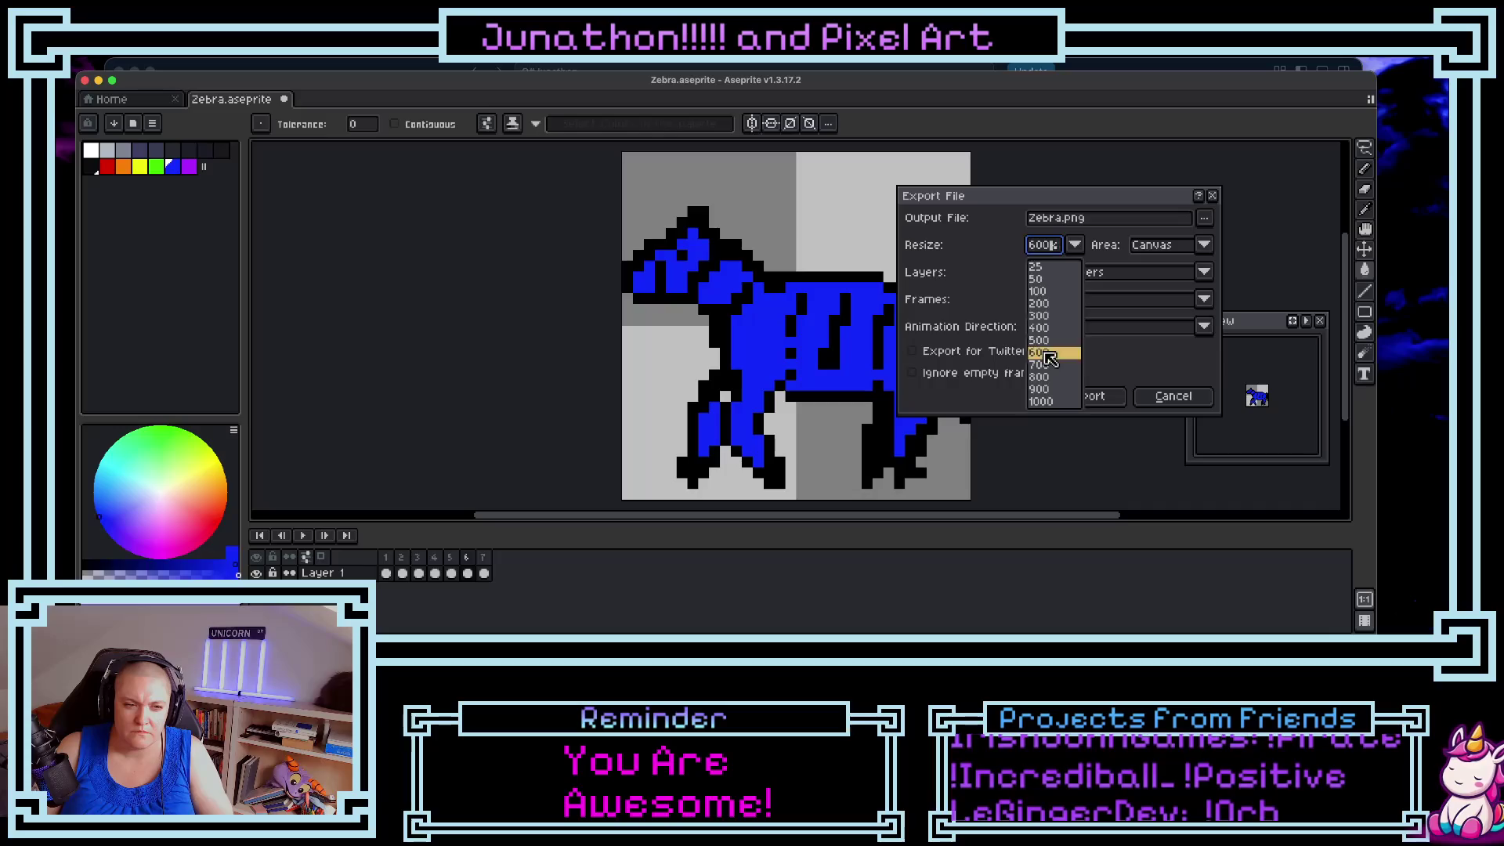
{"action": "left_click", "coordinate": [1046, 352]}
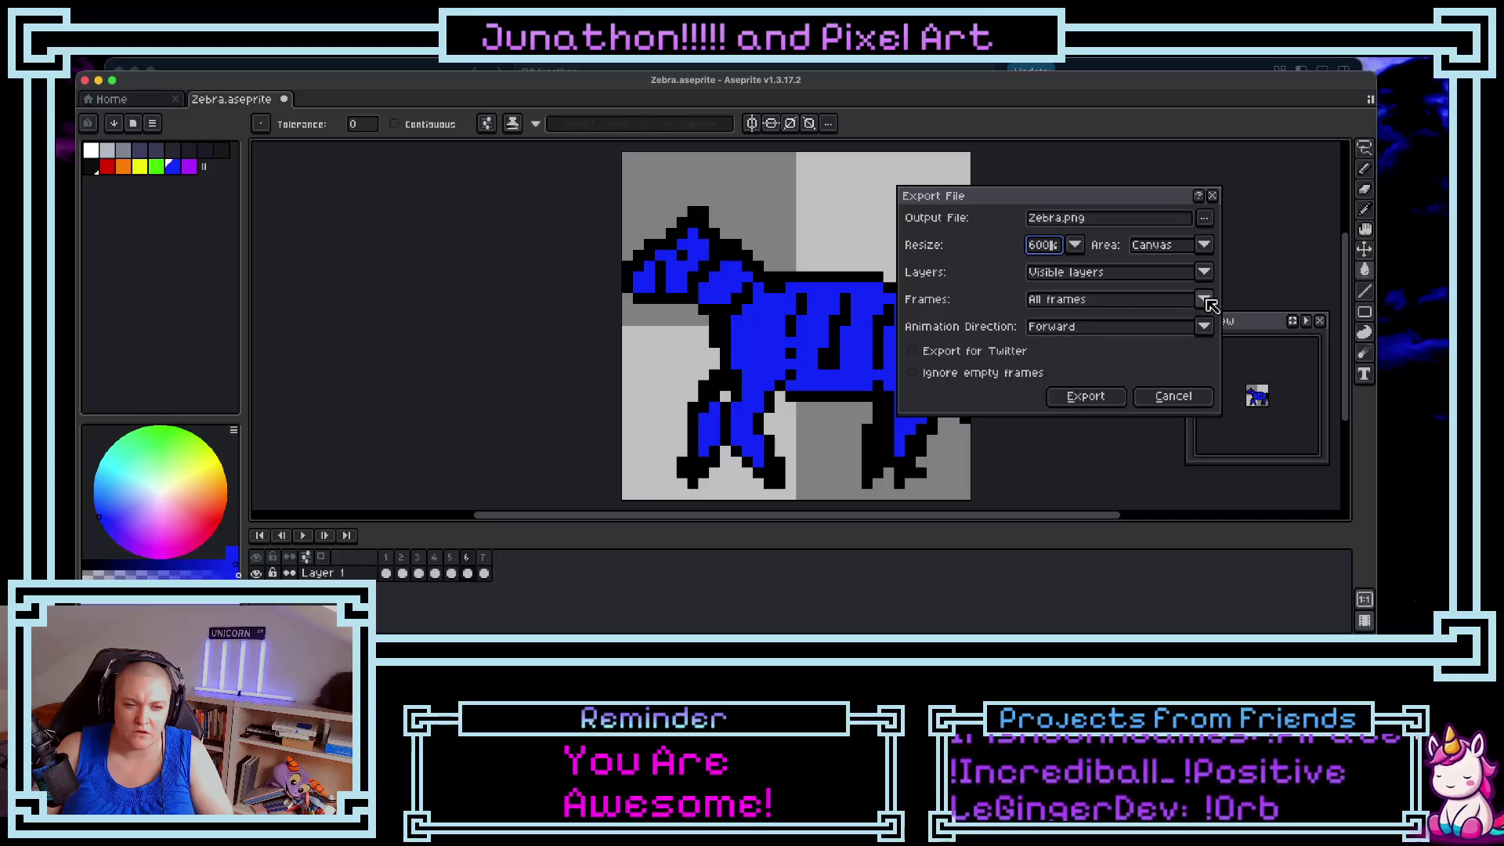
{"action": "left_click", "coordinate": [1204, 326]}
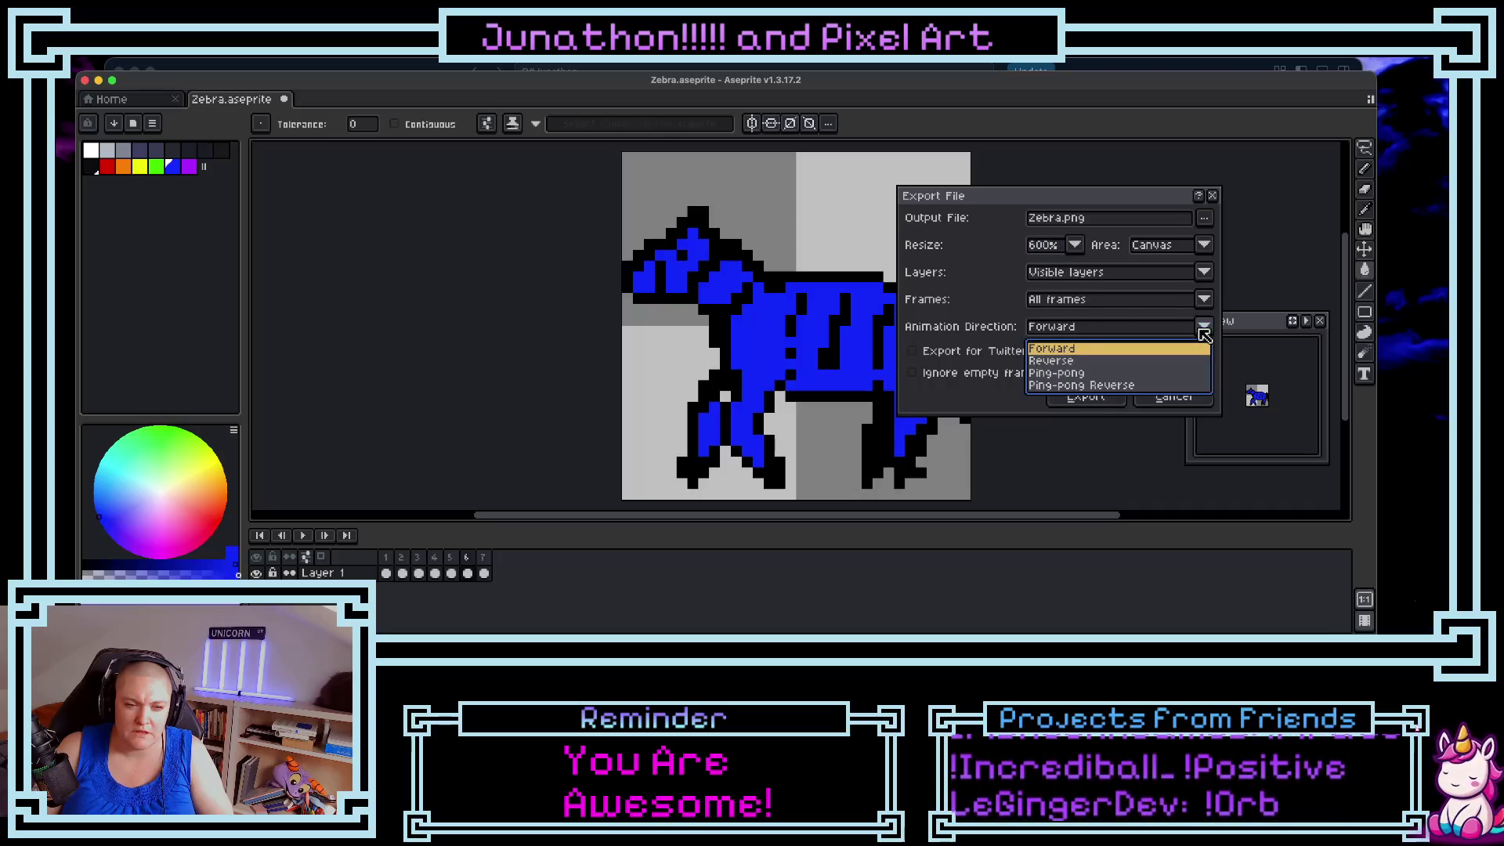
{"action": "left_click", "coordinate": [1062, 386]}
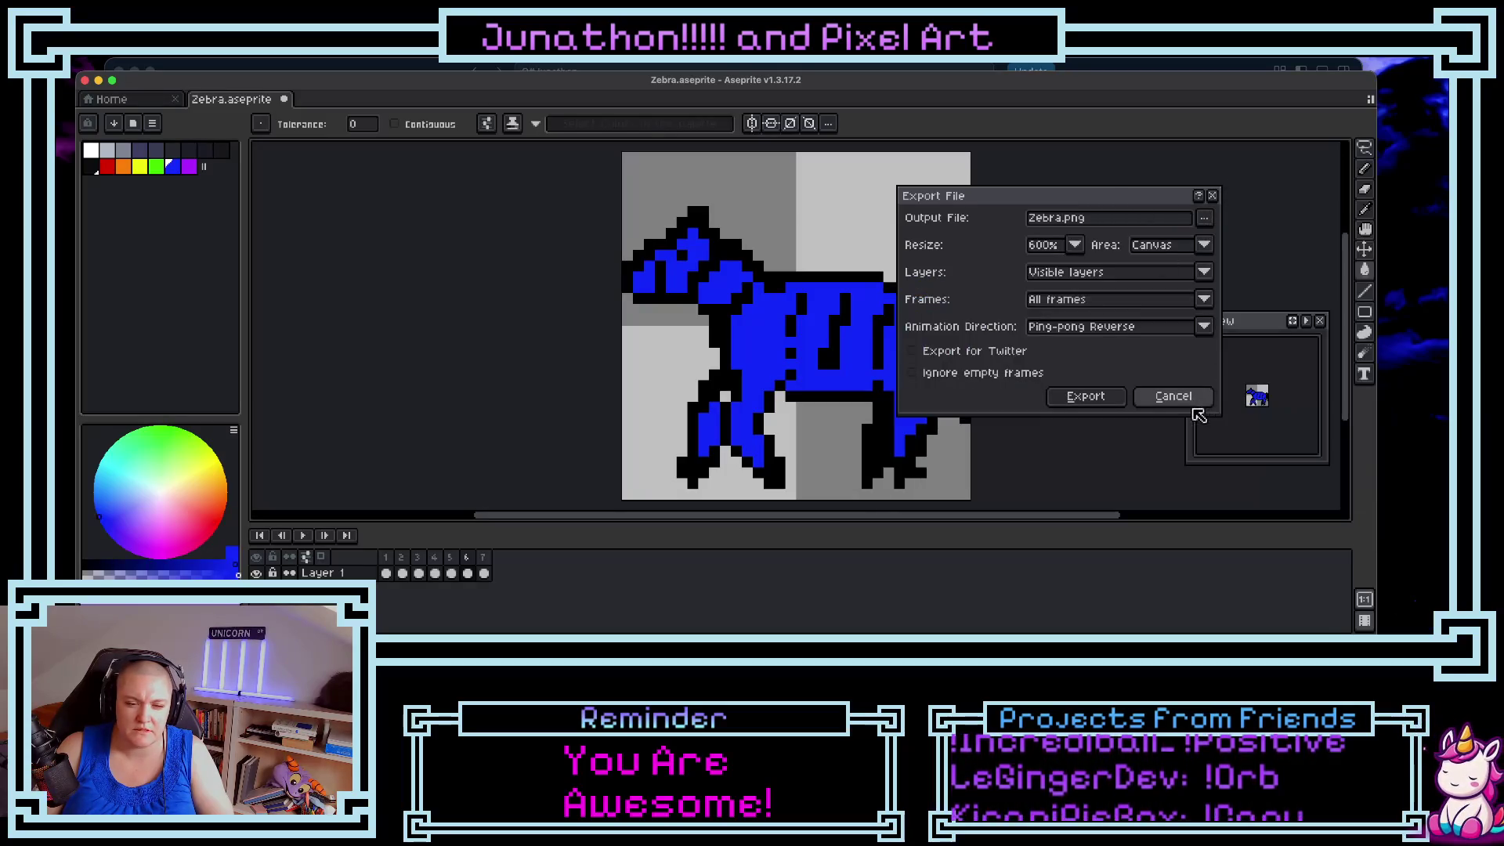
{"action": "left_click", "coordinate": [1191, 401]}
{"action": "left_click", "coordinate": [179, 68]}
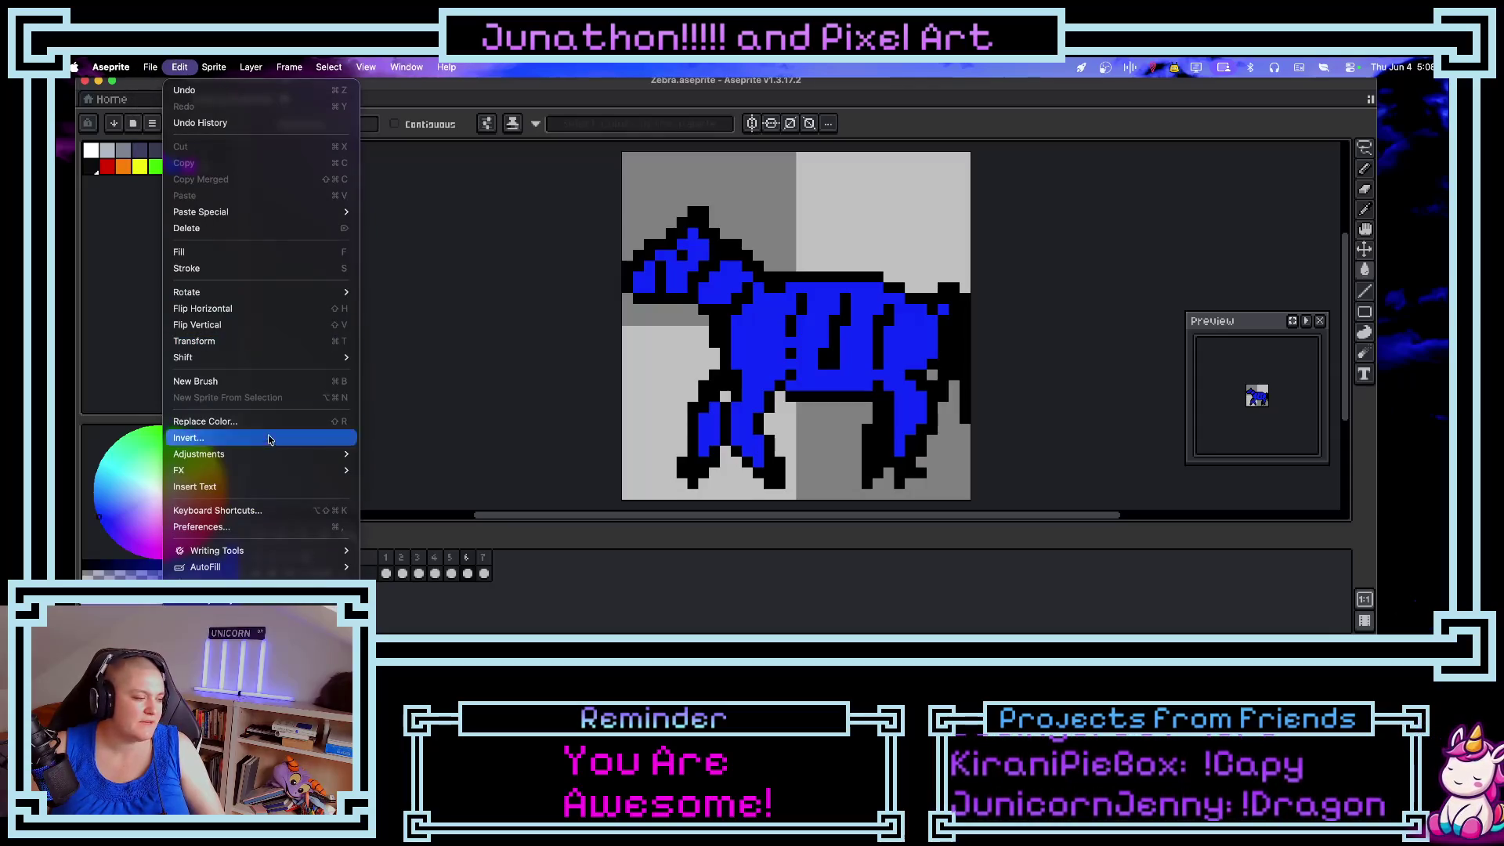
- Look through the Edit, Layer and Frame menus, finishing with the Frame menu showing
{"action": "mouse_move", "coordinate": [220, 77]}
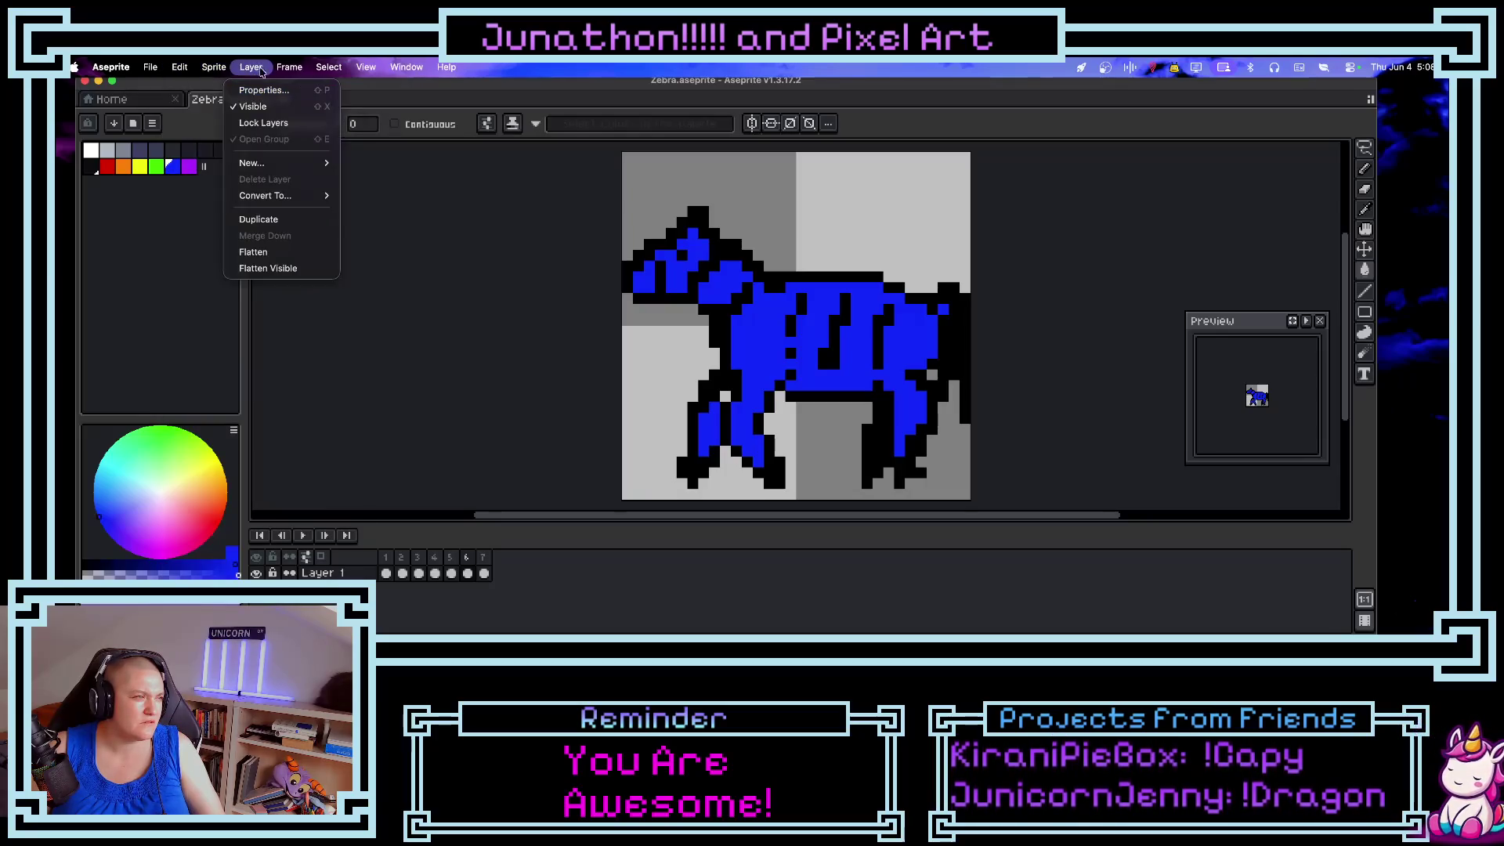
{"action": "mouse_move", "coordinate": [296, 72]}
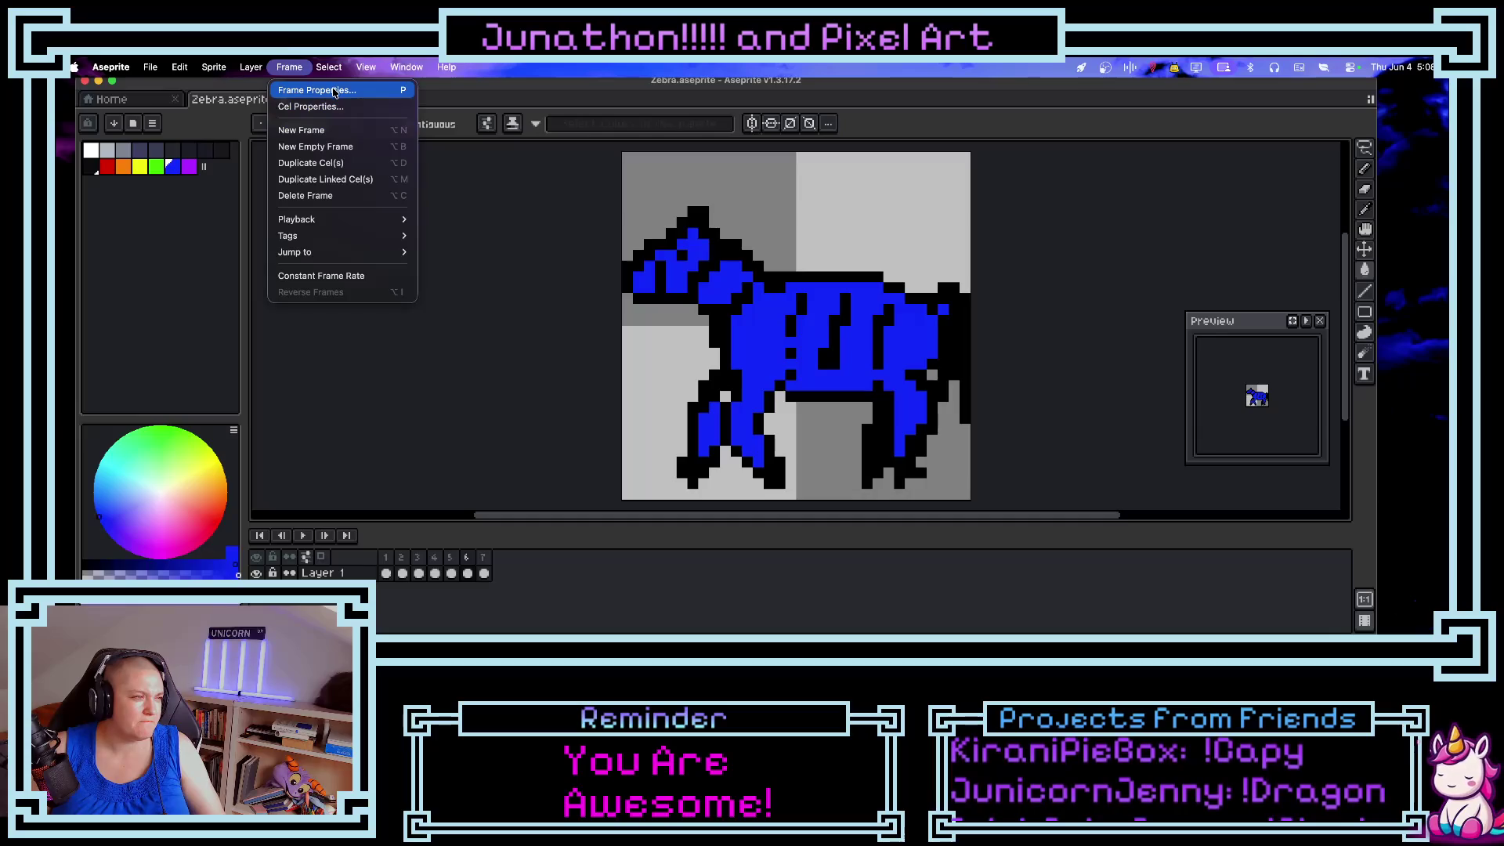
{"action": "mouse_move", "coordinate": [338, 220]}
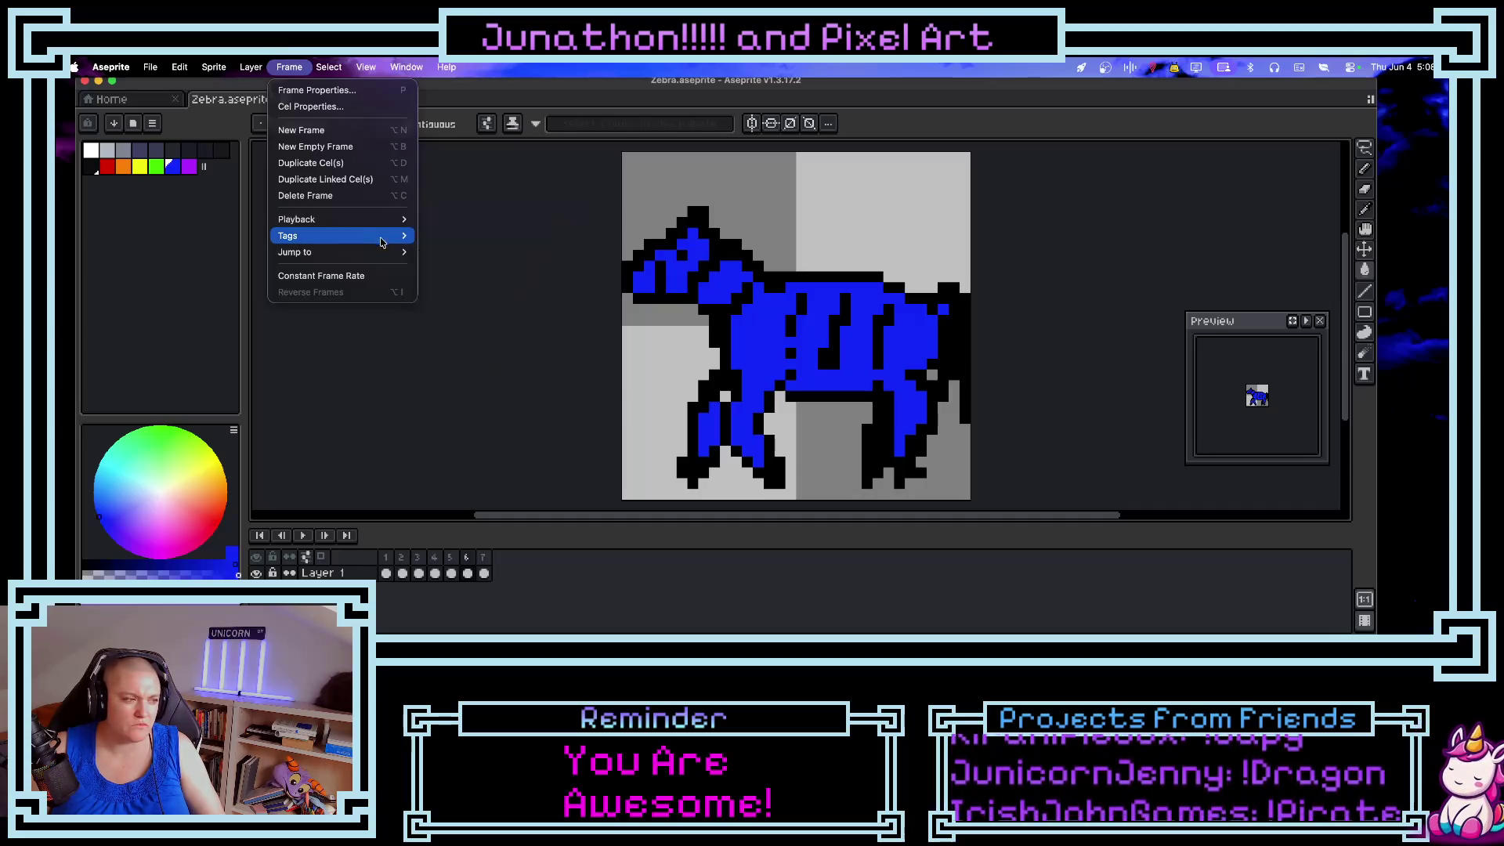
{"action": "left_click", "coordinate": [1365, 619]}
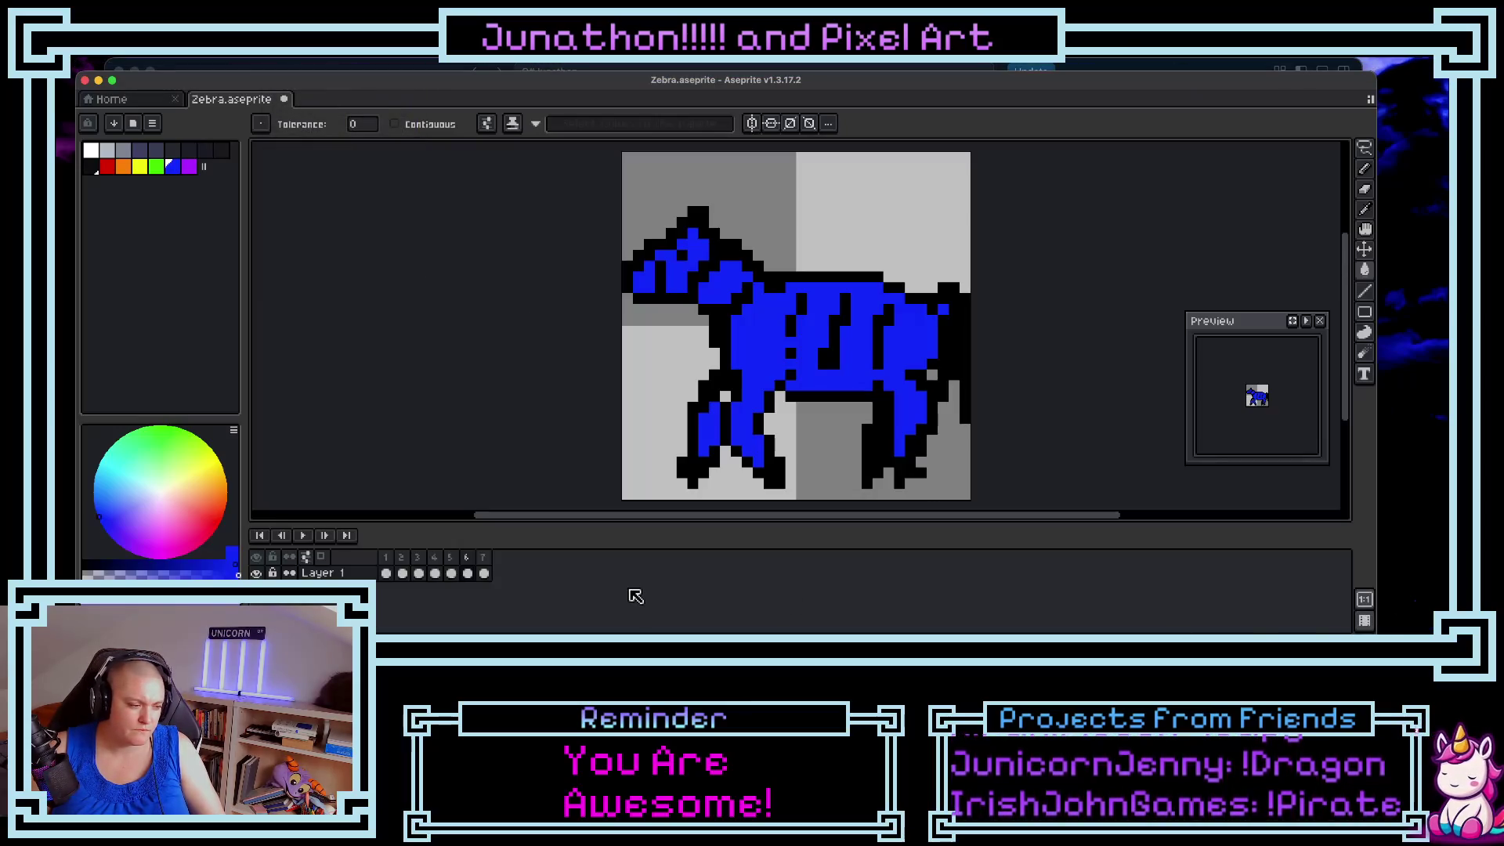
{"action": "left_click", "coordinate": [329, 66]}
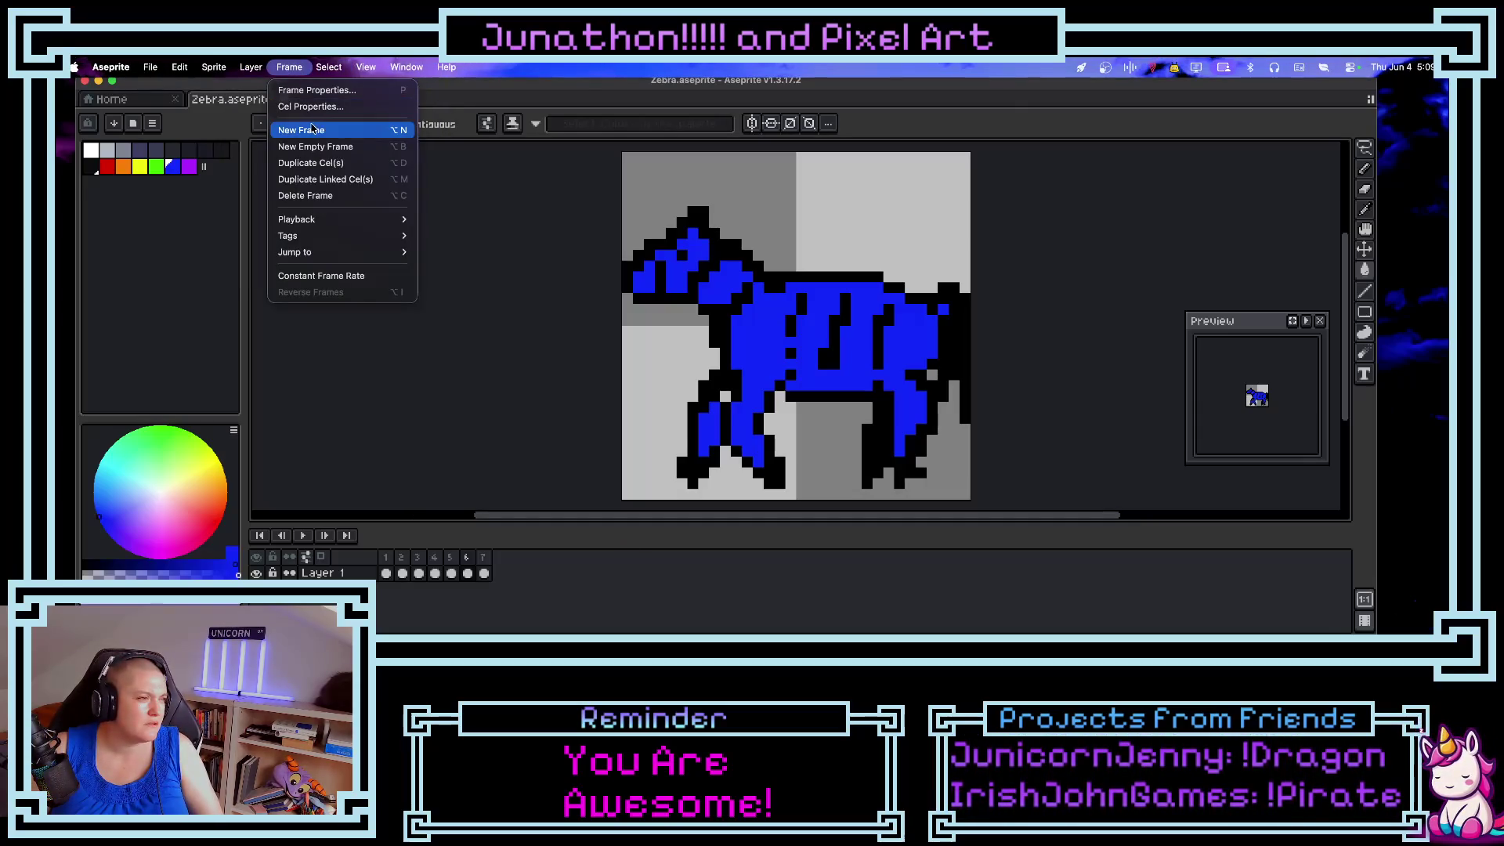
- Set frame 6's duration to 1000 ms in Frame Properties and play the animation
{"action": "left_click", "coordinate": [317, 90]}
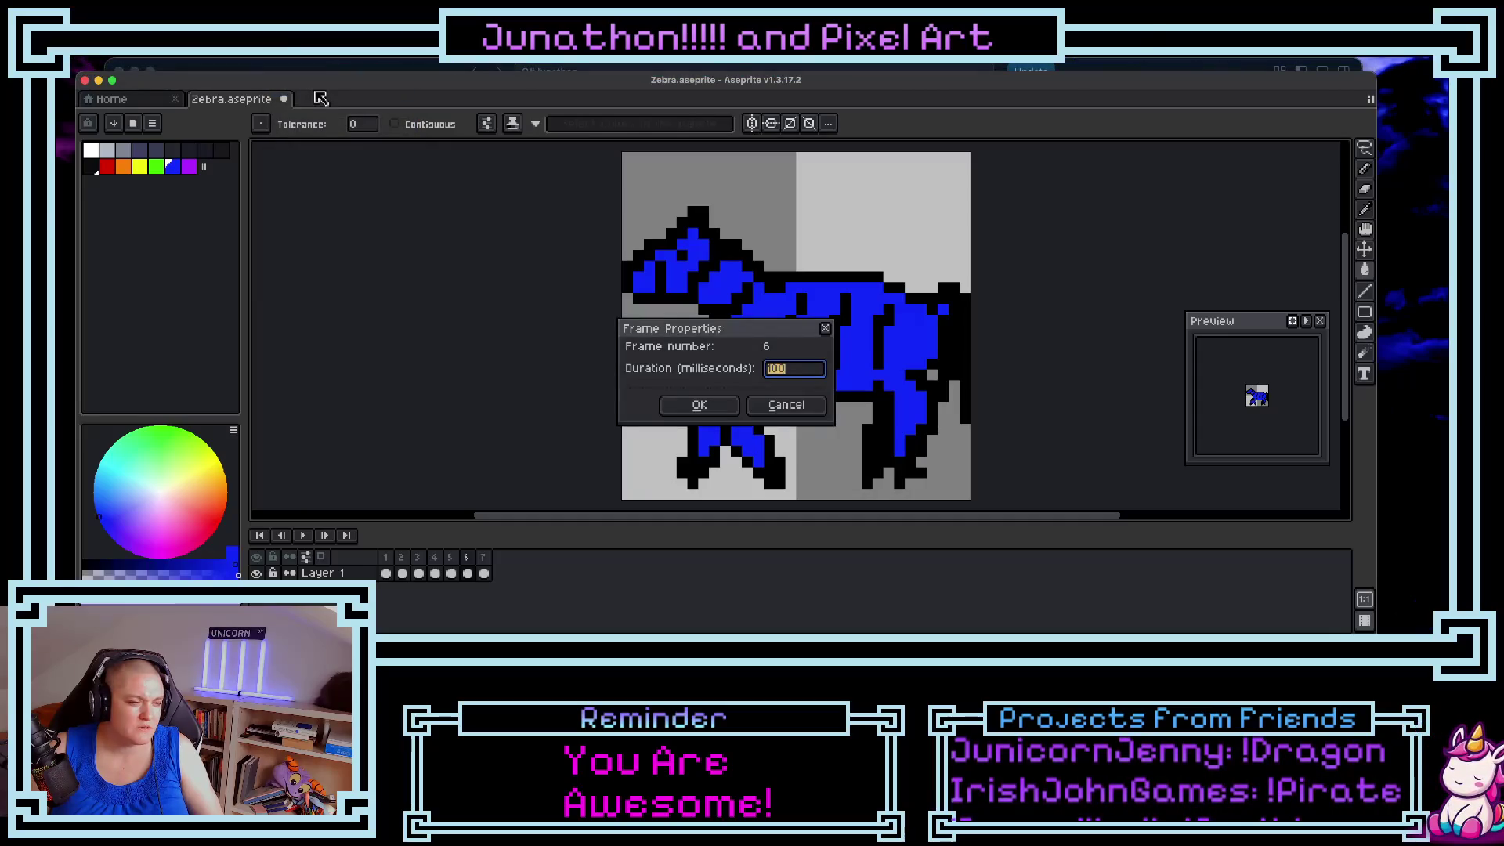
{"action": "left_click", "coordinate": [807, 373]}
{"action": "type", "text": "0"}
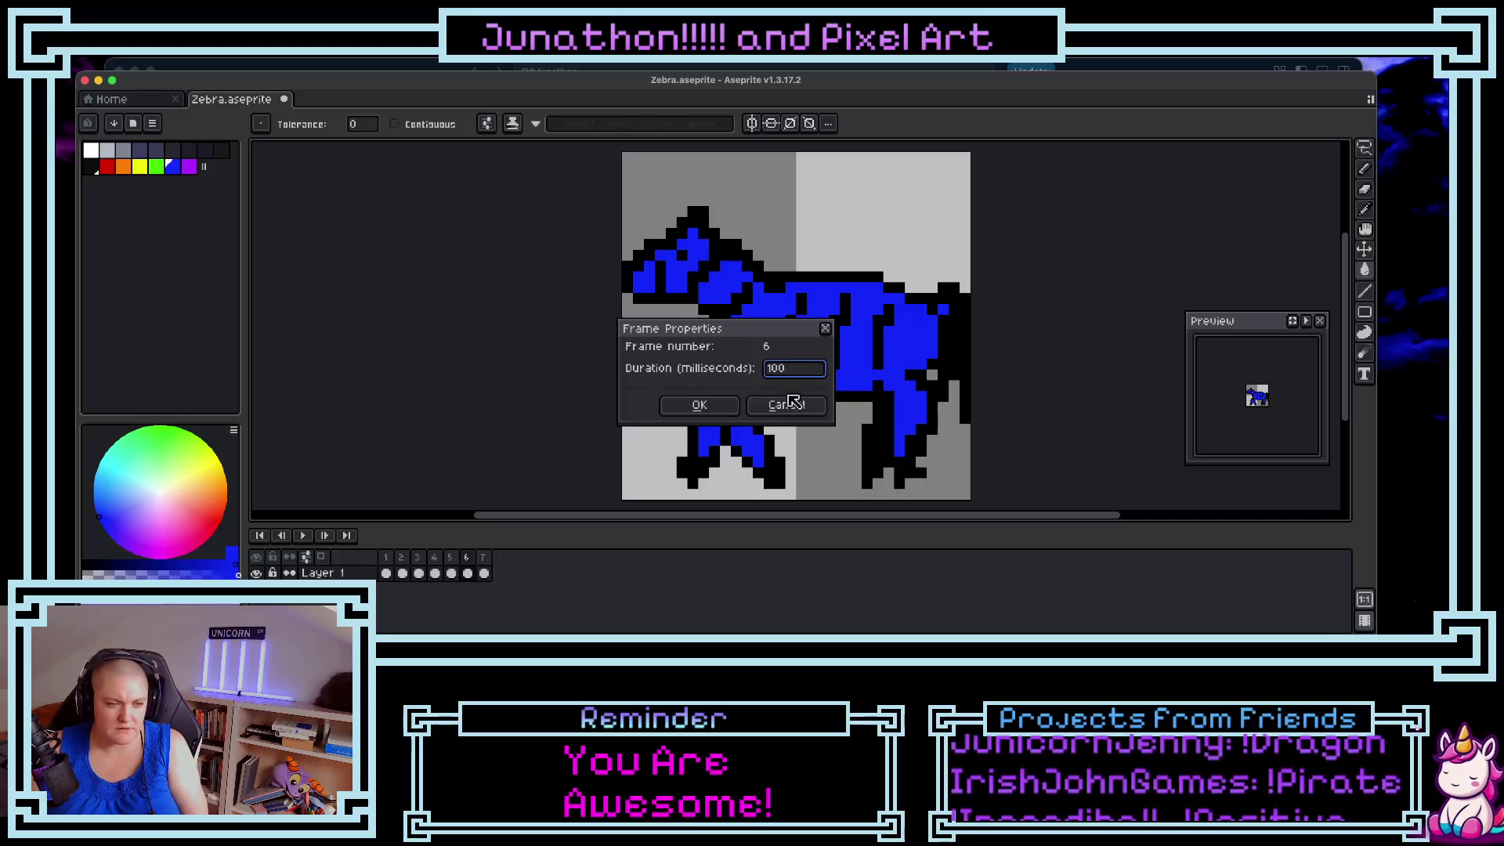
{"action": "left_click", "coordinate": [698, 405]}
{"action": "left_click", "coordinate": [304, 537]}
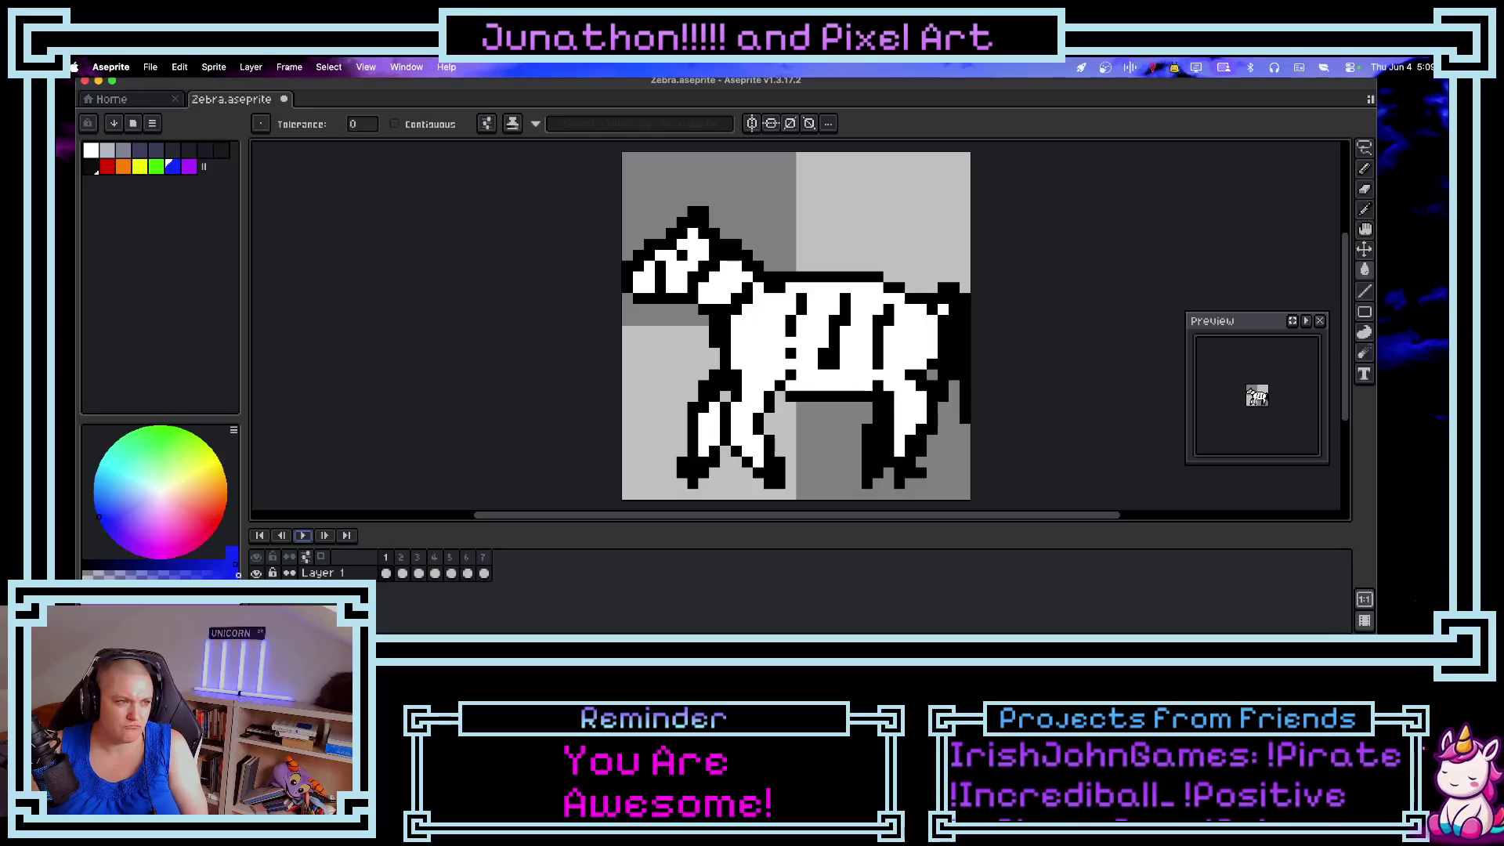
- Open Cel Properties from the Frame menu and close it unchanged
{"action": "left_click", "coordinate": [290, 68]}
{"action": "left_click", "coordinate": [290, 68]}
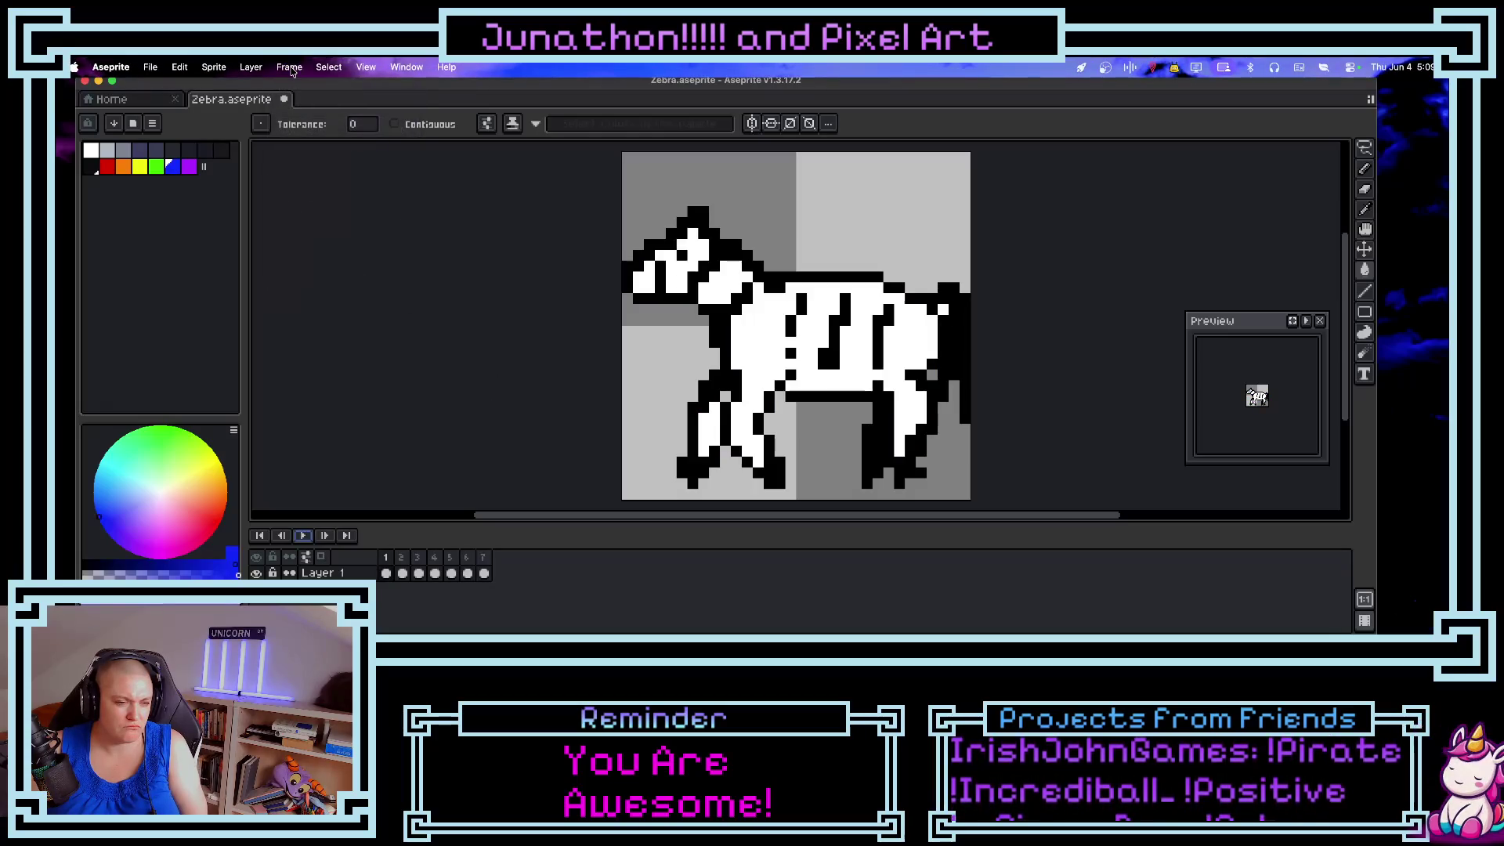
{"action": "left_click", "coordinate": [290, 68]}
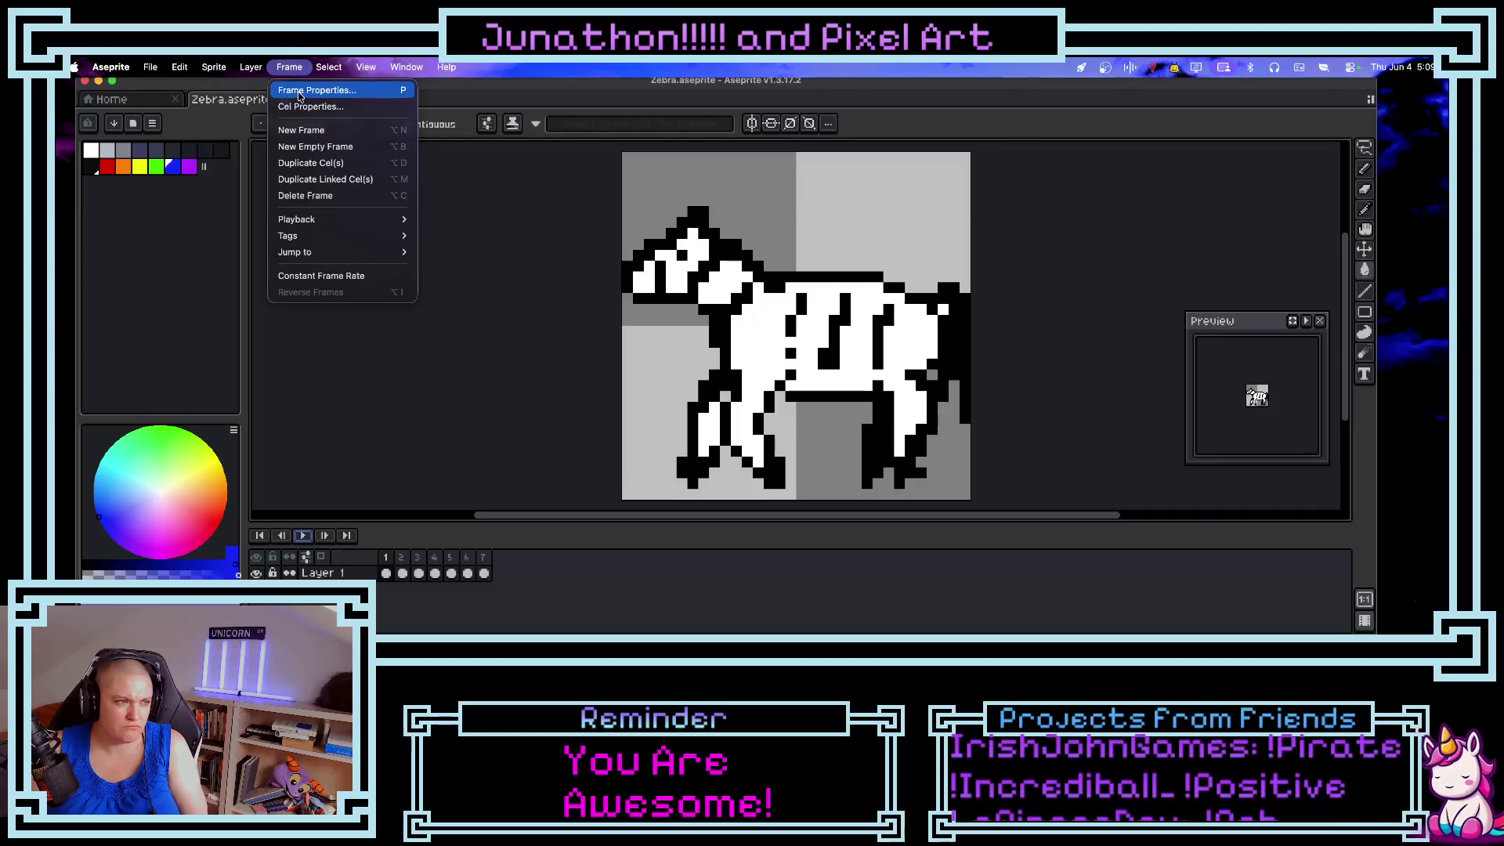
{"action": "left_click", "coordinate": [297, 109]}
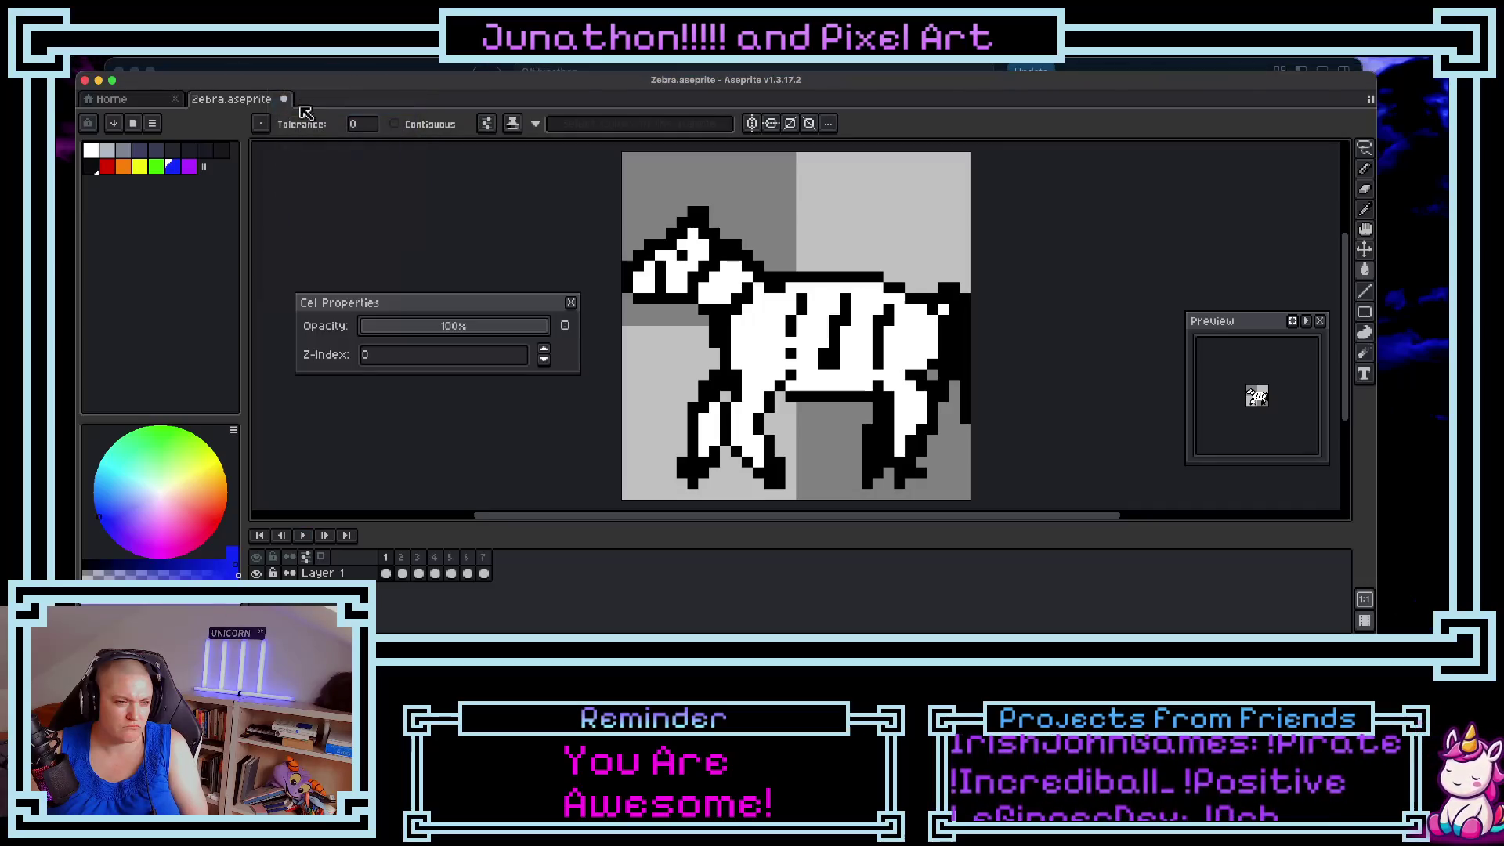
{"action": "left_click", "coordinate": [571, 302]}
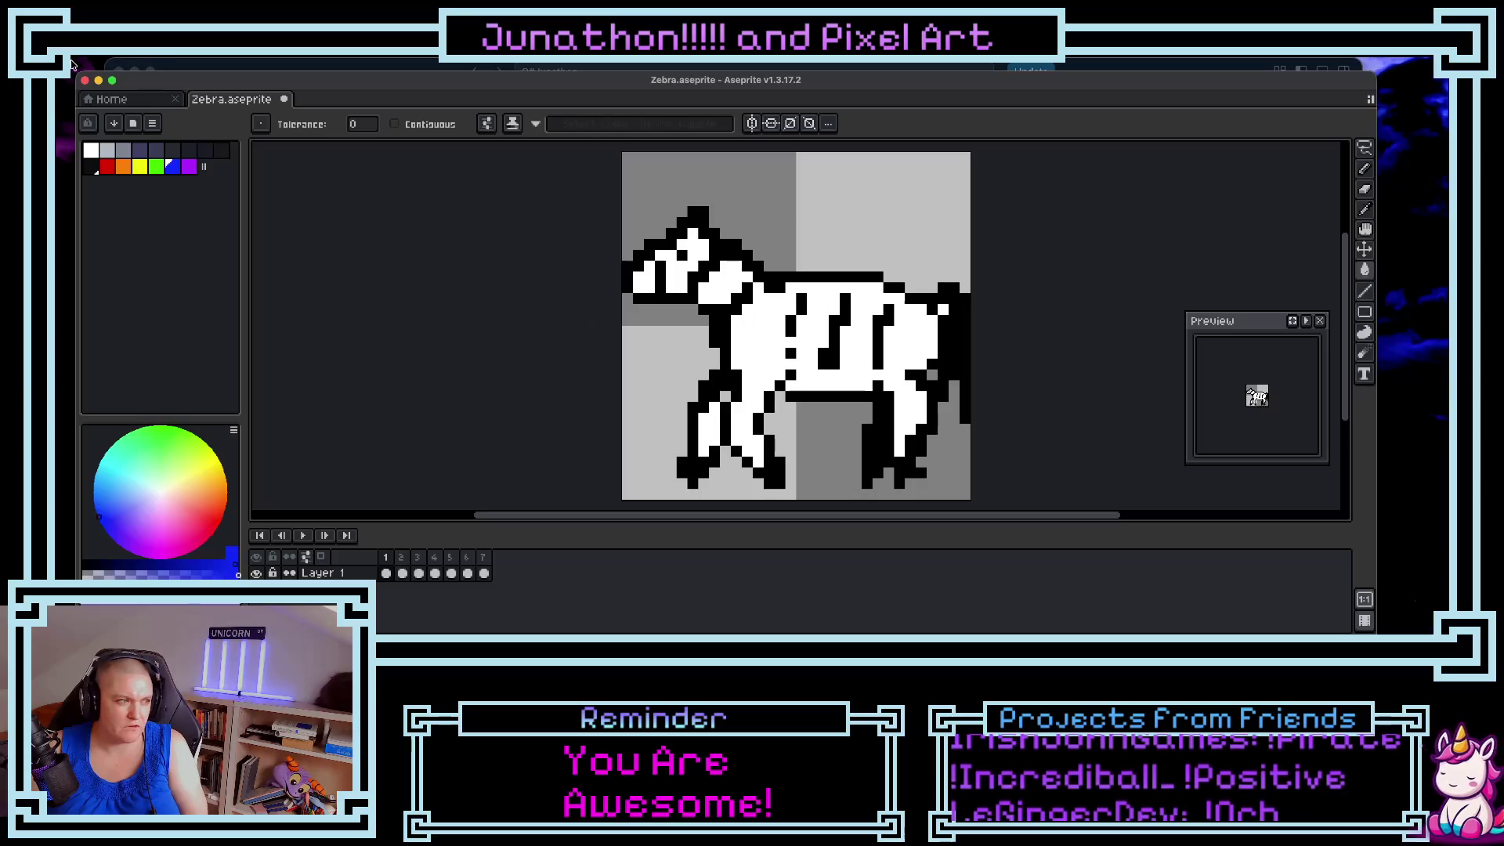
- Export the whole canvas with 'ride' in the output name, declining seven separate files
{"action": "left_click", "coordinate": [149, 67]}
{"action": "mouse_move", "coordinate": [204, 219]}
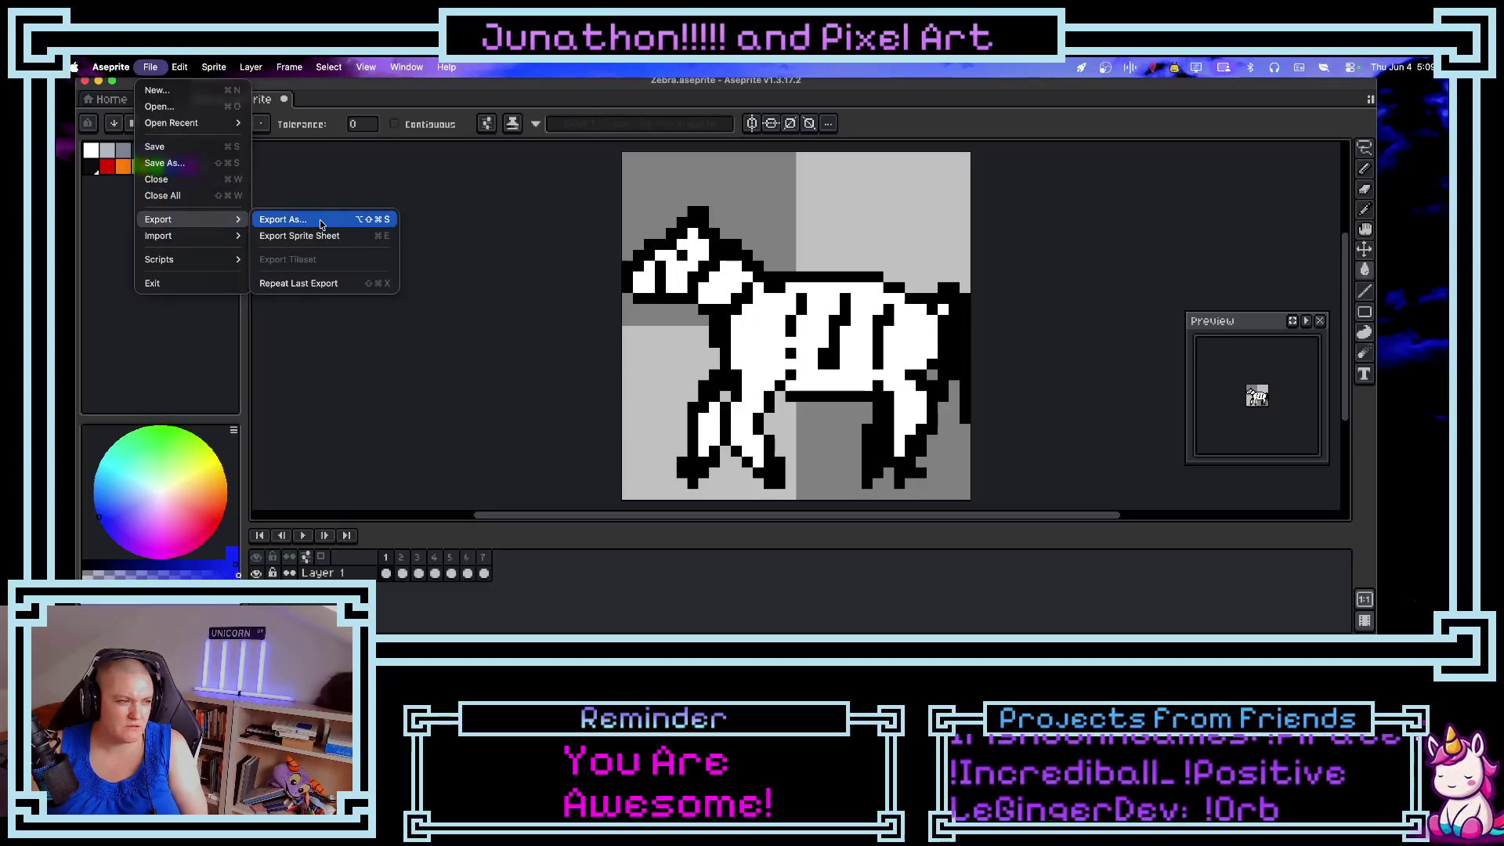
{"action": "left_click", "coordinate": [319, 226]}
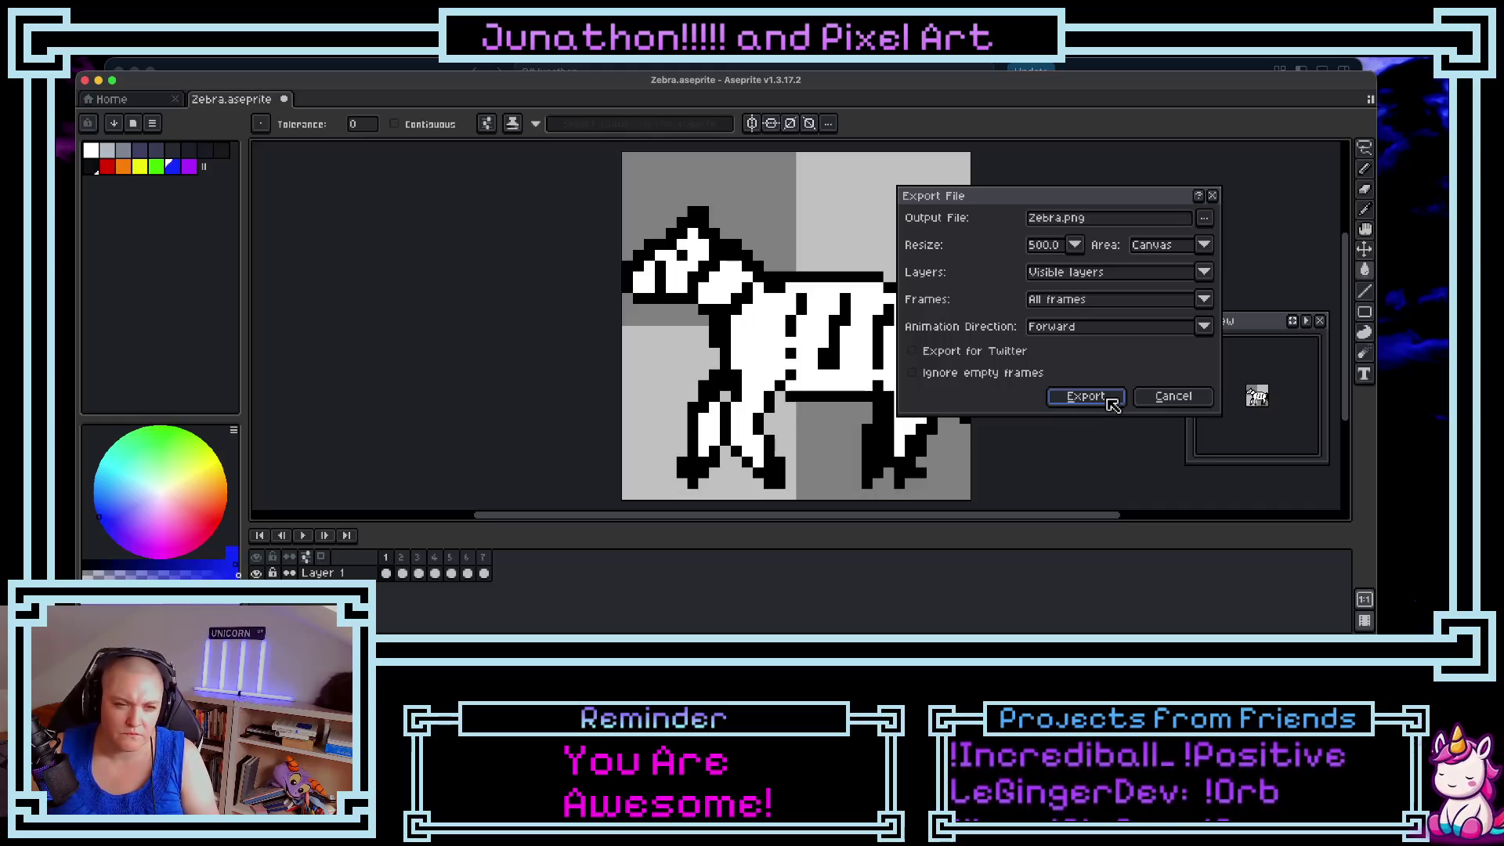
{"action": "left_click", "coordinate": [1205, 247]}
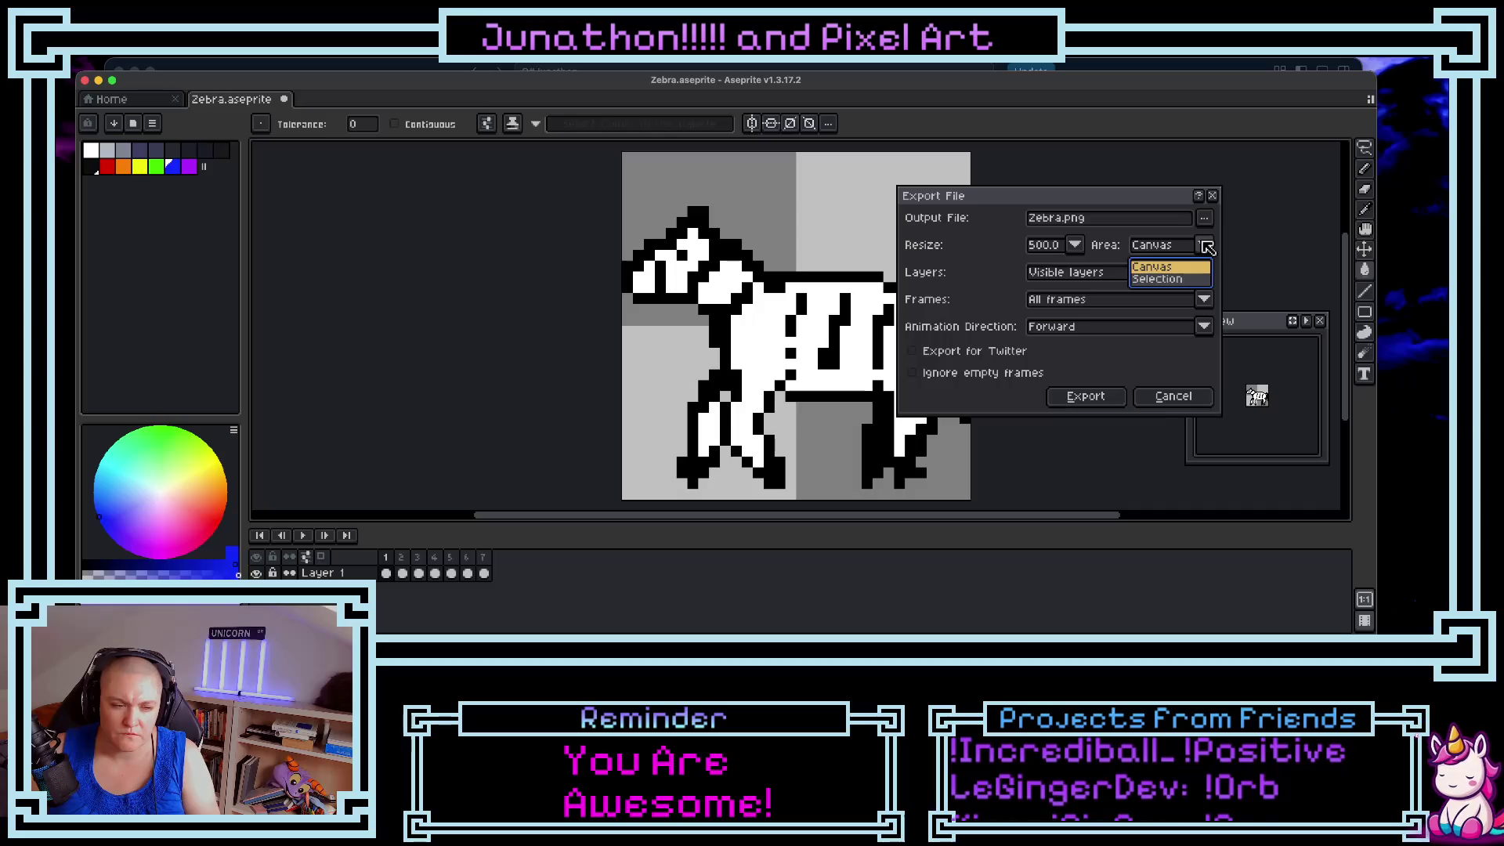
{"action": "left_click", "coordinate": [1132, 368]}
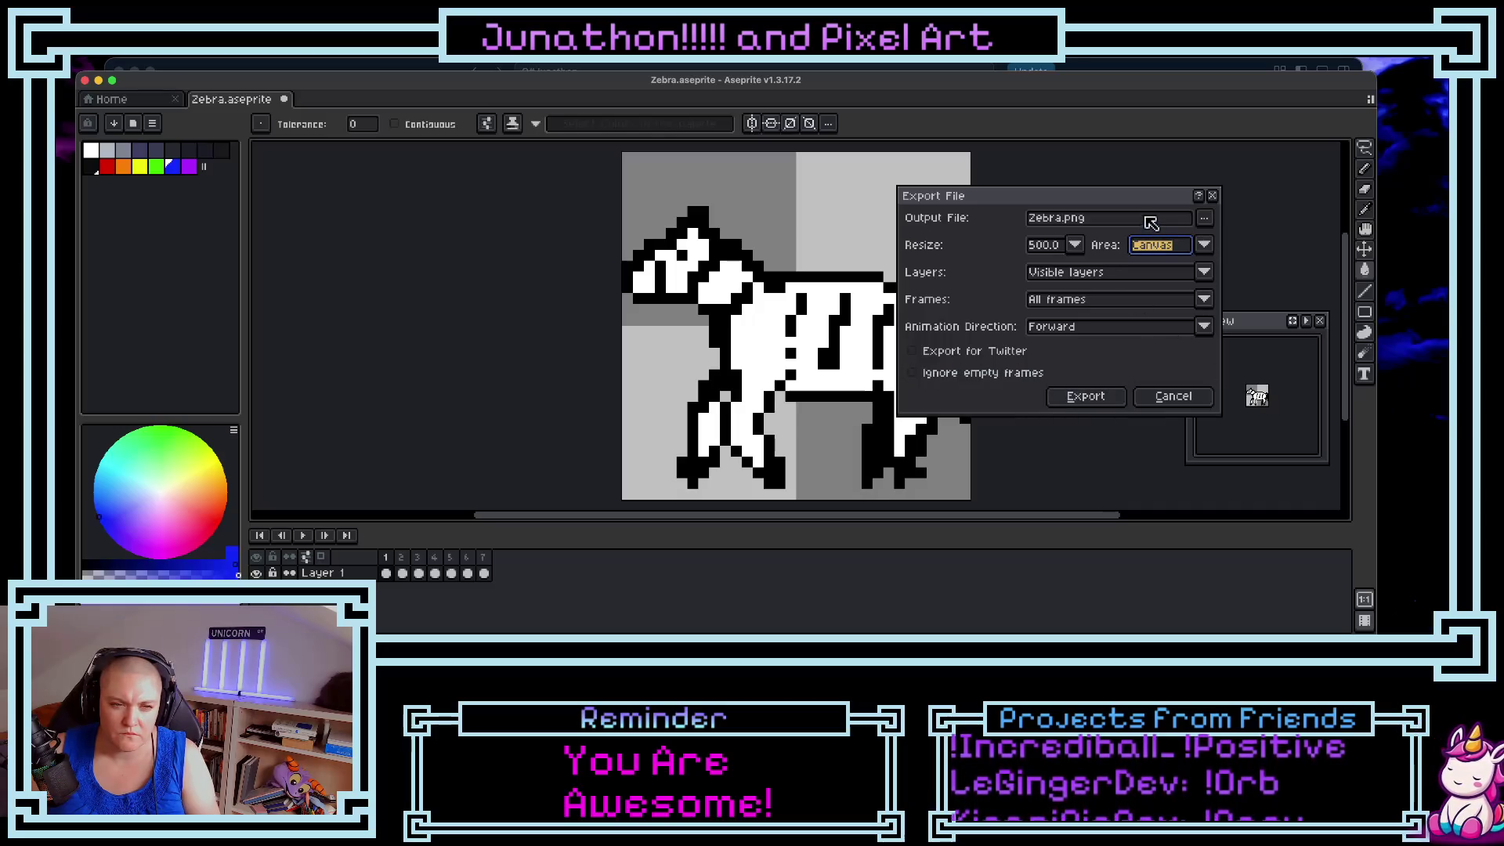
{"action": "left_click_drag", "start_coordinate": [1073, 225], "coordinate": [1012, 224]}
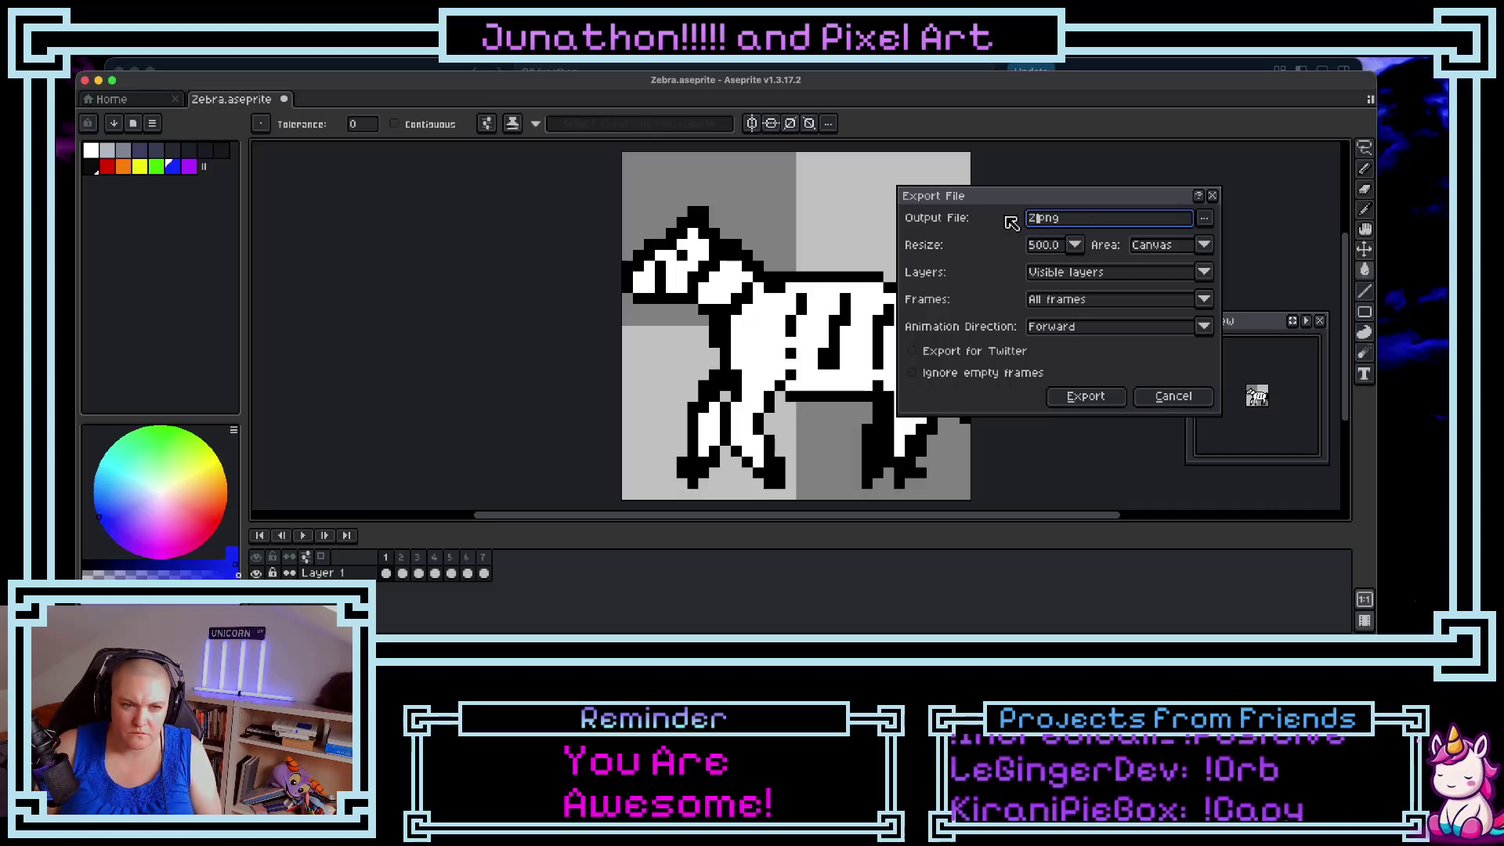
{"action": "type", "text": "ebra2ride"}
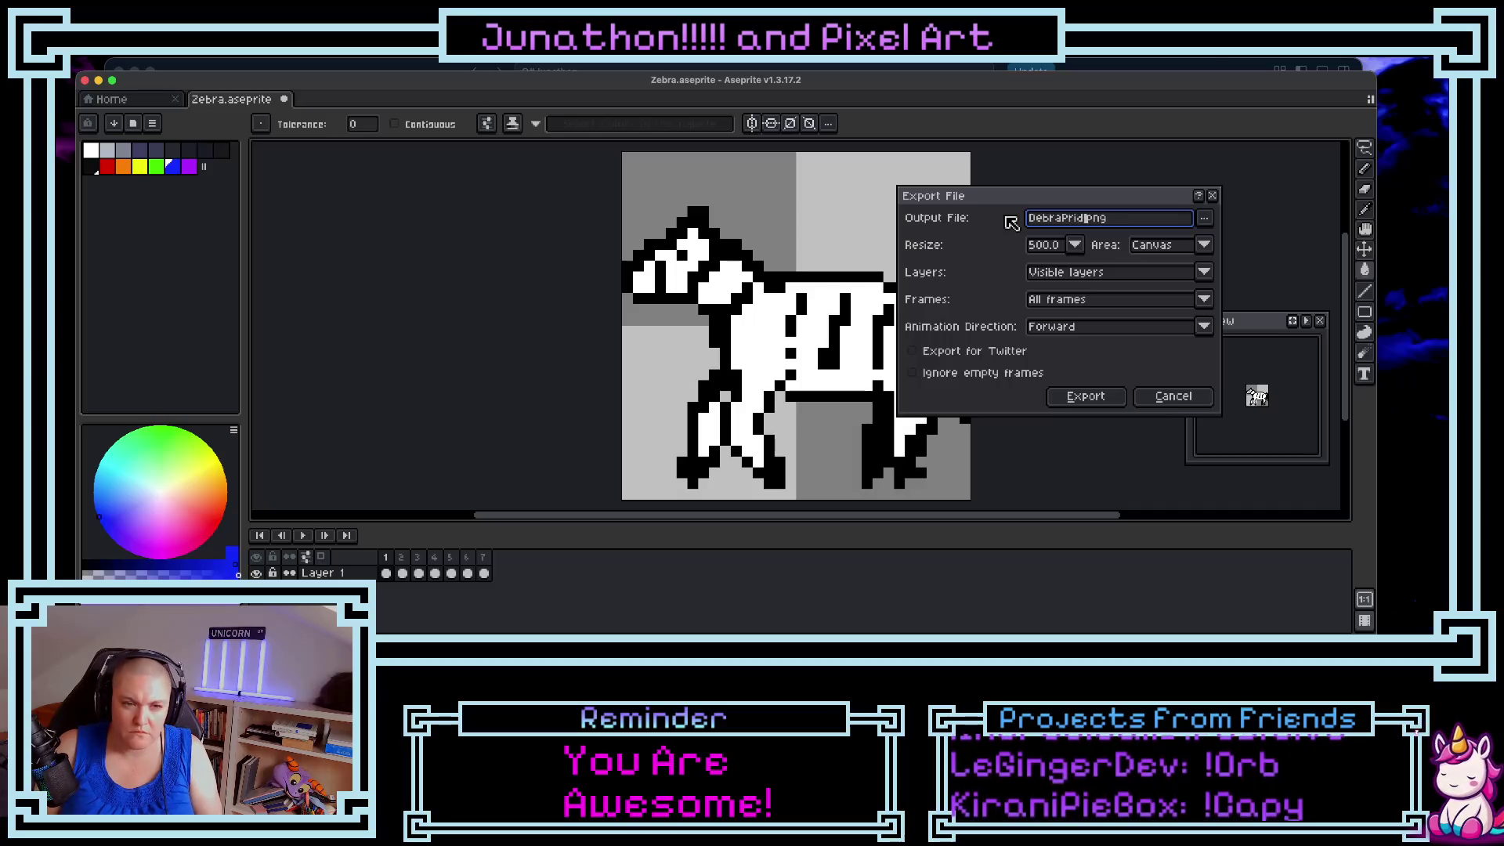
{"action": "key", "text": "Return"}
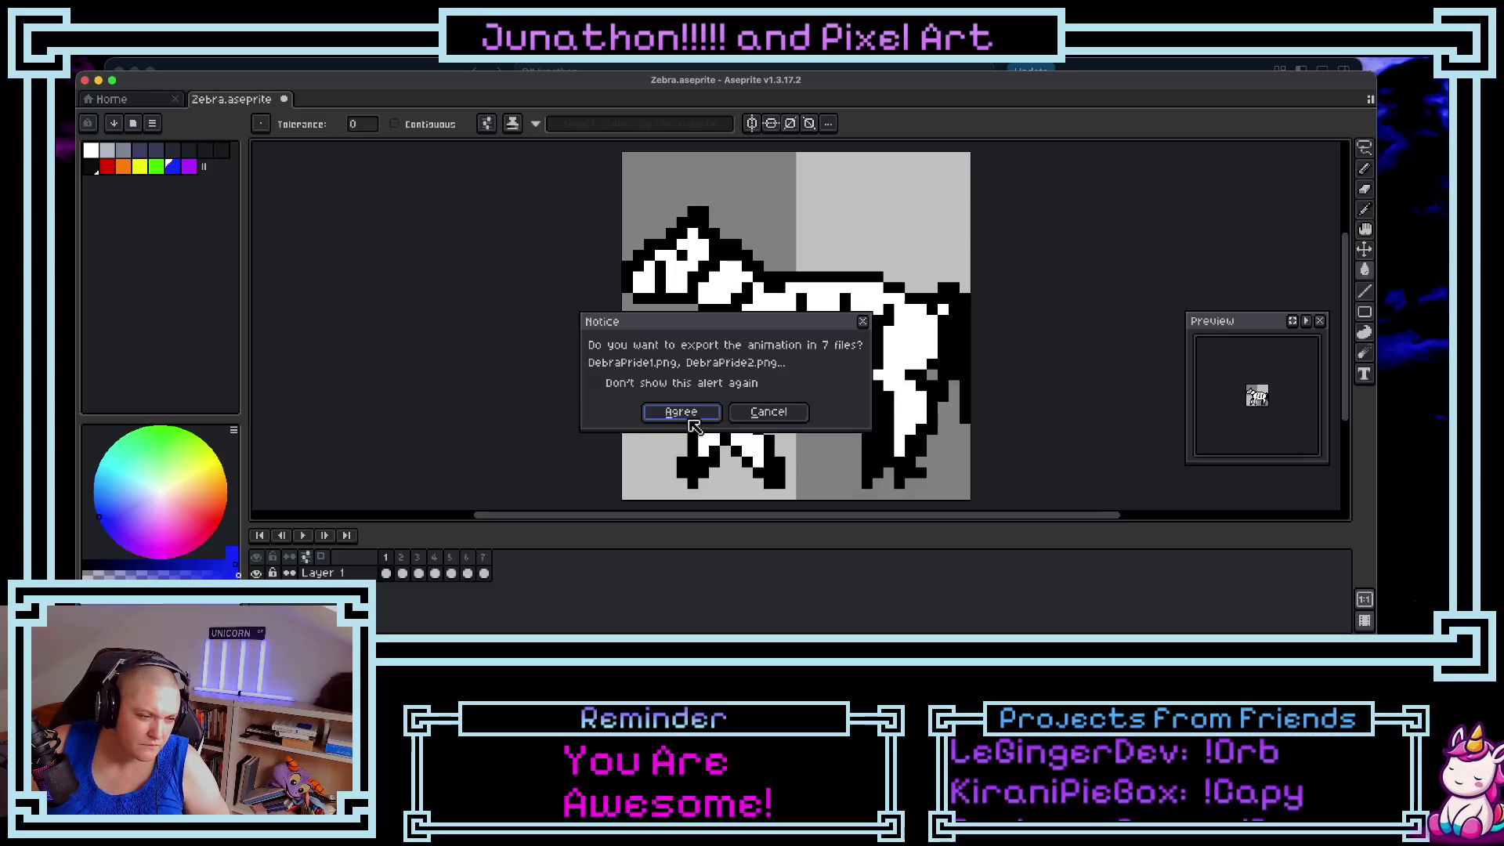
{"action": "left_click", "coordinate": [758, 417]}
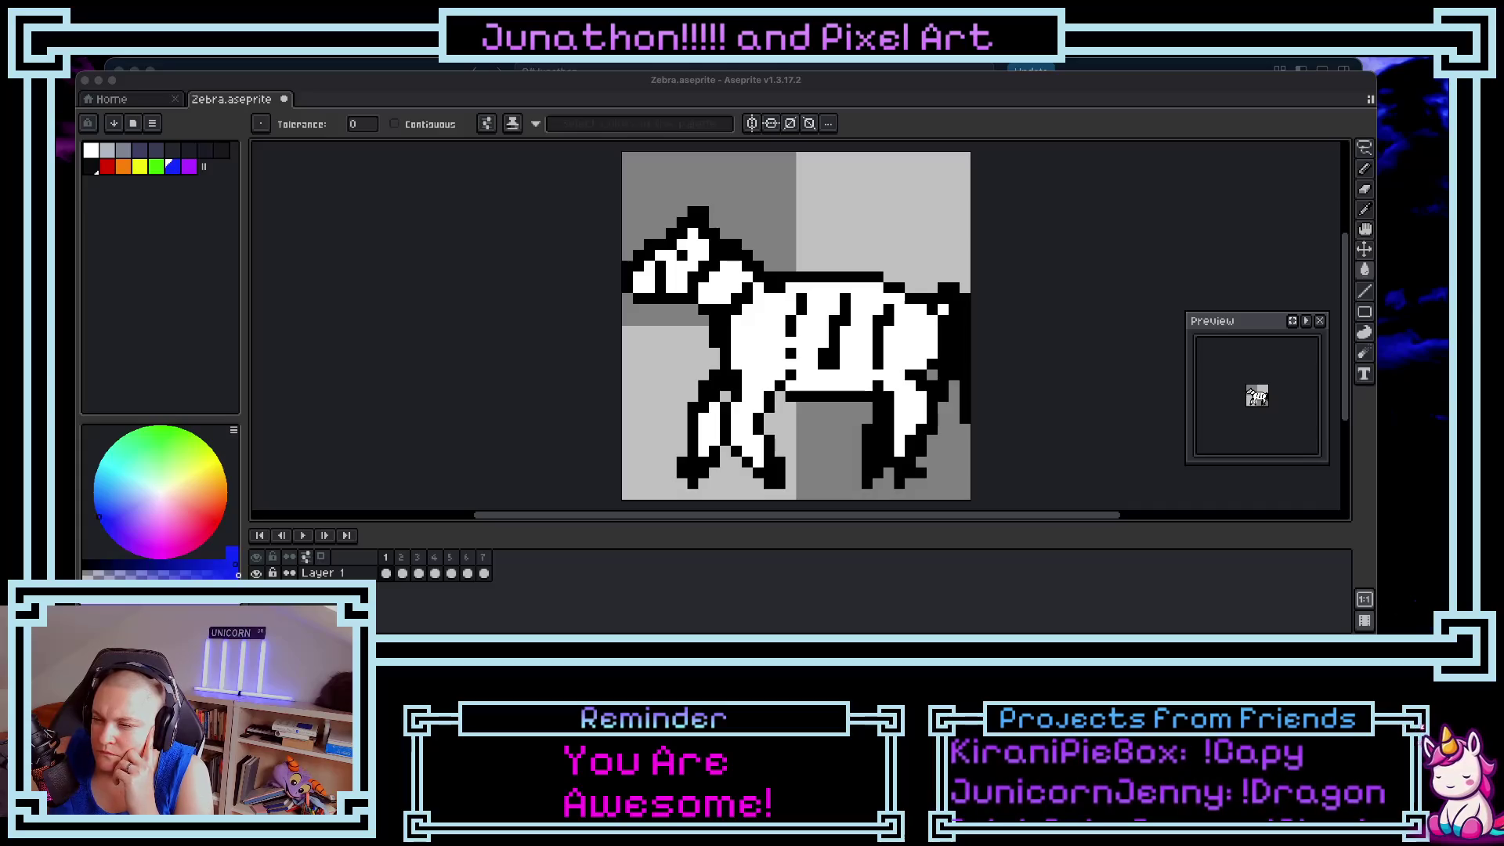
- Change the output extension to .gif and export DebraPride.gif with looping GIF options
{"action": "left_click", "coordinate": [149, 64]}
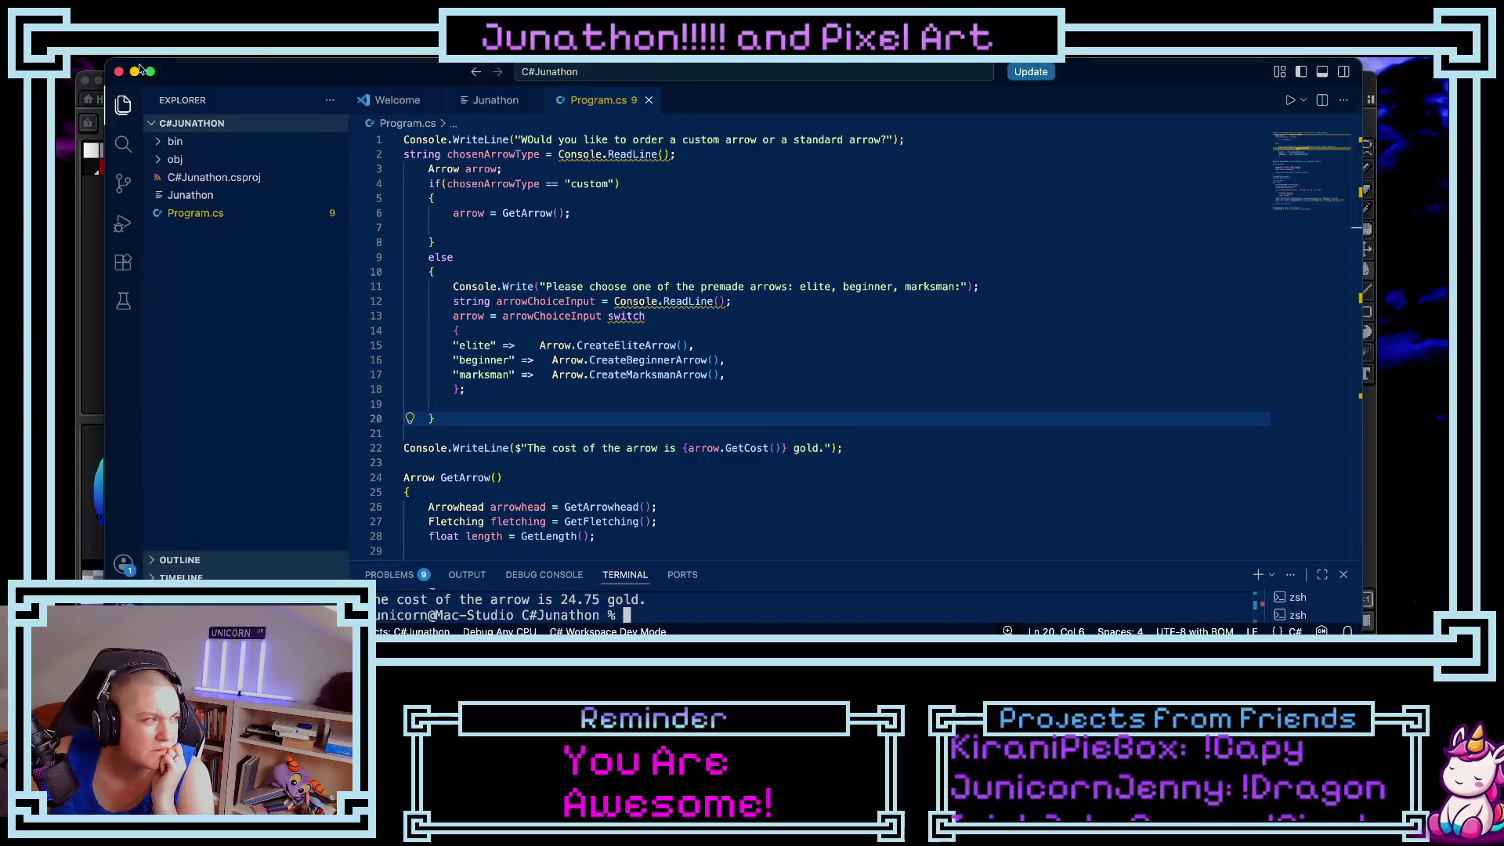
{"action": "left_click", "coordinate": [88, 227]}
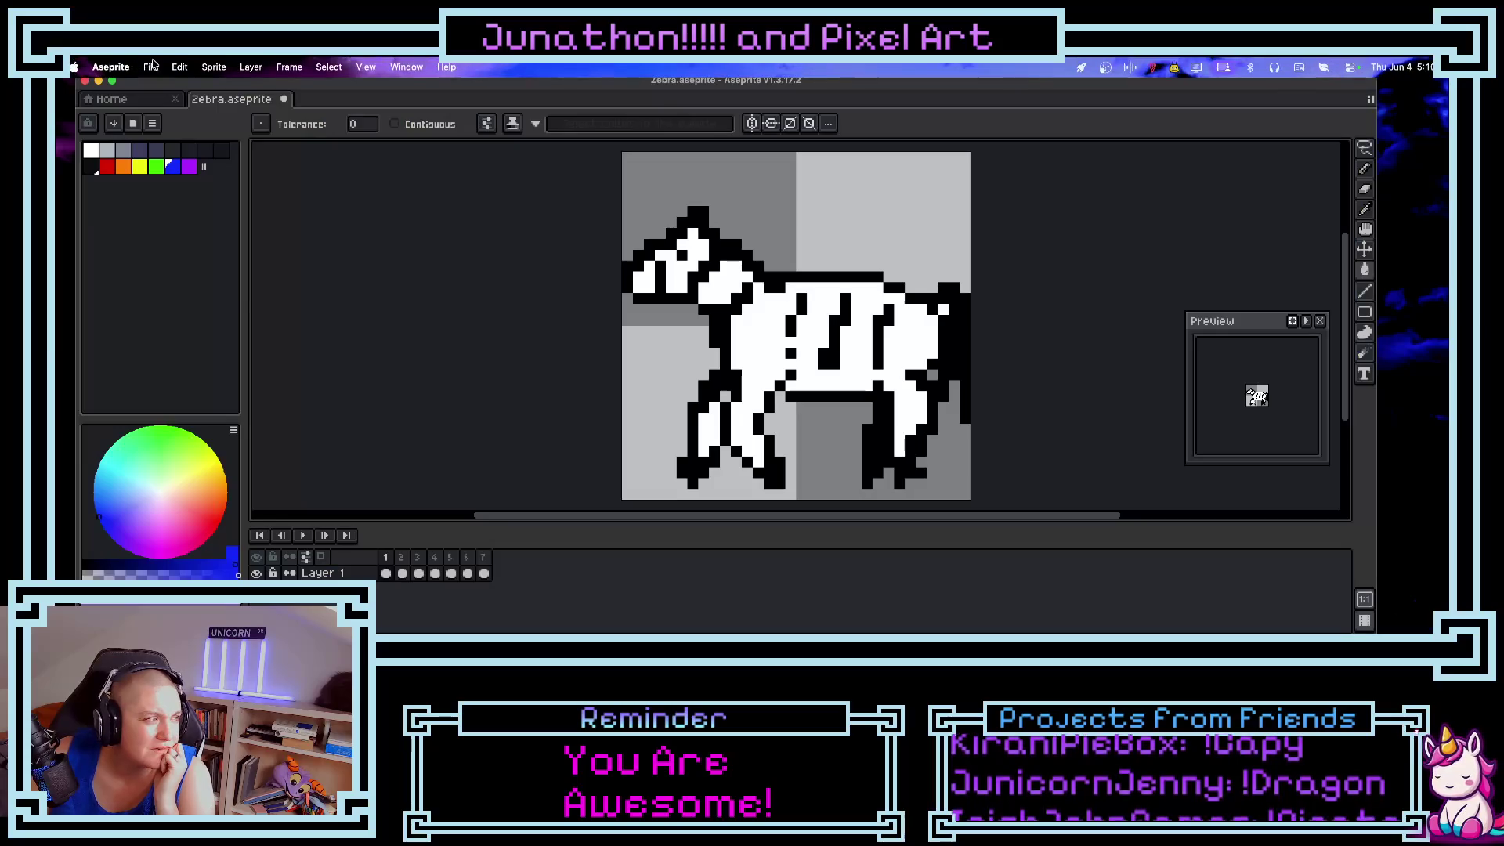
{"action": "left_click", "coordinate": [150, 66]}
{"action": "mouse_move", "coordinate": [227, 219]}
{"action": "left_click", "coordinate": [303, 224]}
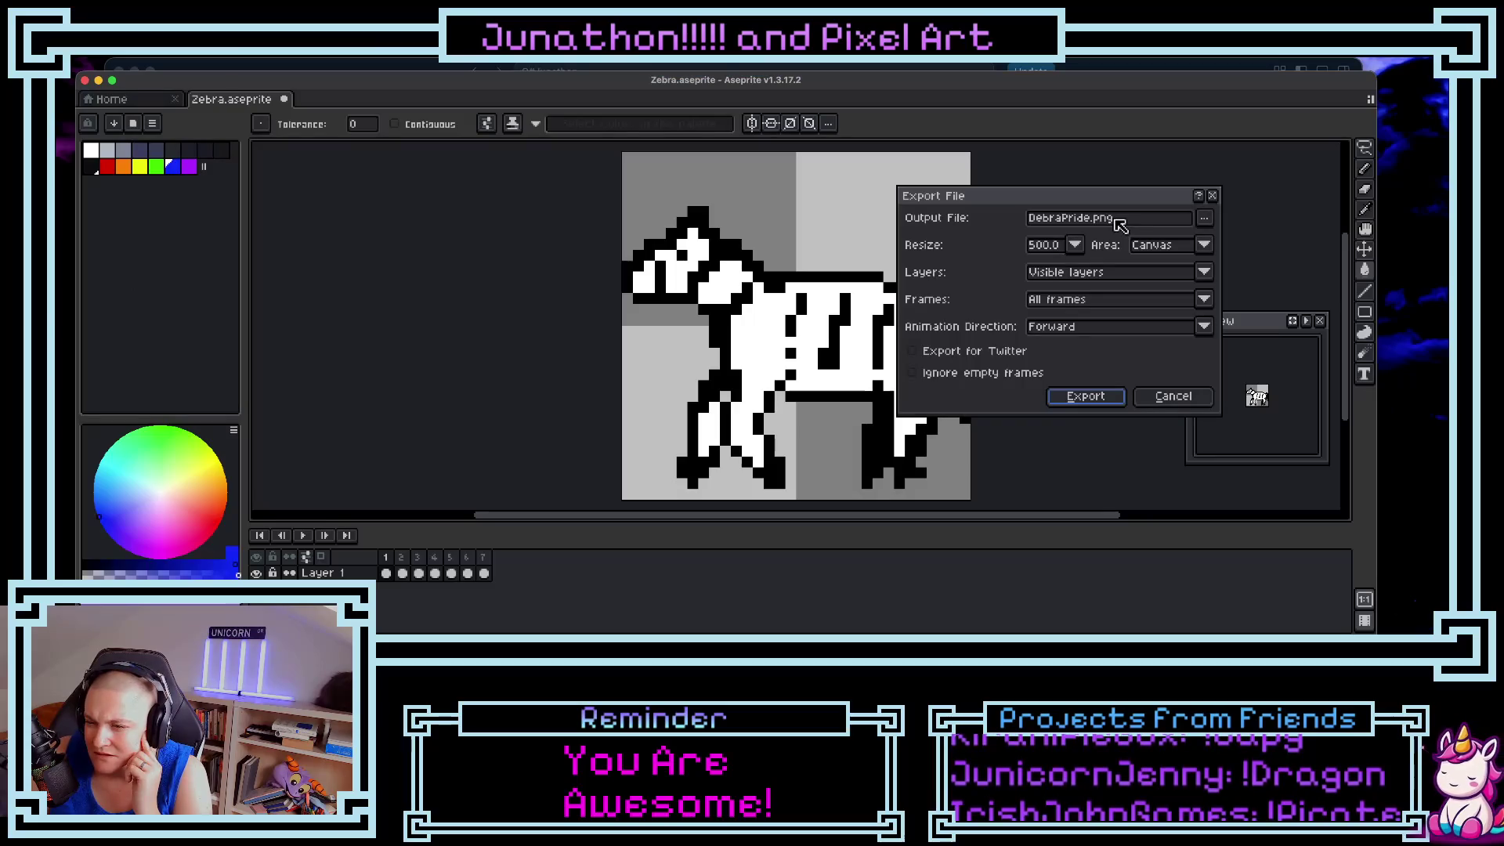
{"action": "left_click", "coordinate": [1141, 221]}
{"action": "key", "text": "BackSpace"}
{"action": "key", "text": "BackSpace"}
{"action": "key", "text": "BackSpace"}
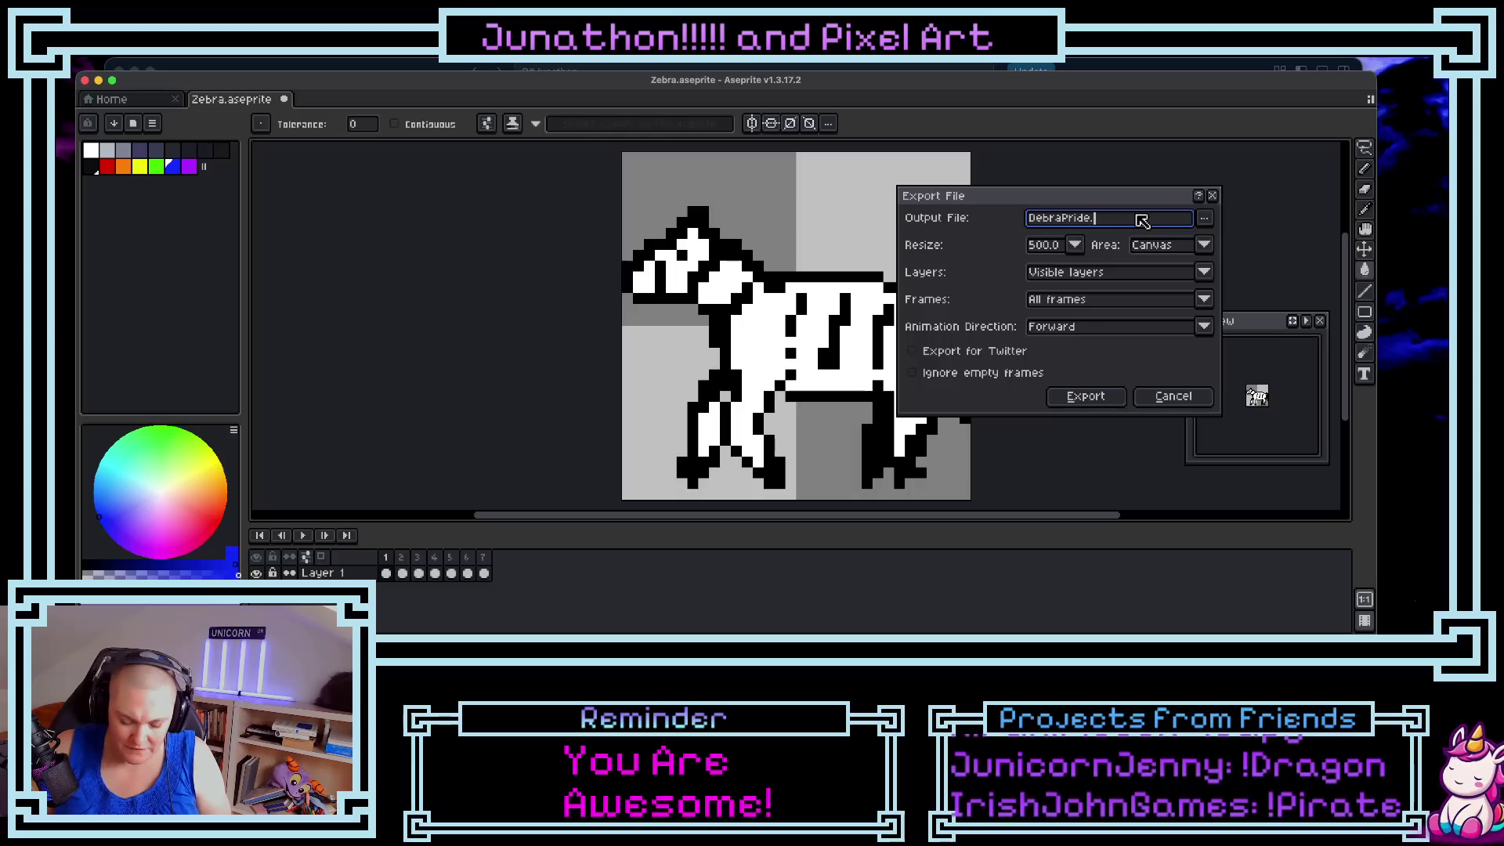
{"action": "type", "text": "gif"}
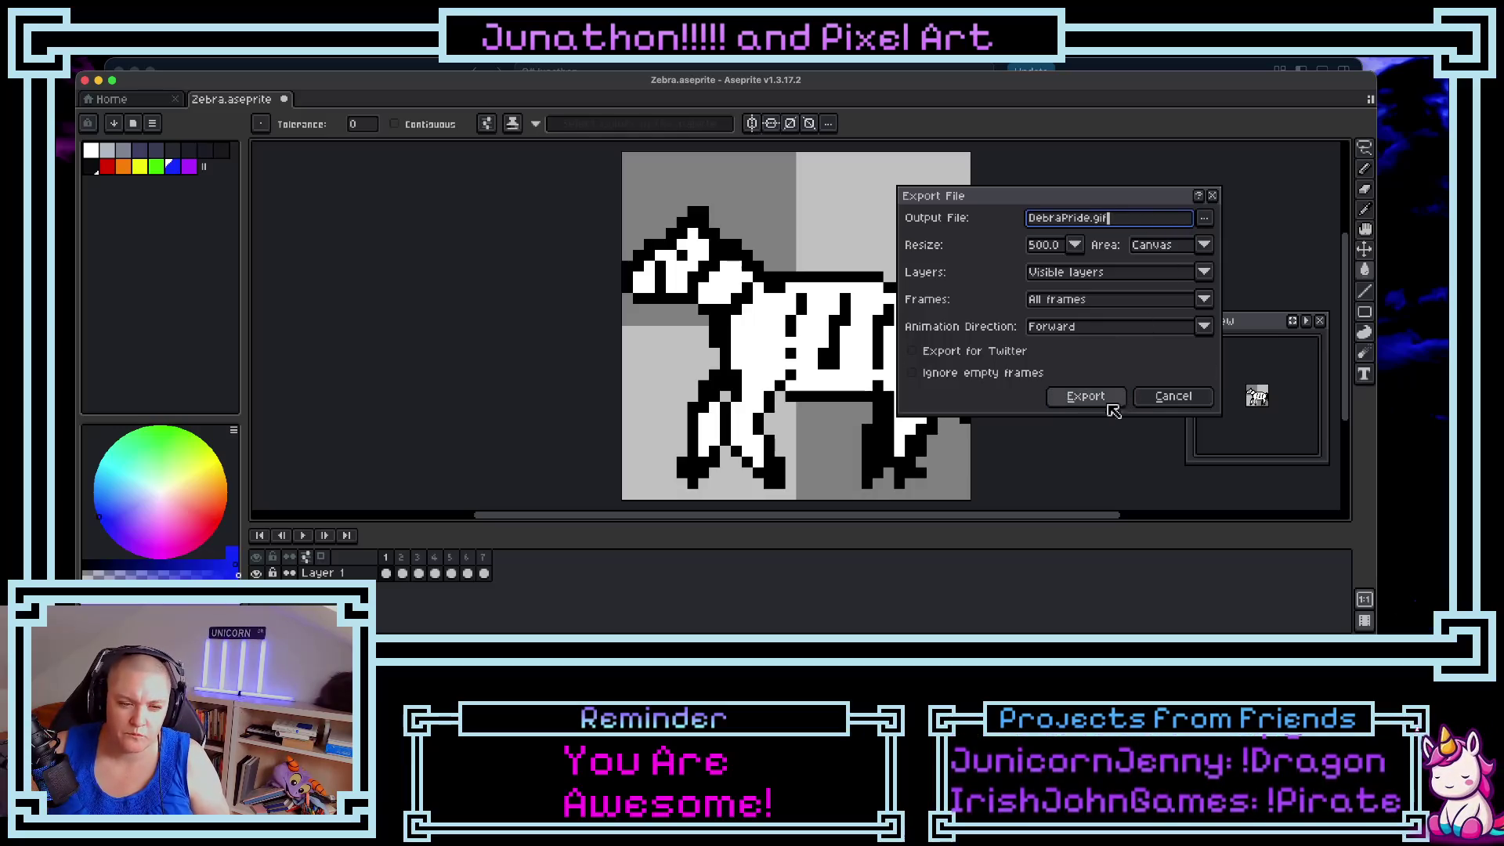
{"action": "left_click", "coordinate": [1095, 399]}
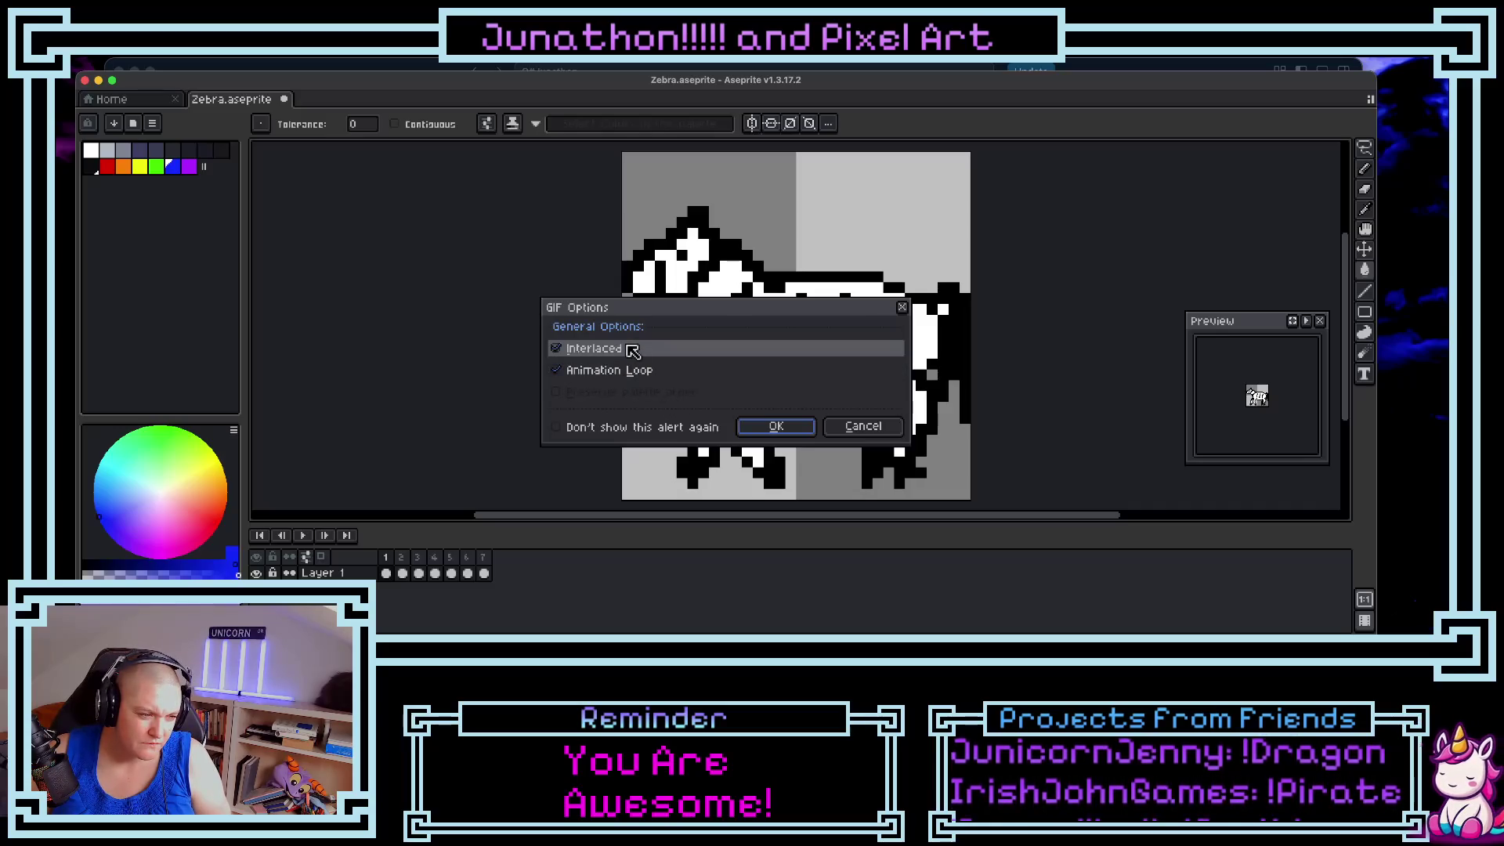
{"action": "left_click", "coordinate": [784, 430]}
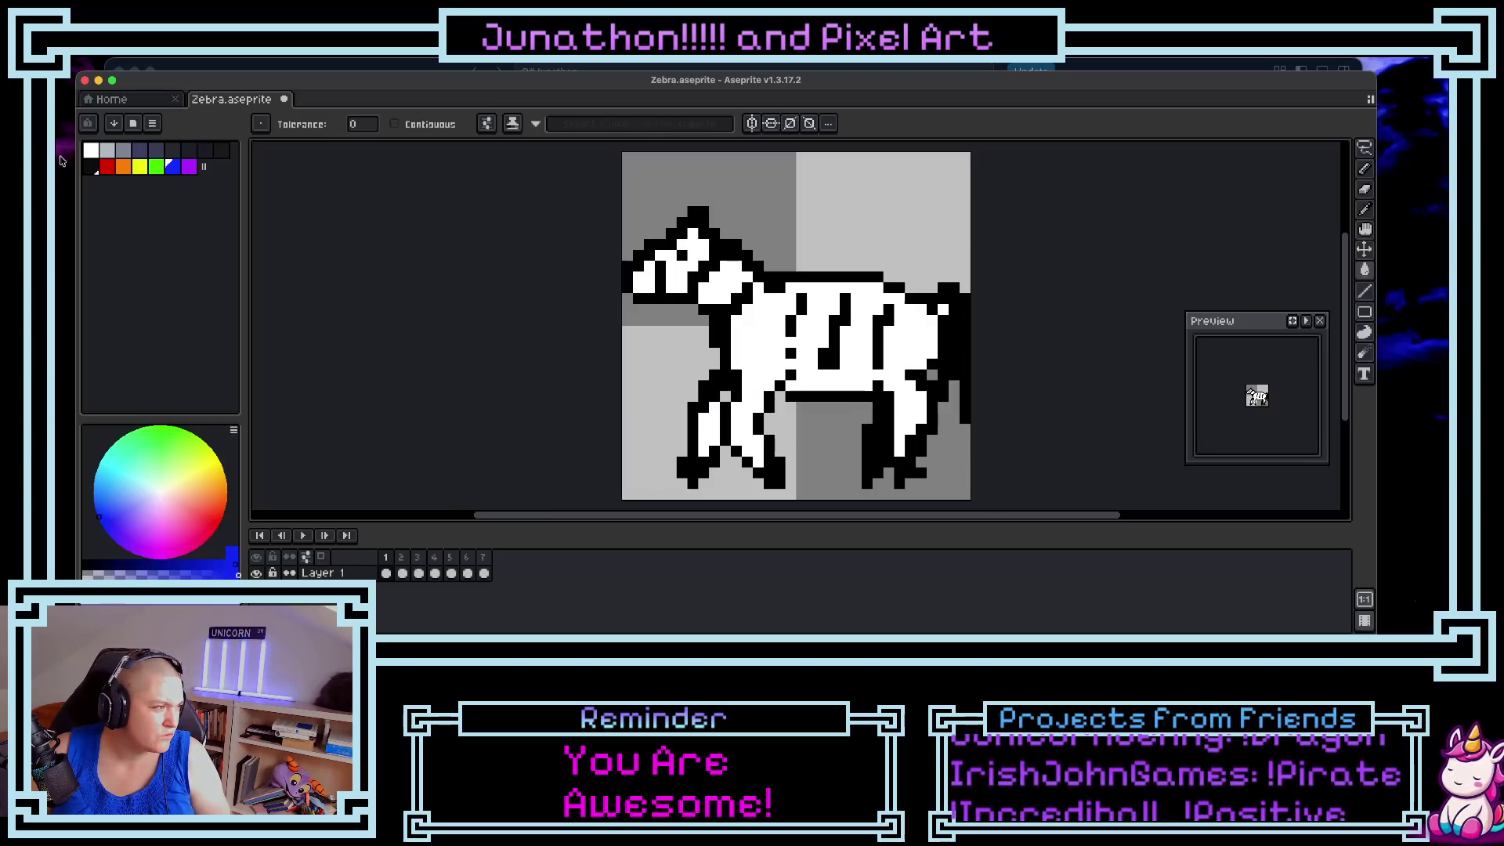
- In Finder, open Desktop's PixelArt folder and Quick Look DebraPride.gif
{"action": "left_click", "coordinate": [269, 619]}
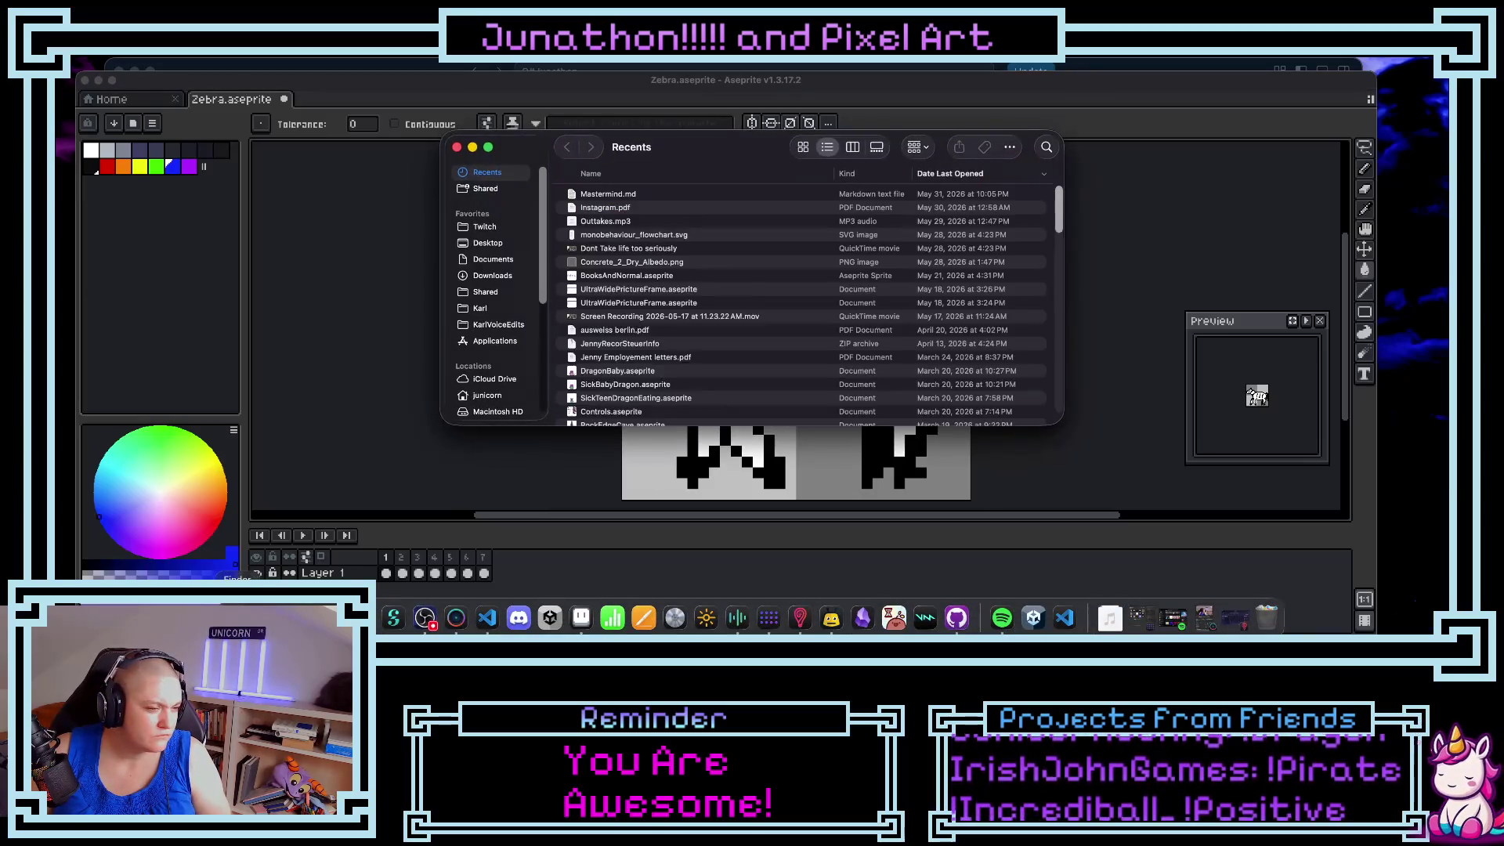
{"action": "left_click", "coordinate": [488, 243]}
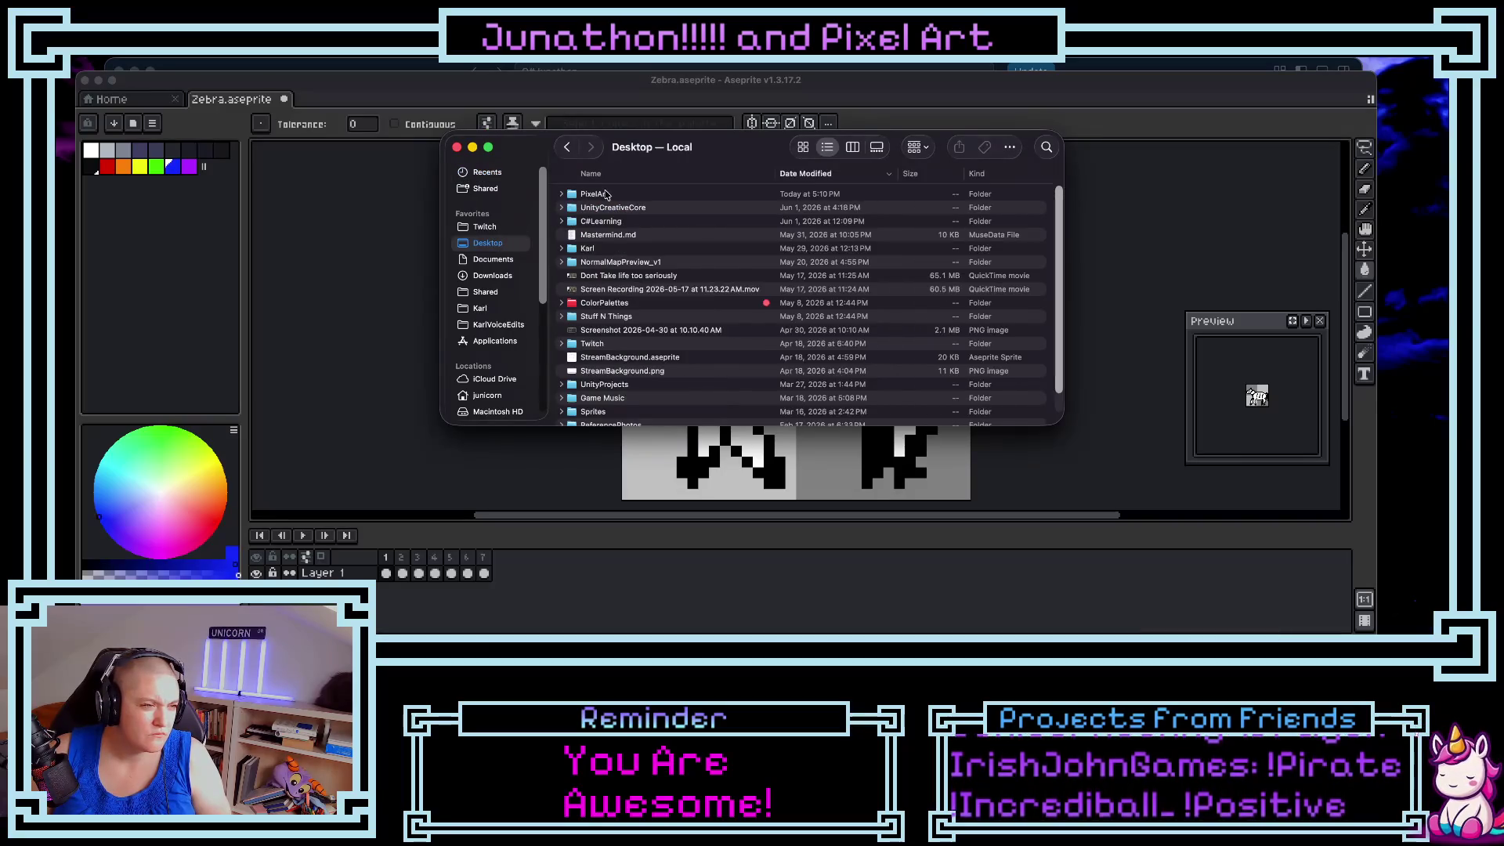
{"action": "double_click", "coordinate": [602, 196]}
{"action": "left_click", "coordinate": [605, 196]}
{"action": "key", "text": "space"}
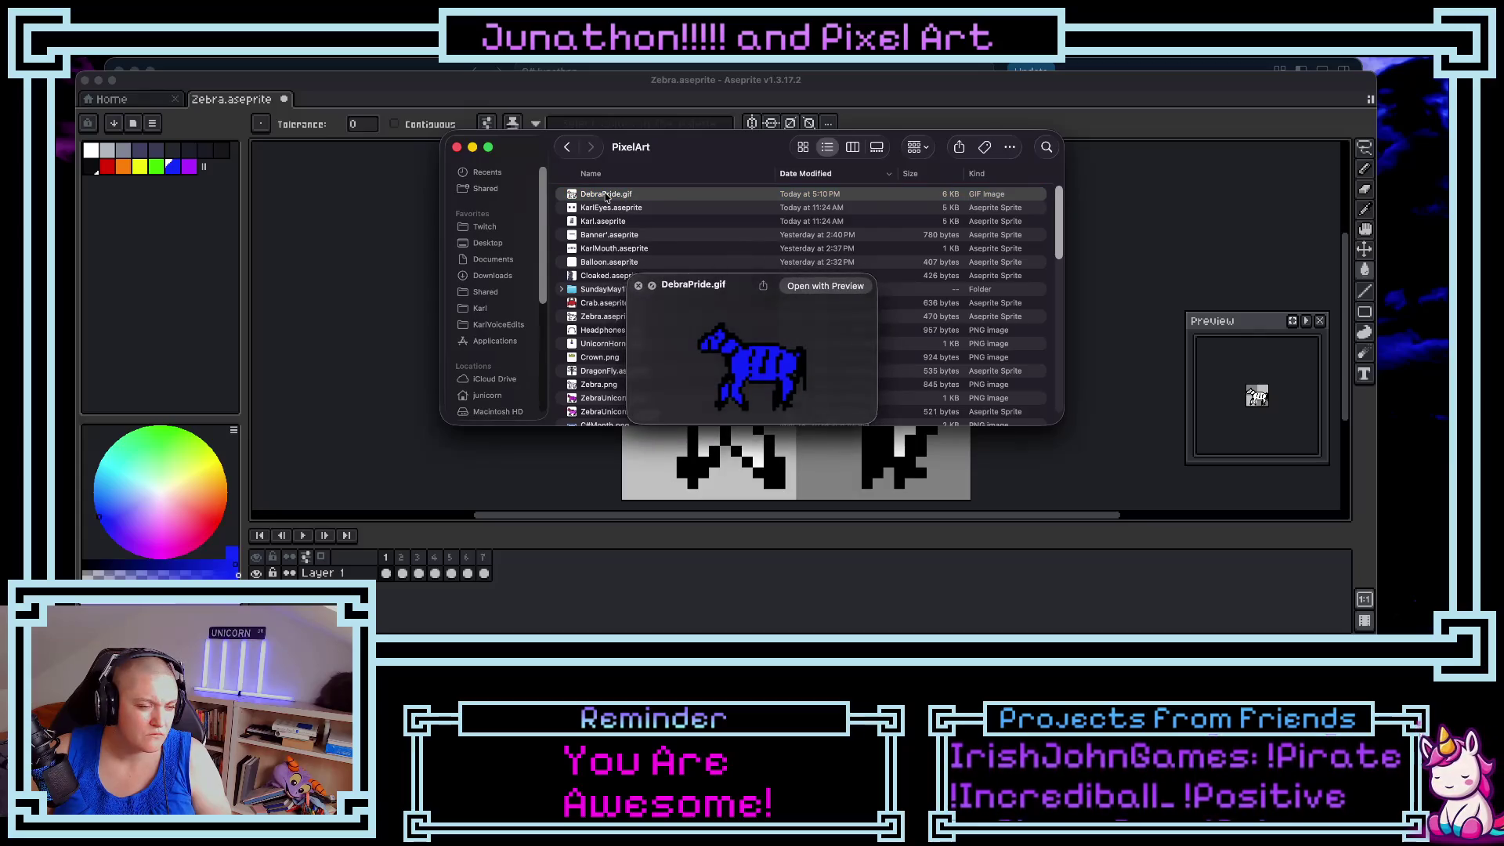
{"action": "key", "text": "space"}
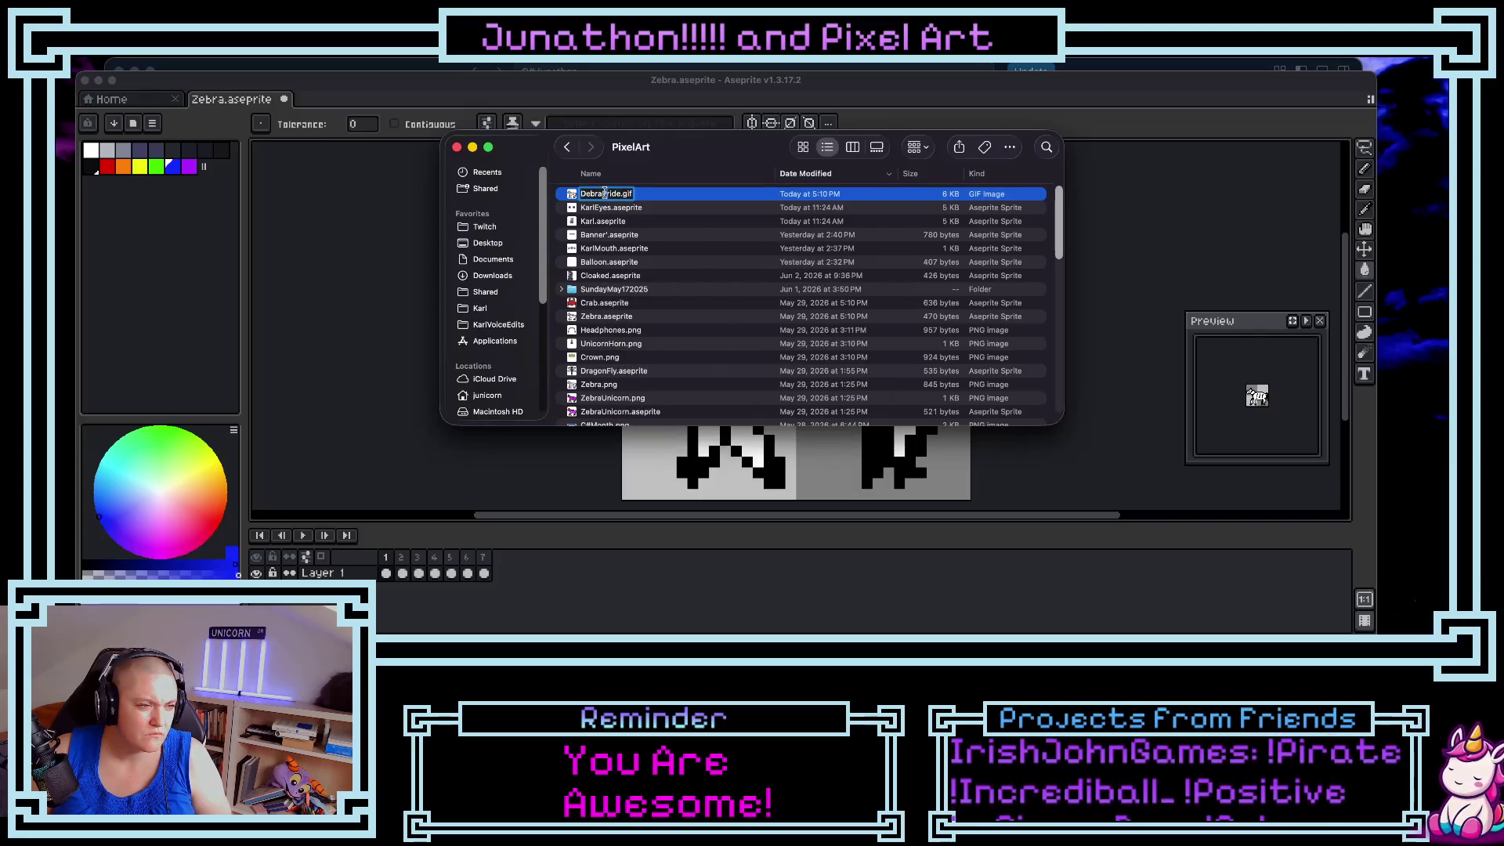
{"action": "key", "text": "space"}
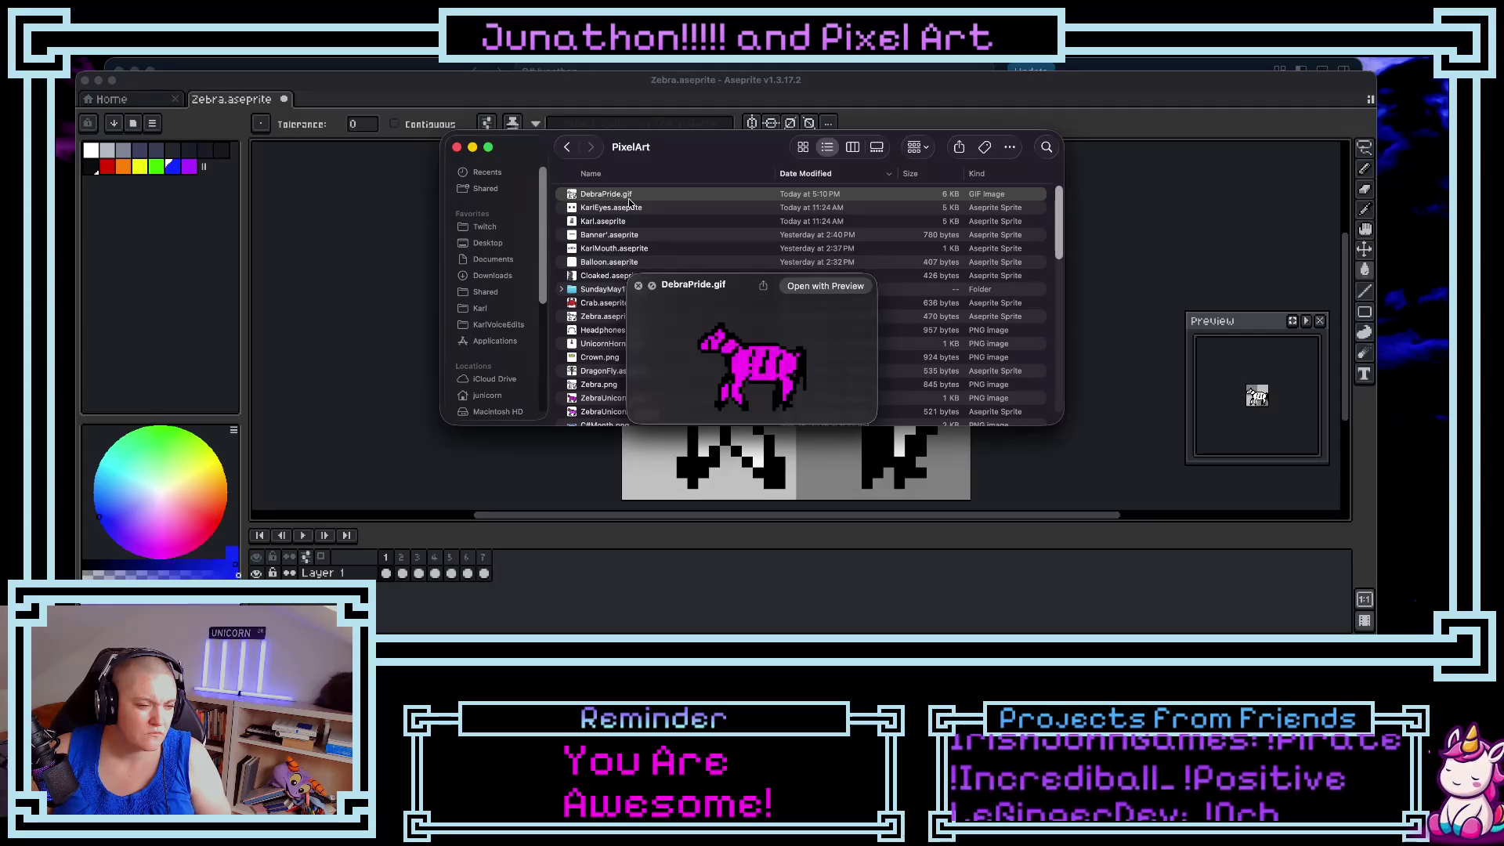
- Close the preview, return to Aseprite and select frames 1 through 6
{"action": "left_click", "coordinate": [639, 286]}
{"action": "left_click", "coordinate": [466, 572]}
{"action": "left_click", "coordinate": [386, 573], "text": "shift"}
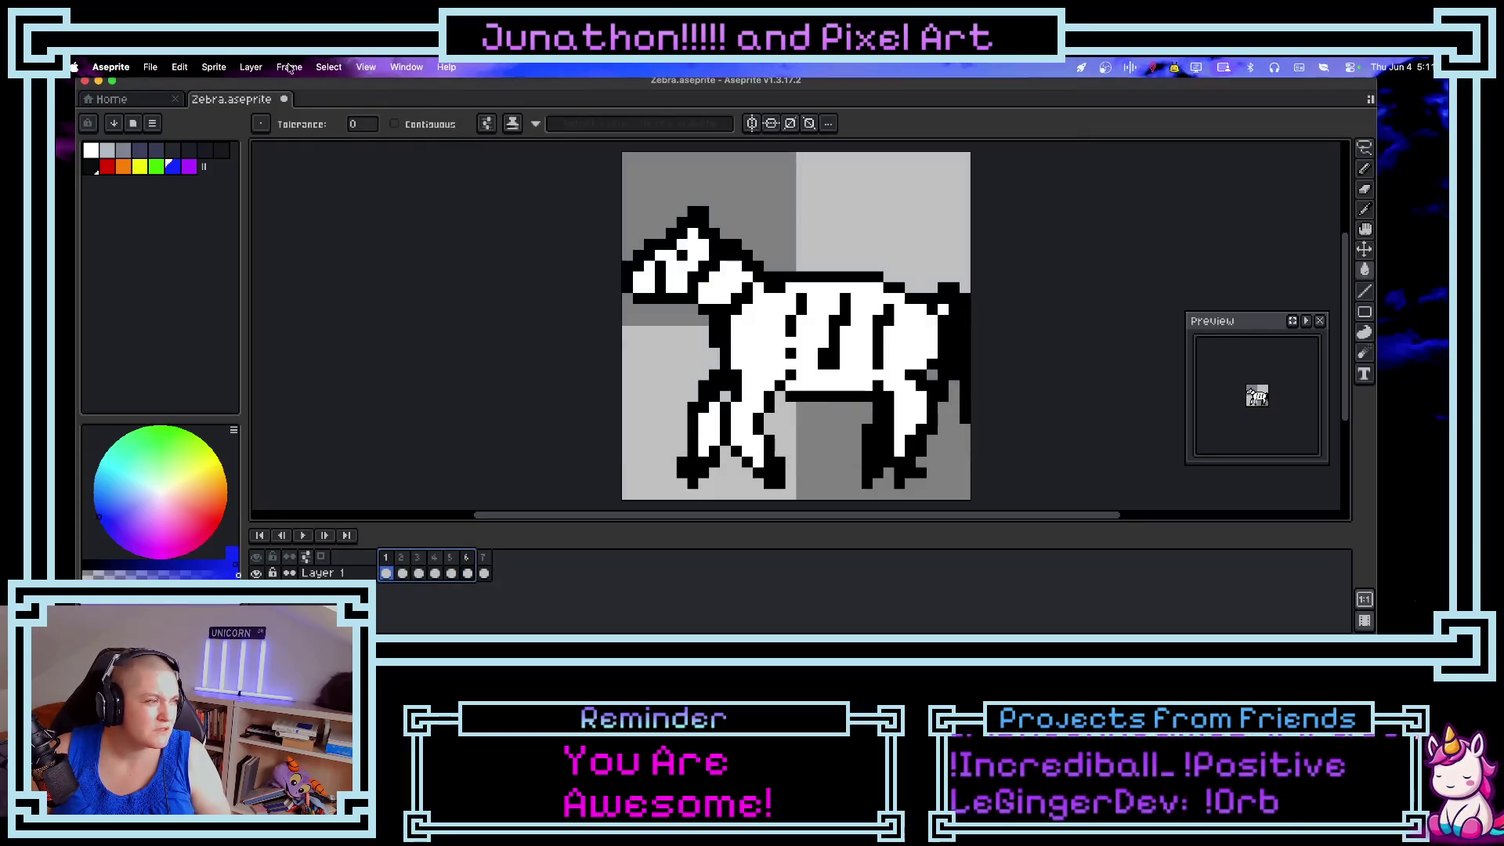
{"action": "left_click", "coordinate": [290, 67]}
{"action": "left_click", "coordinate": [312, 87]}
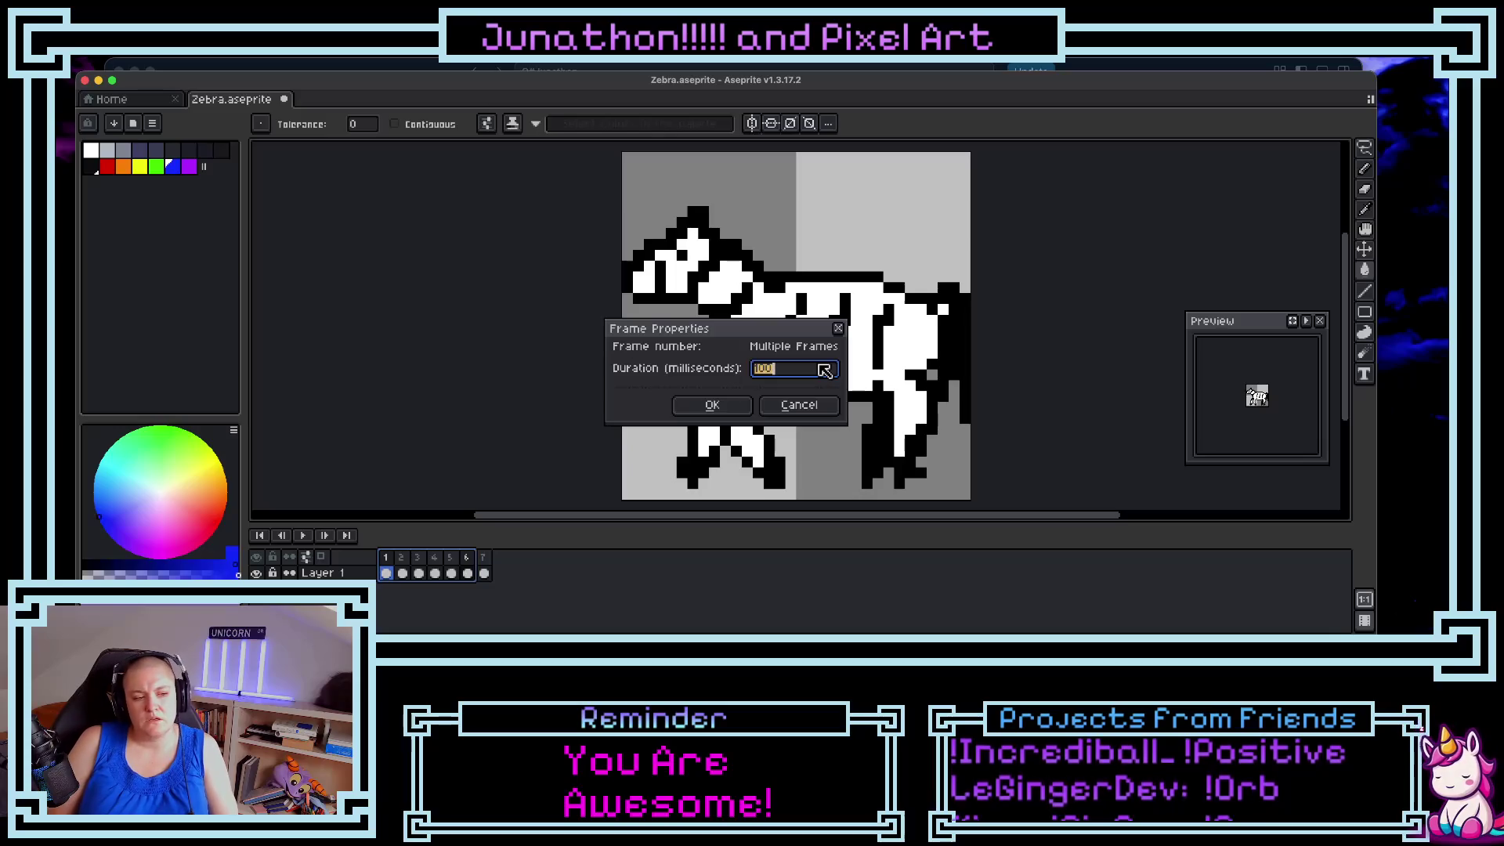
{"action": "type", "text": "100"}
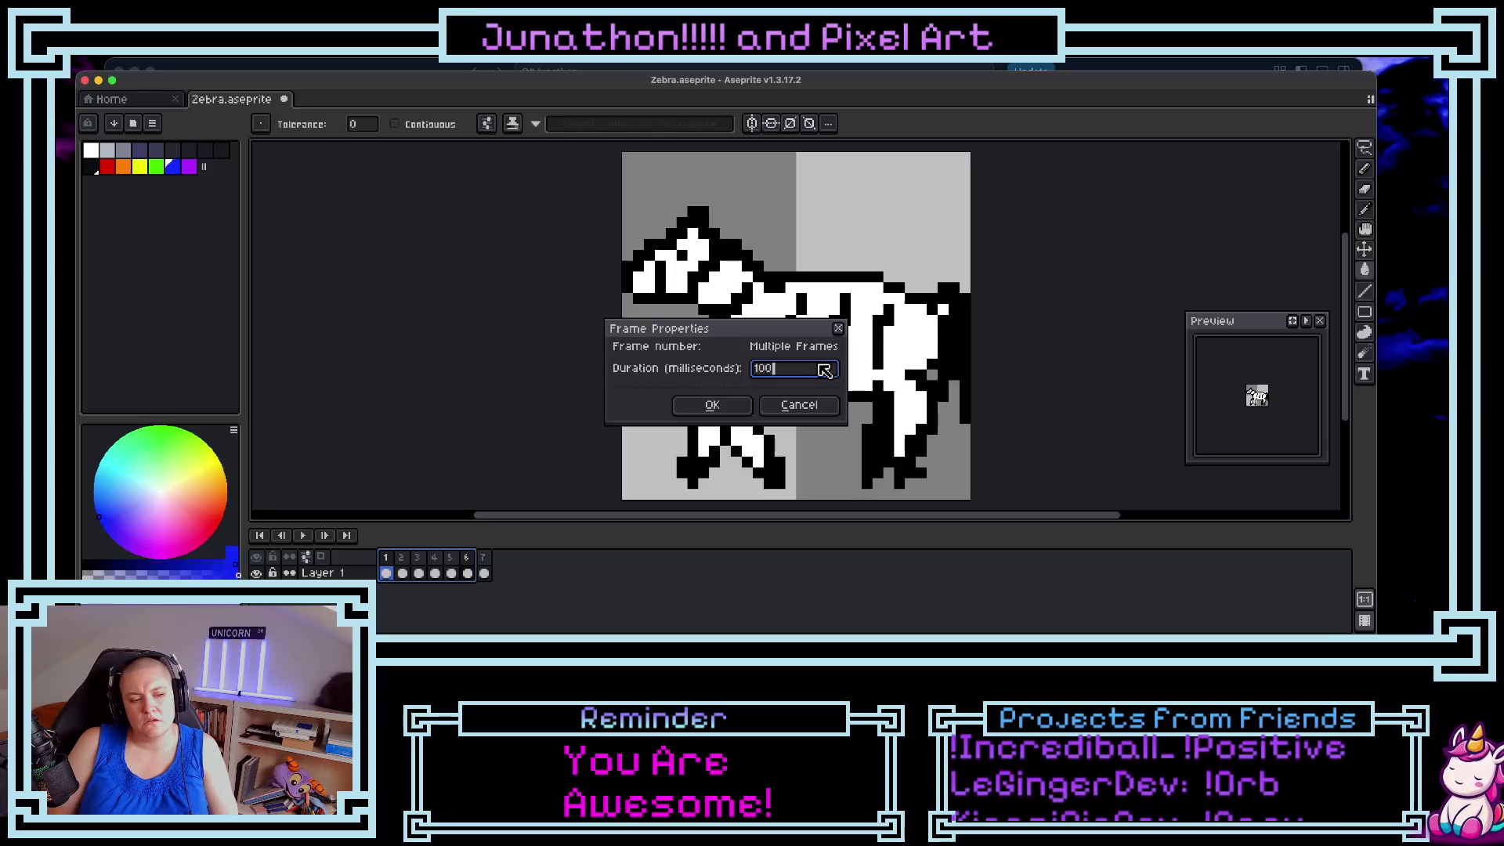
{"action": "left_click", "coordinate": [714, 404]}
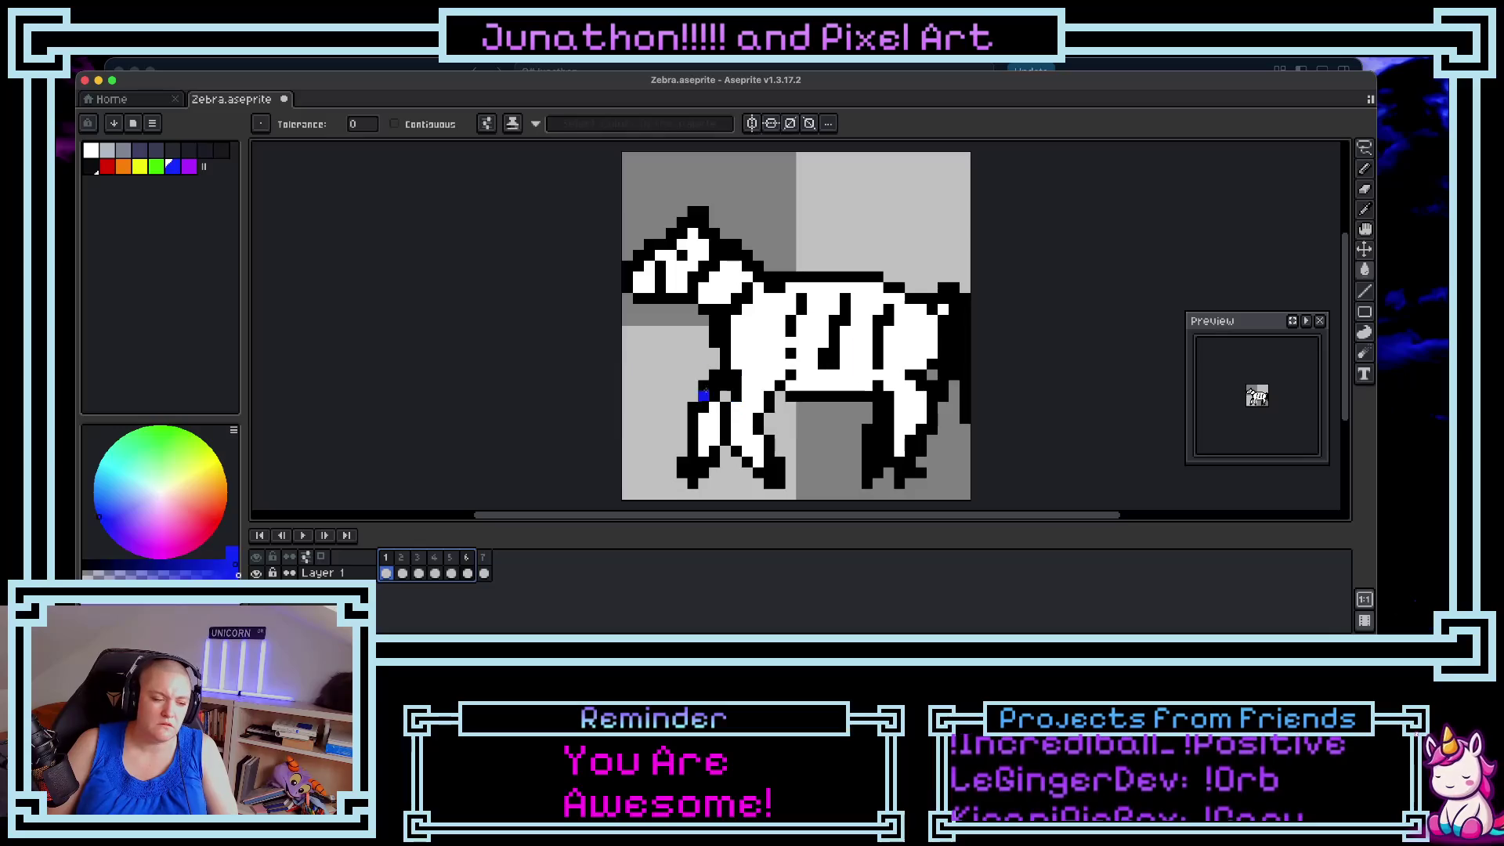
{"action": "left_click", "coordinate": [302, 536]}
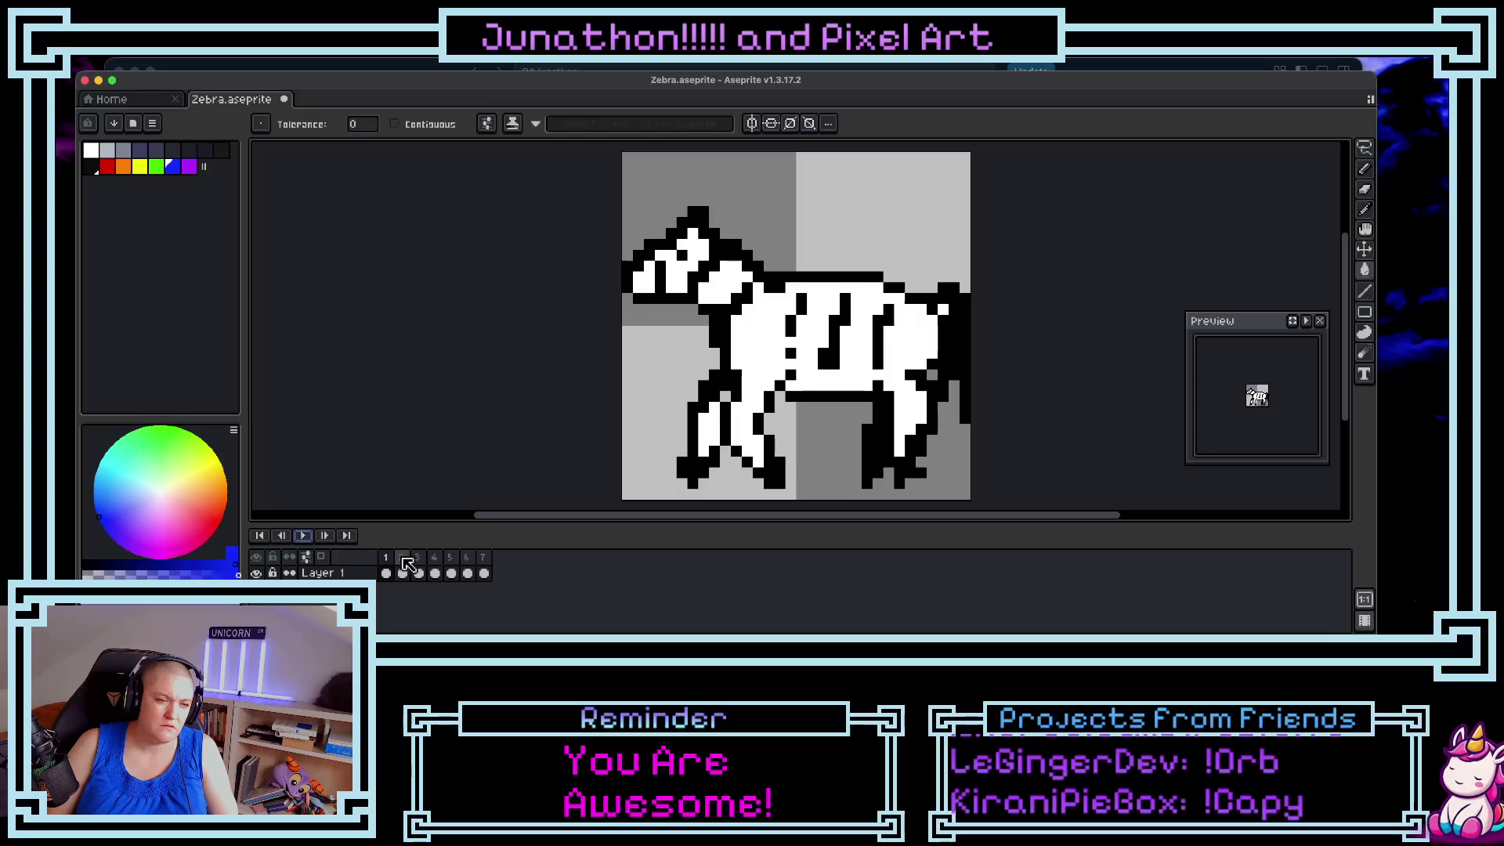
{"action": "key", "text": "Return"}
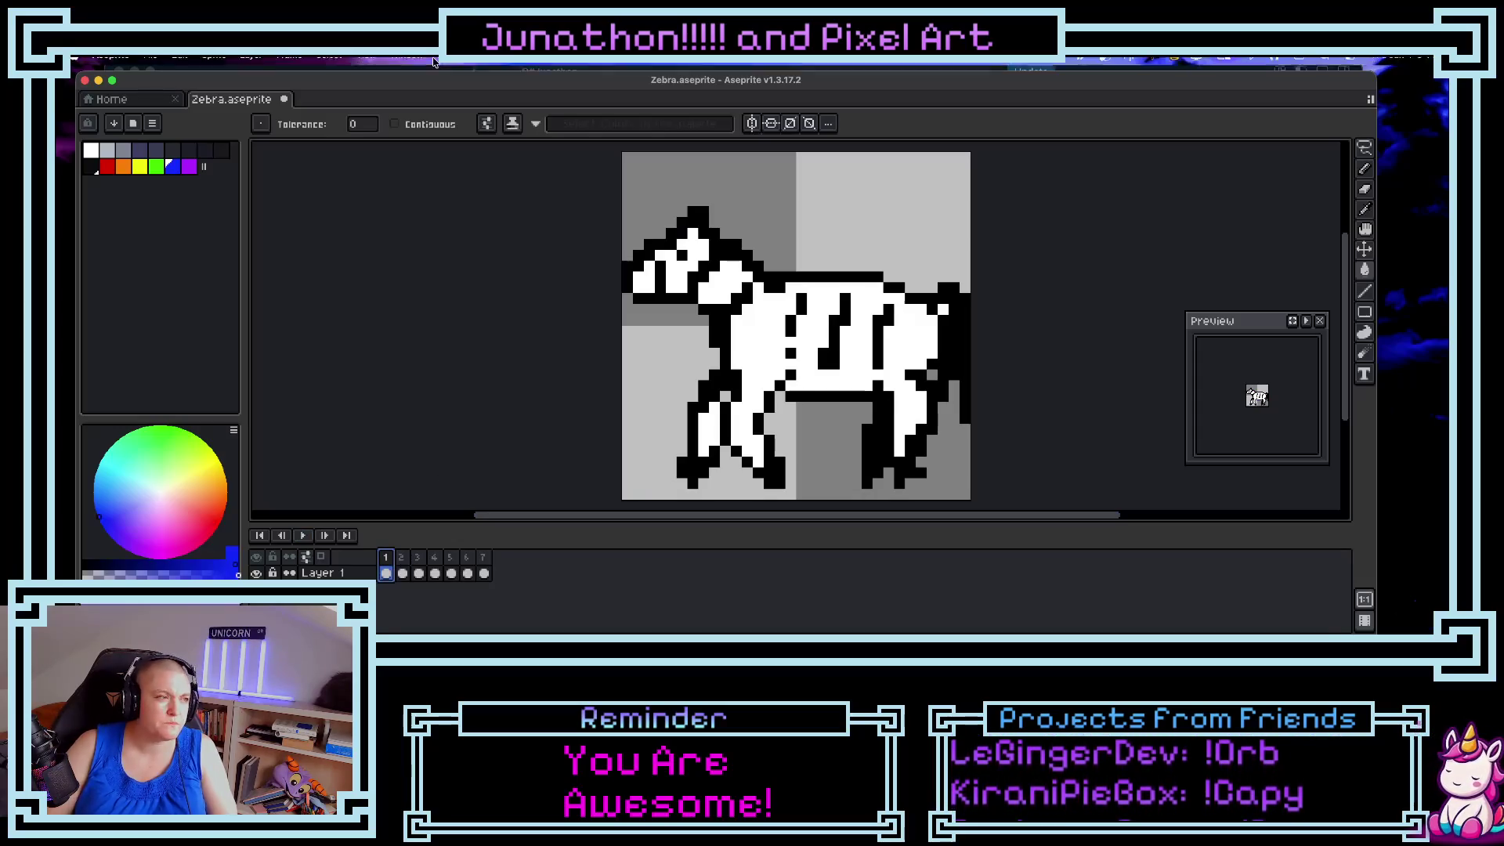
{"action": "left_click", "coordinate": [289, 67]}
{"action": "left_click", "coordinate": [310, 89]}
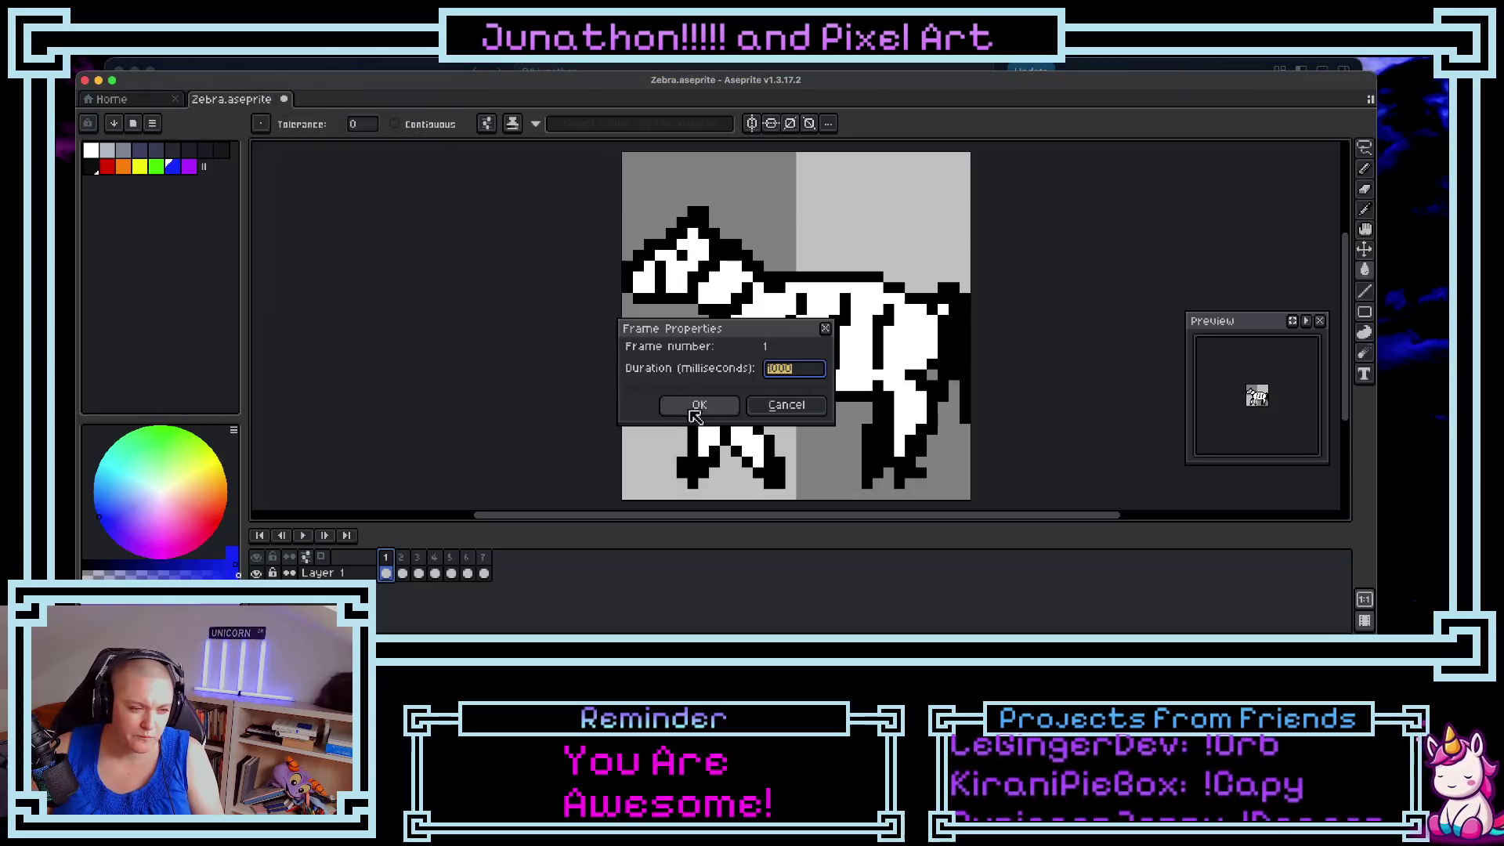
- Set frames 1 through 4 to a 1000 ms duration each
{"action": "left_click", "coordinate": [699, 405]}
{"action": "left_click", "coordinate": [402, 561]}
{"action": "double_click", "coordinate": [403, 561]}
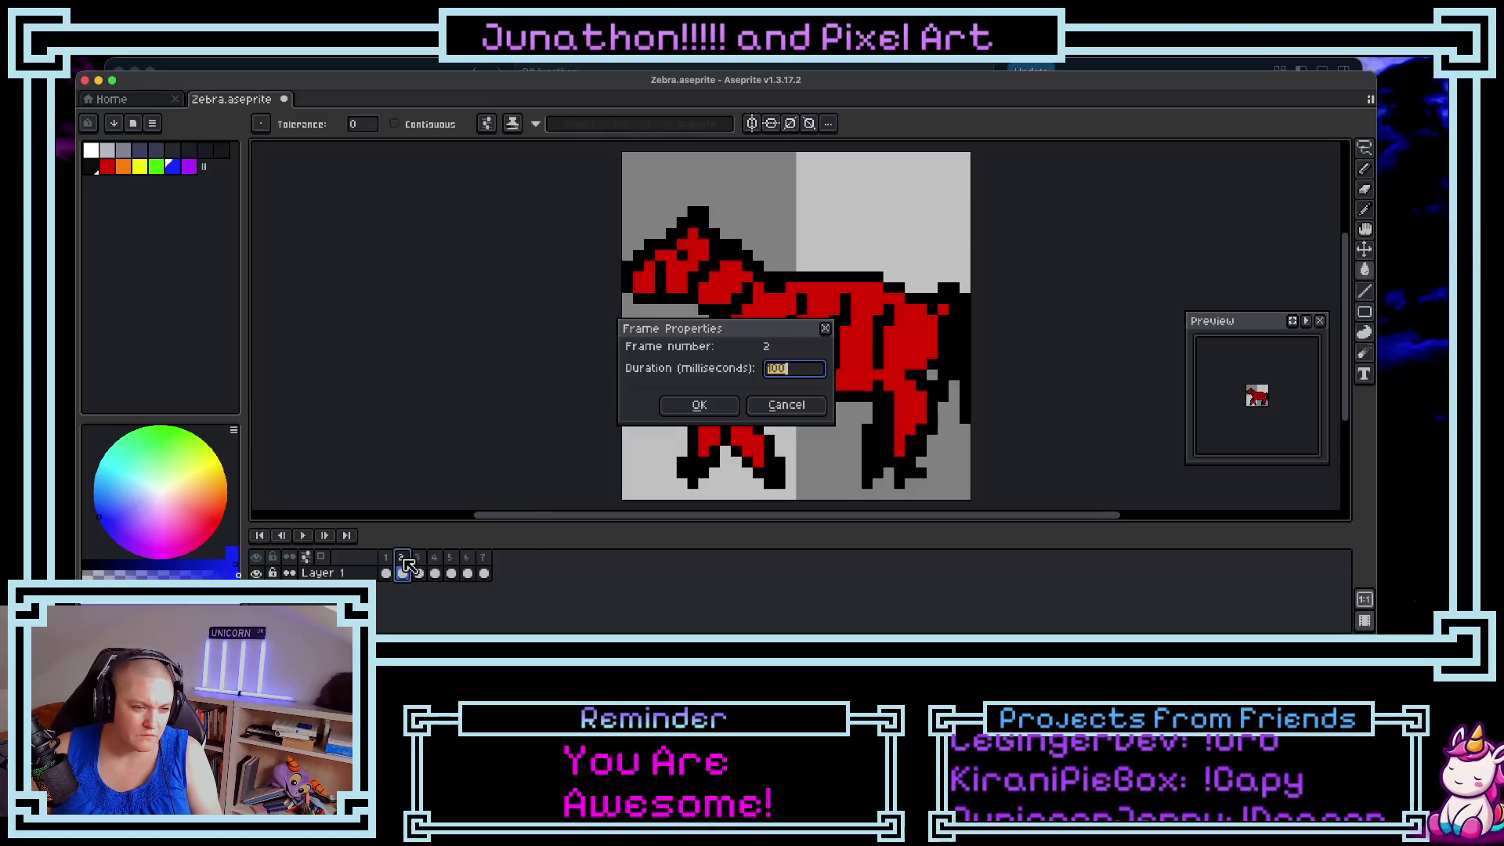
{"action": "type", "text": "1000"}
{"action": "key", "text": "Return"}
{"action": "left_click", "coordinate": [419, 558]}
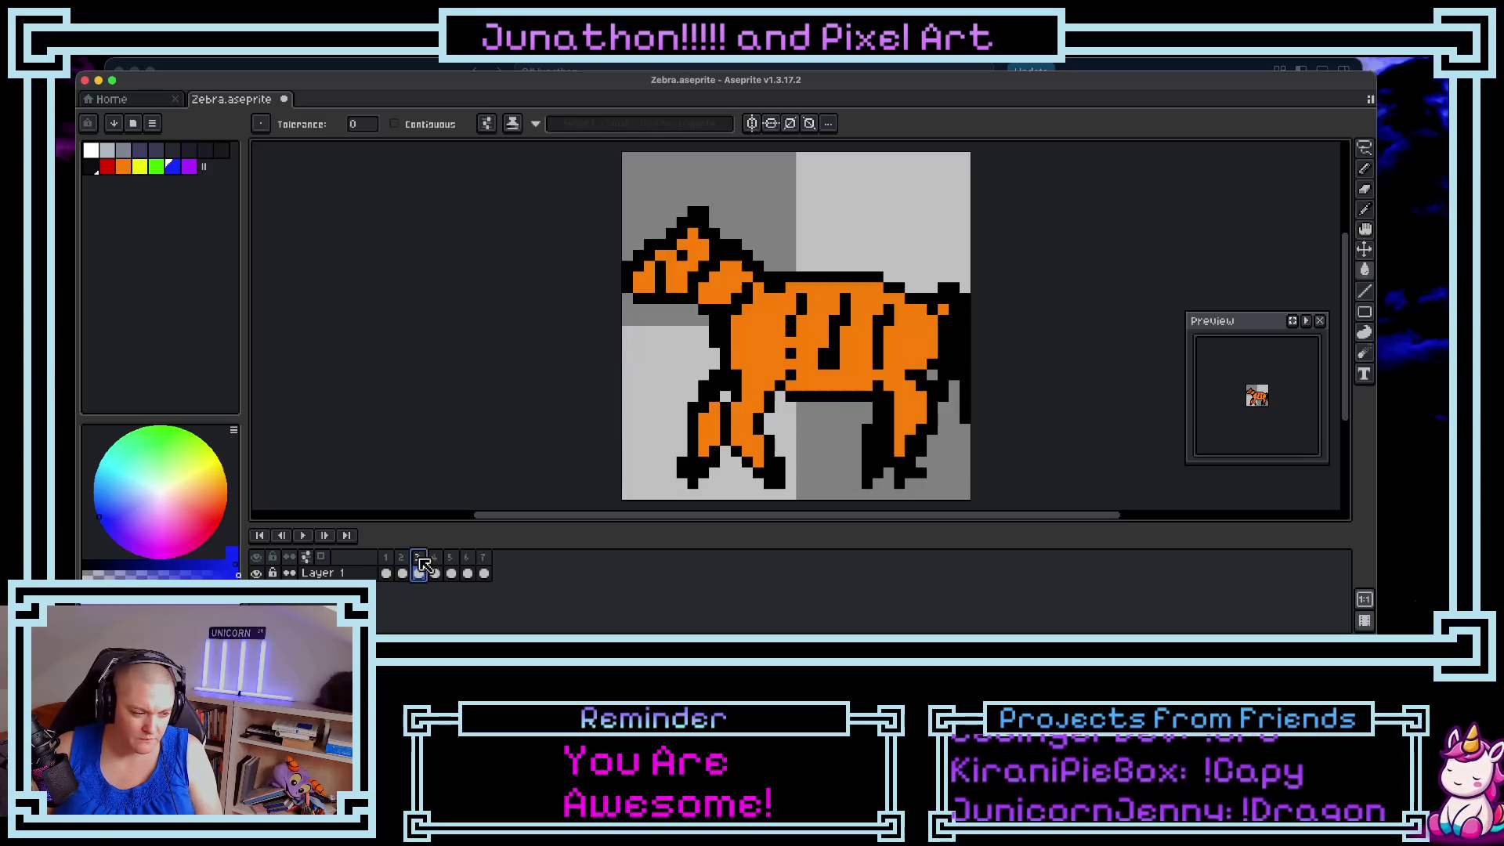
{"action": "double_click", "coordinate": [420, 560]}
{"action": "type", "text": "1000"}
{"action": "key", "text": "Return"}
{"action": "left_click", "coordinate": [435, 560]}
{"action": "double_click", "coordinate": [437, 561]}
{"action": "type", "text": "1000"}
{"action": "key", "text": "Return"}
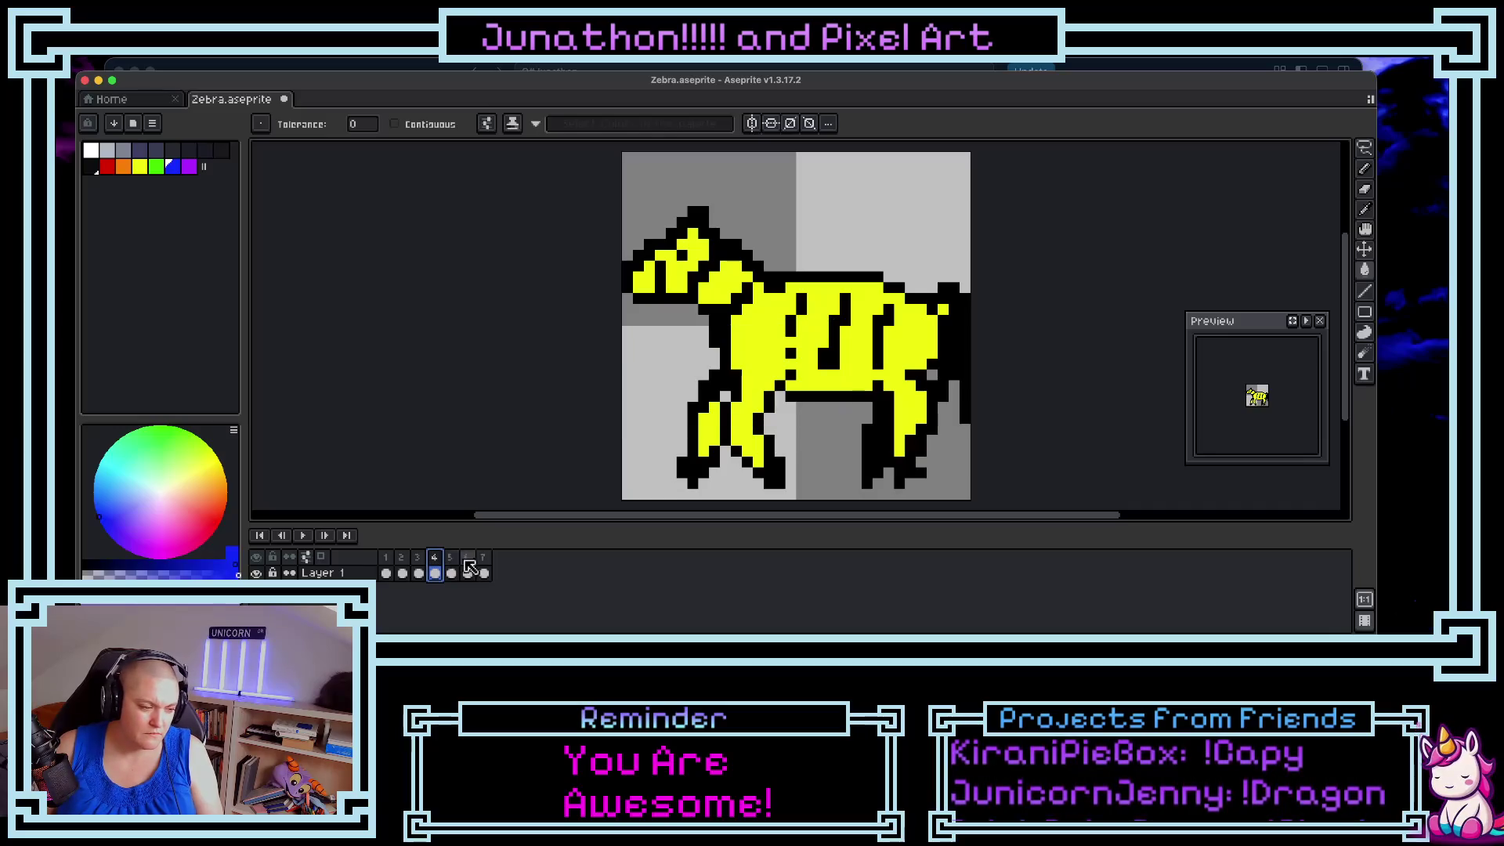
- Set frames 5, 6 and 7 to 1000 ms each and play the animation
{"action": "left_click", "coordinate": [452, 561]}
{"action": "double_click", "coordinate": [454, 561]}
{"action": "type", "text": "1000"}
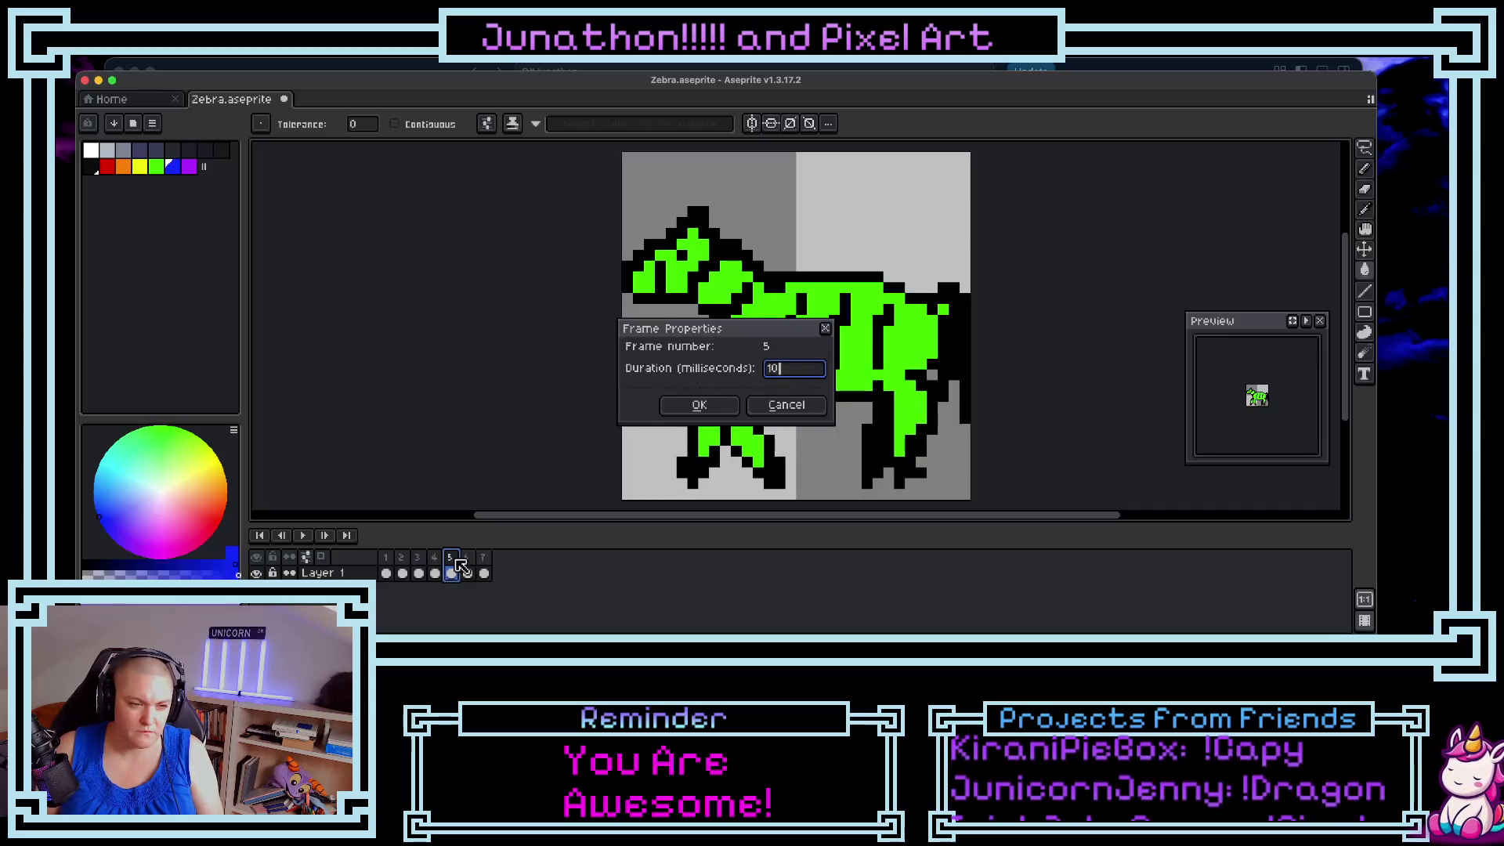
{"action": "key", "text": "Return"}
{"action": "left_click", "coordinate": [468, 570]}
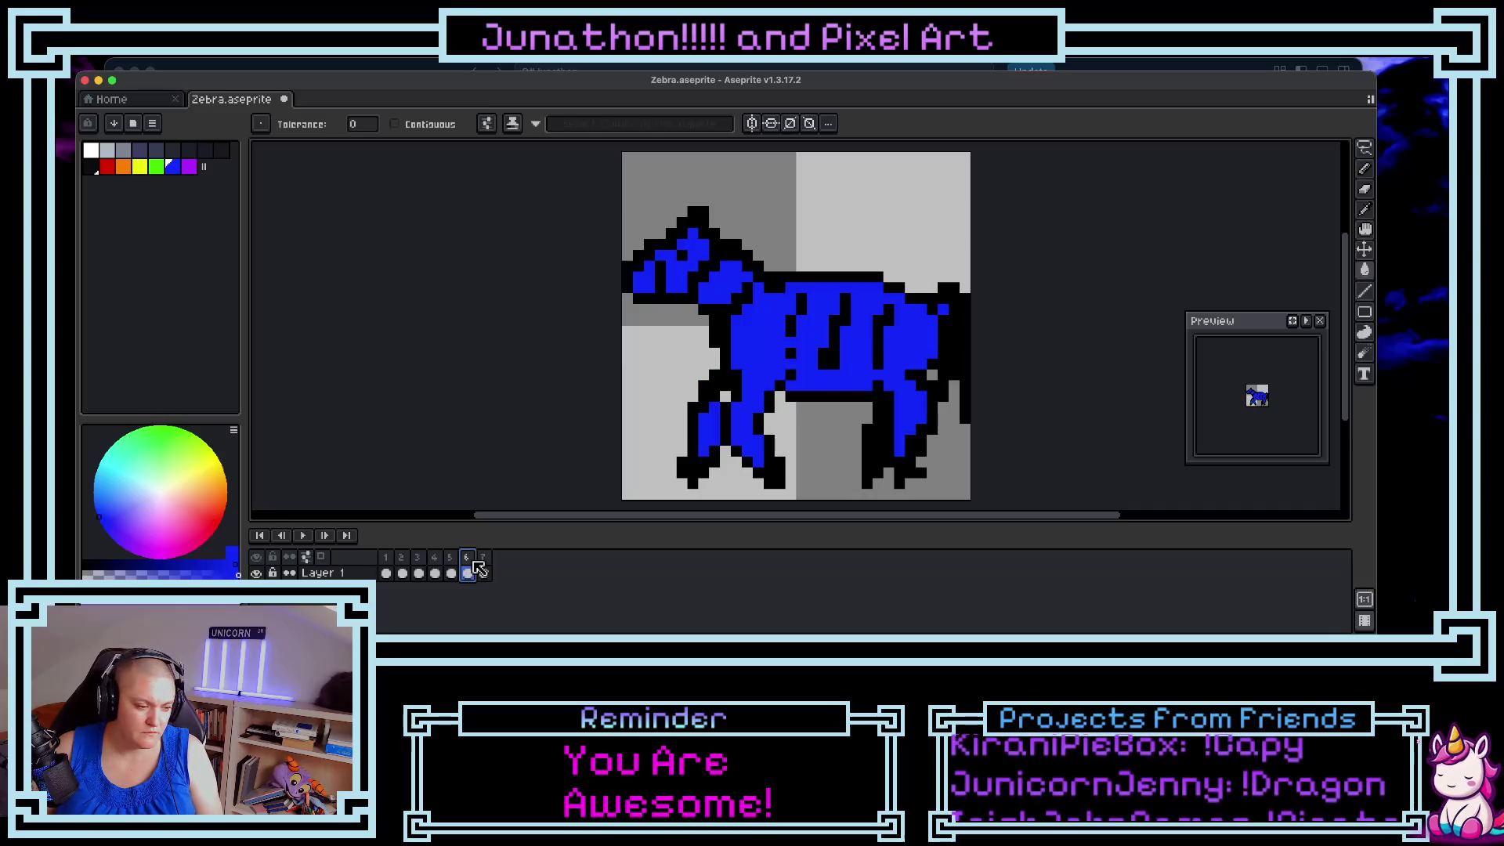
{"action": "double_click", "coordinate": [474, 563]}
{"action": "type", "text": "1000"}
{"action": "key", "text": "Return"}
{"action": "left_click", "coordinate": [486, 558]}
{"action": "double_click", "coordinate": [486, 557]}
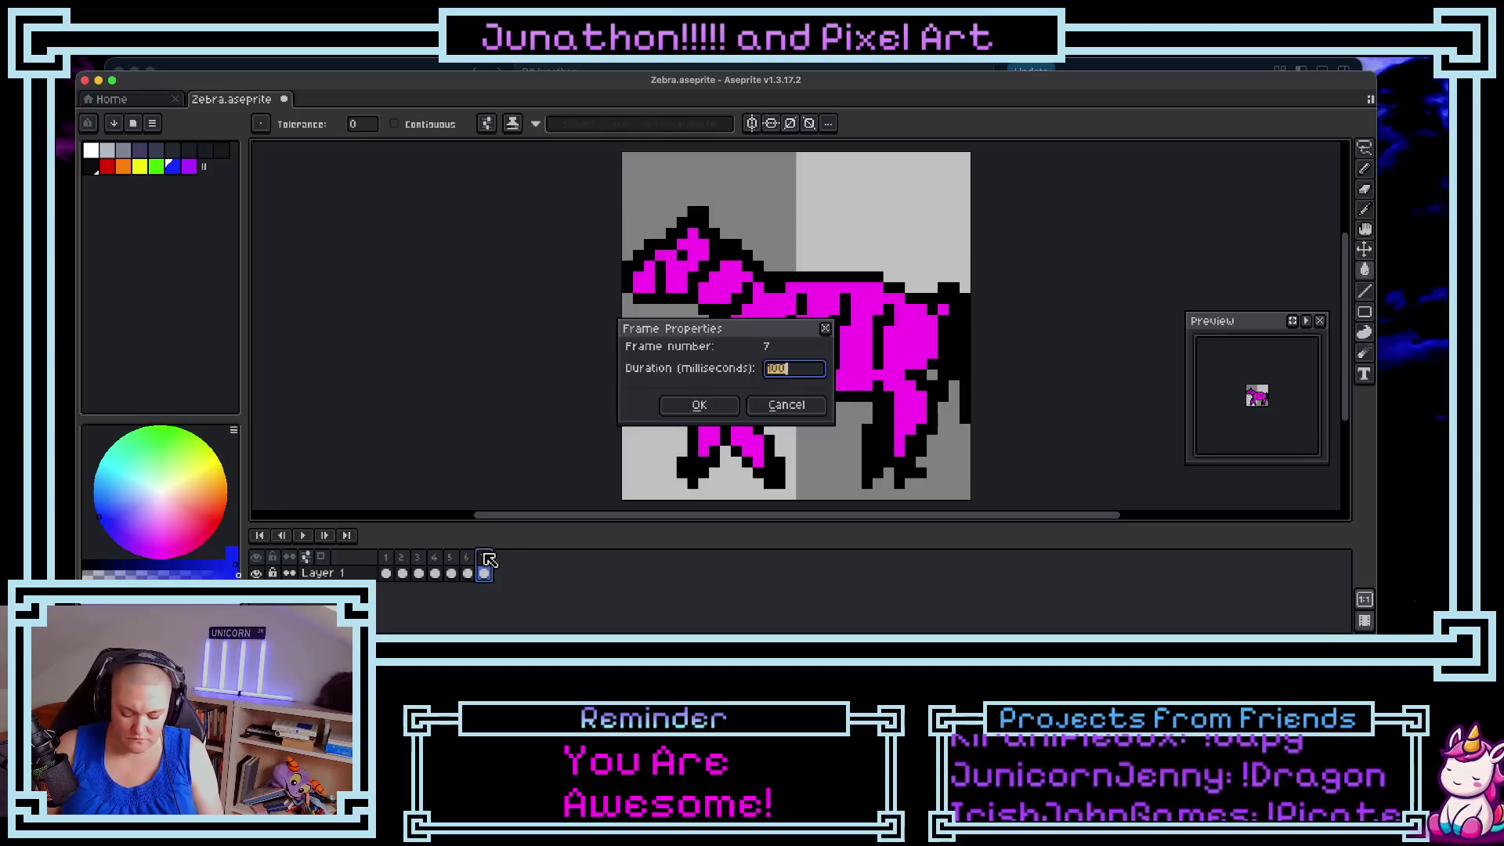
{"action": "type", "text": "1000"}
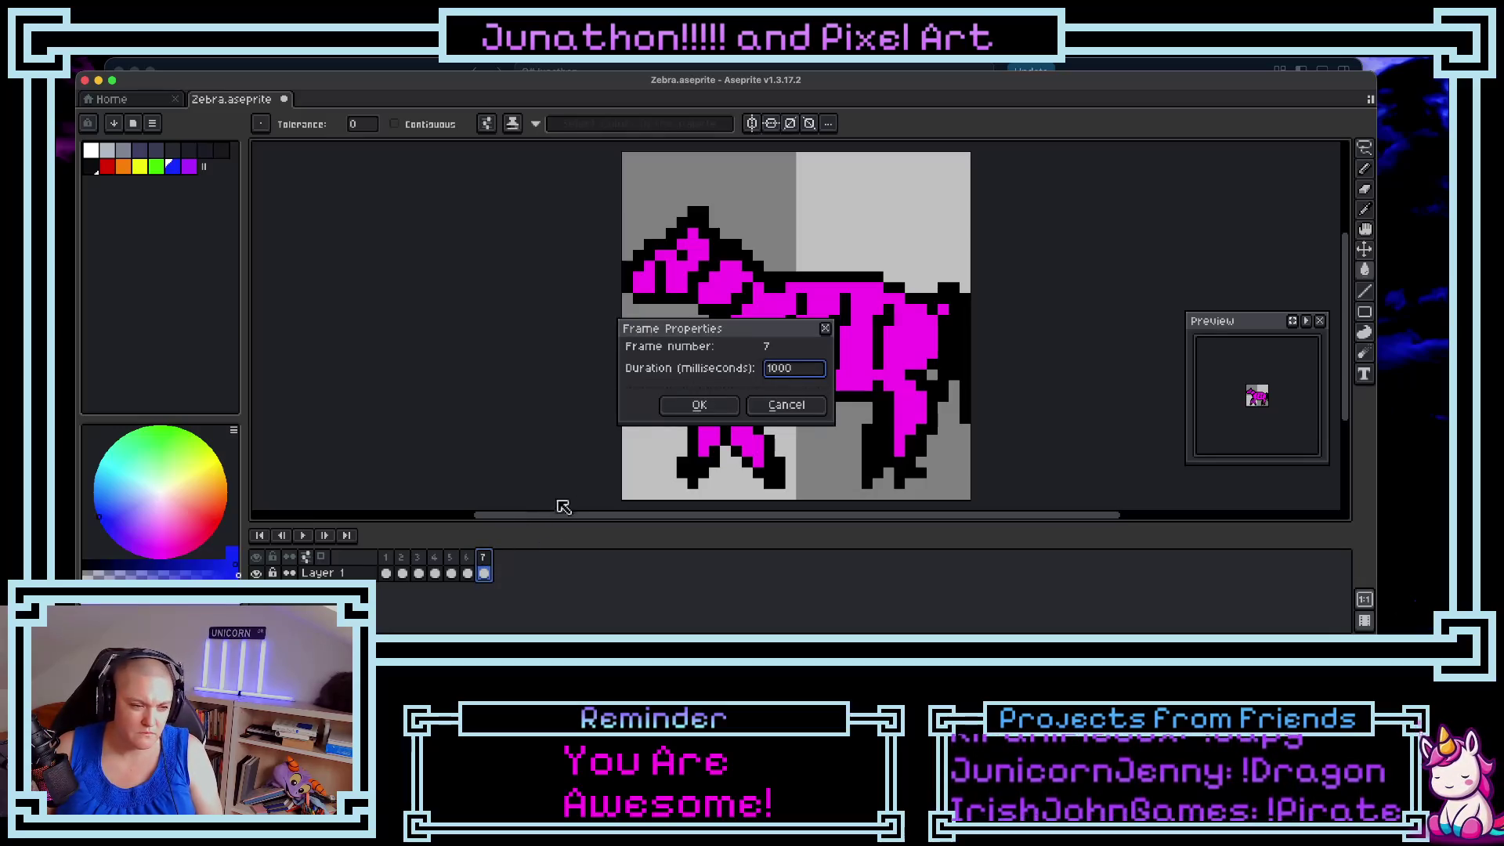
{"action": "left_click", "coordinate": [705, 405]}
{"action": "left_click", "coordinate": [302, 535]}
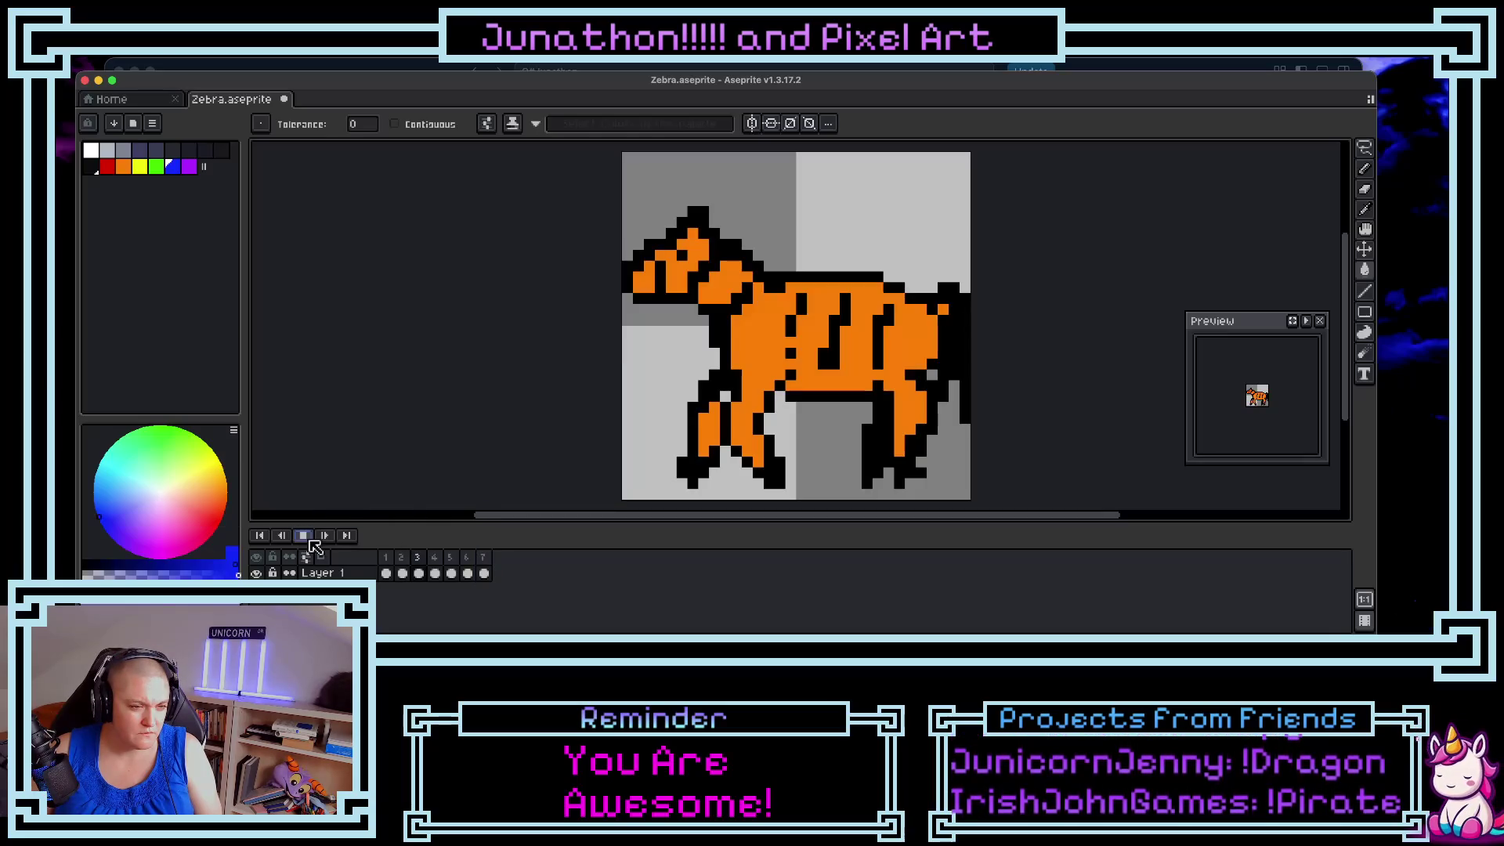
- Re-export over DebraPride.gif as a looping GIF, then select it in the PixelArt folder
{"action": "left_click", "coordinate": [150, 66]}
{"action": "mouse_move", "coordinate": [180, 220]}
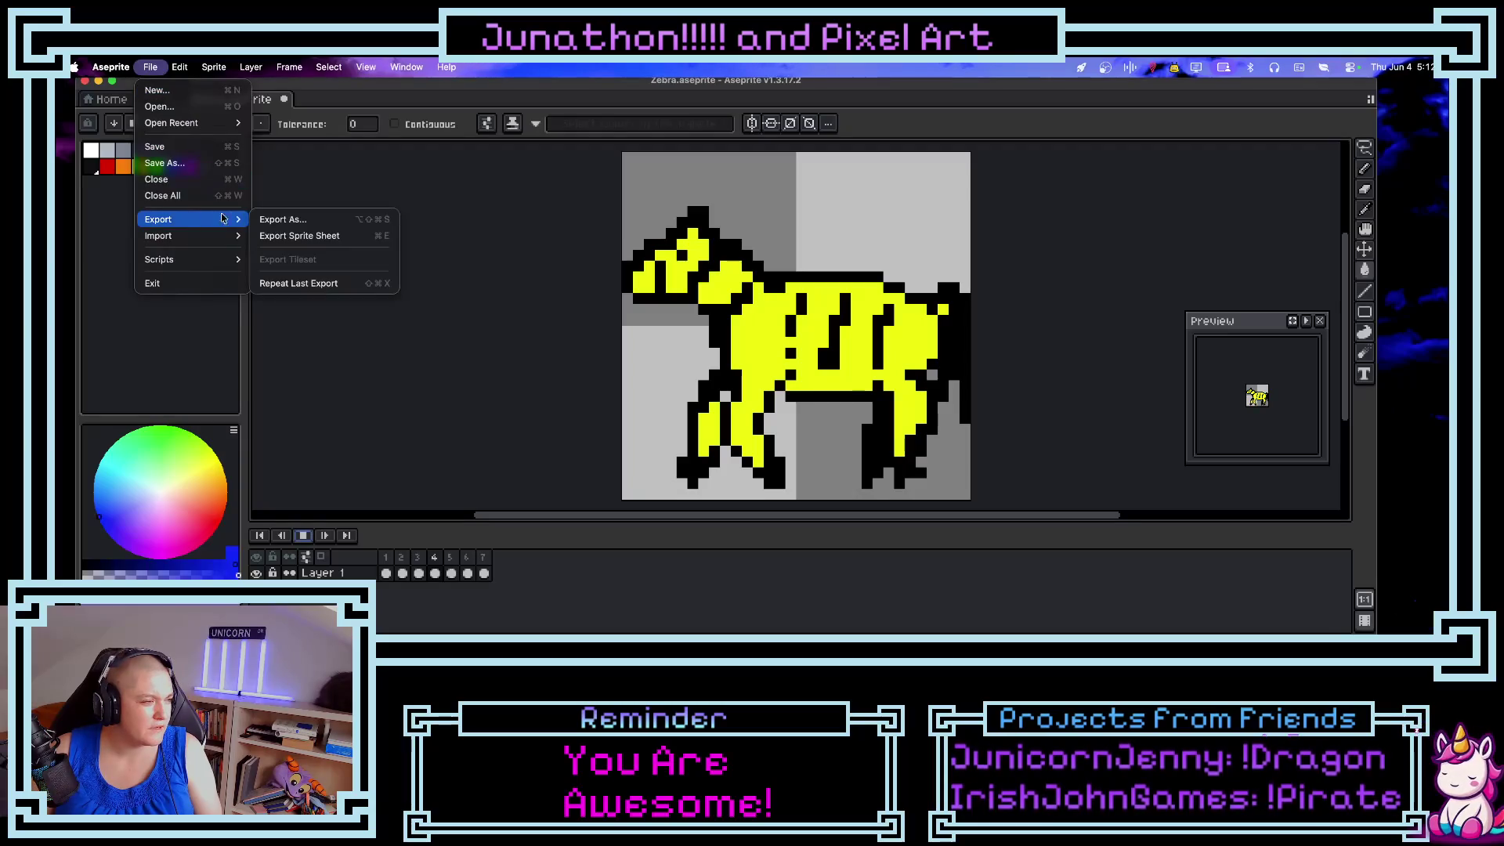
{"action": "left_click", "coordinate": [290, 220]}
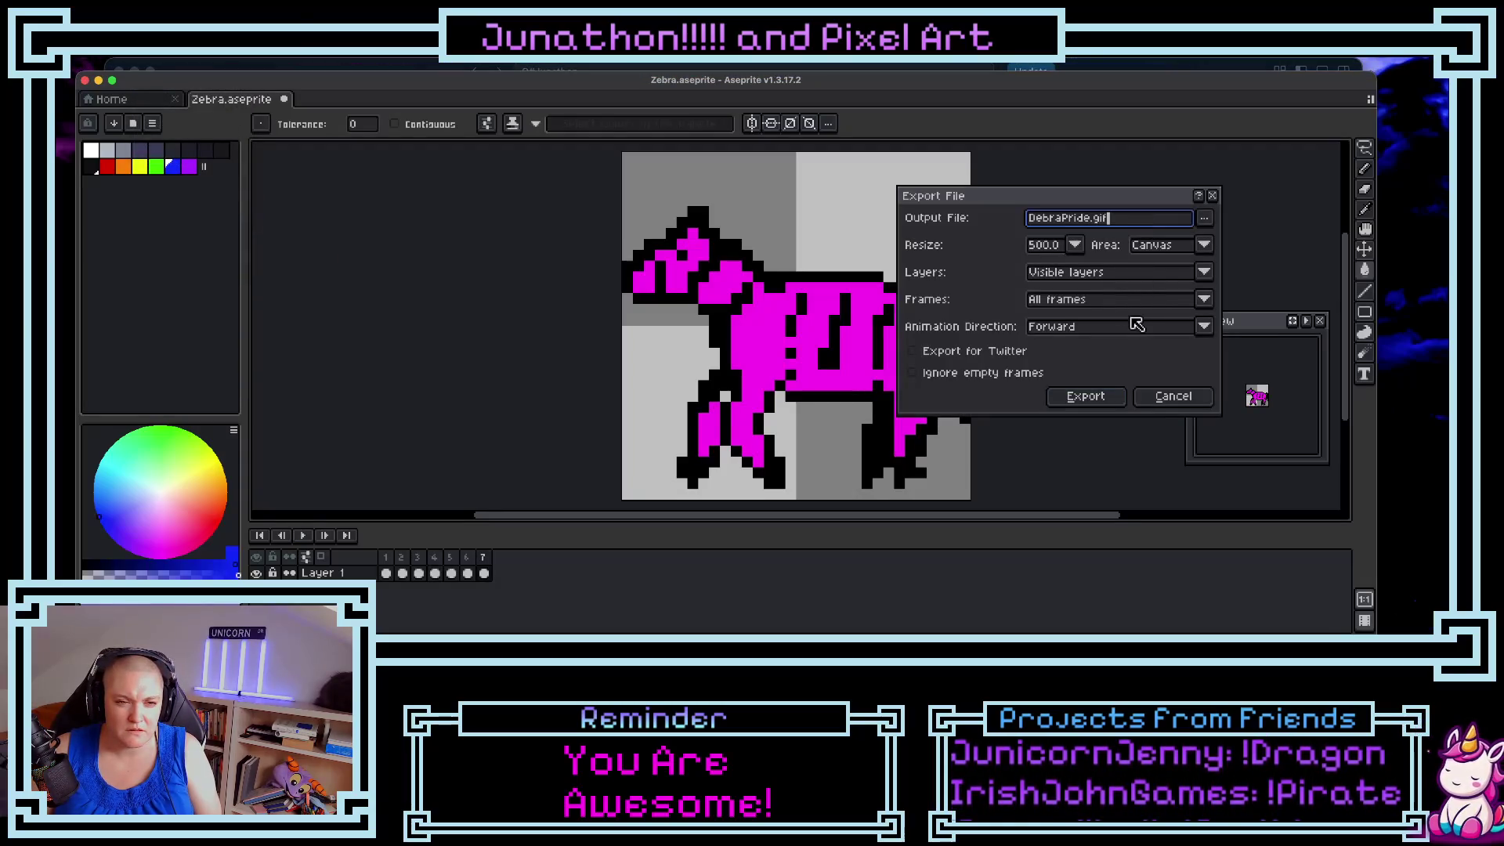
{"action": "left_click", "coordinate": [1100, 399]}
{"action": "left_click", "coordinate": [699, 412]}
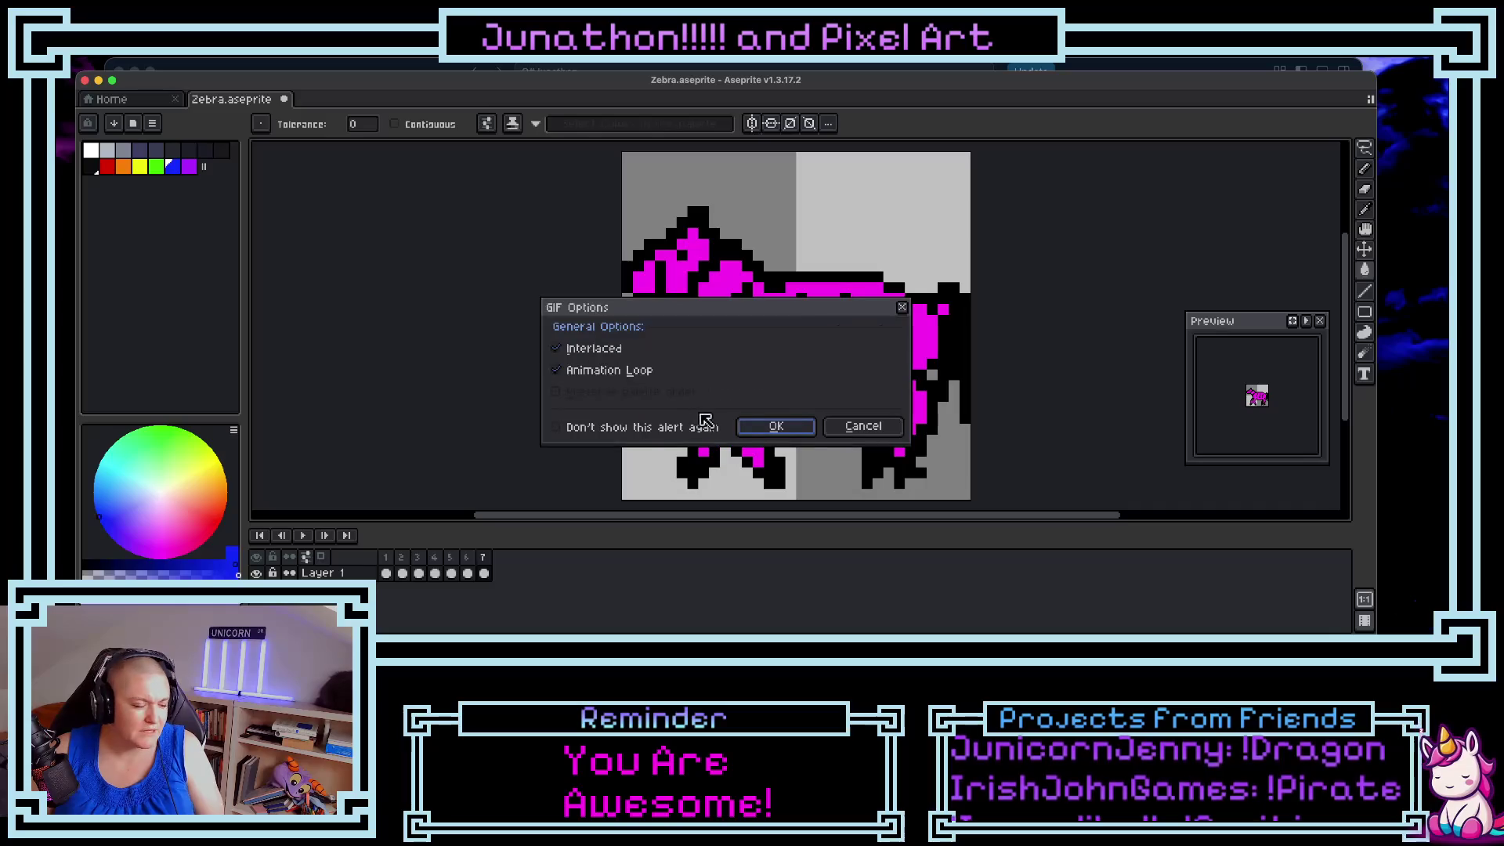
{"action": "left_click", "coordinate": [770, 429]}
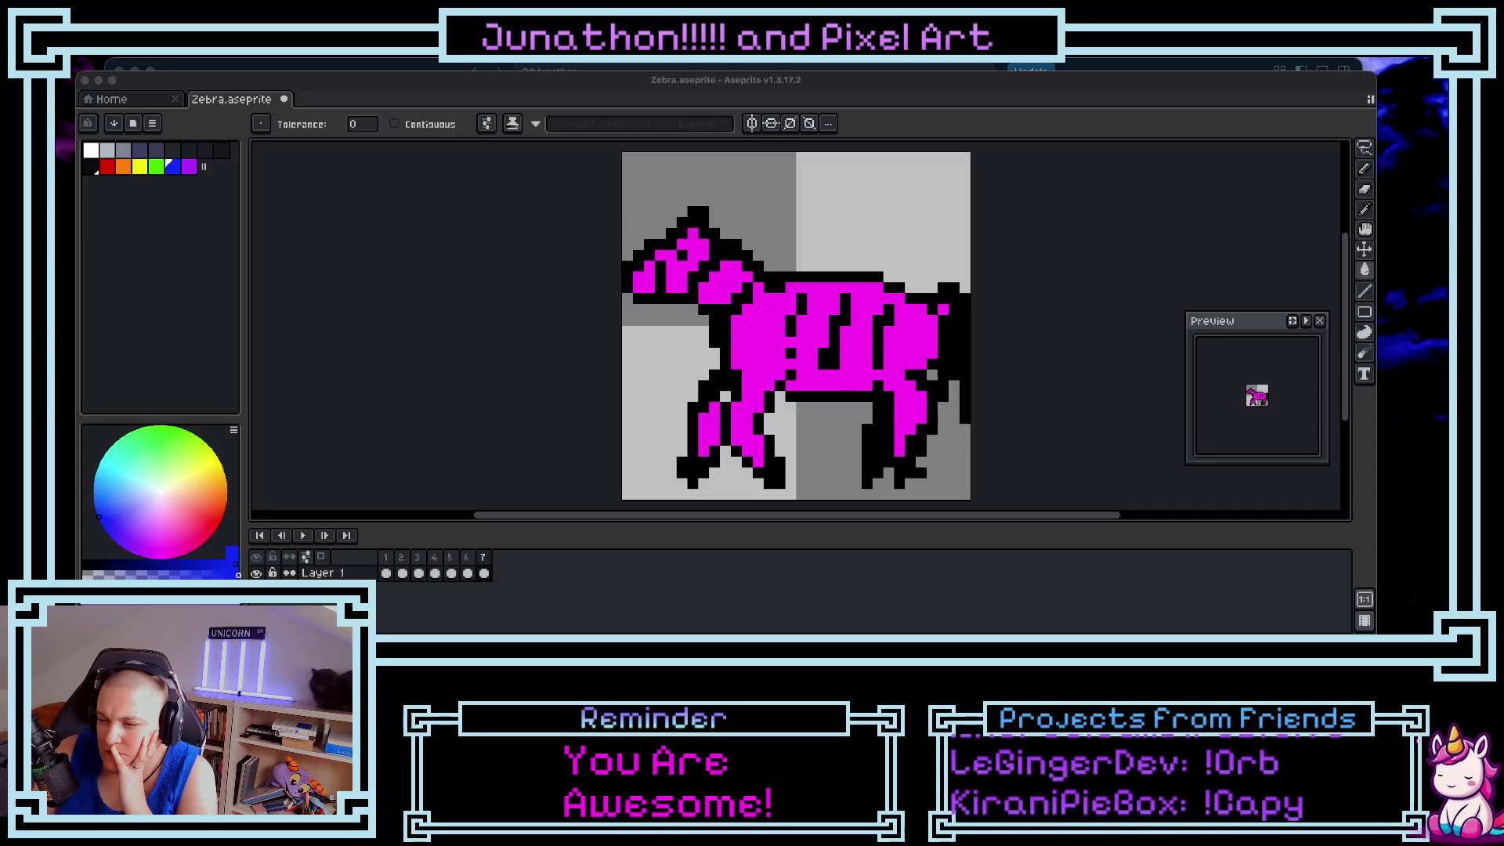
{"action": "key", "text": "super+o"}
{"action": "left_click", "coordinate": [609, 195]}
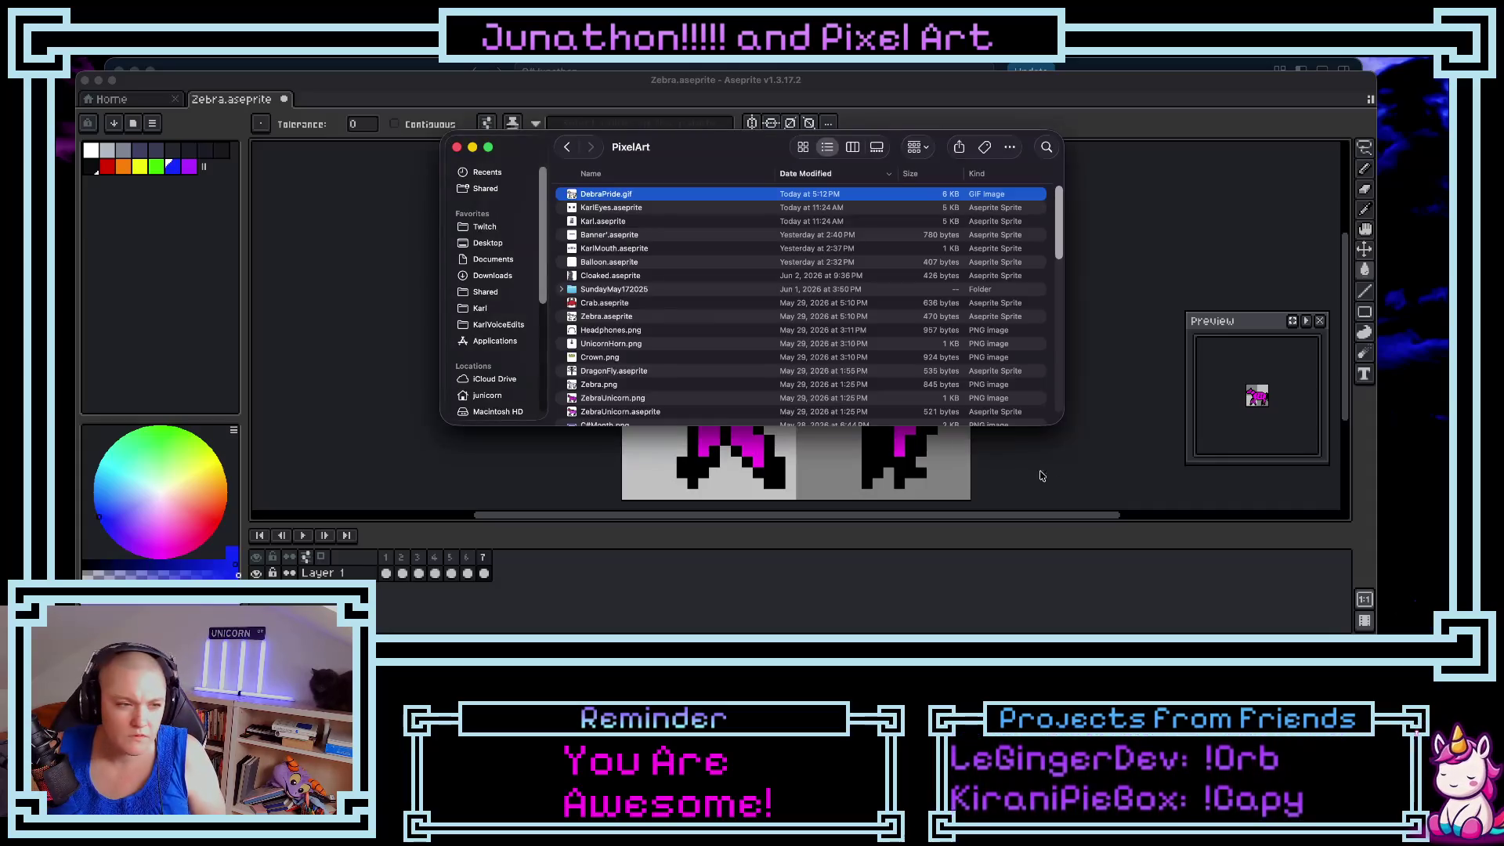
- Drag DebraPride.gif out of the PixelArt folder and close that Finder window
{"action": "left_click_drag", "start_coordinate": [609, 195], "coordinate": [1044, 270]}
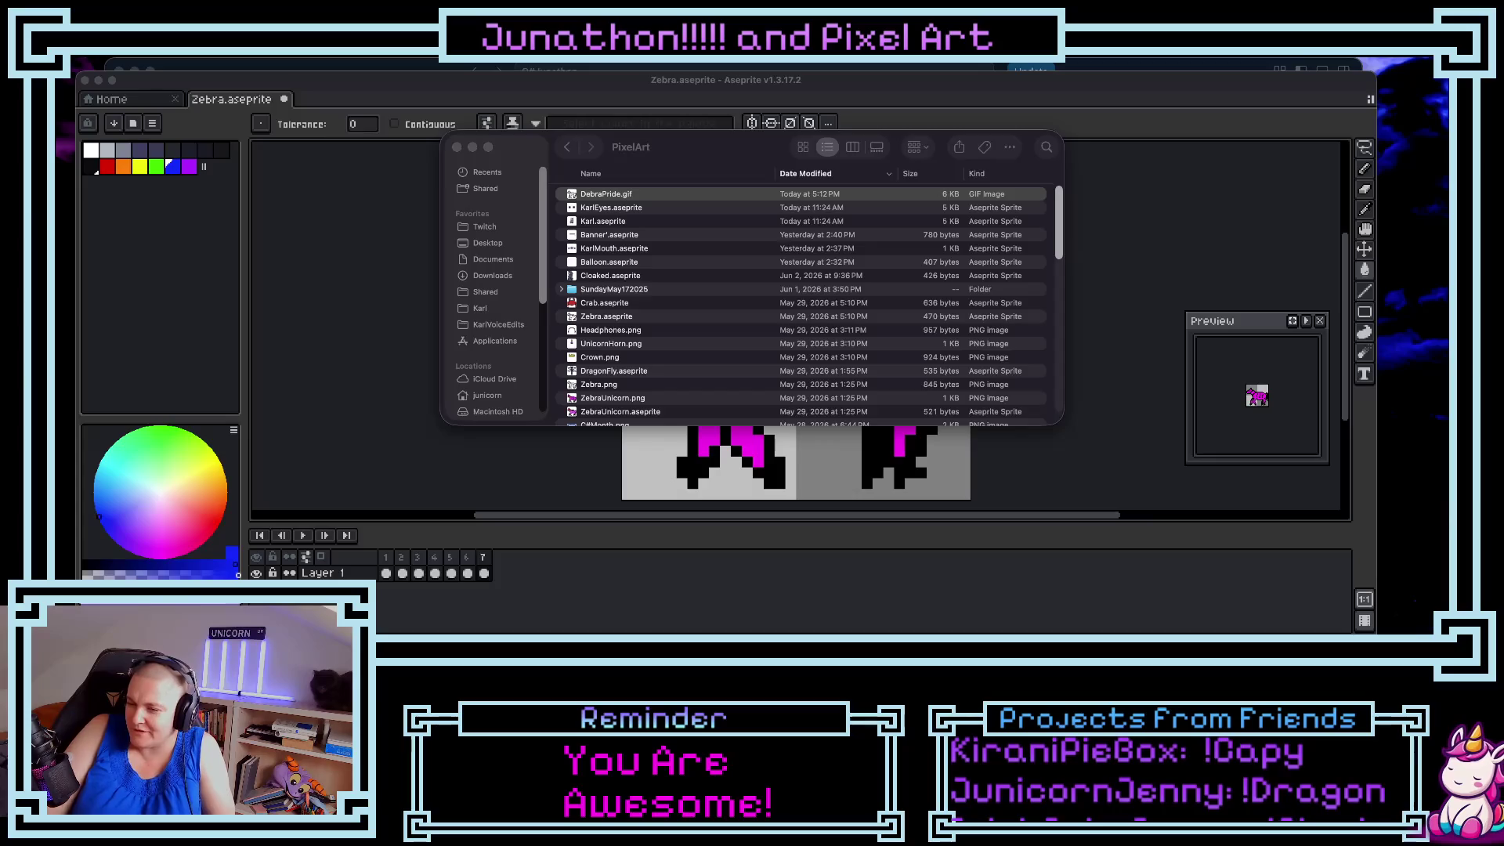
{"action": "key", "text": "Escape"}
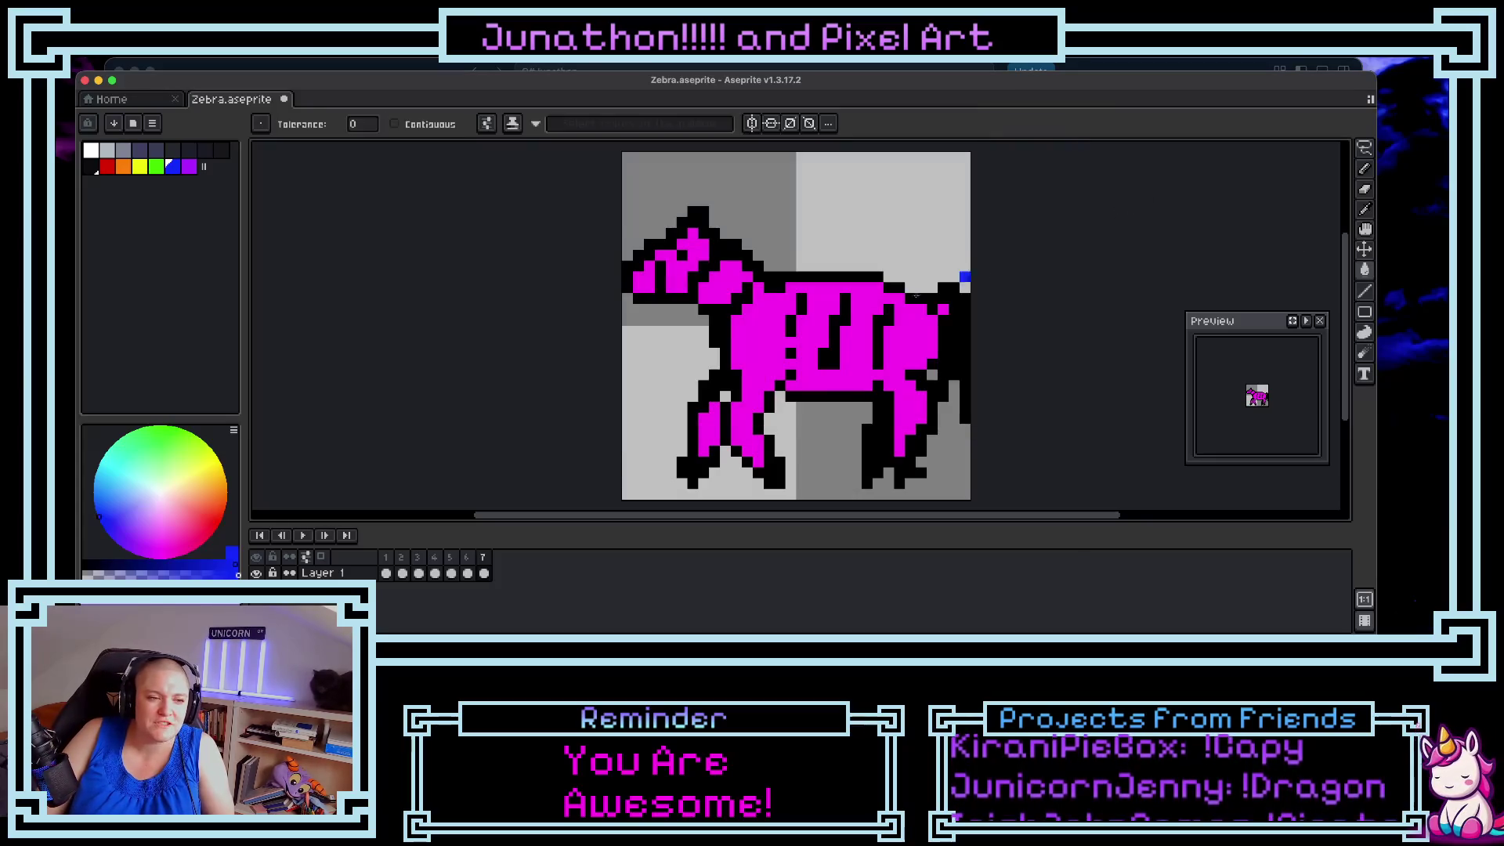
{"action": "left_click", "coordinate": [309, 537]}
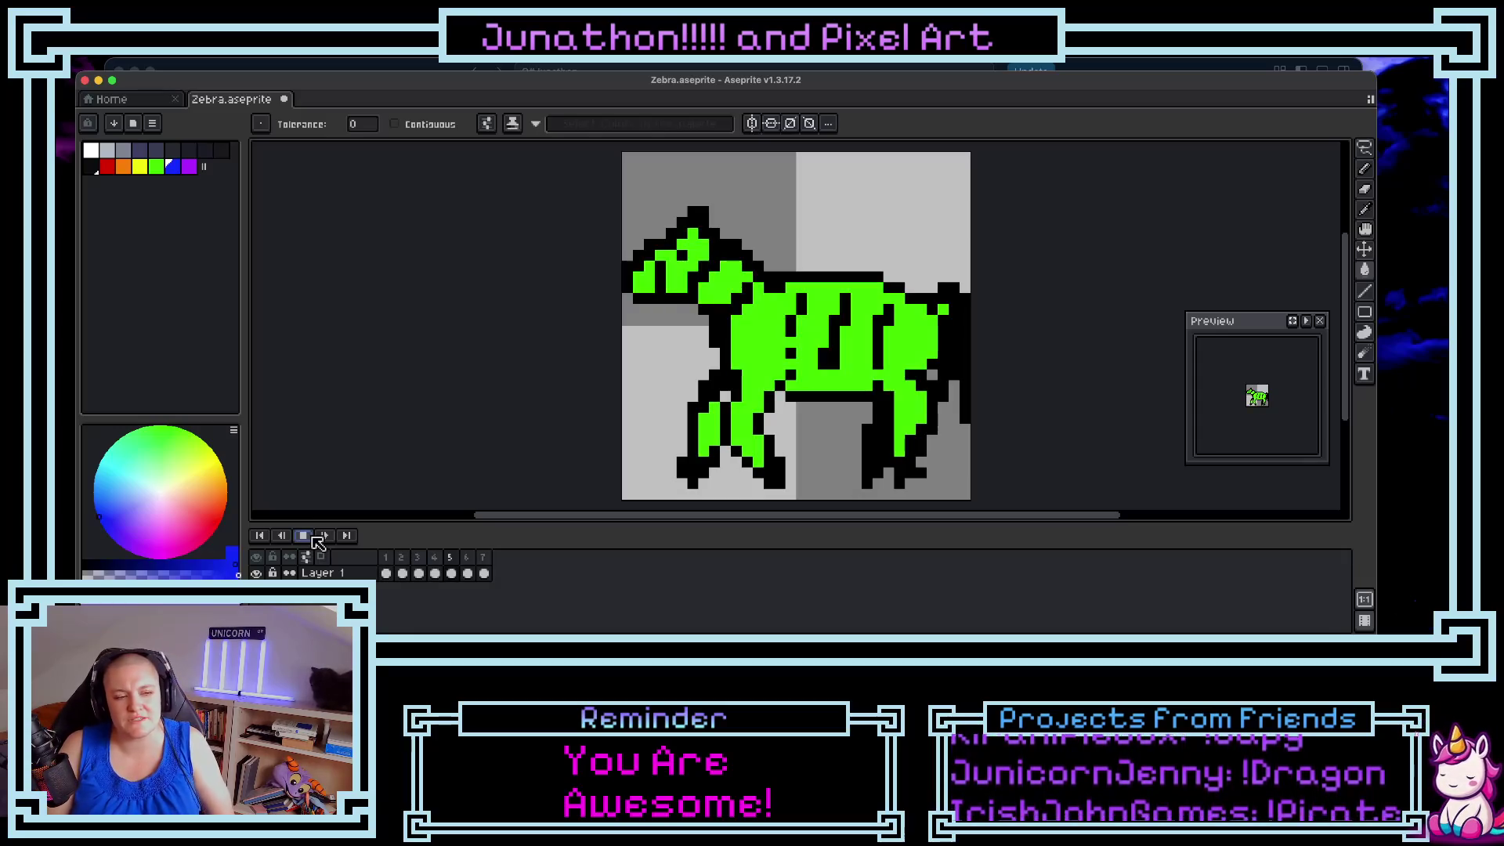
{"action": "left_click", "coordinate": [313, 538]}
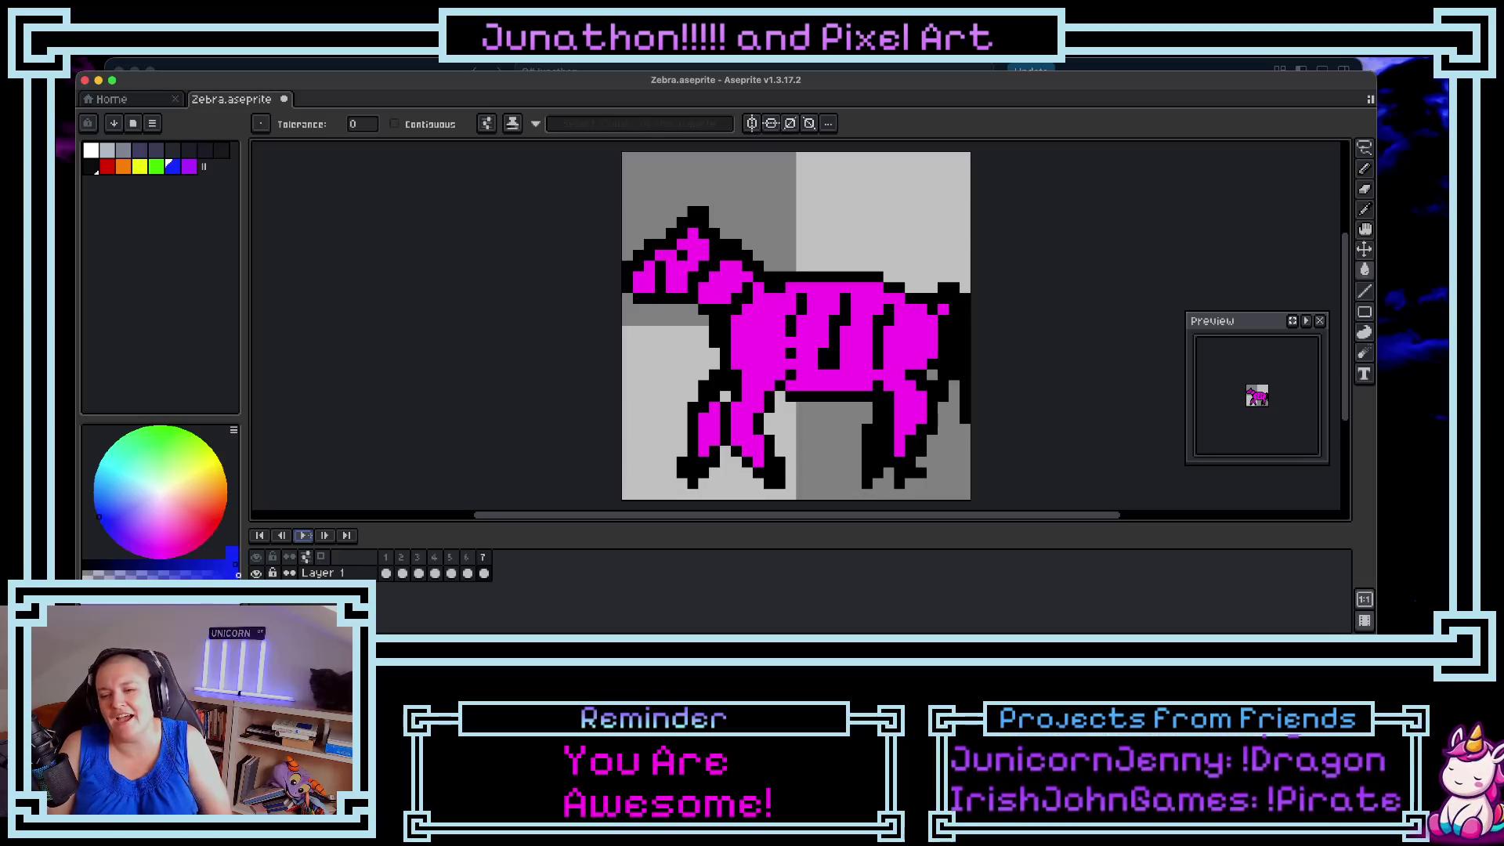
{"action": "left_click", "coordinate": [117, 104]}
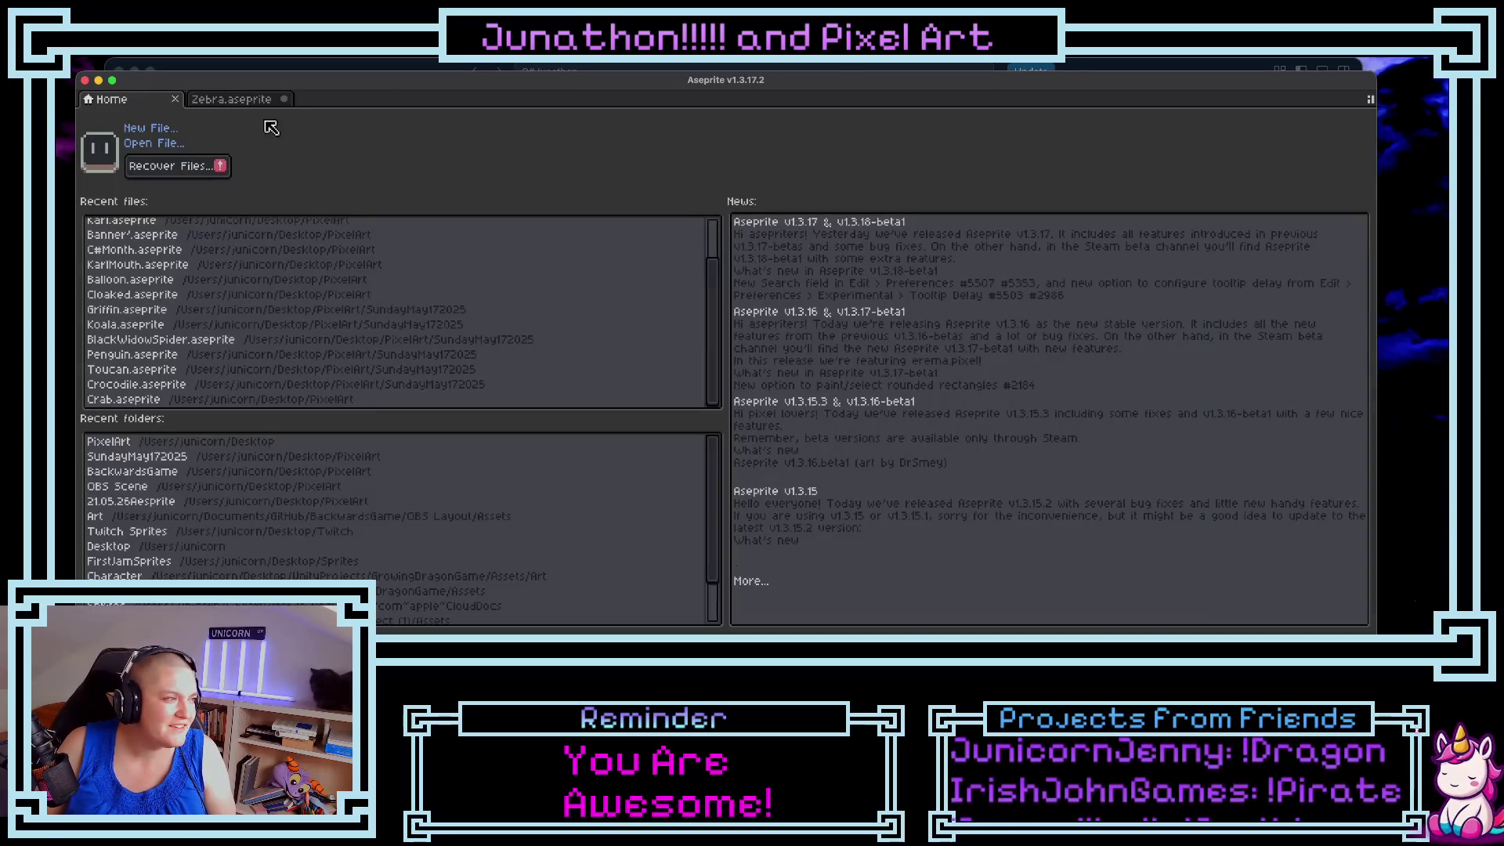
- Switch from the Zebra.aseprite canvas to Aseprite's Home tab and move the window down-left
{"action": "left_click", "coordinate": [252, 102]}
{"action": "left_click", "coordinate": [166, 102]}
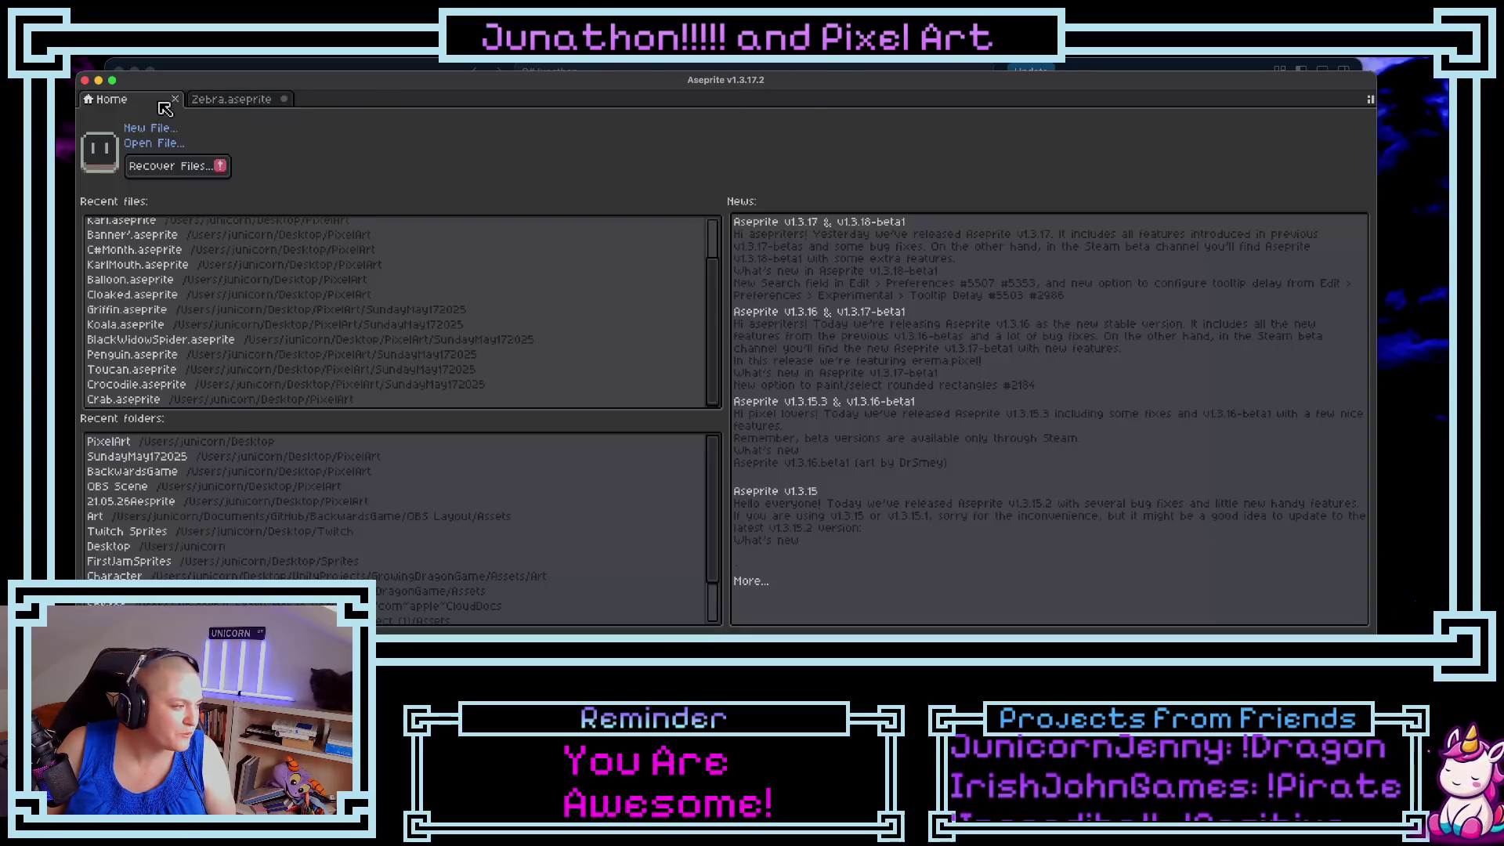
{"action": "left_click_drag", "start_coordinate": [160, 83], "coordinate": [154, 137]}
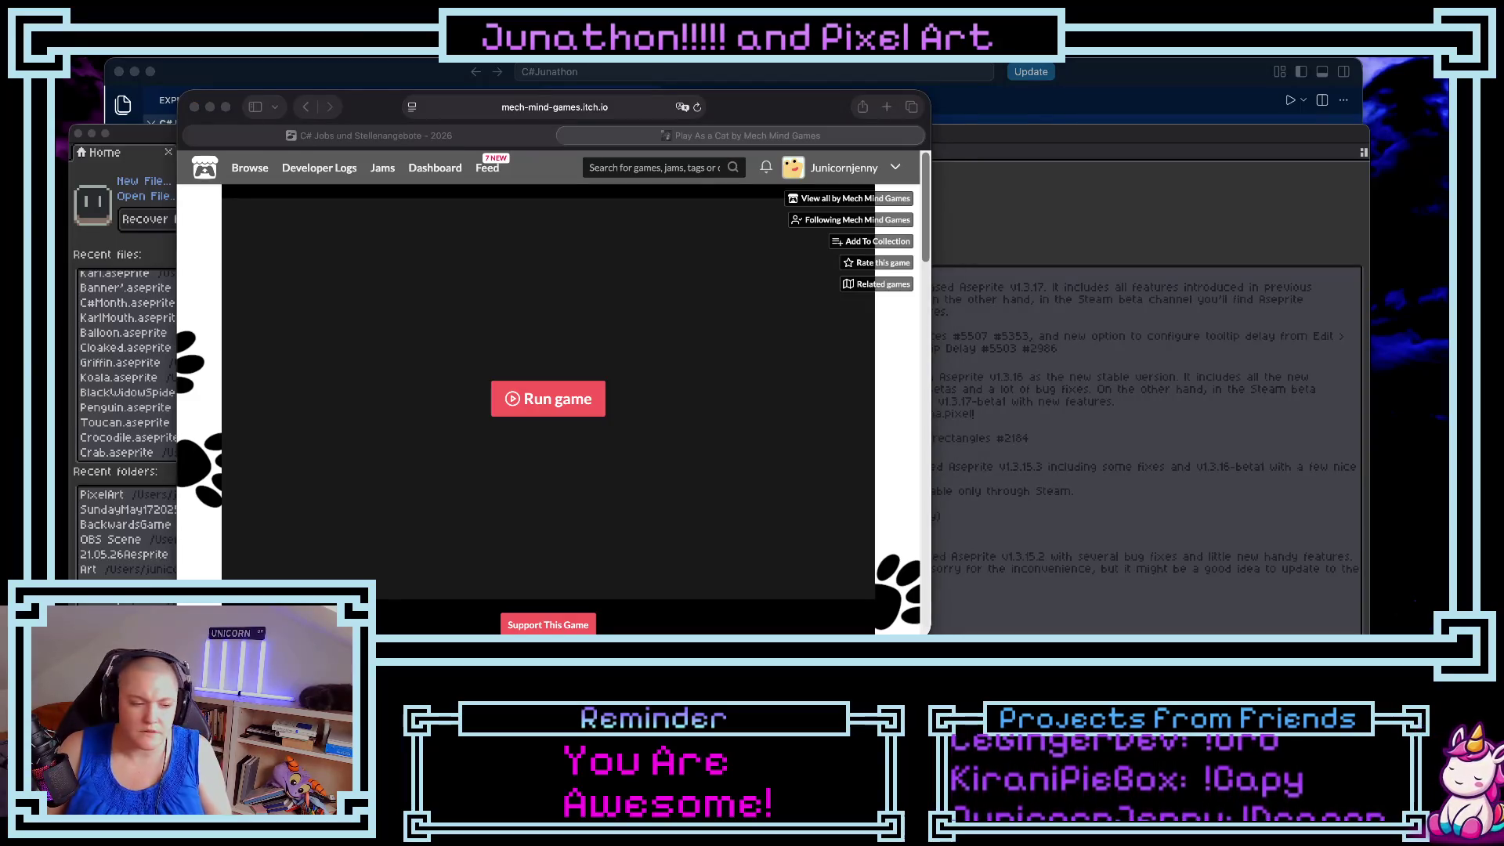
- Launch Play As a Cat fullscreen, look around the room, then exit fullscreen
{"action": "left_click", "coordinate": [548, 399]}
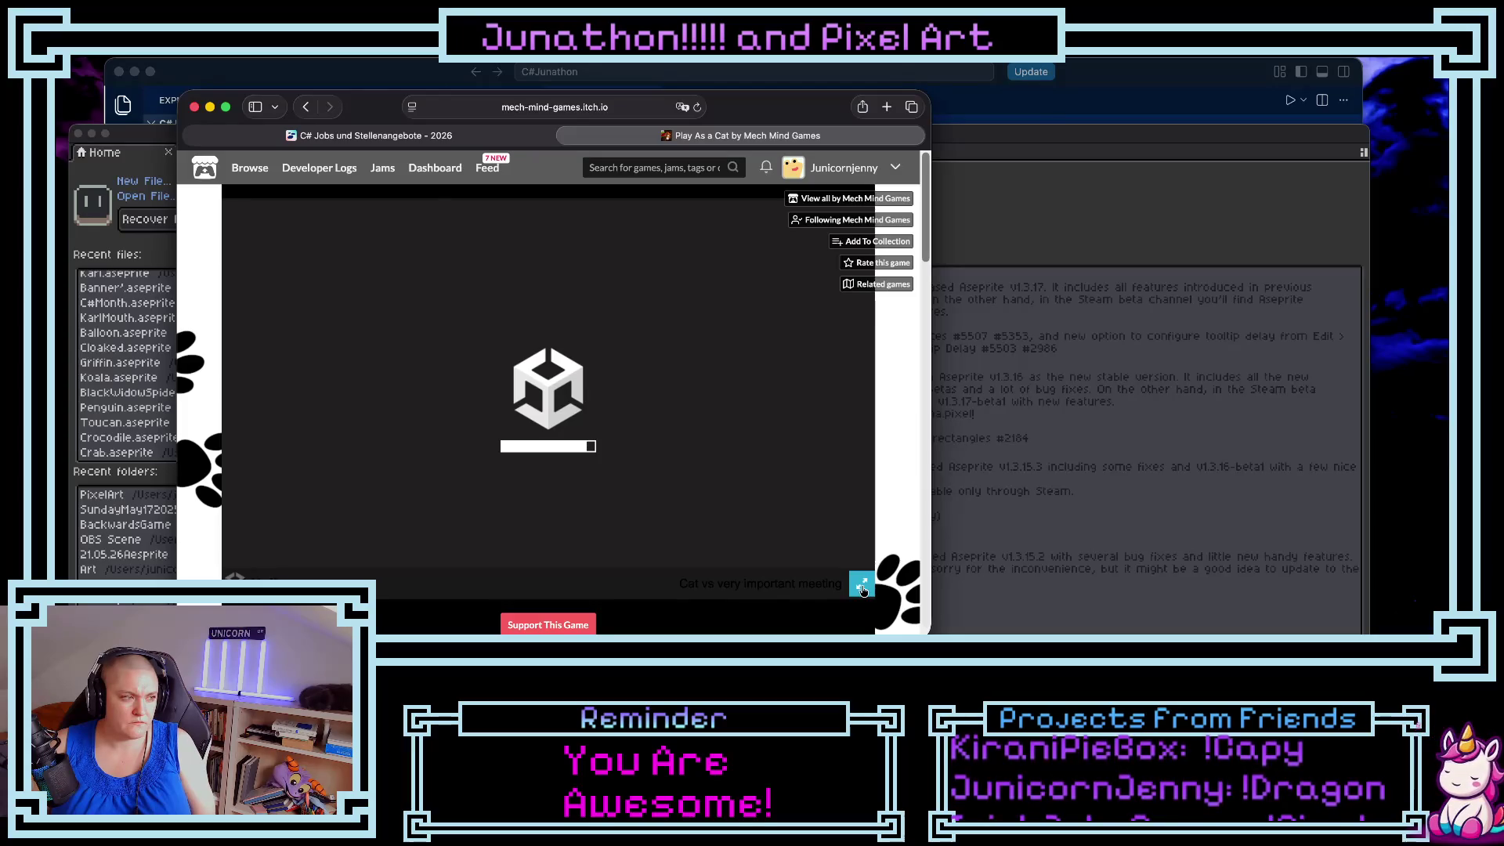
{"action": "left_click", "coordinate": [863, 593]}
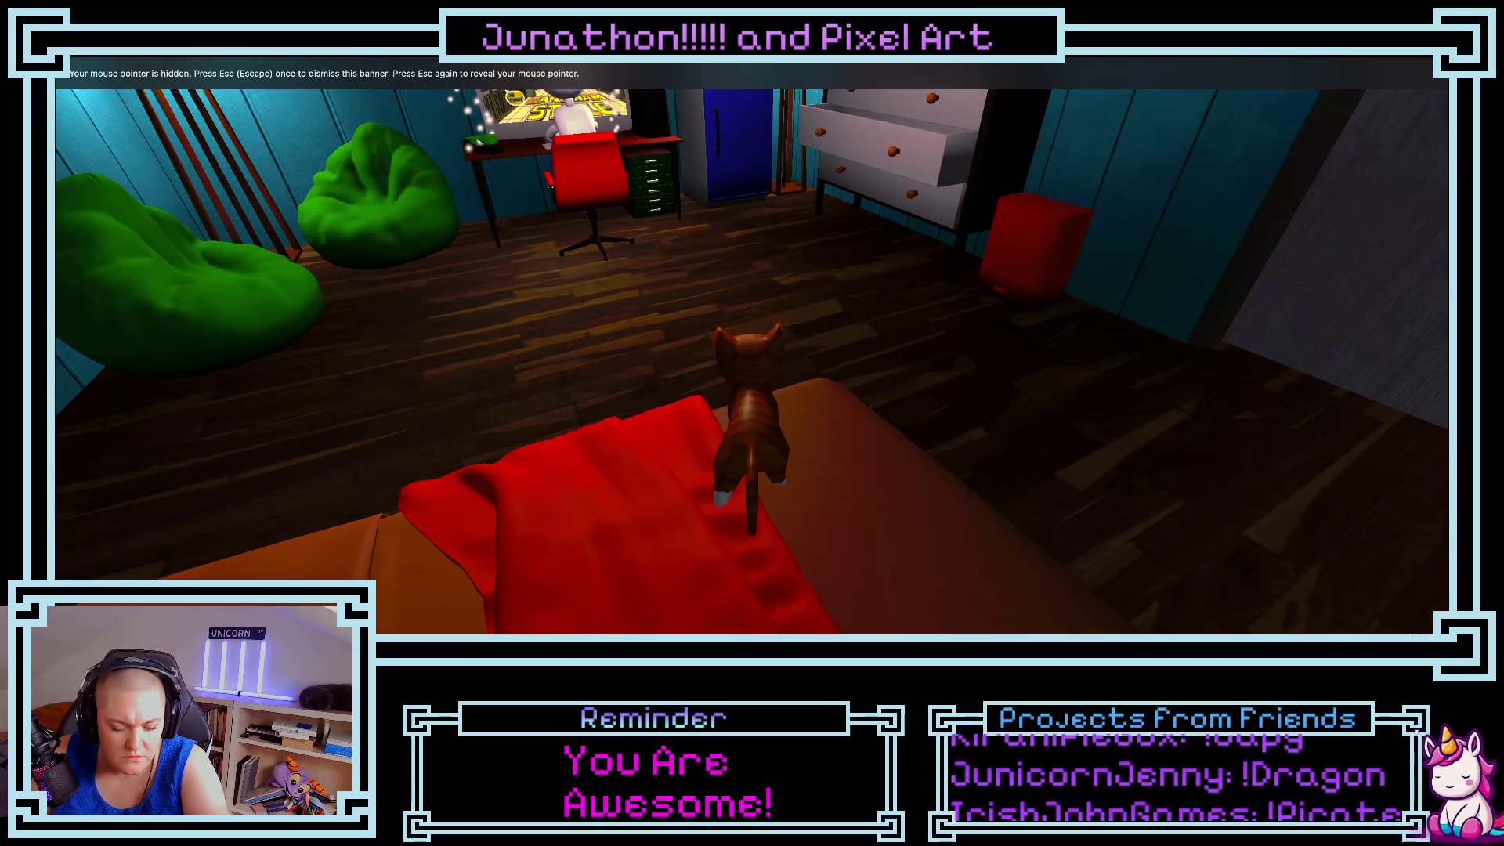
{"action": "key", "text": "a"}
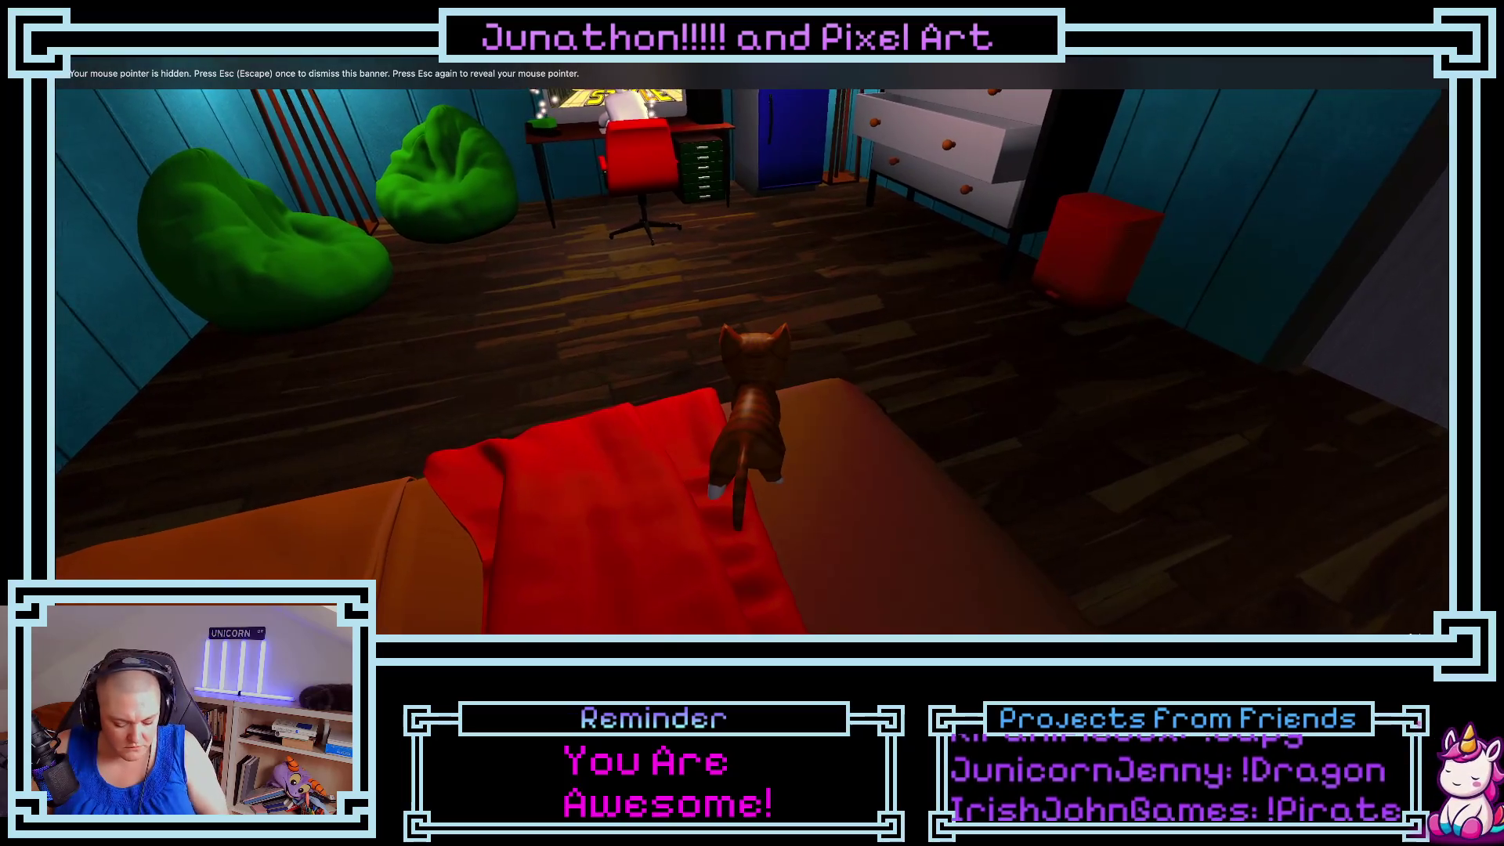
{"action": "key", "text": "Escape"}
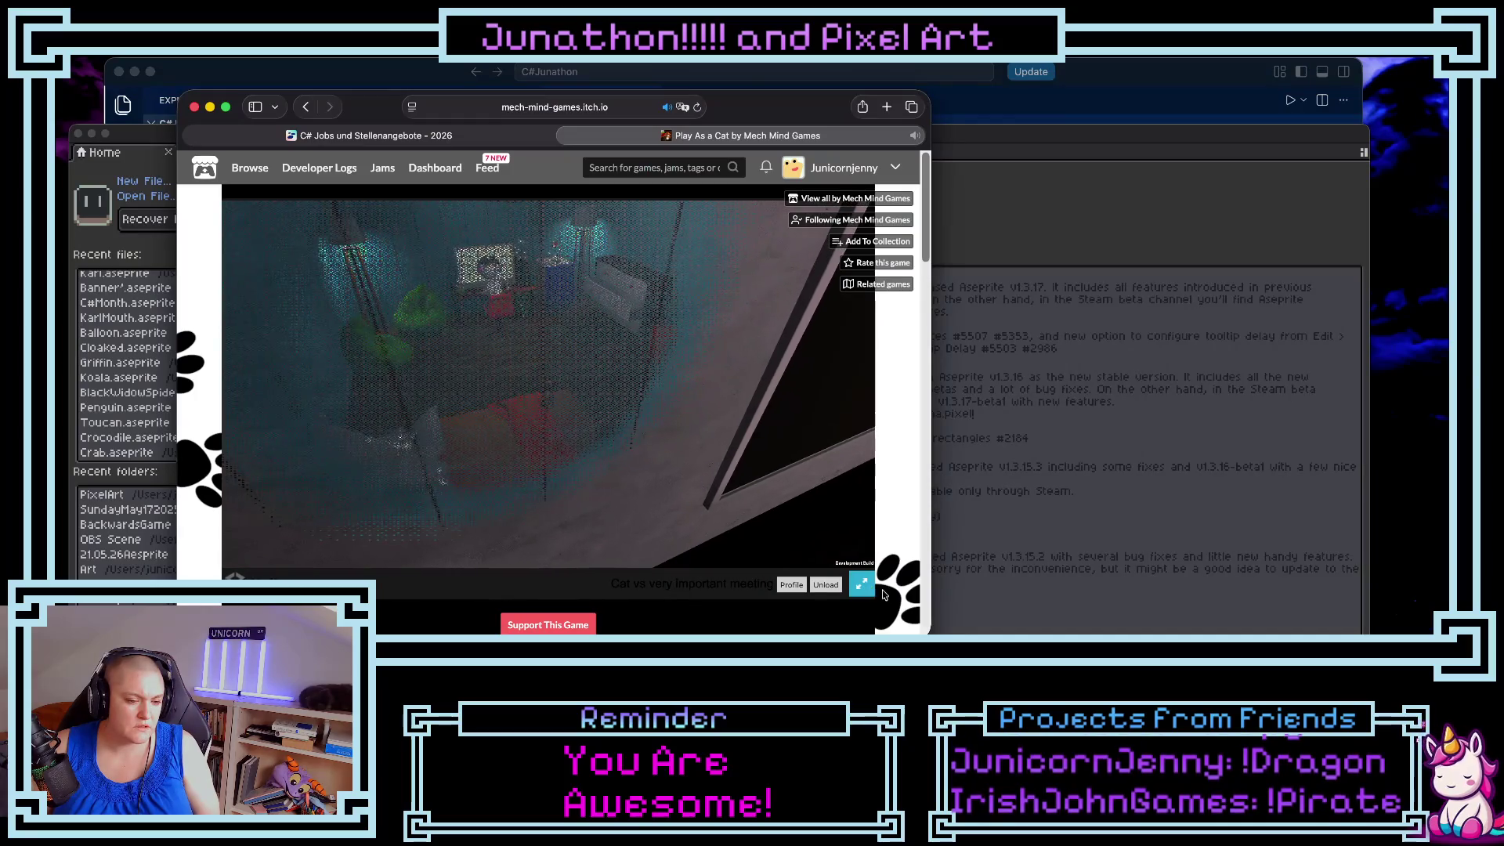
- Return the game to fullscreen, walk the cat toward the bed, and go back to the page
{"action": "left_click", "coordinate": [499, 423]}
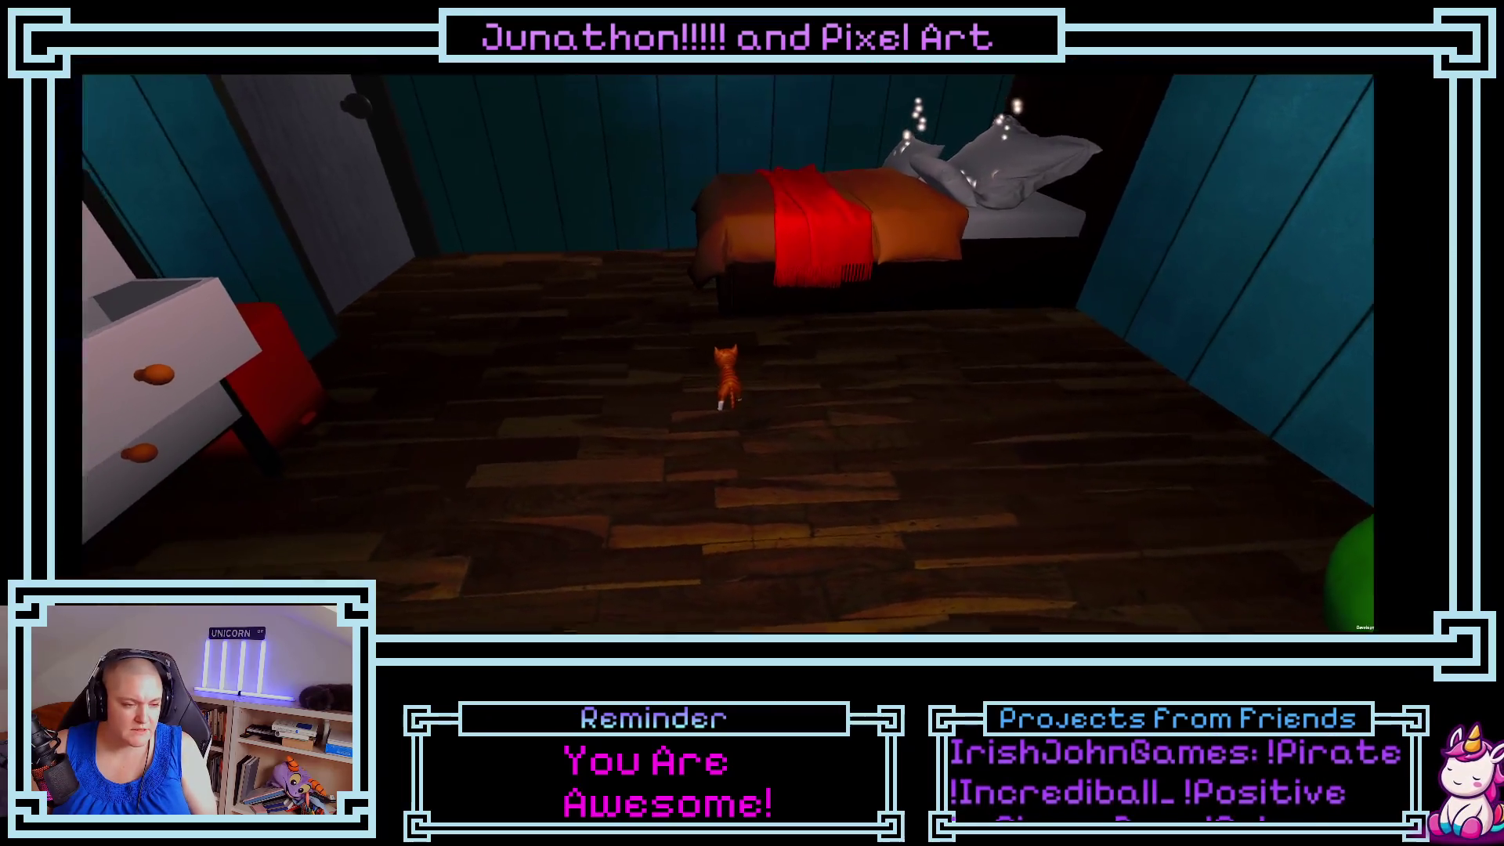
{"action": "key", "text": "Escape"}
{"action": "key", "text": "w"}
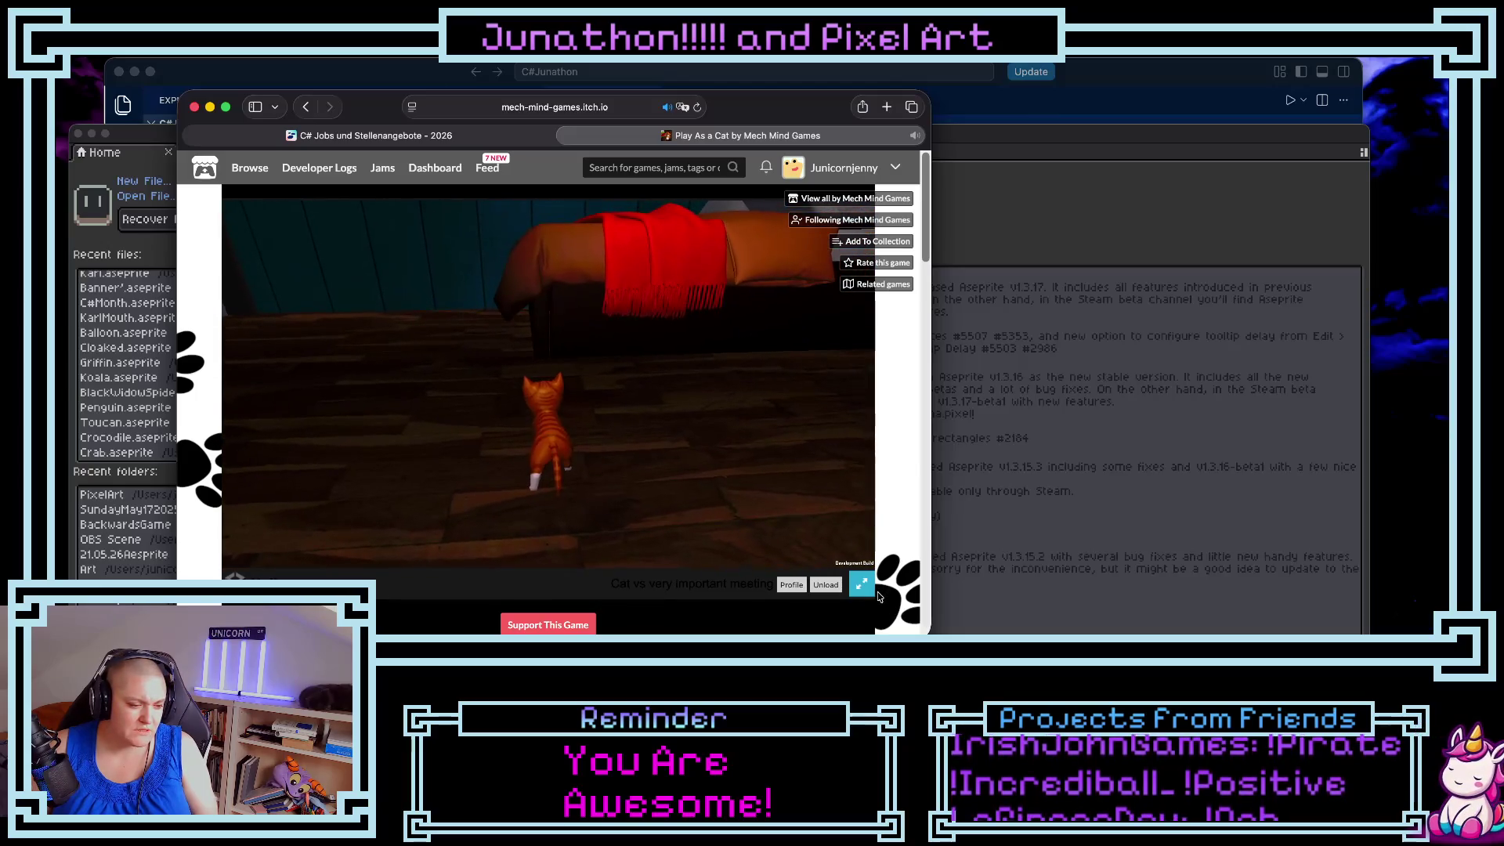
{"action": "scroll", "coordinate": [790, 602], "scroll_direction": "down", "scroll_amount": 10}
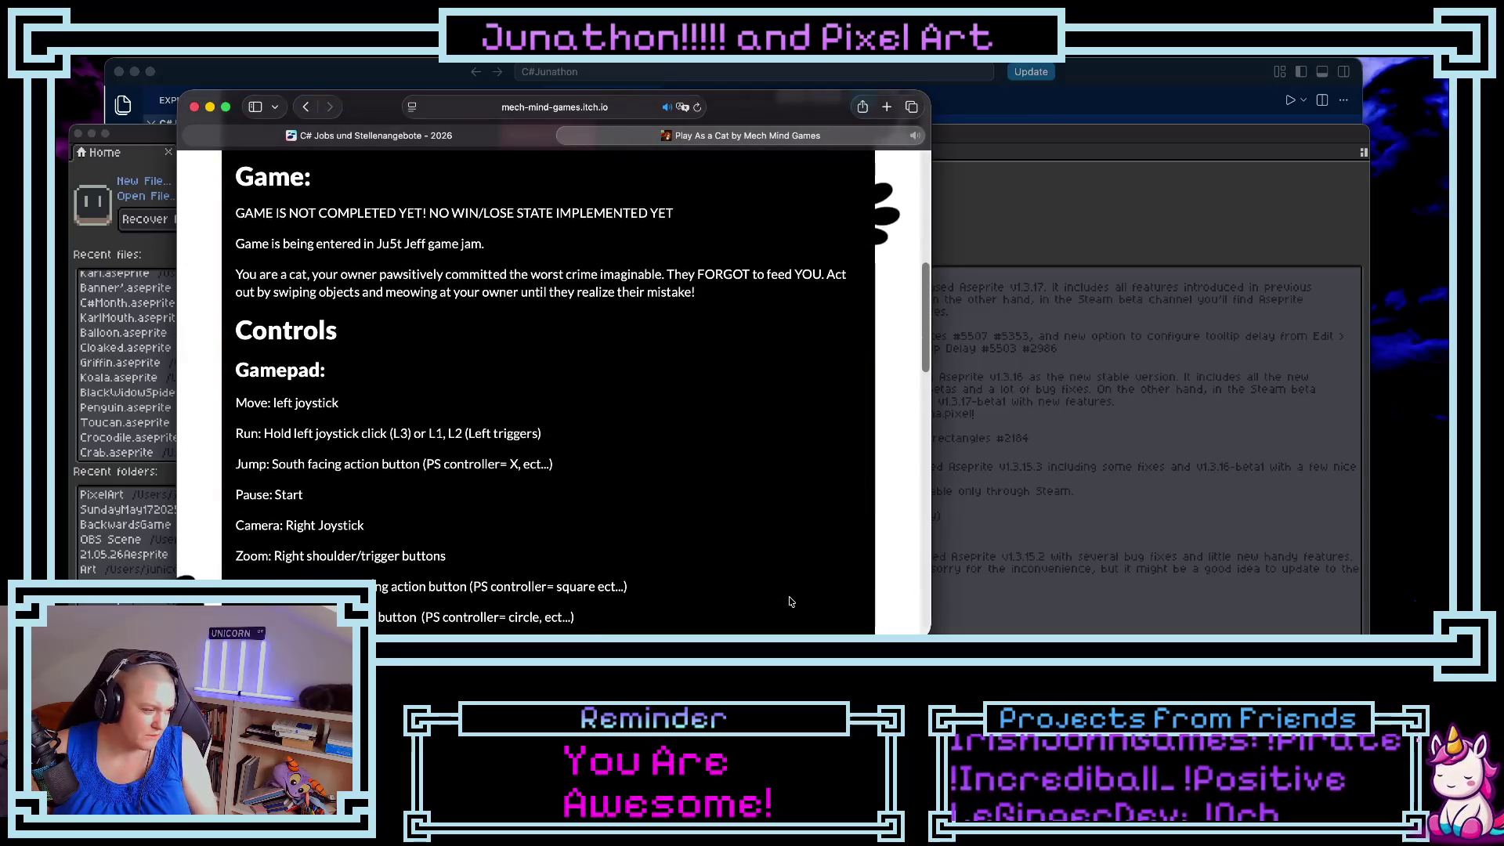
- Scroll down the itch.io page to read the game's keyboard and mouse controls
{"action": "scroll", "coordinate": [790, 602], "scroll_direction": "down", "scroll_amount": 1}
{"action": "scroll", "coordinate": [791, 602], "scroll_direction": "down", "scroll_amount": 1}
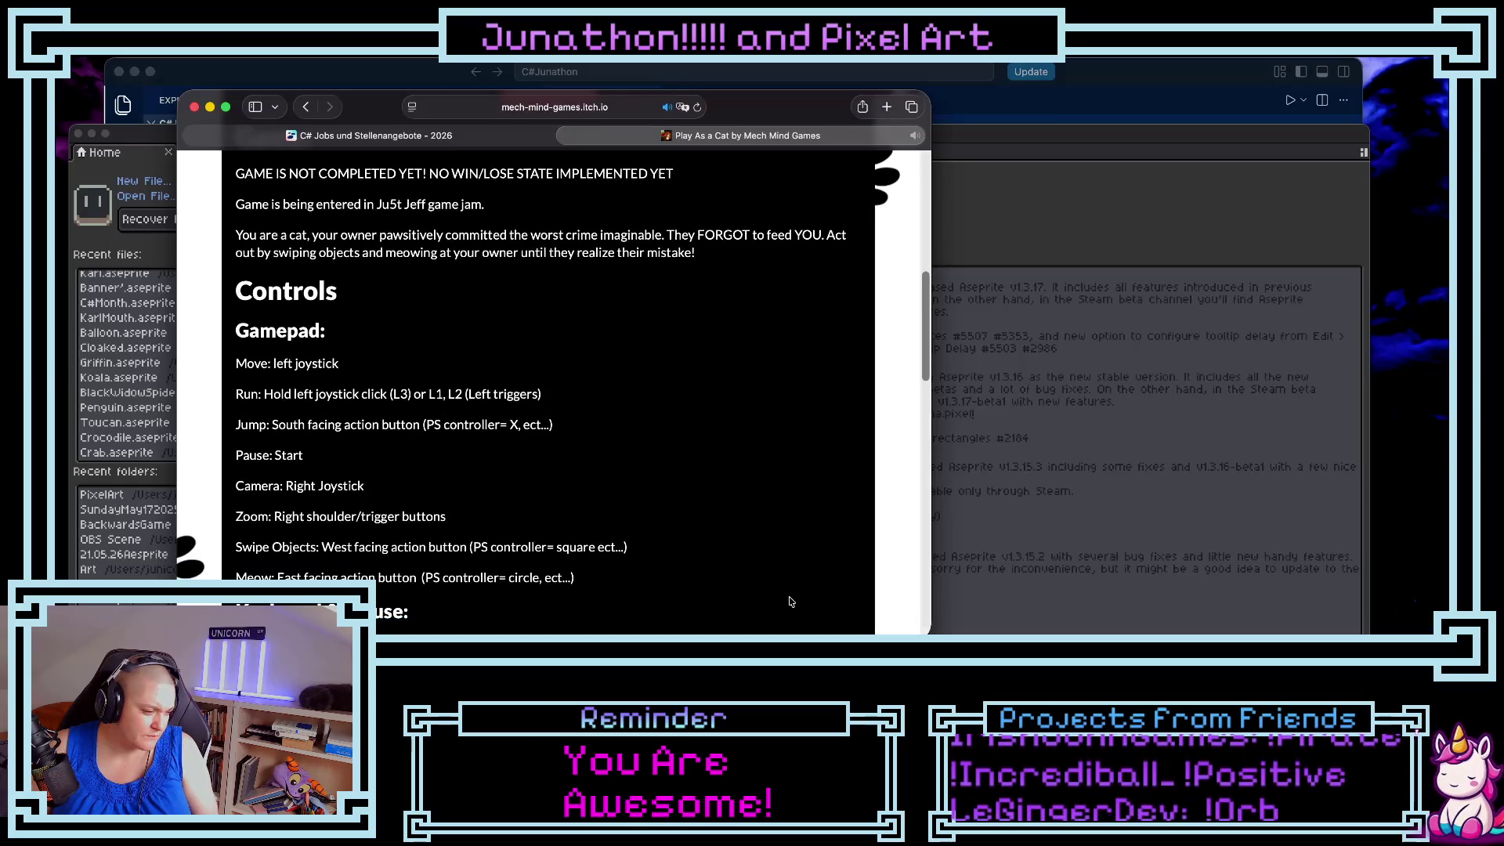
{"action": "scroll", "coordinate": [791, 601], "scroll_direction": "down", "scroll_amount": 6}
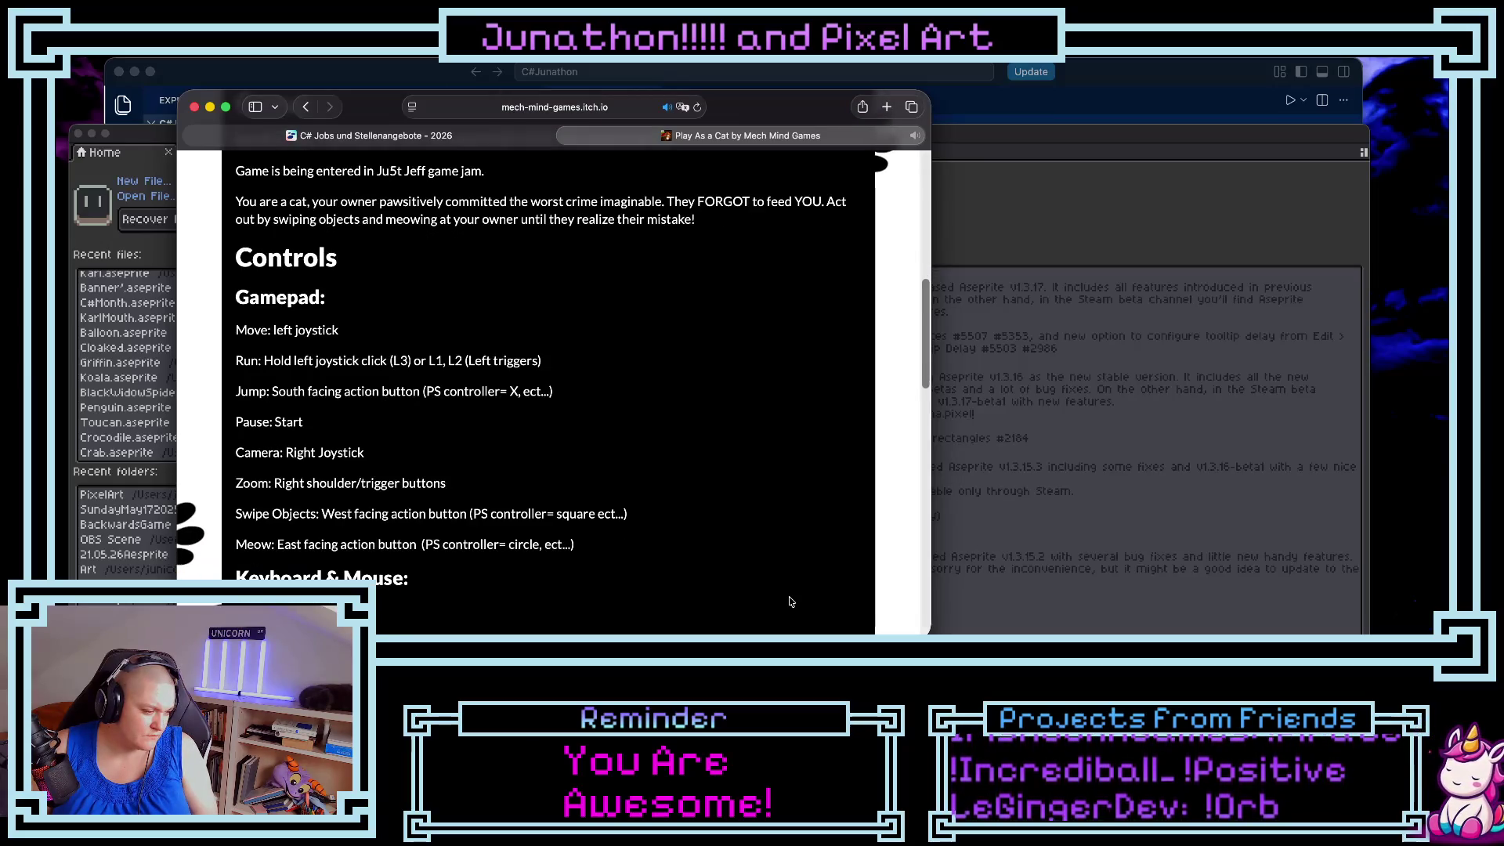
{"action": "scroll", "coordinate": [790, 601], "scroll_direction": "down", "scroll_amount": 1}
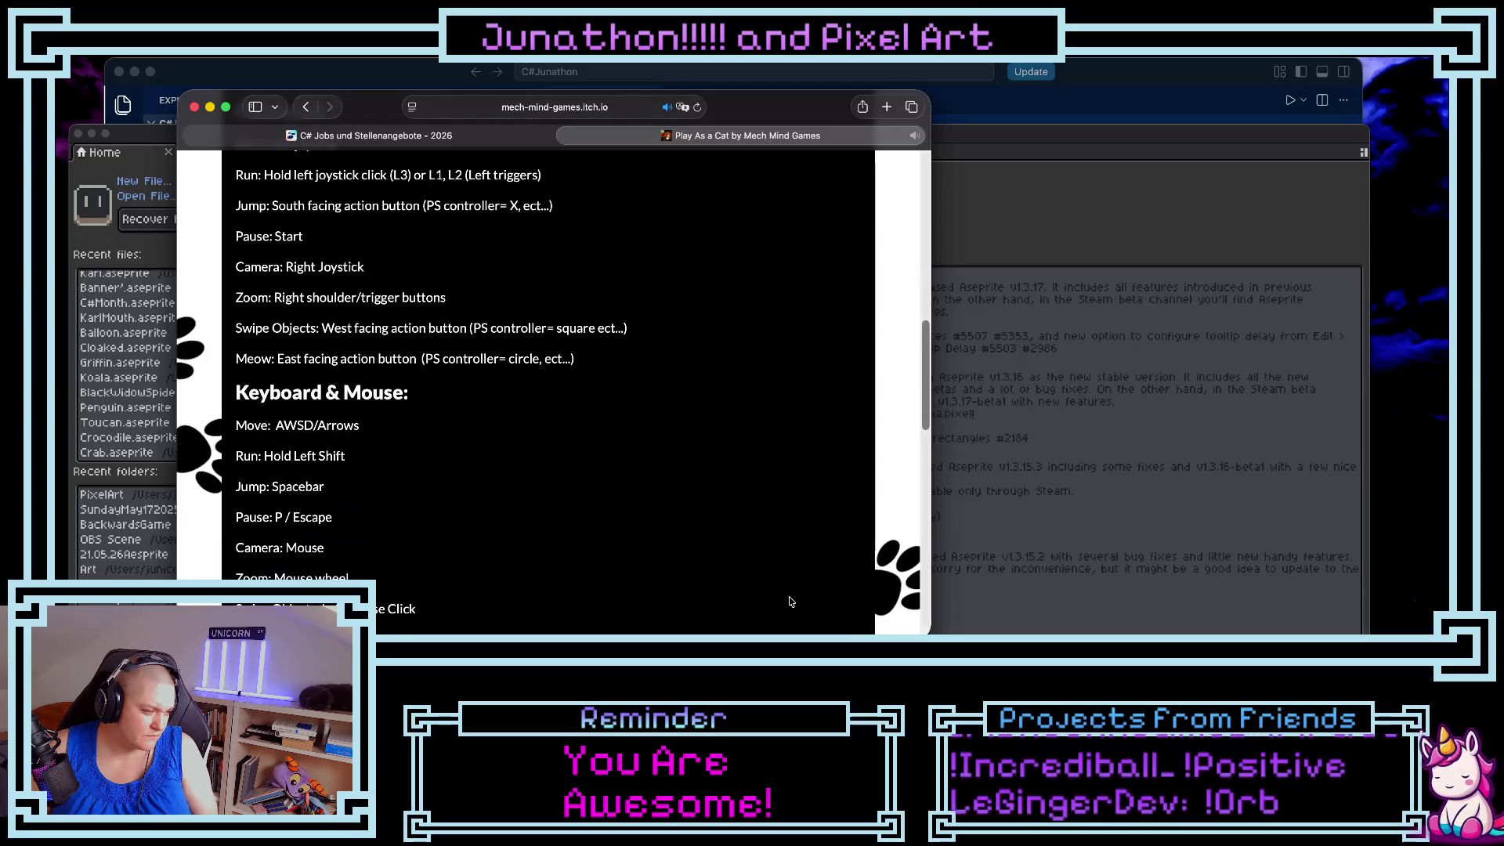
{"action": "scroll", "coordinate": [791, 602], "scroll_direction": "down", "scroll_amount": 1}
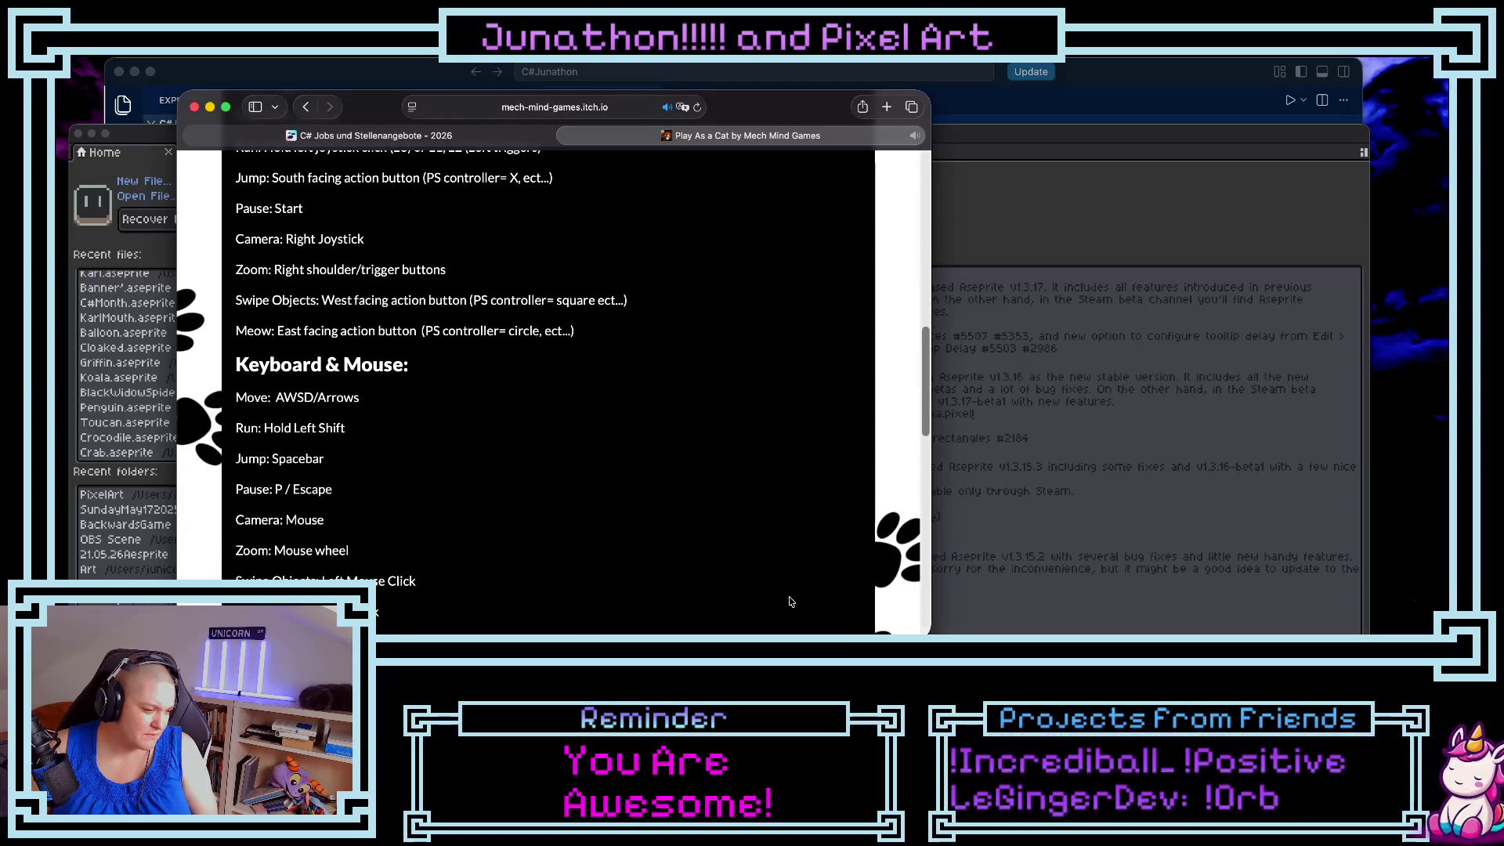
- Bring Play As a Cat back to fullscreen and open its pause menu
{"action": "scroll", "coordinate": [791, 601], "scroll_direction": "up", "scroll_amount": 10}
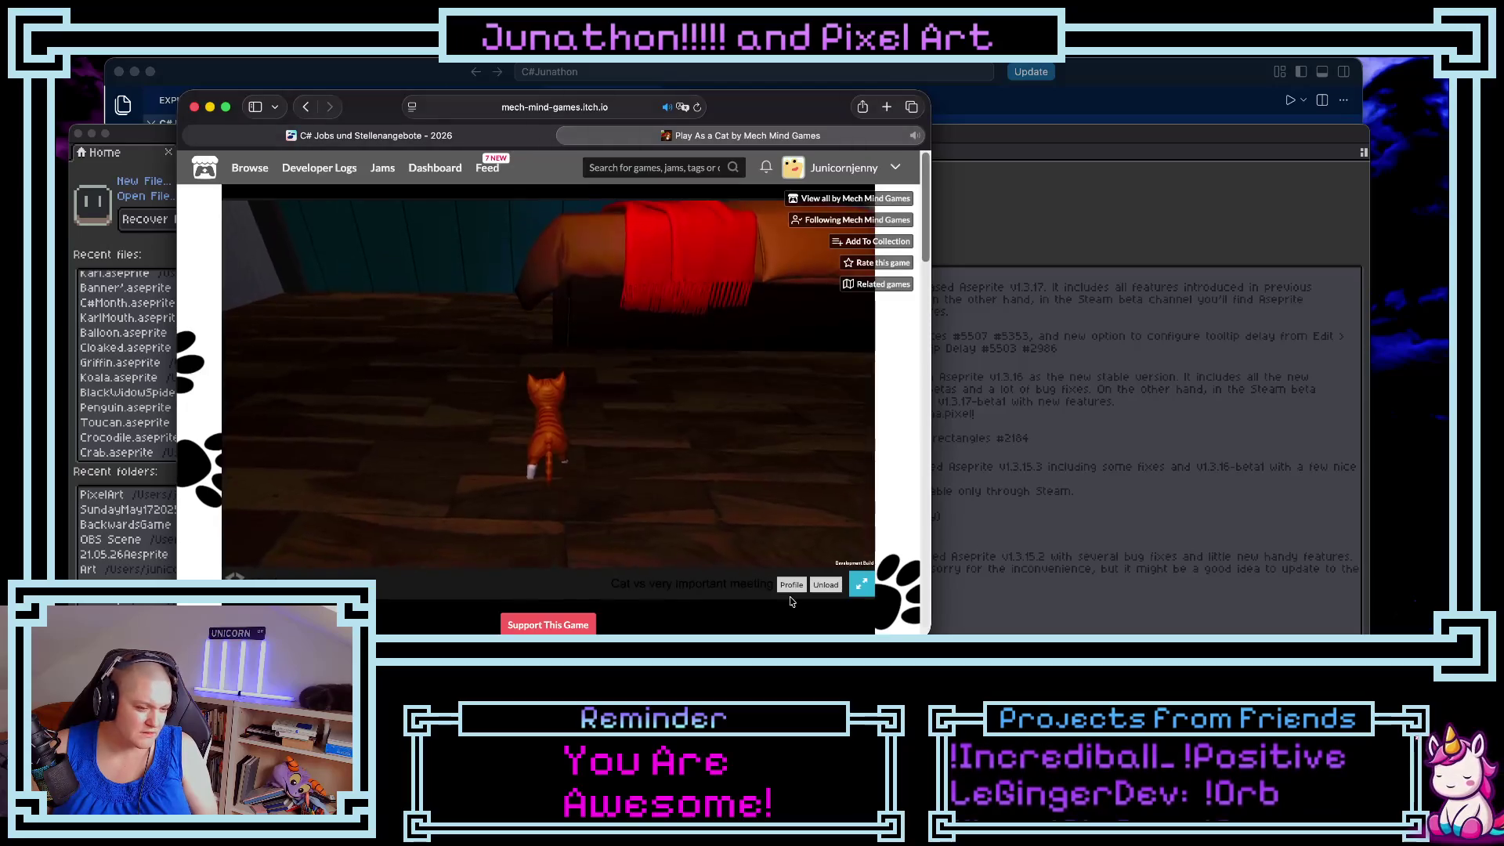
{"action": "left_click", "coordinate": [862, 584]}
{"action": "key", "text": "Escape"}
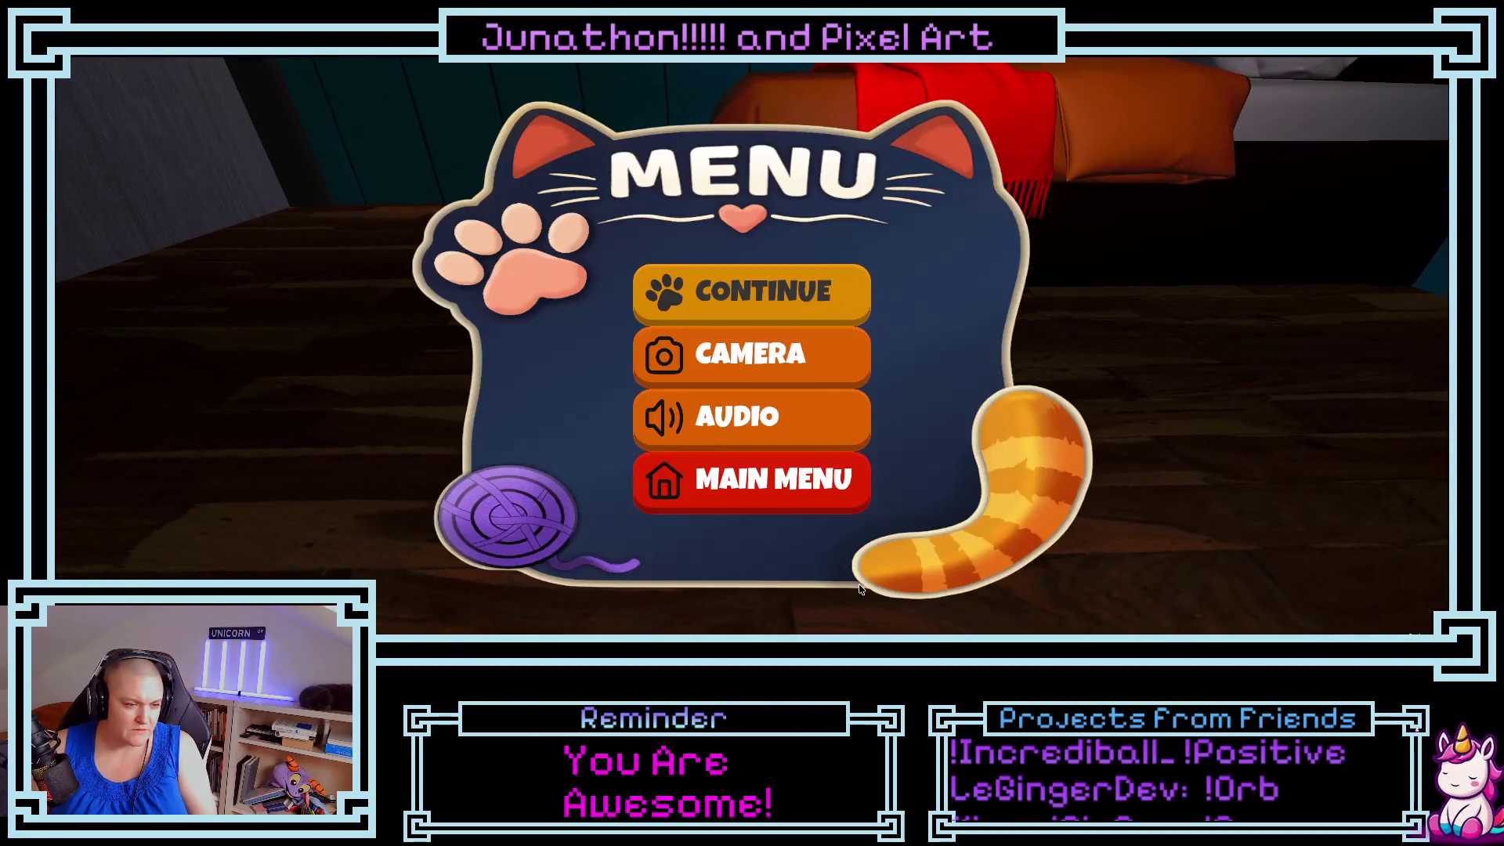
- Check the Audio settings, raise the X and Y camera sensitivity, and resume play
{"action": "left_click", "coordinate": [766, 435]}
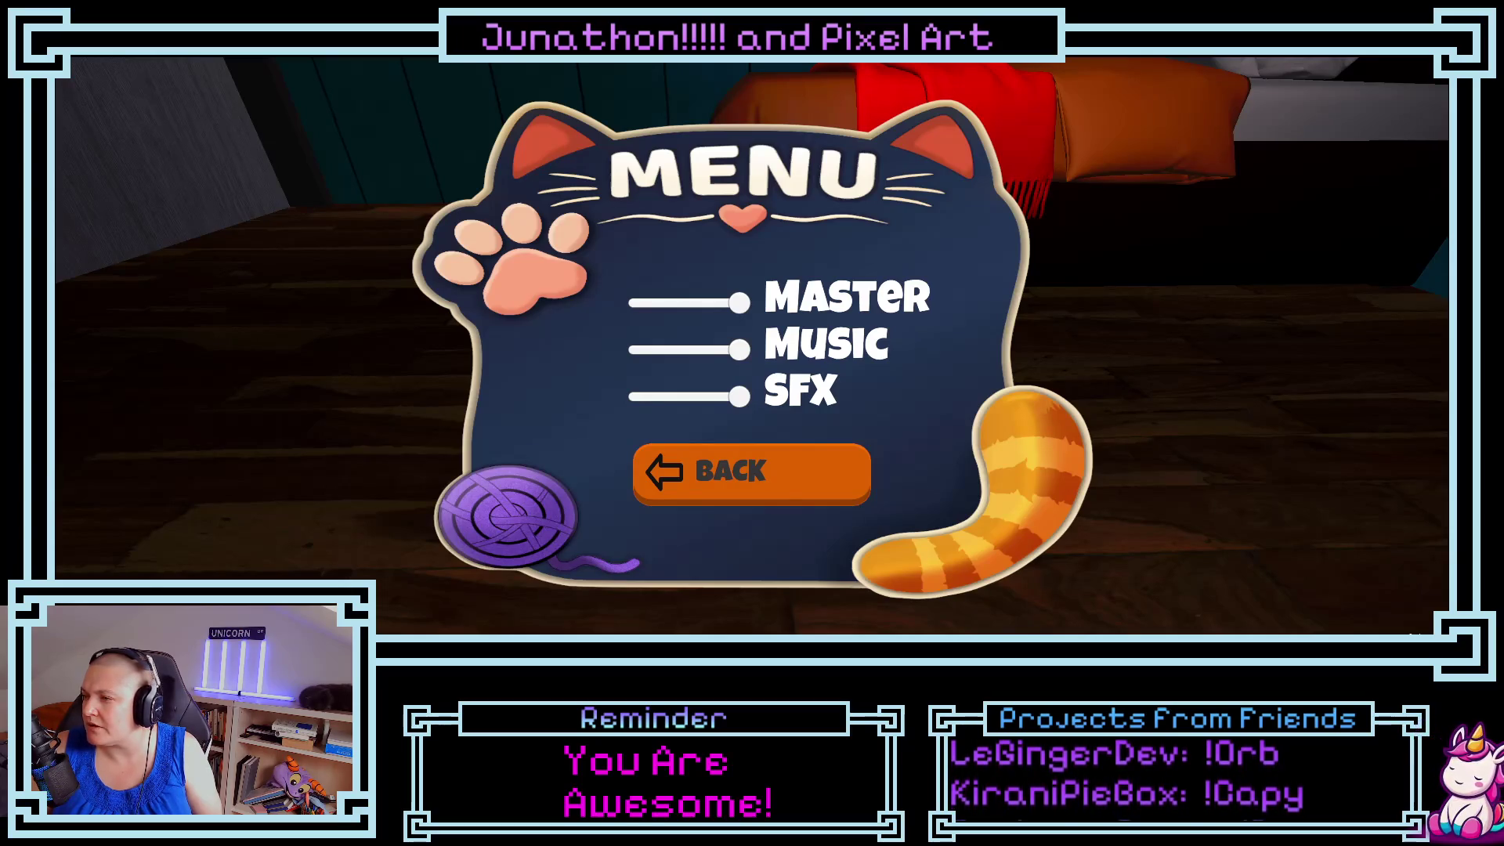
{"action": "left_click", "coordinate": [813, 461]}
{"action": "left_click", "coordinate": [745, 356]}
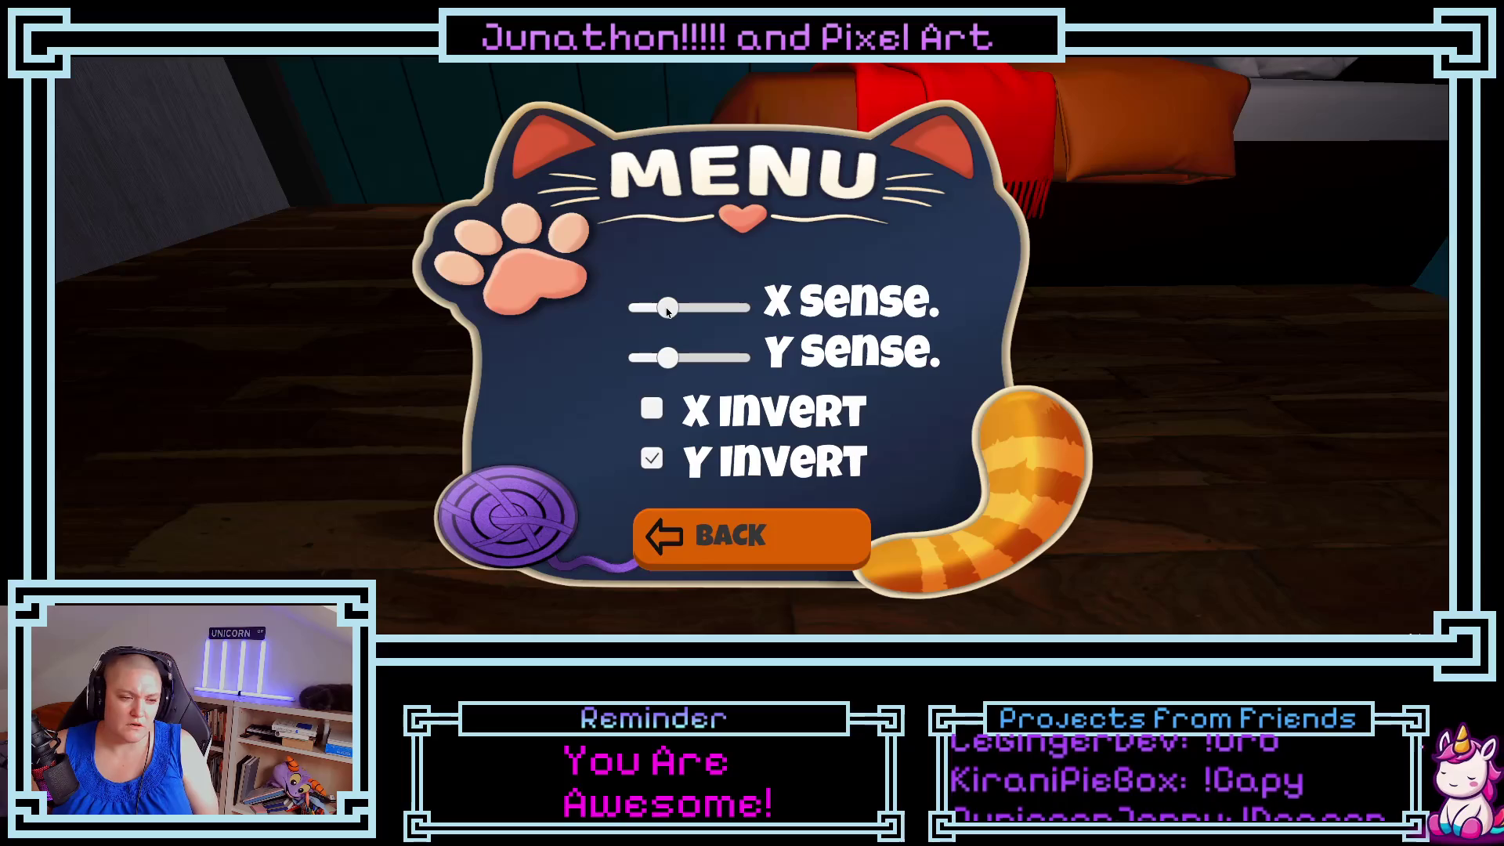
{"action": "left_click", "coordinate": [711, 528]}
{"action": "left_click", "coordinate": [700, 284]}
- Jump the cat onto the bed, recheck the camera settings, and continue playing
{"action": "key", "text": "w"}
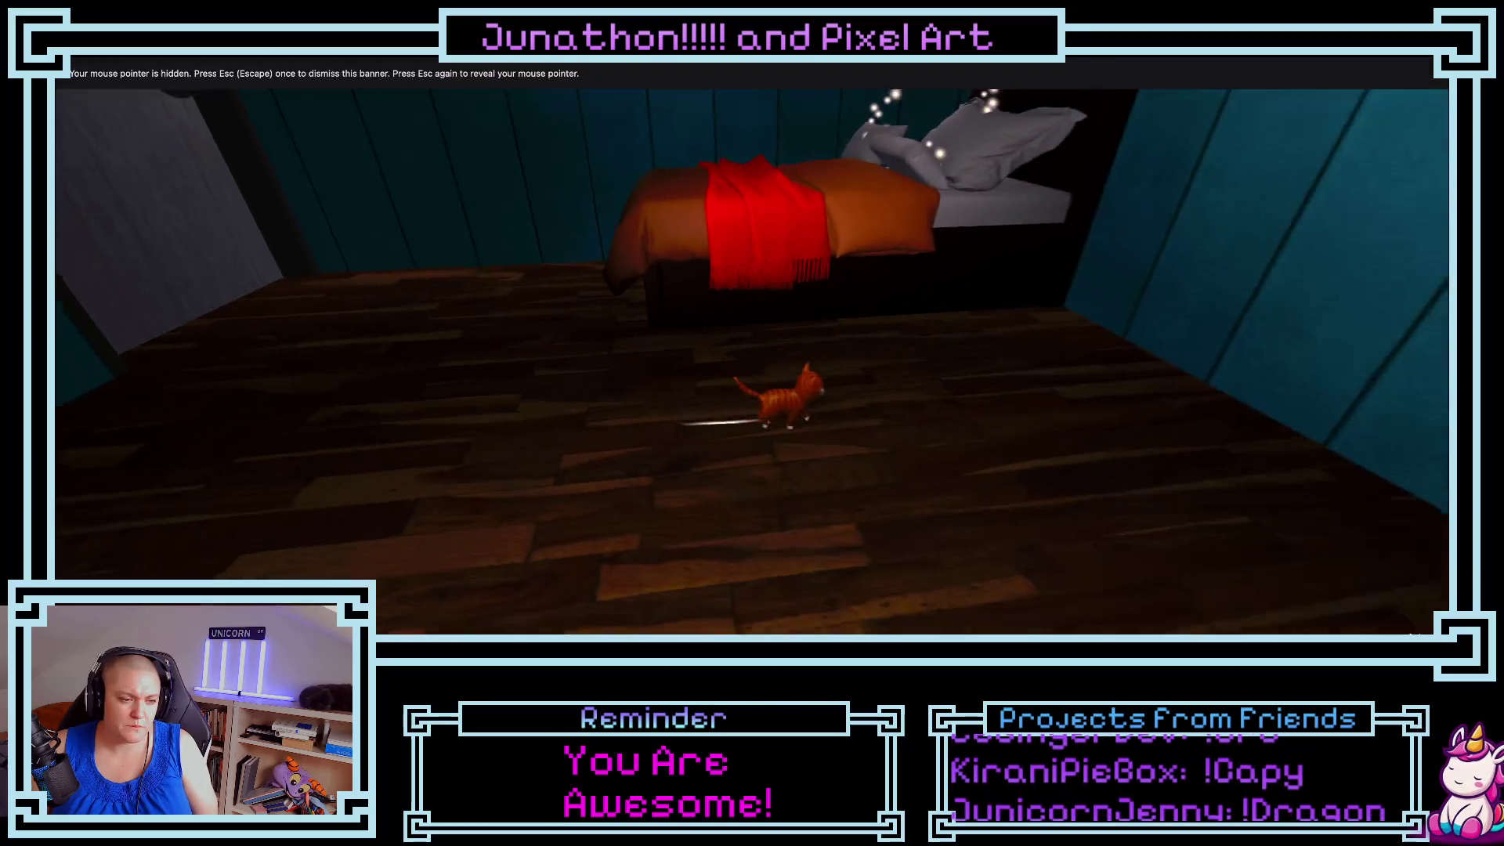
{"action": "key", "text": "space"}
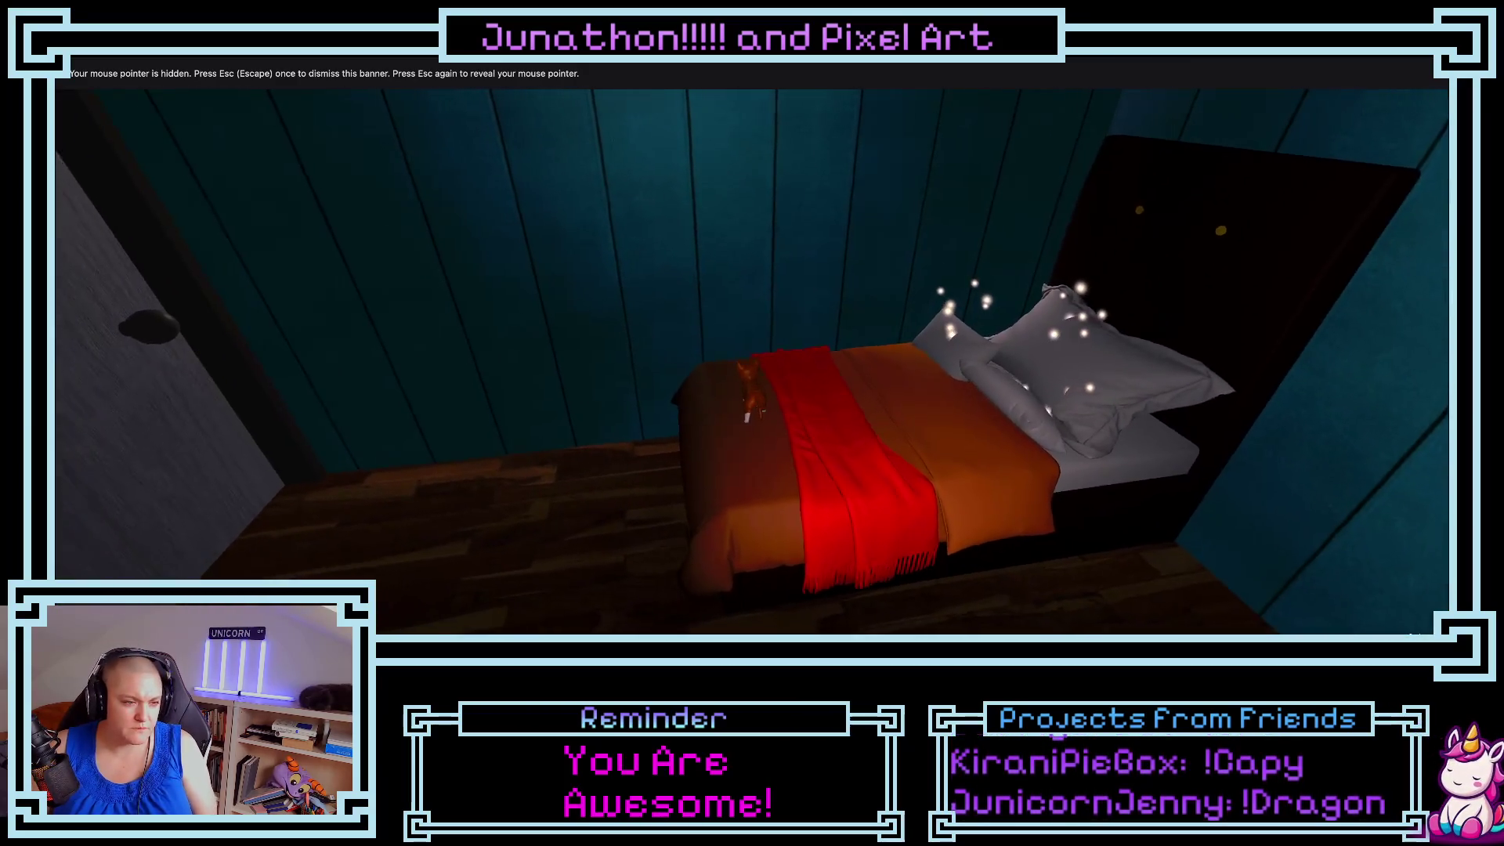
{"action": "key", "text": "Escape"}
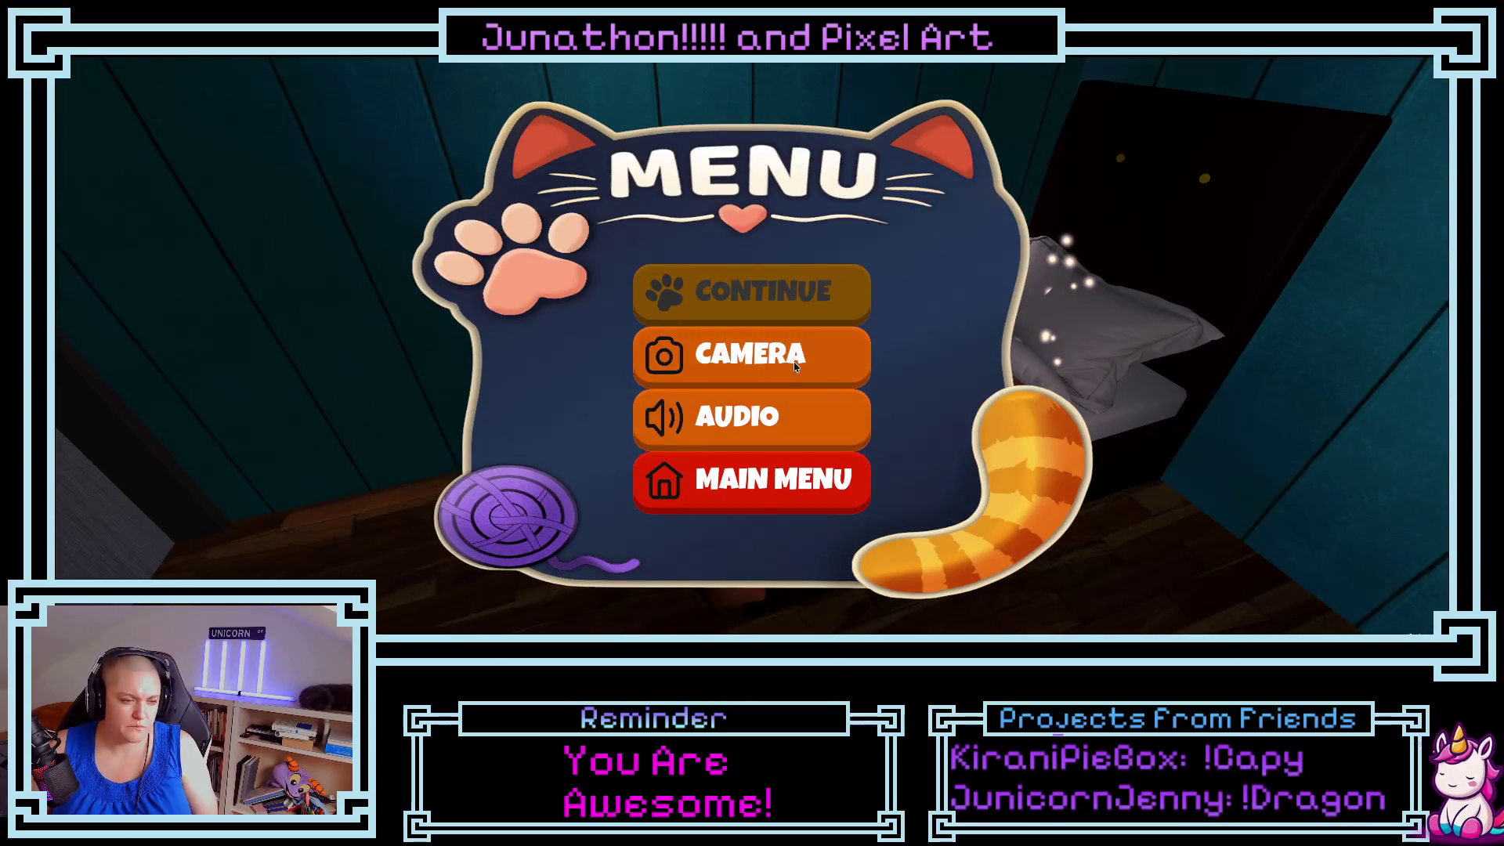
{"action": "left_click", "coordinate": [794, 365]}
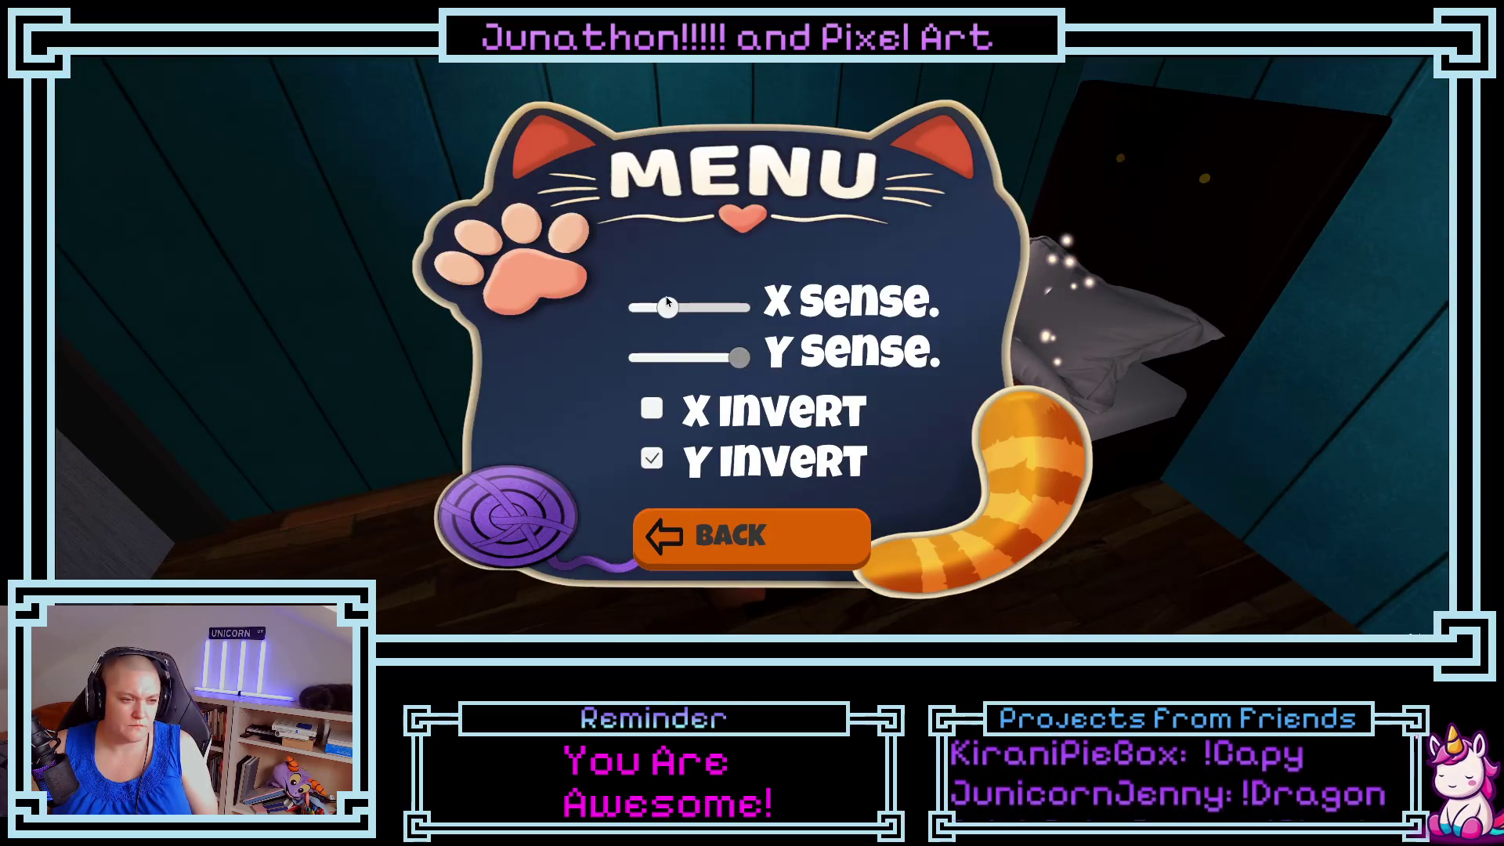
{"action": "left_click", "coordinate": [795, 533]}
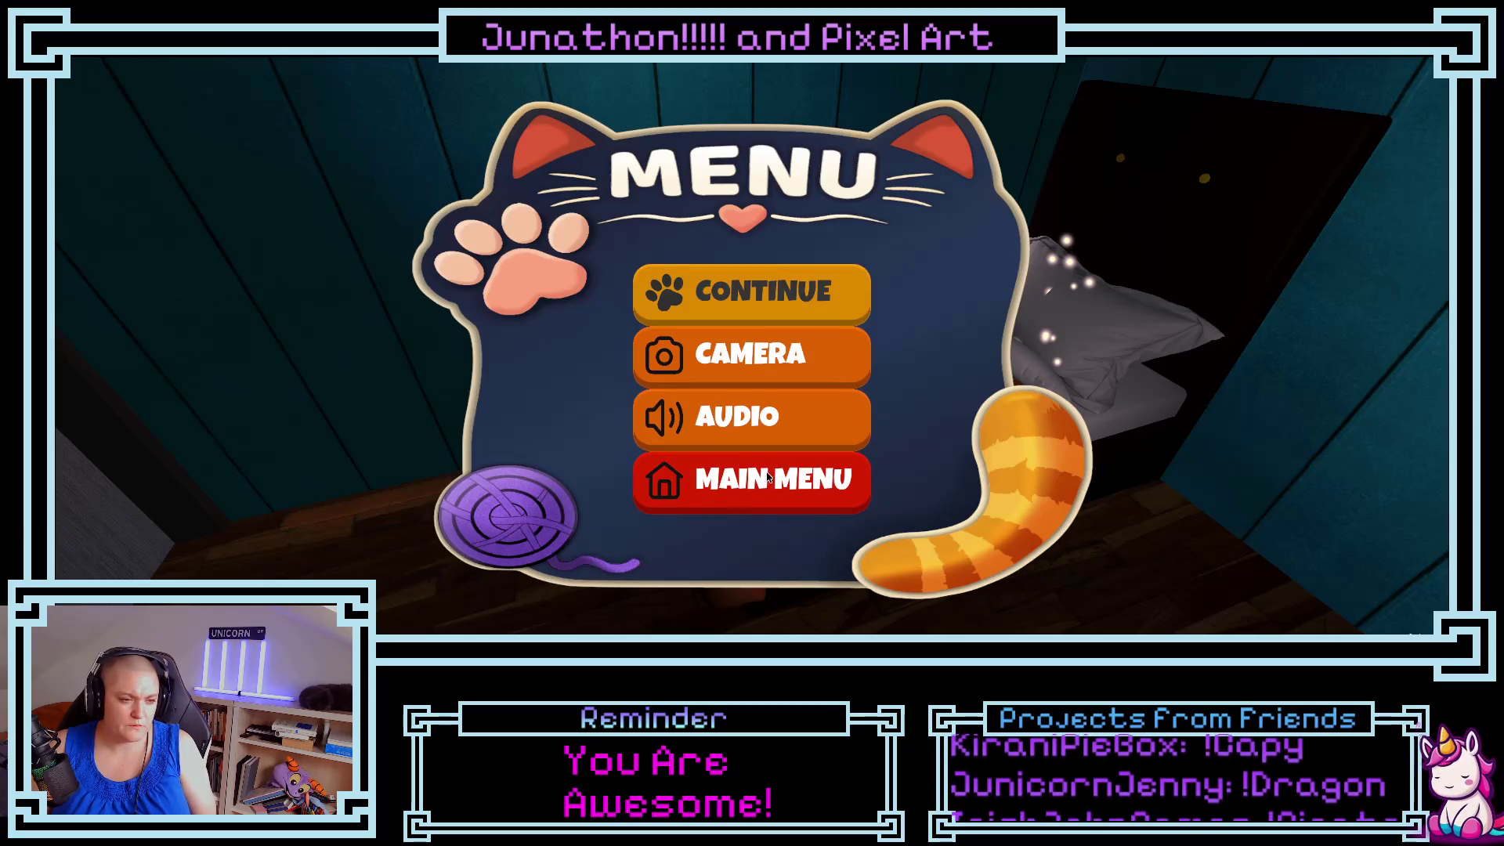
{"action": "left_click", "coordinate": [749, 291]}
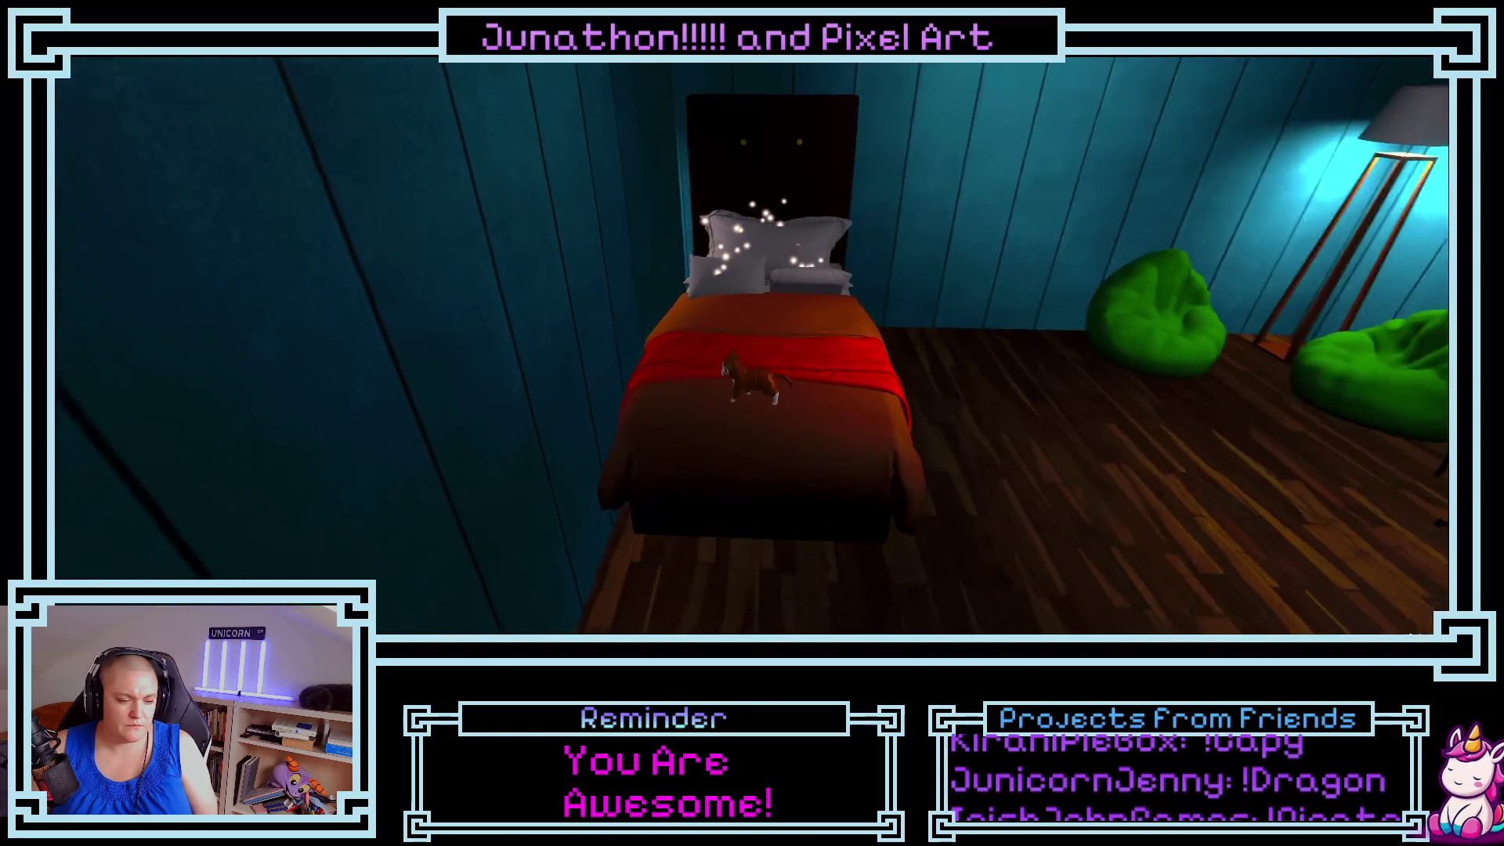
- Walk the cat off the bed toward the green beanbags and up onto the desk
{"action": "key", "text": "a"}
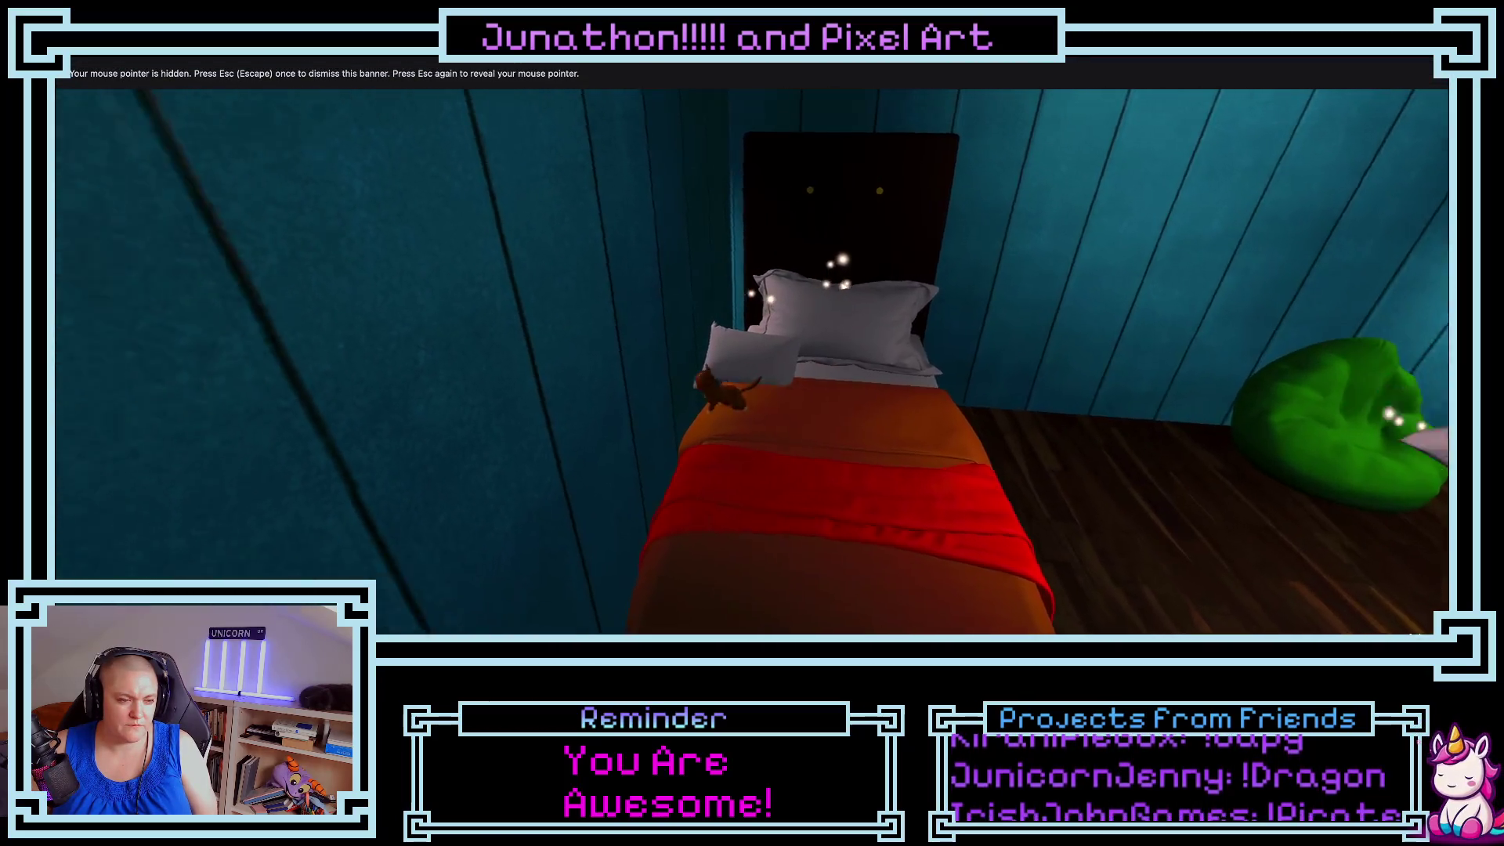
{"action": "key", "text": "a"}
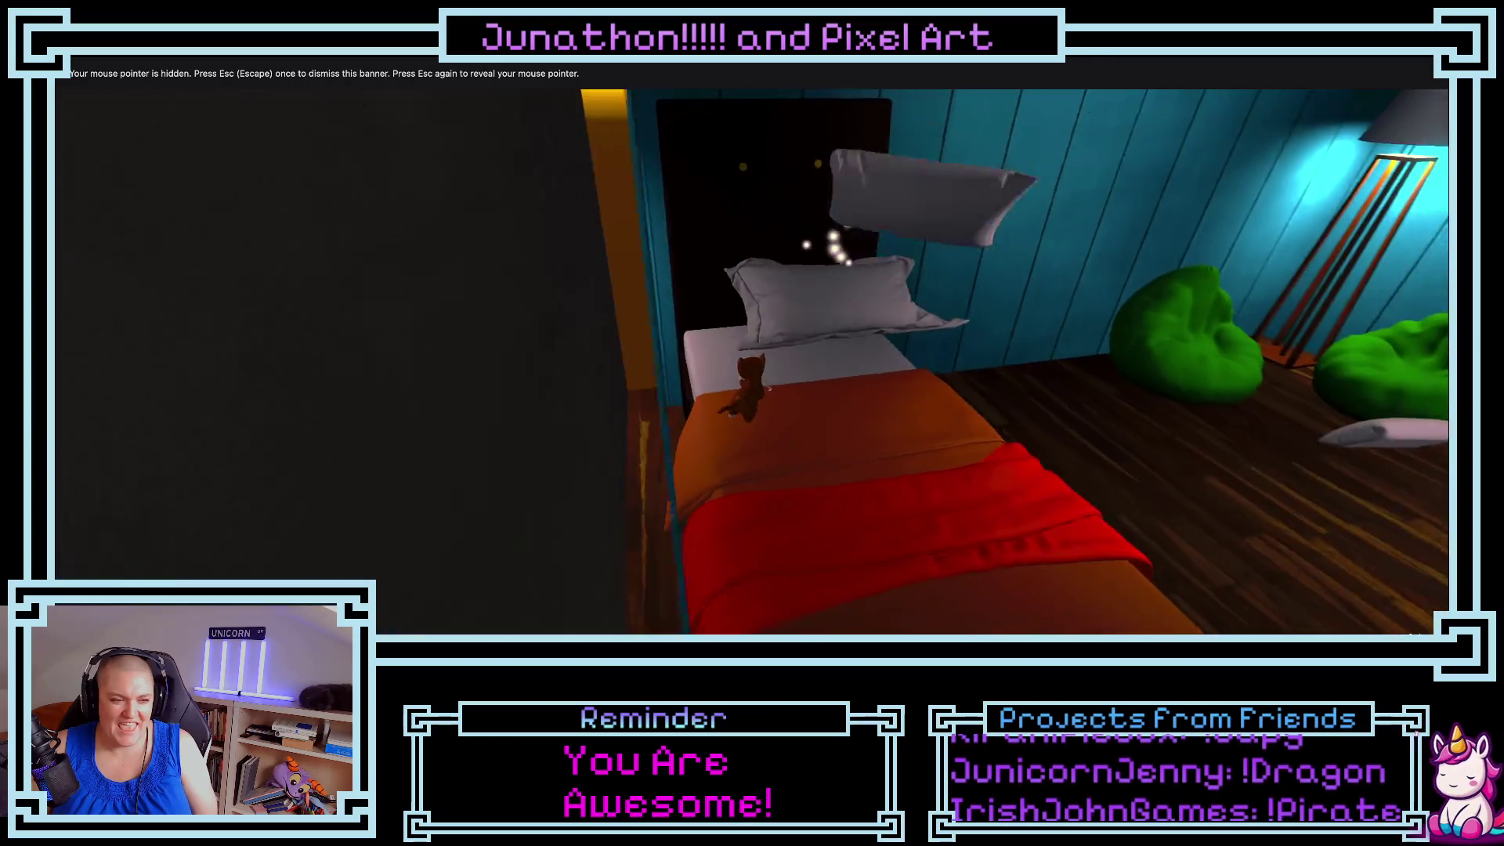
{"action": "key", "text": "d"}
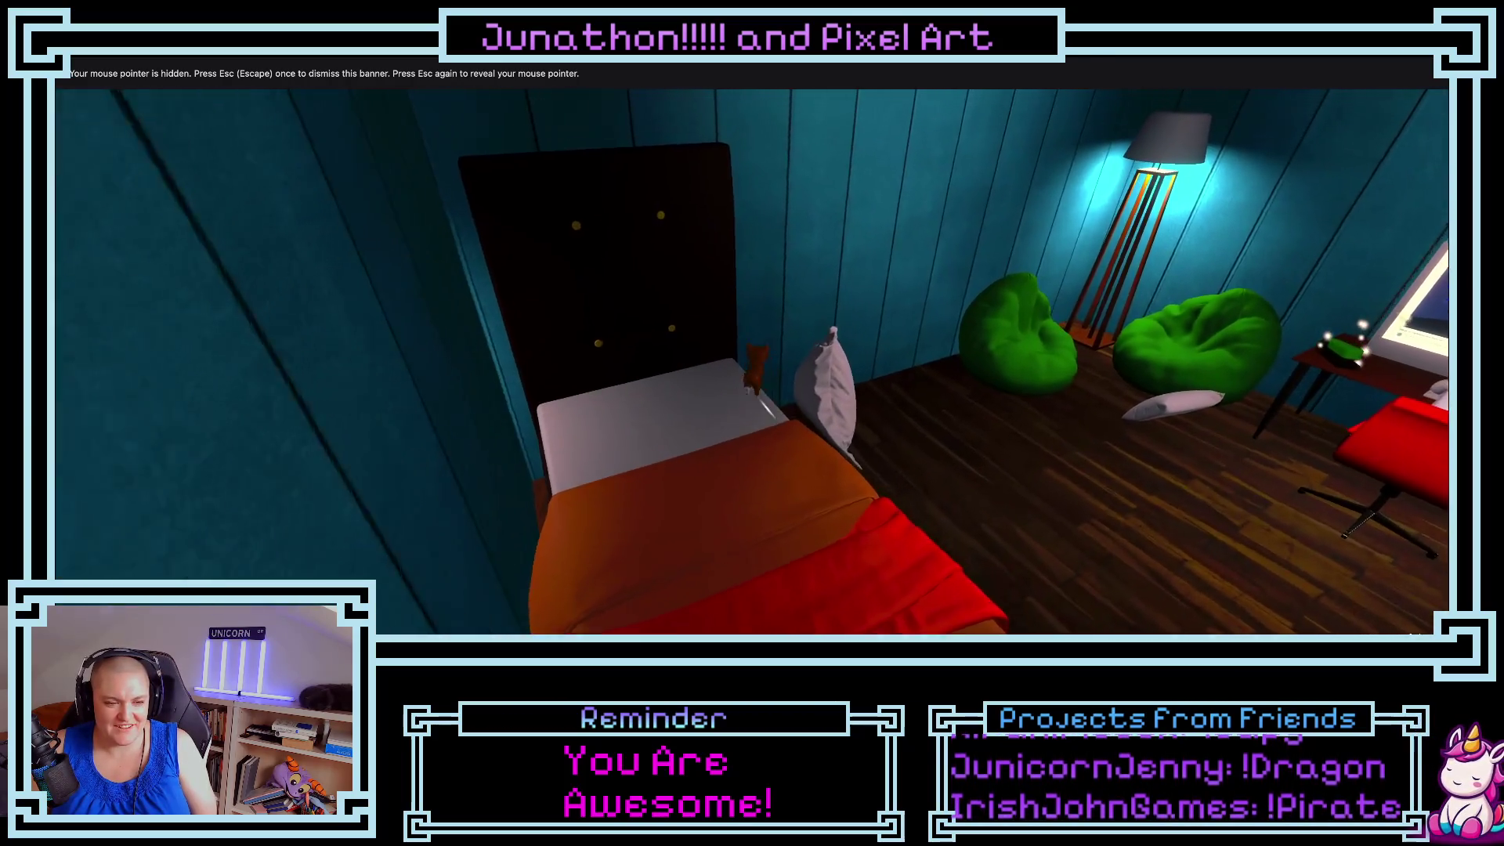
{"action": "key", "text": "w"}
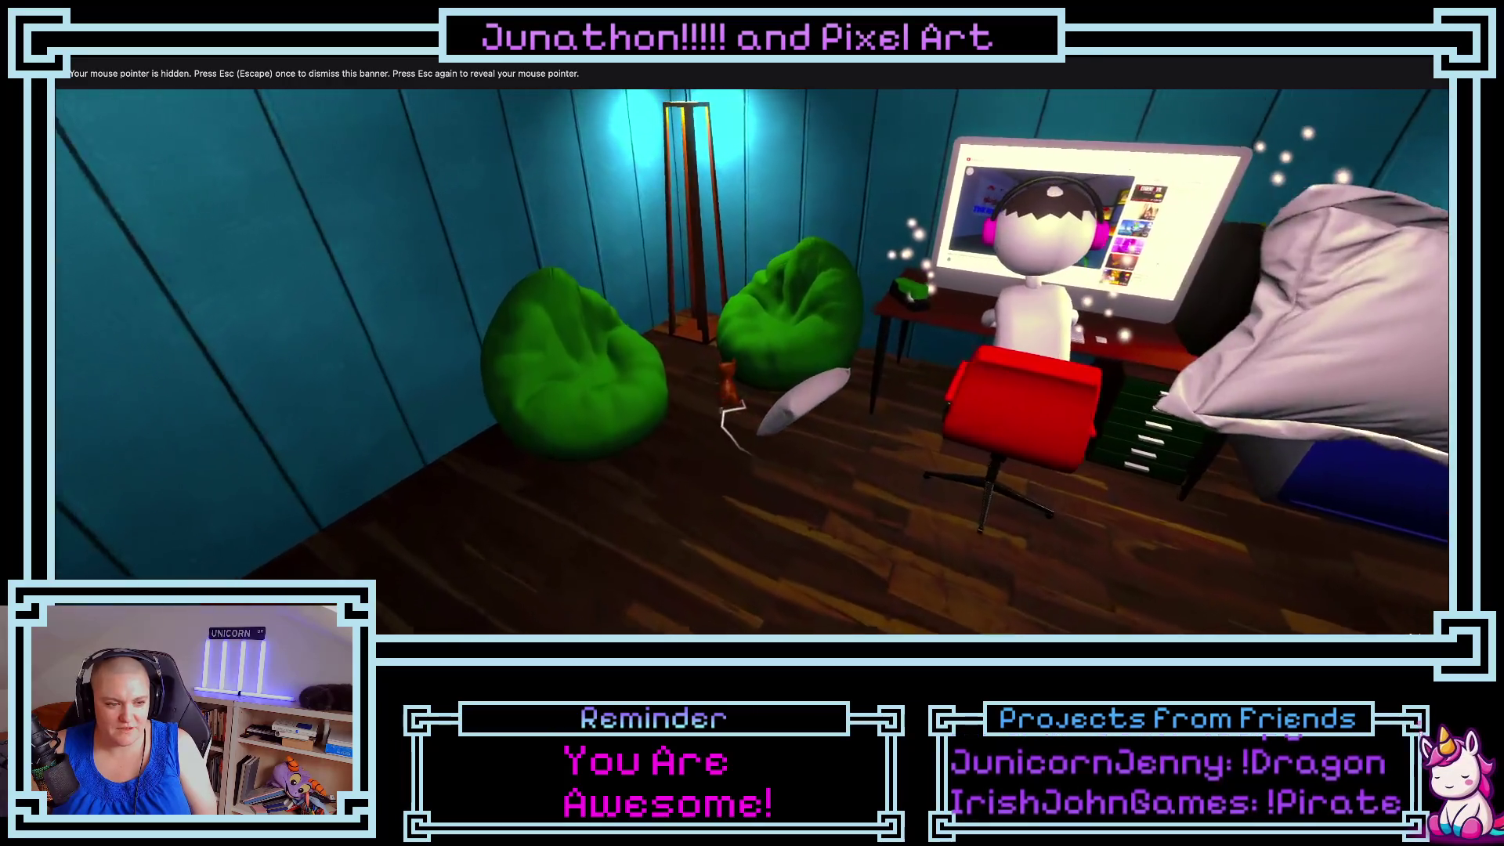
{"action": "key", "text": "a"}
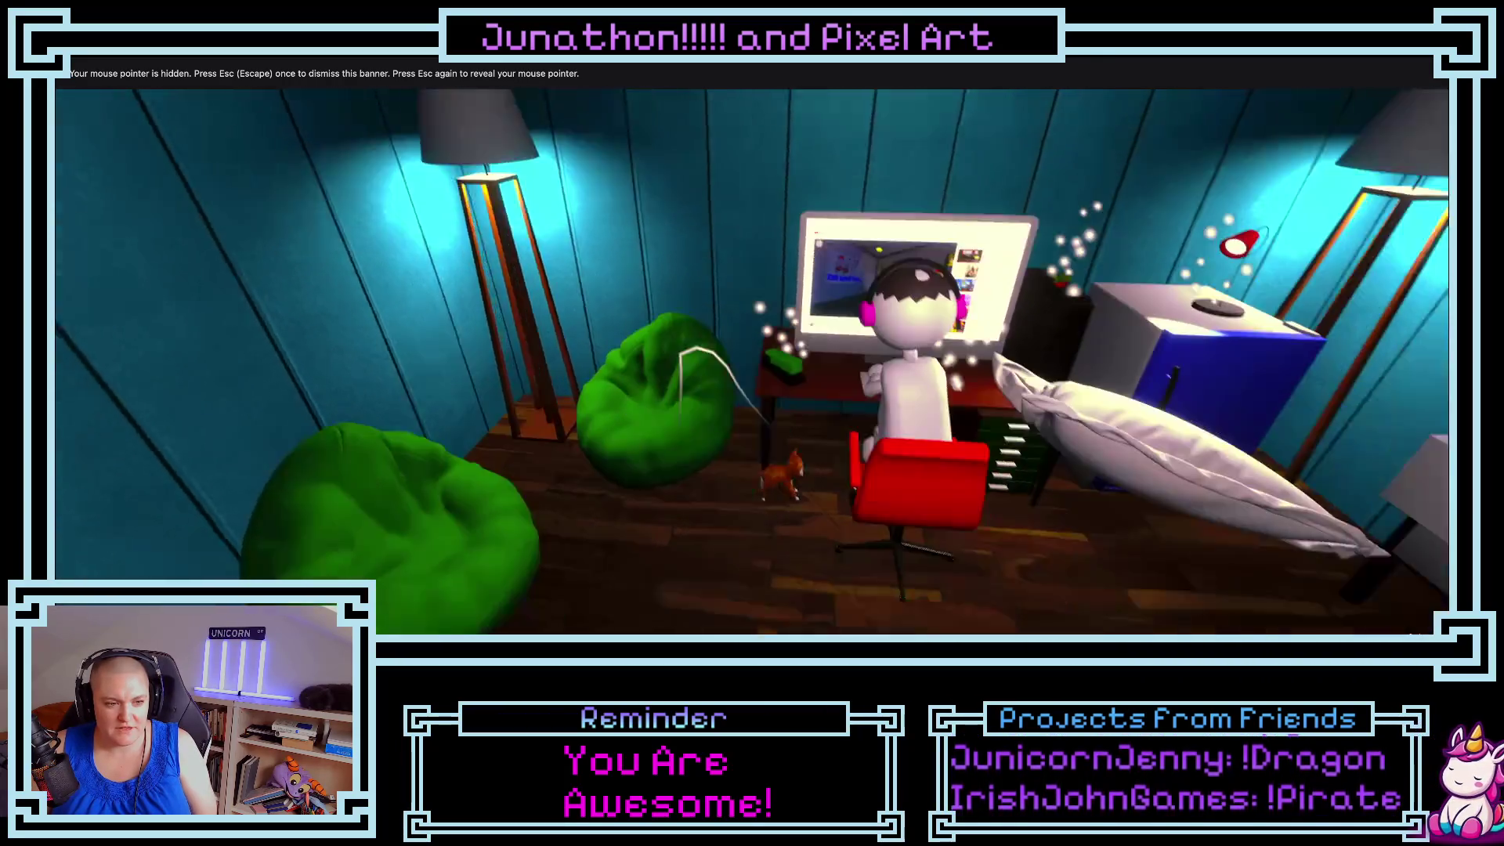
{"action": "key", "text": "w"}
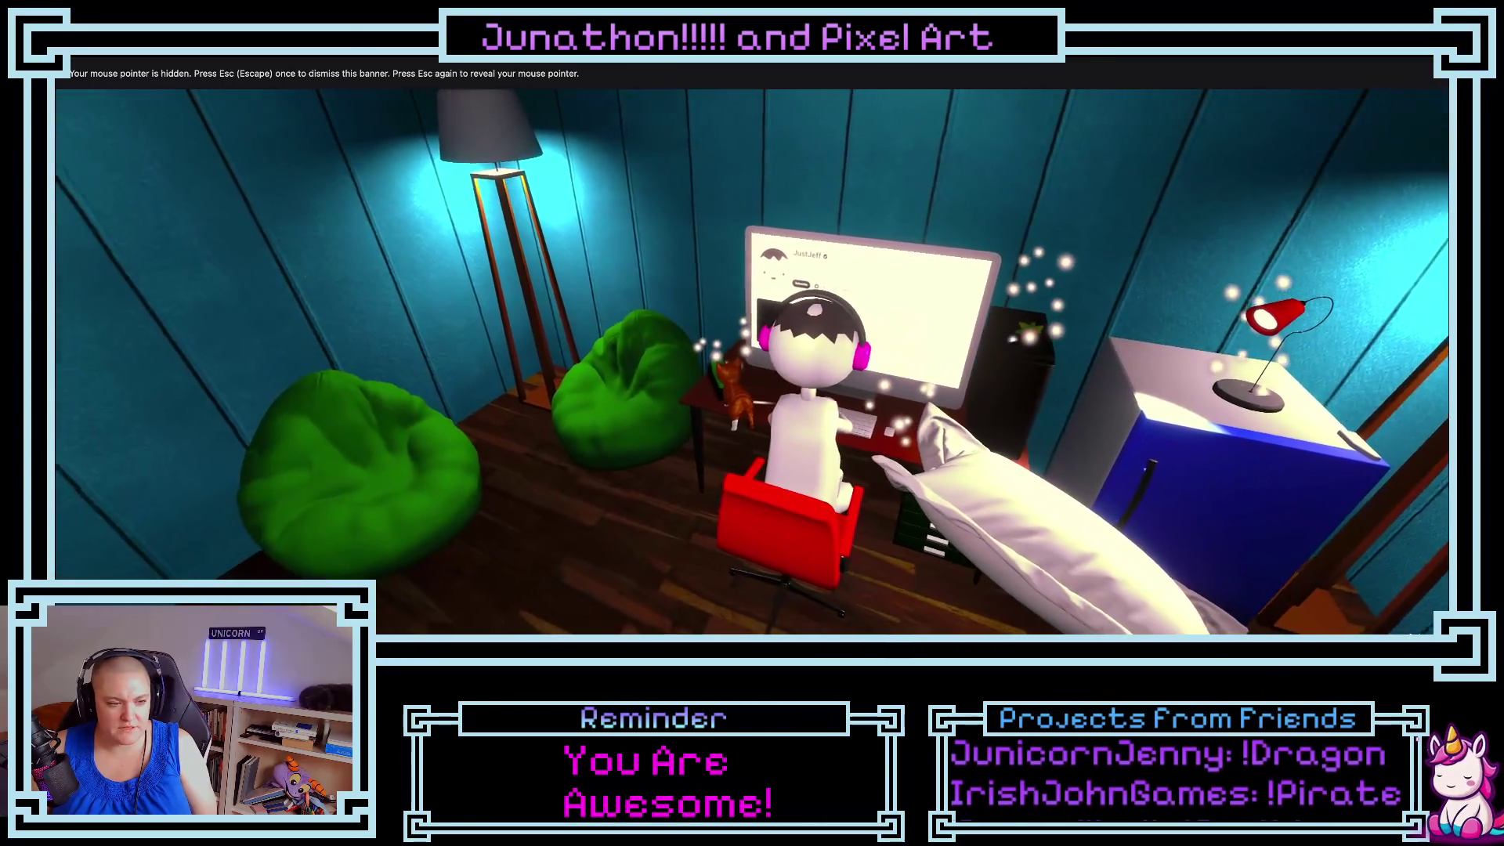
- Roam the cat from the desk to the floor and nightstand, then leave fullscreen
{"action": "key", "text": "w"}
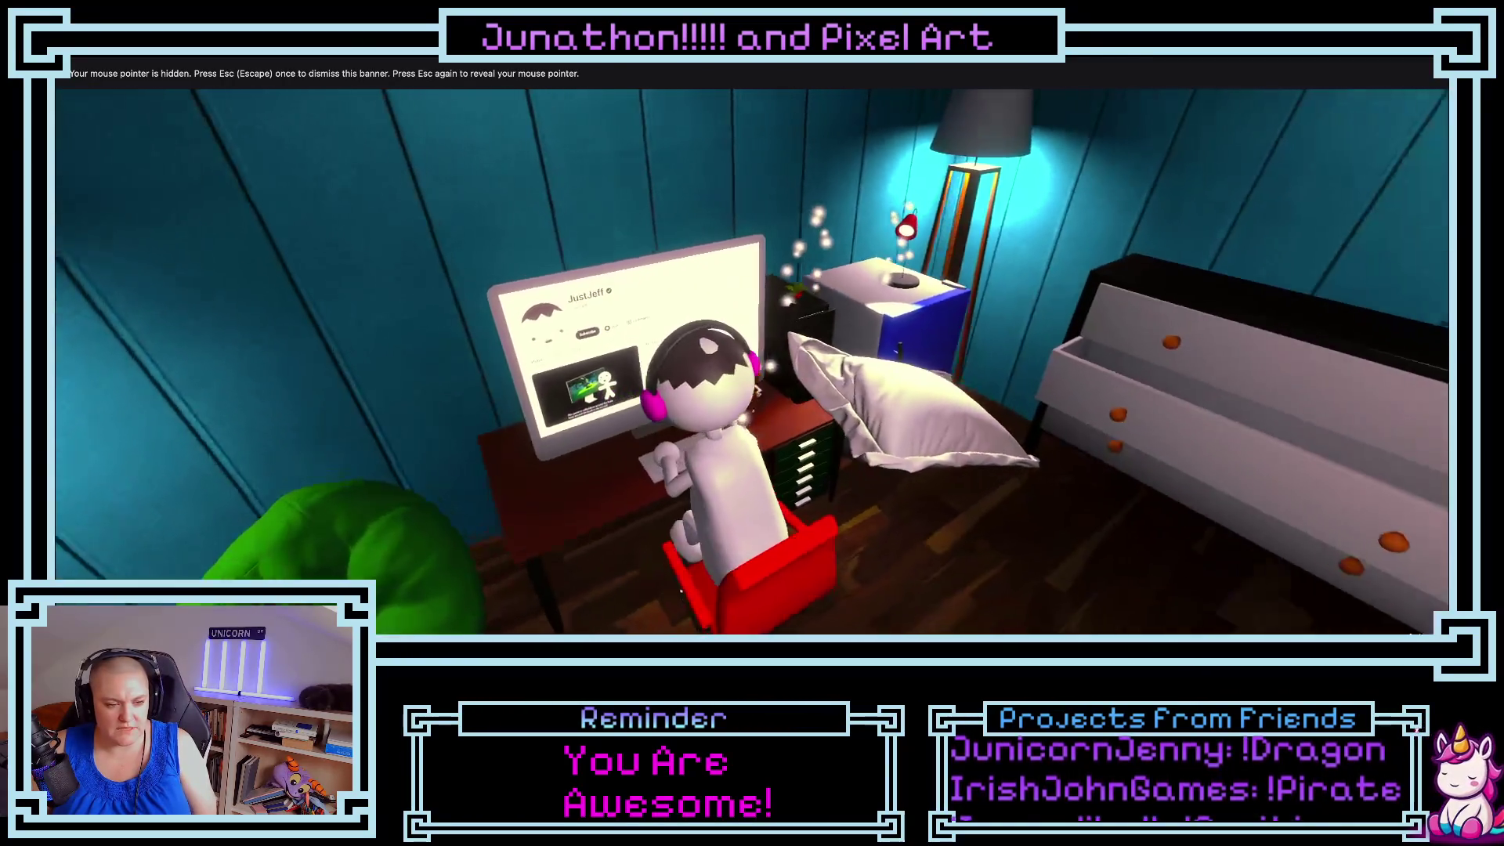
{"action": "key", "text": "w"}
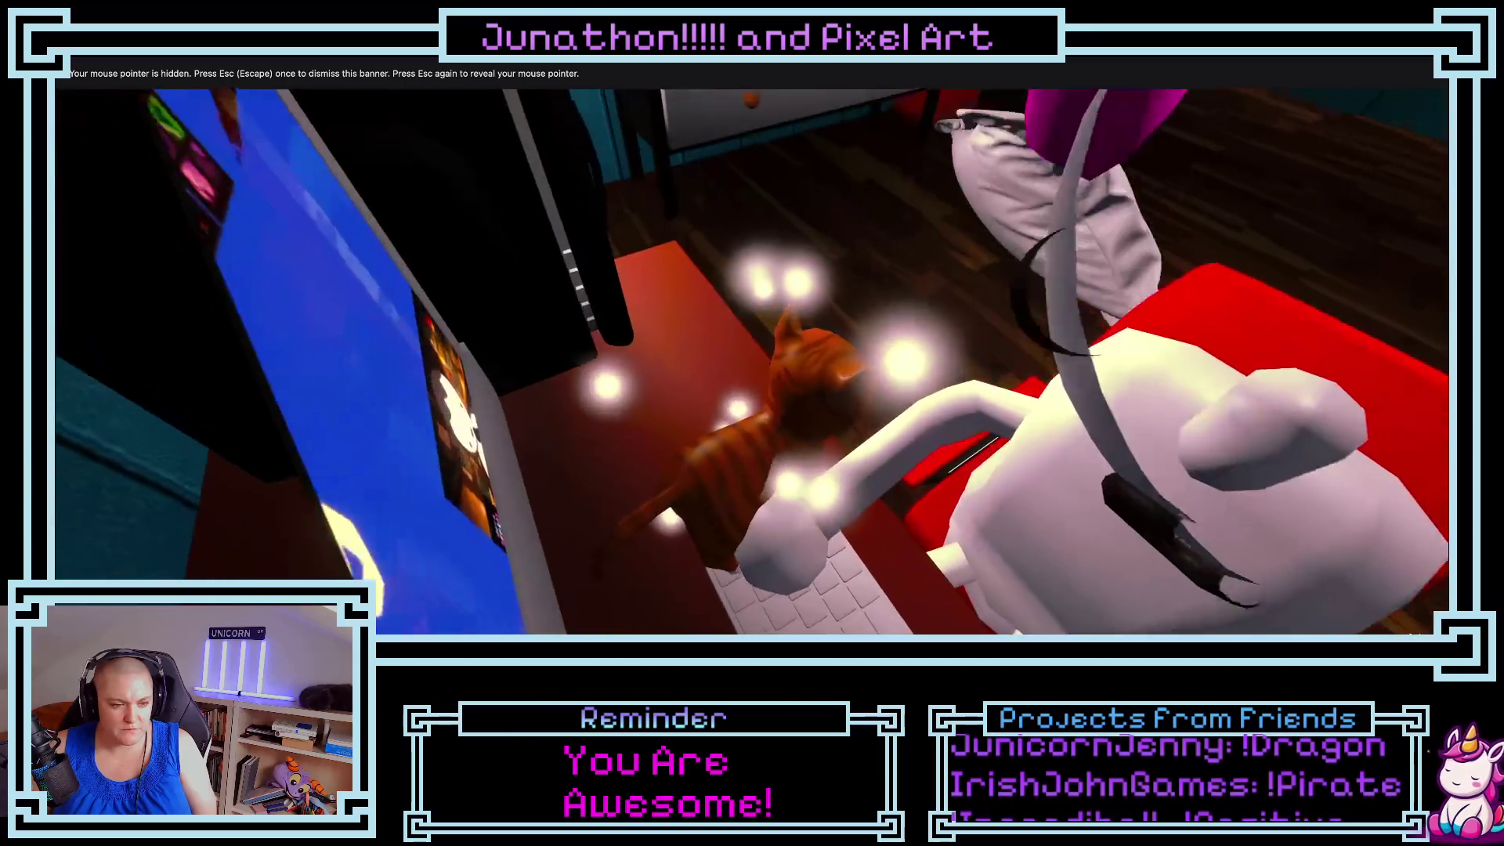
{"action": "key", "text": "w"}
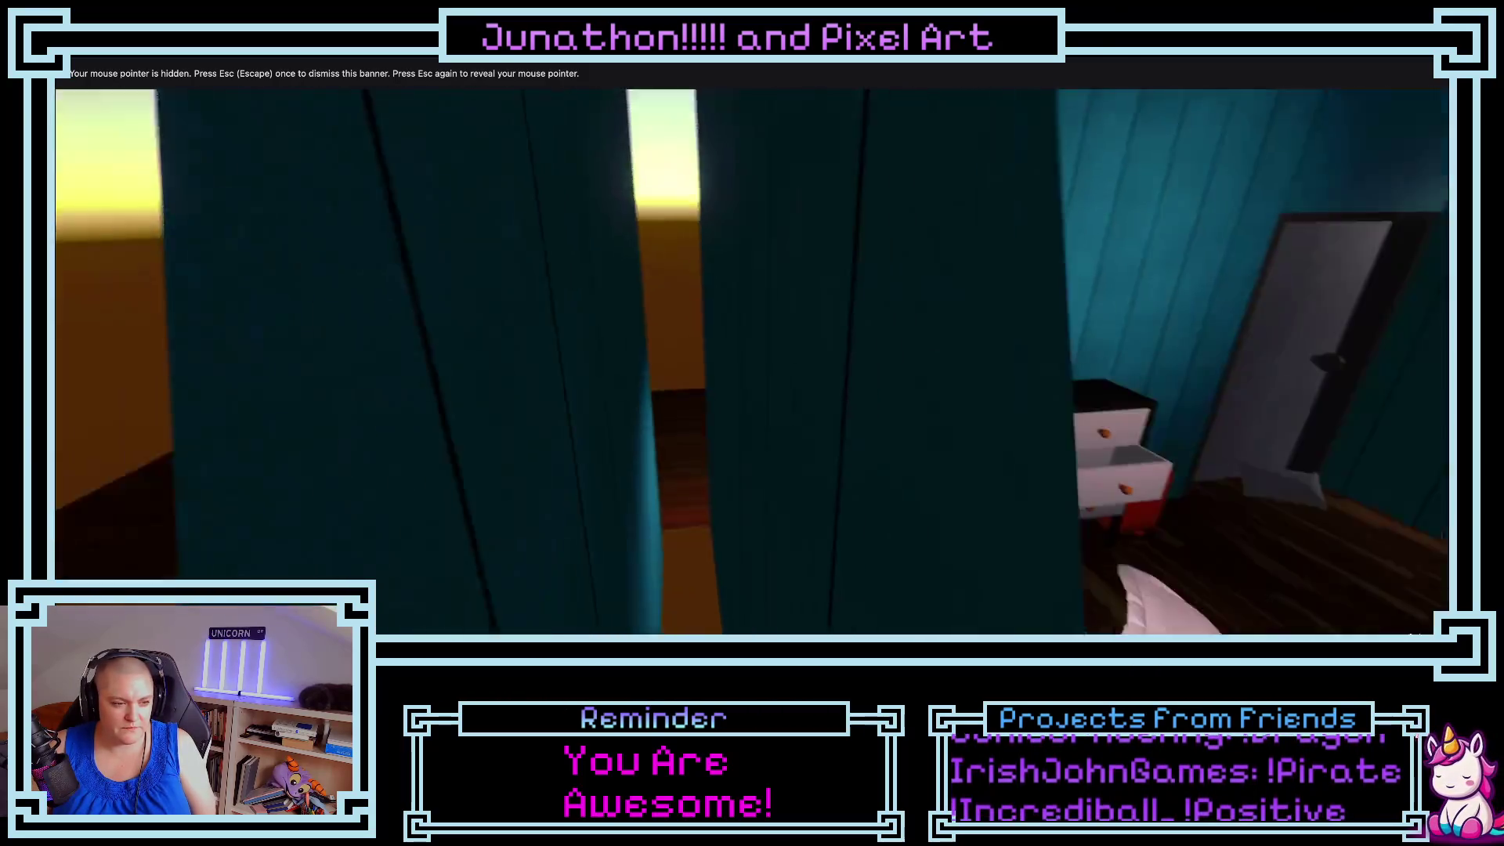
{"action": "key", "text": "w"}
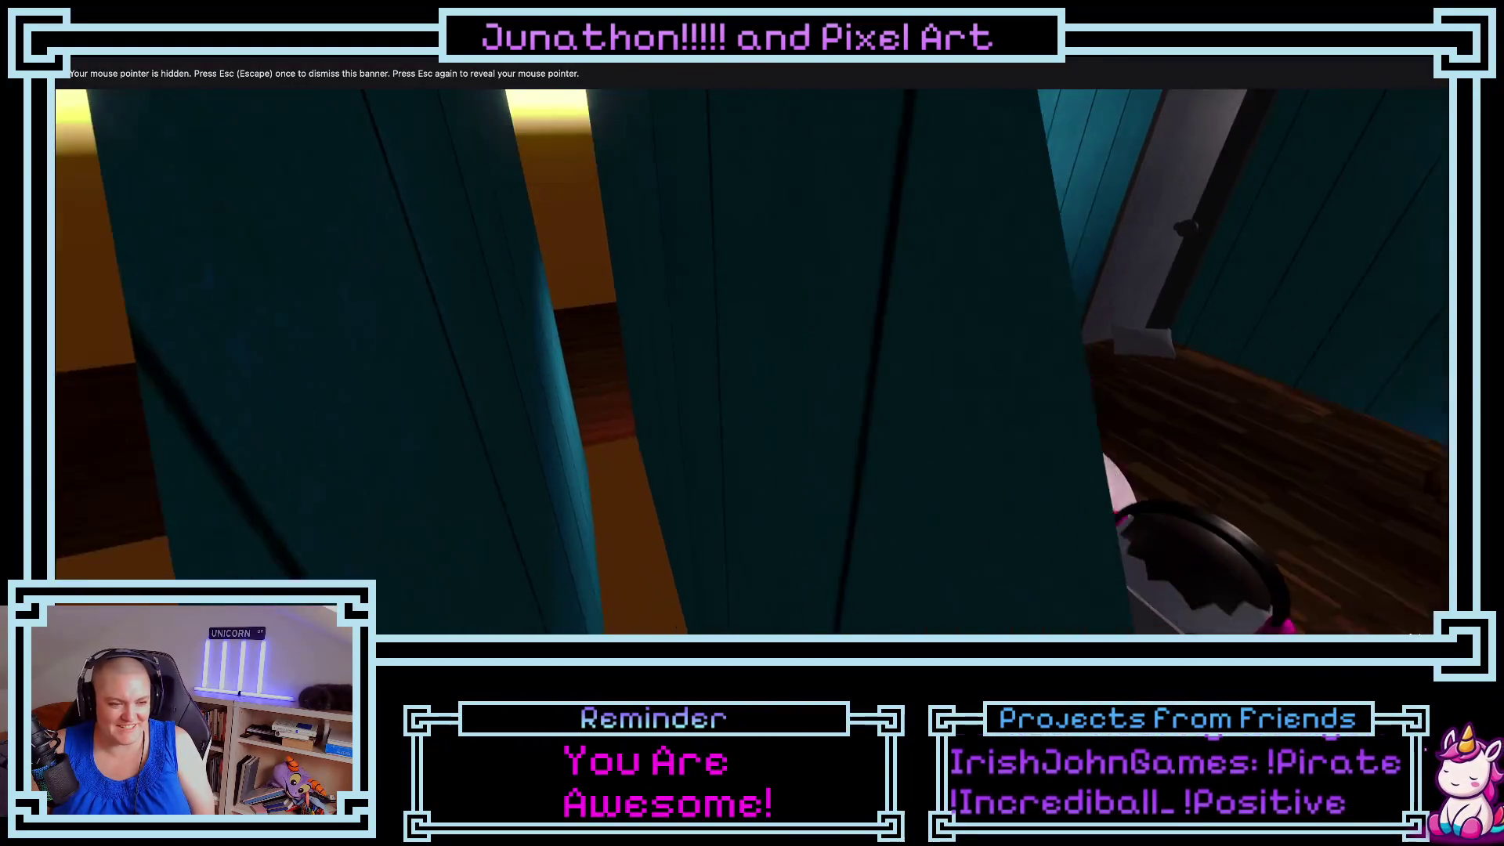
{"action": "key", "text": "space"}
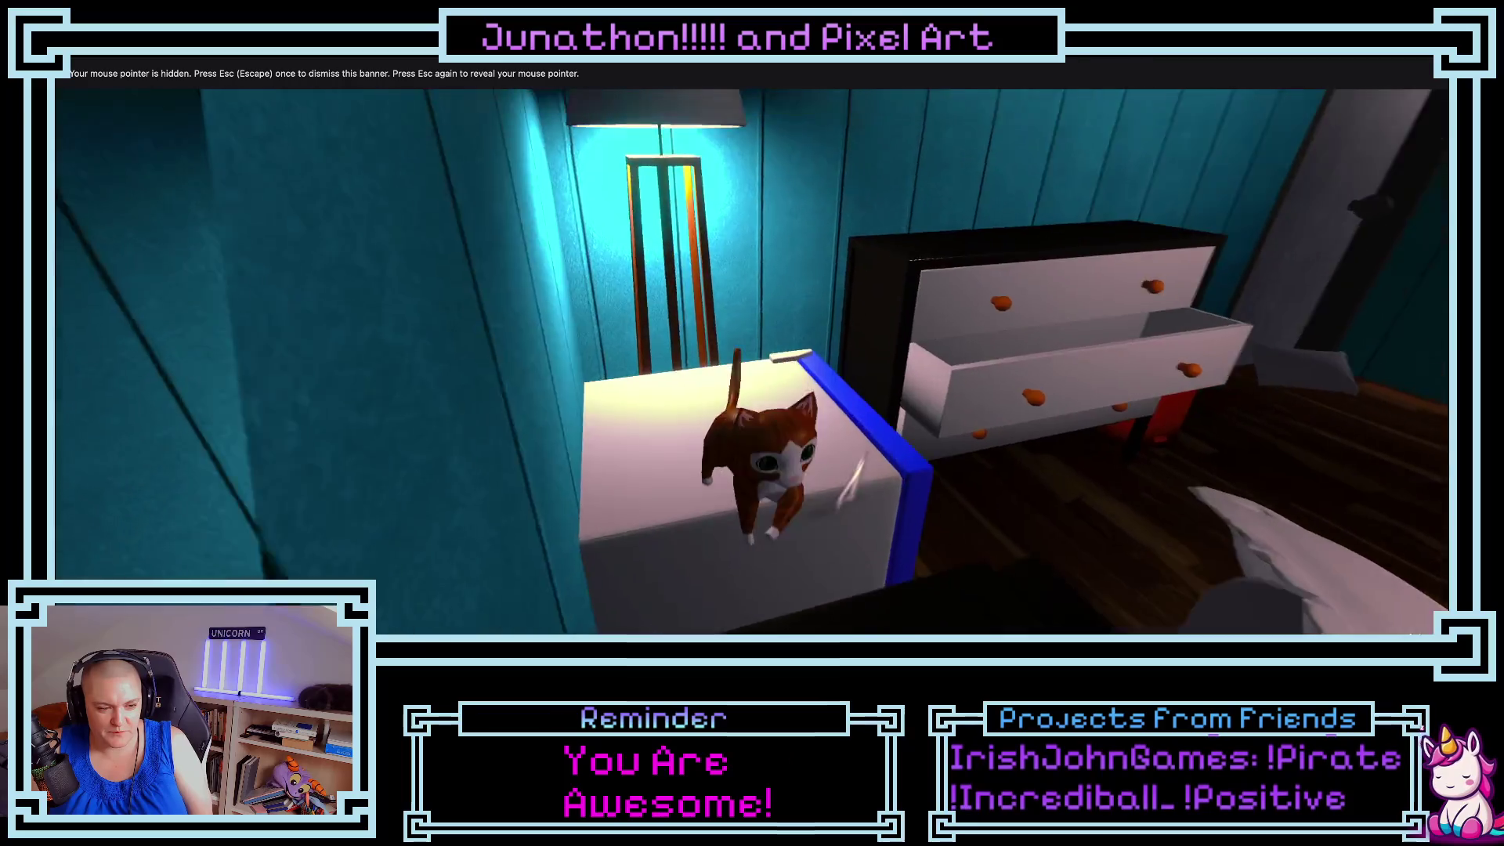
{"action": "key", "text": "w"}
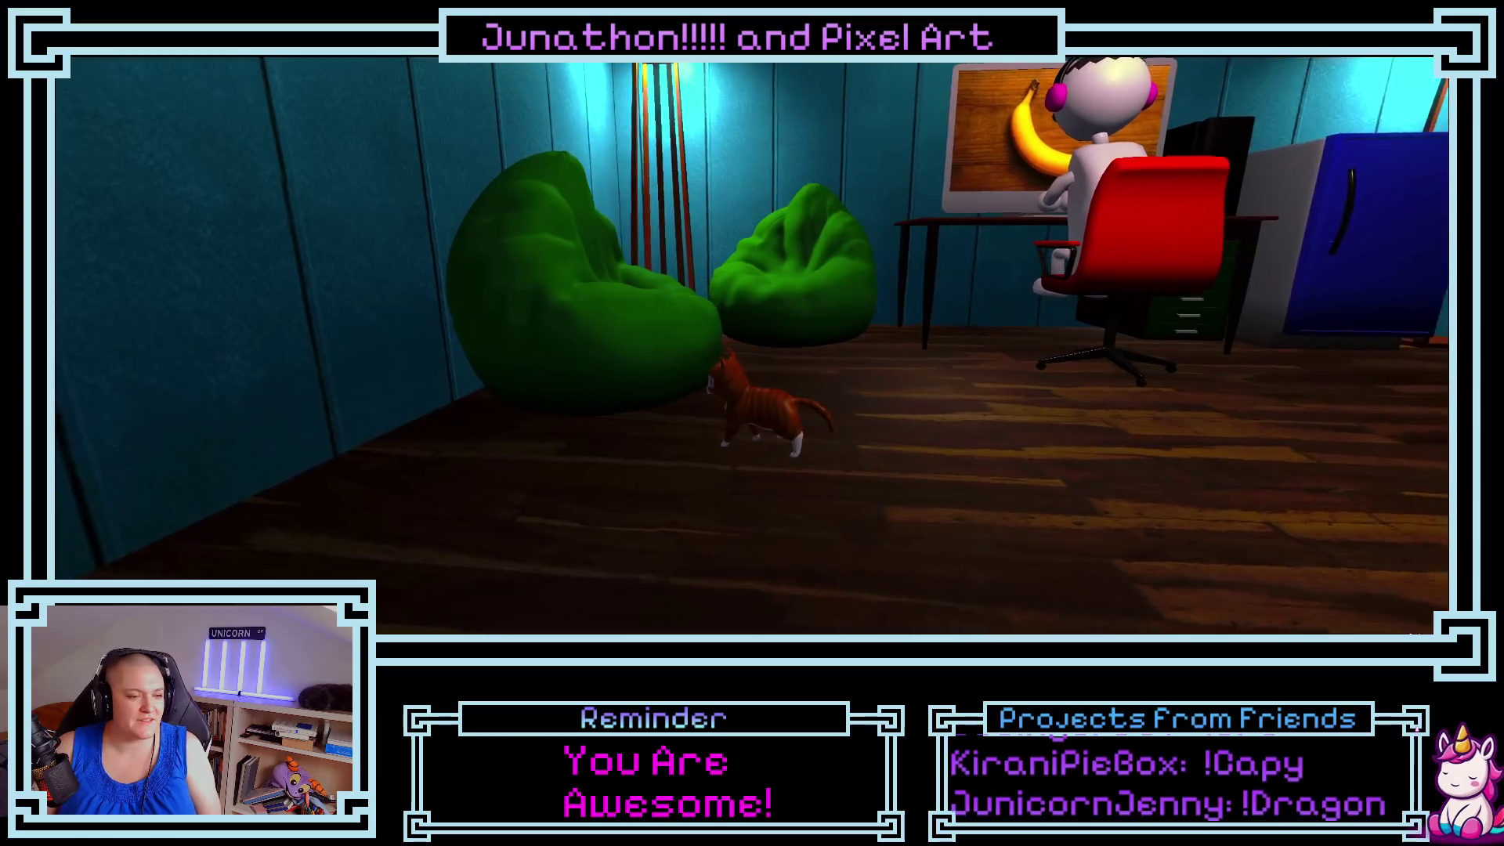
{"action": "key", "text": "Escape"}
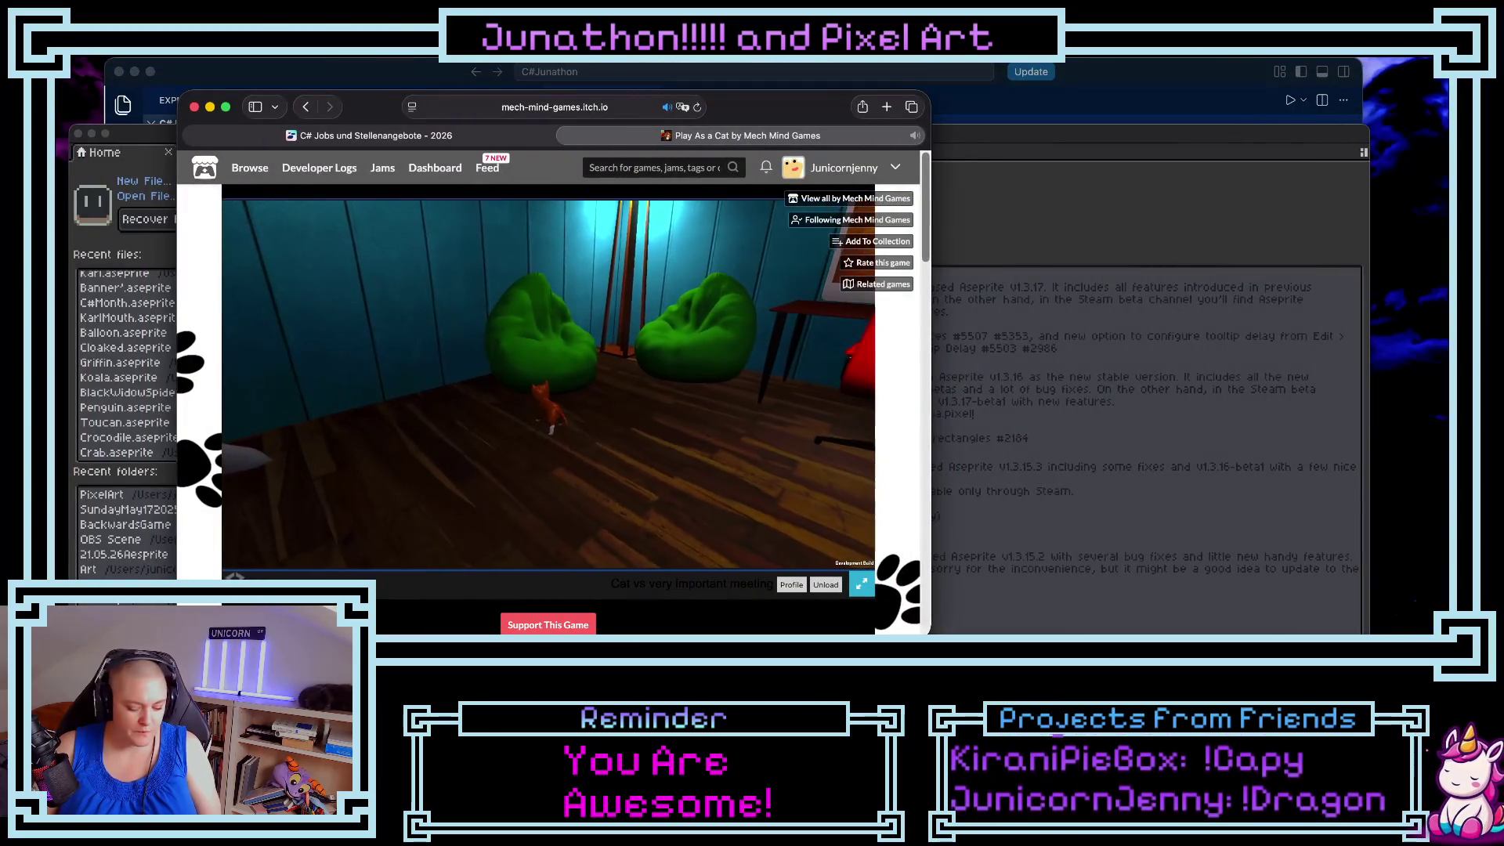
- Pause the cat game, go back to the Mech Mind Games page, minimize Safari, then switch back
{"action": "key", "text": "Escape"}
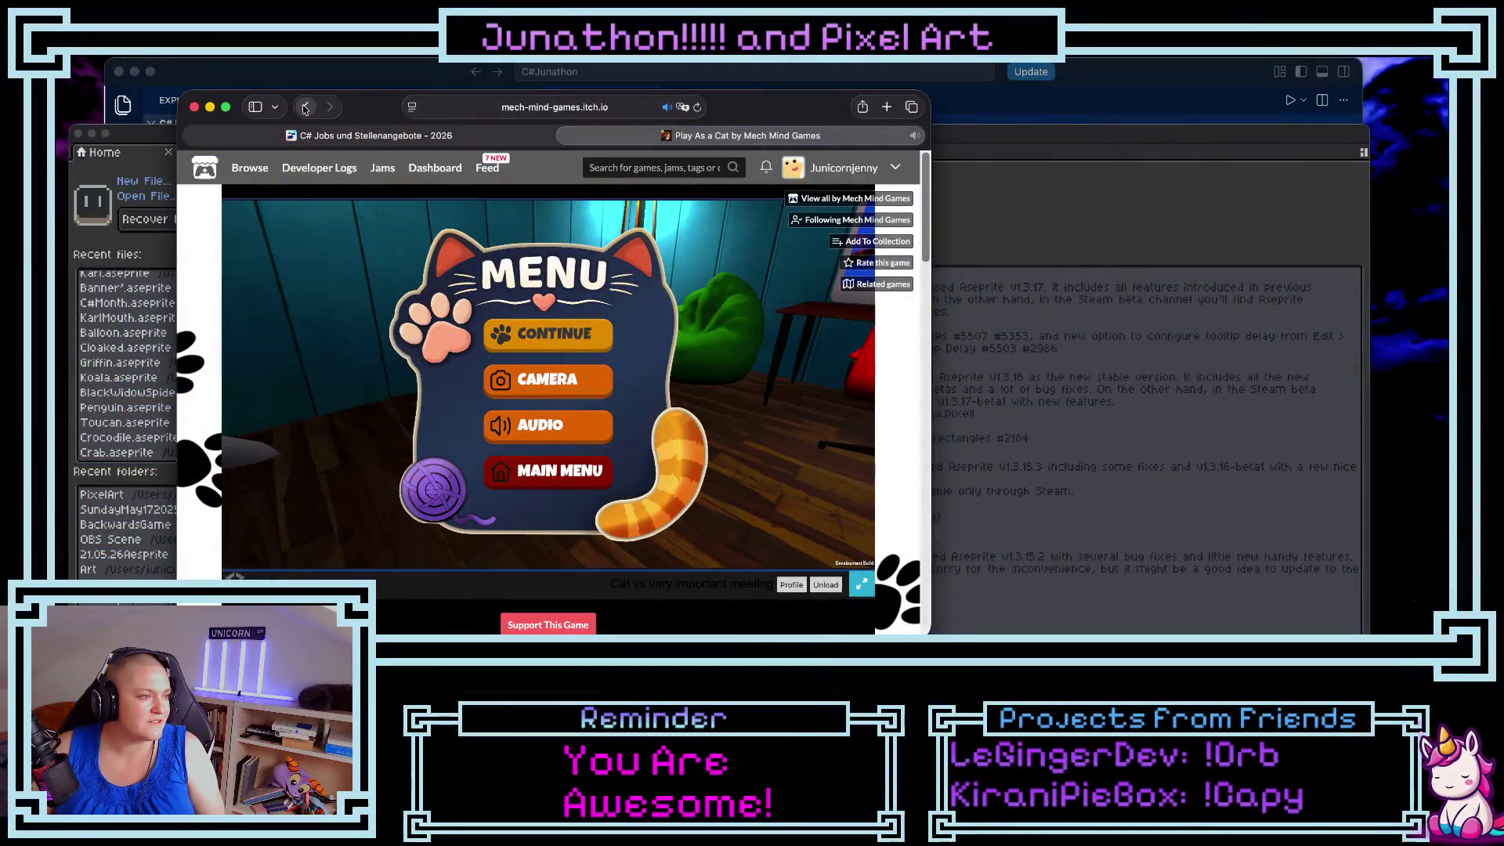
{"action": "left_click", "coordinate": [306, 107]}
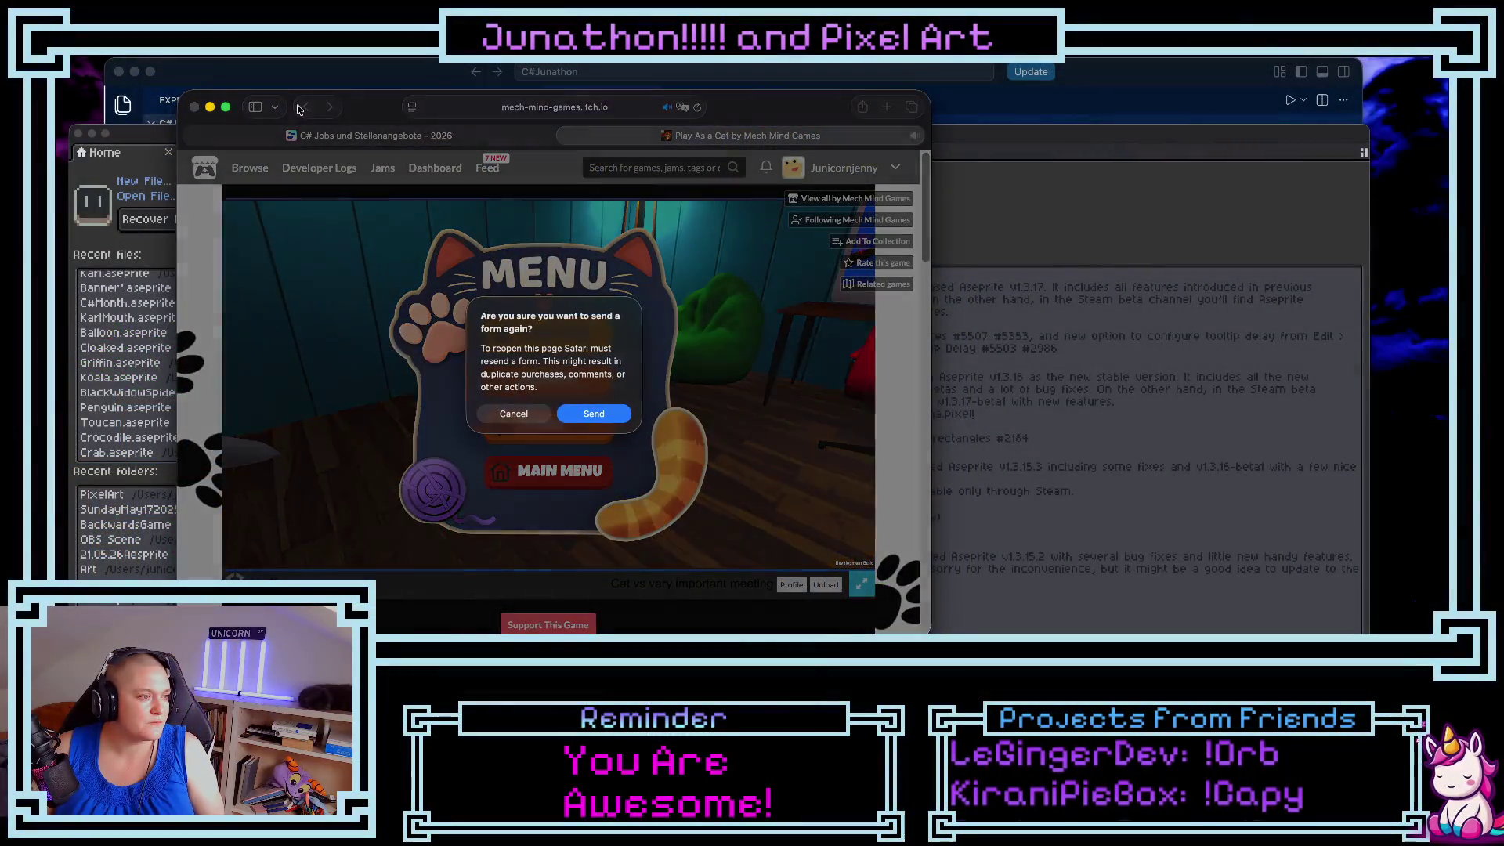
{"action": "key", "text": "super+m"}
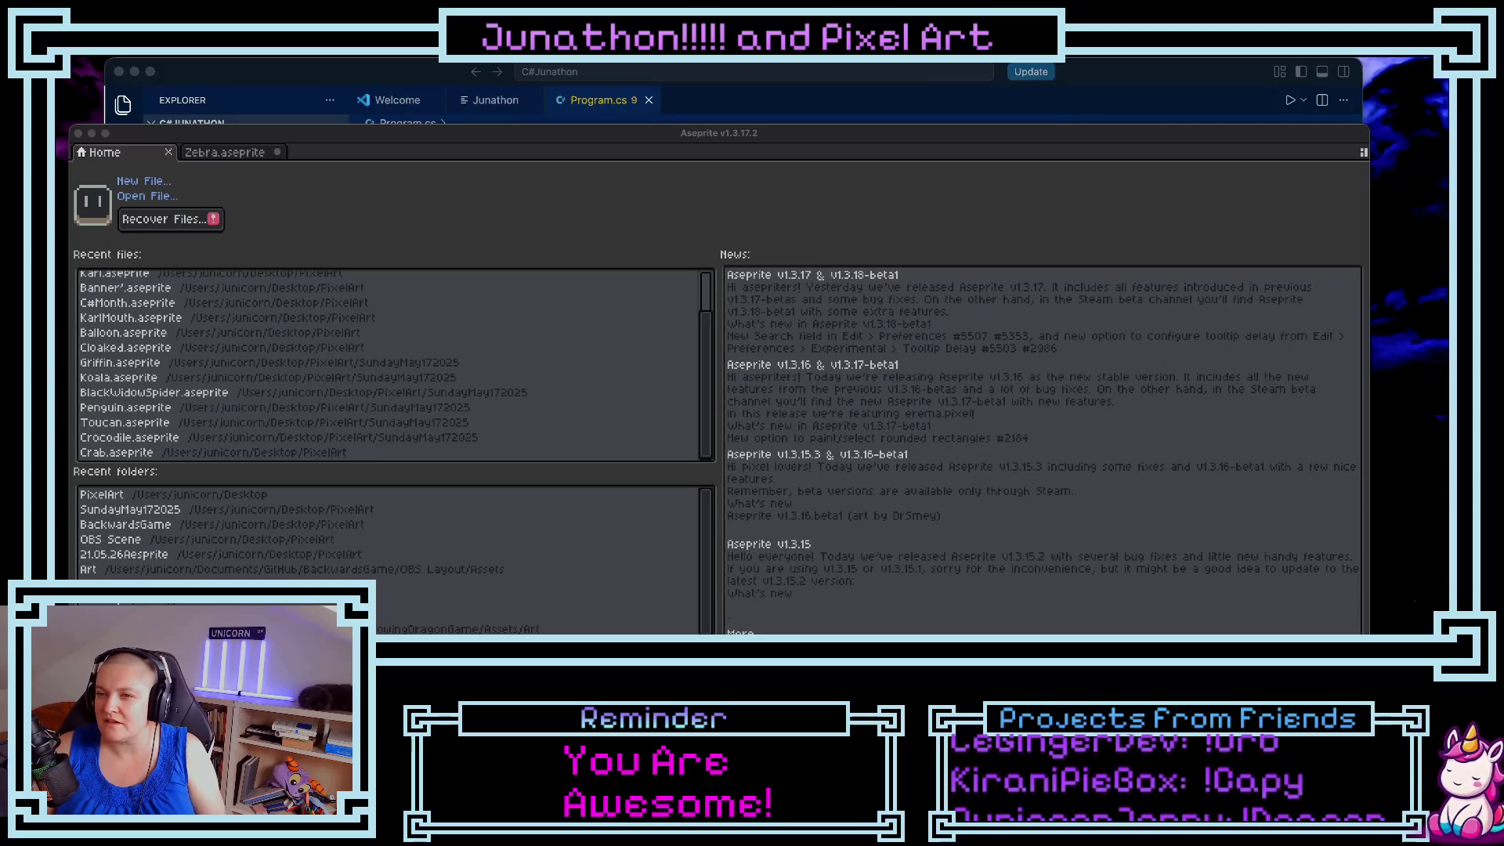
{"action": "key", "text": "super+Tab"}
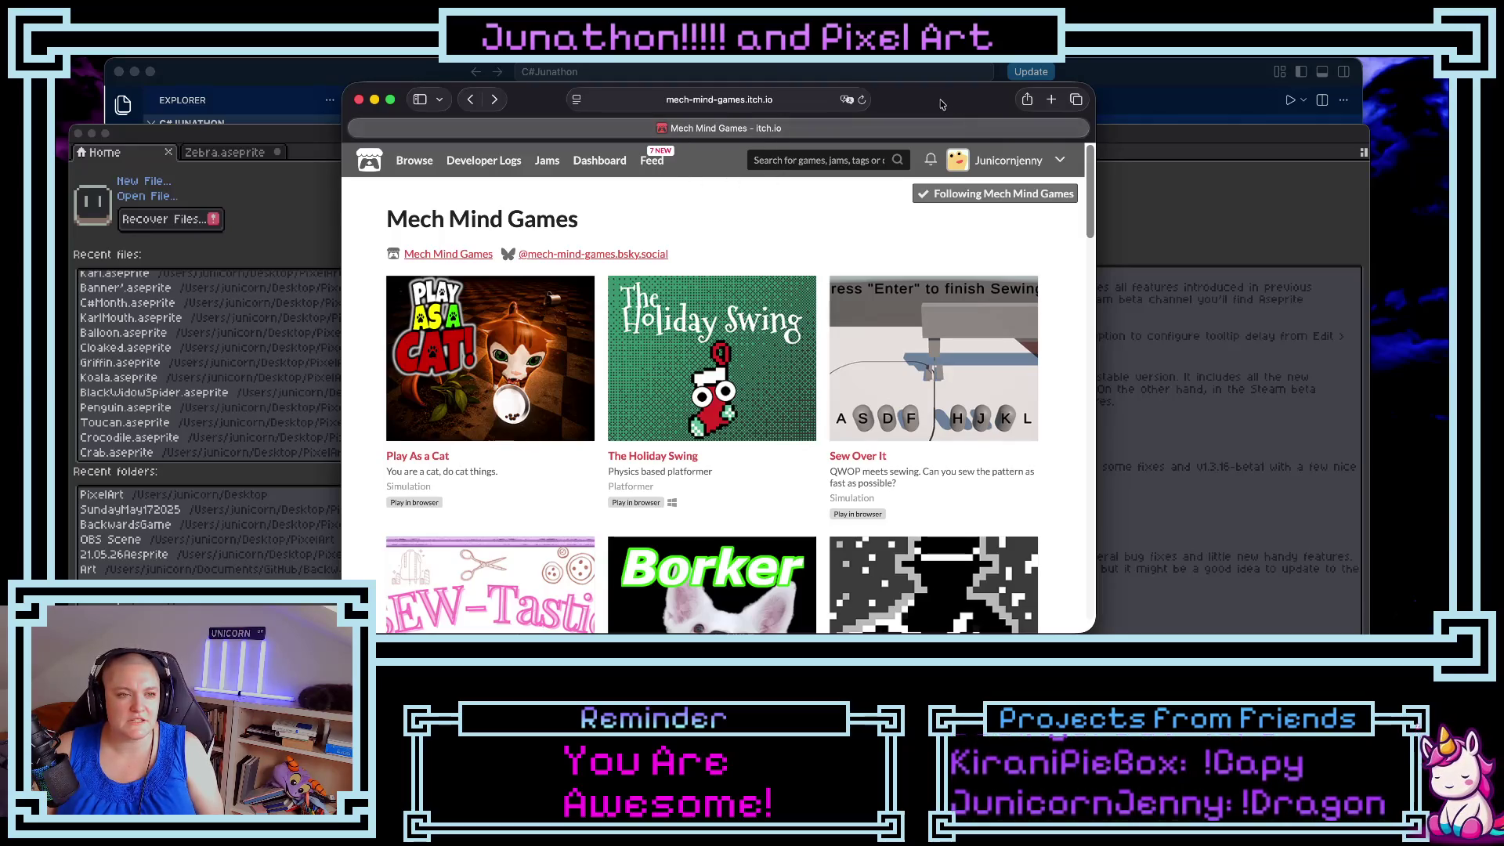
- Reposition the browser window and scroll down through the Mech Mind Games catalogue
{"action": "left_click_drag", "start_coordinate": [943, 105], "coordinate": [870, 89]}
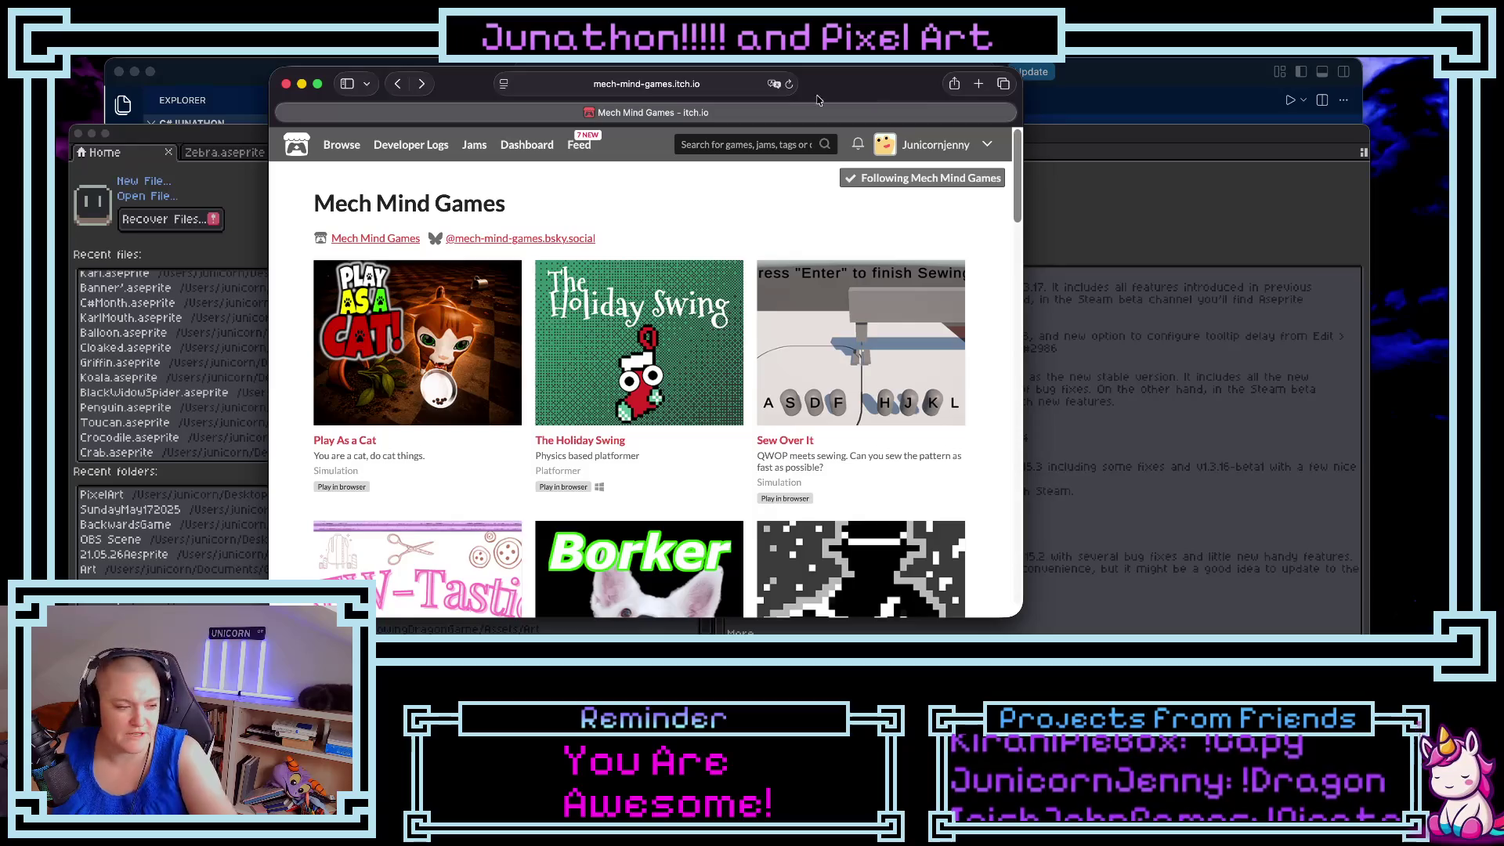
{"action": "scroll", "coordinate": [648, 300], "scroll_direction": "down", "scroll_amount": 3}
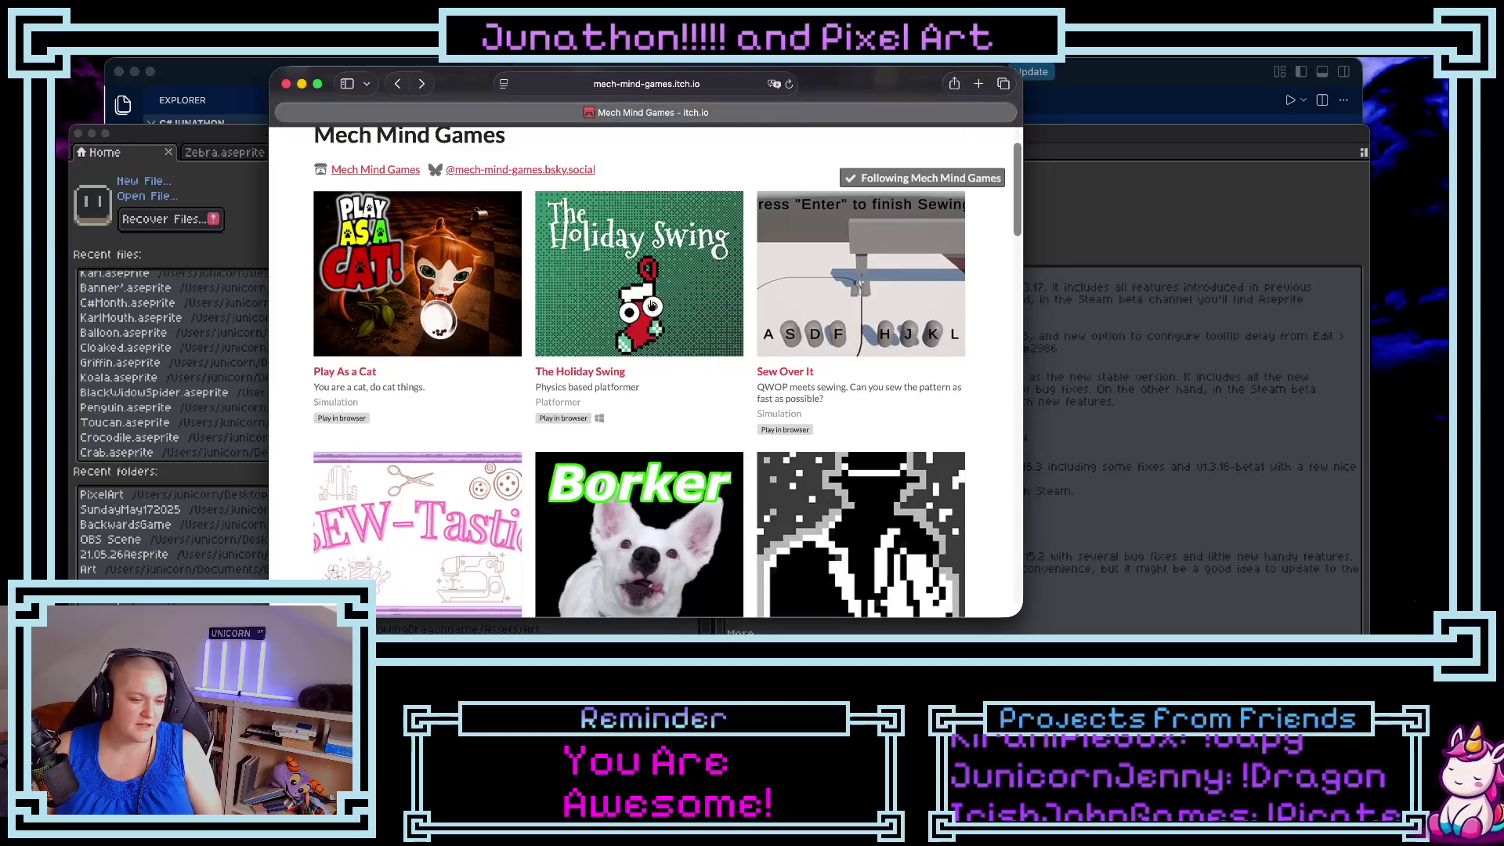
{"action": "scroll", "coordinate": [649, 304], "scroll_direction": "down", "scroll_amount": 3}
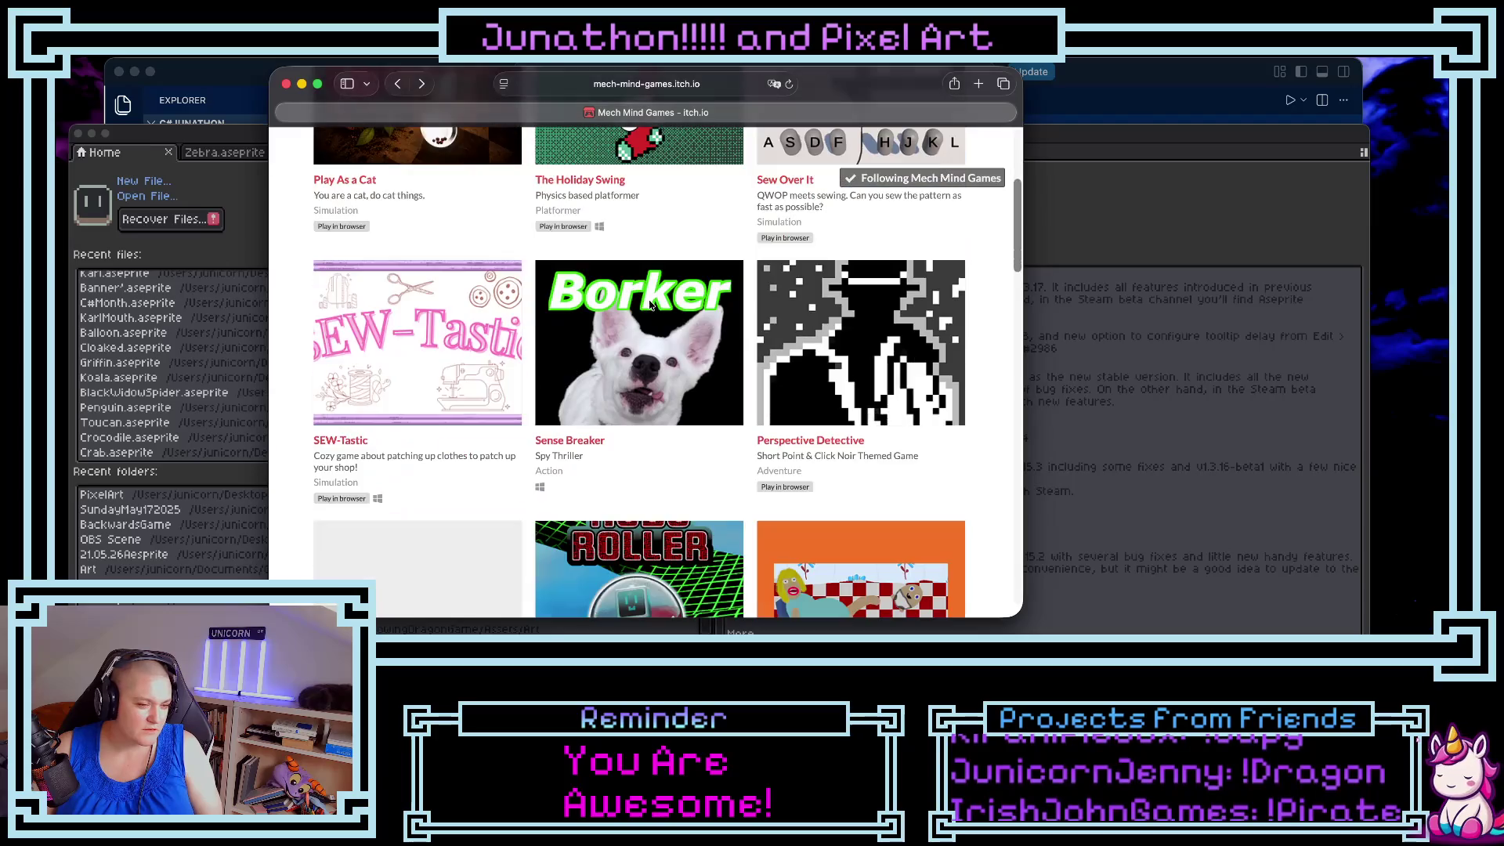
{"action": "scroll", "coordinate": [650, 304], "scroll_direction": "down", "scroll_amount": 5}
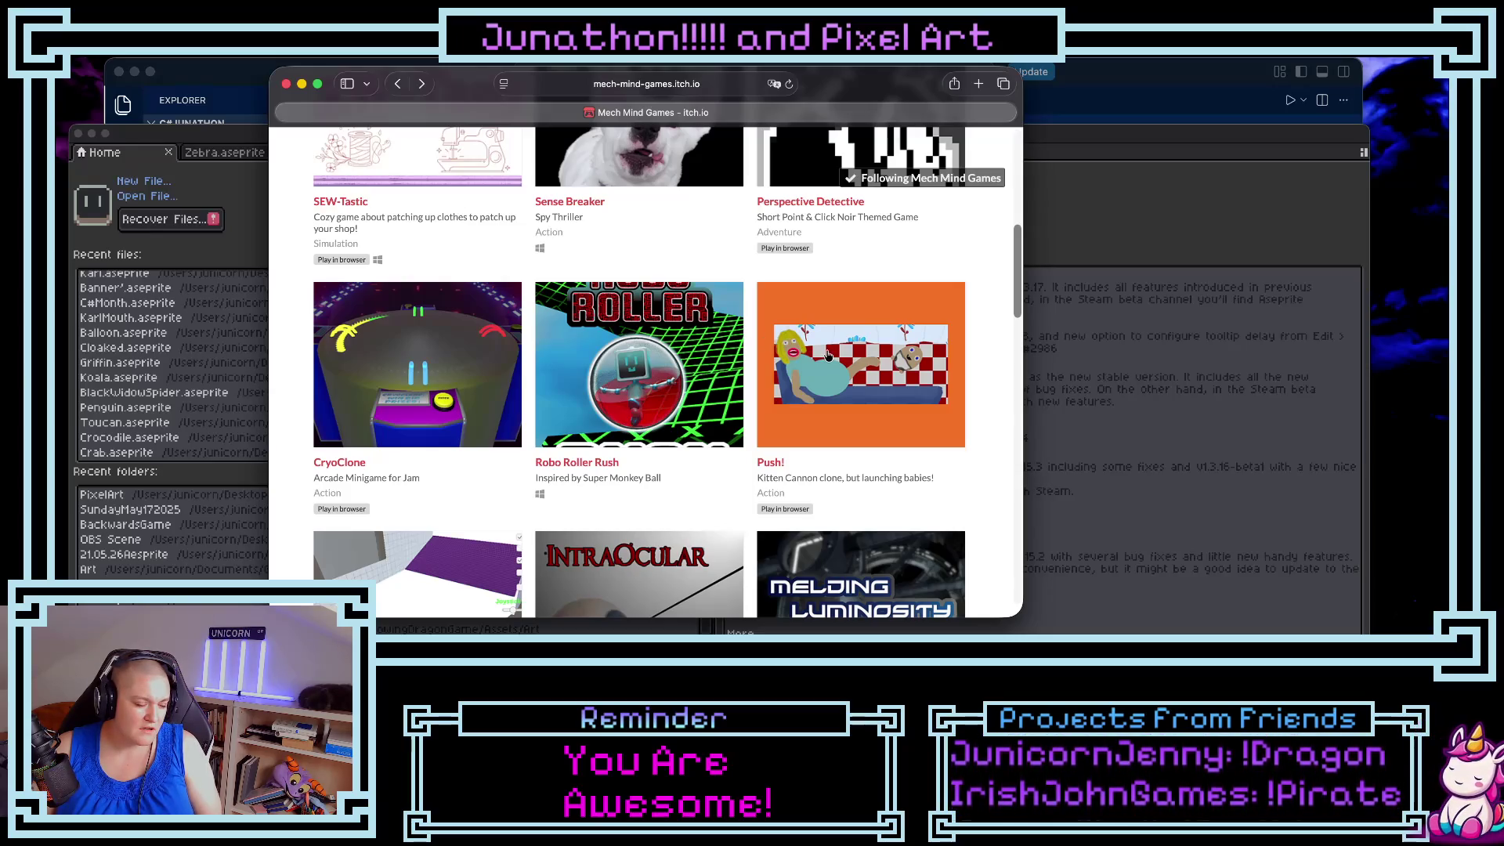
{"action": "scroll", "coordinate": [828, 355], "scroll_direction": "down", "scroll_amount": 5}
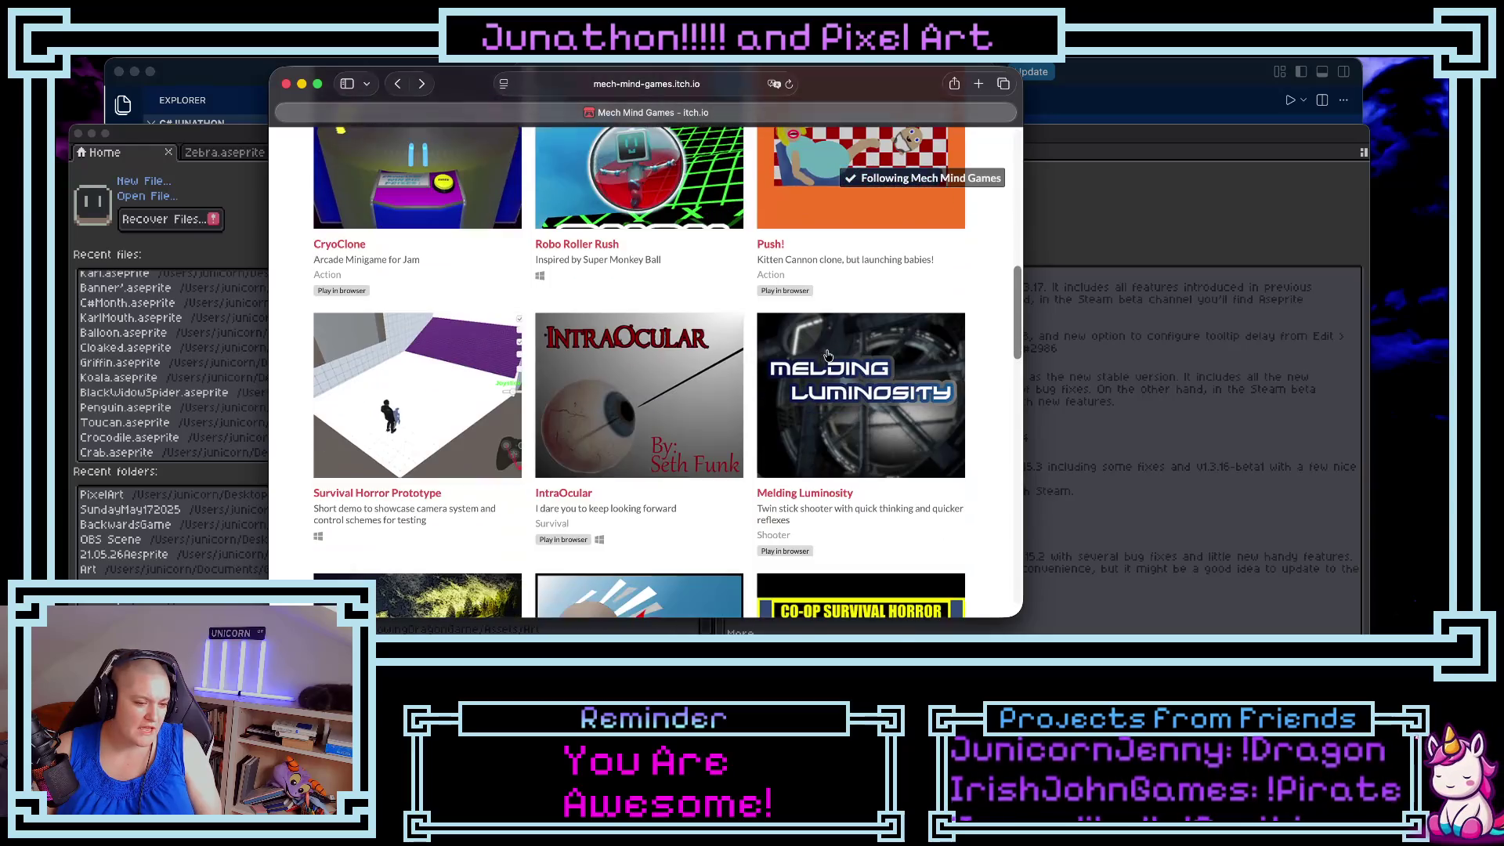
{"action": "scroll", "coordinate": [828, 355], "scroll_direction": "down", "scroll_amount": 5}
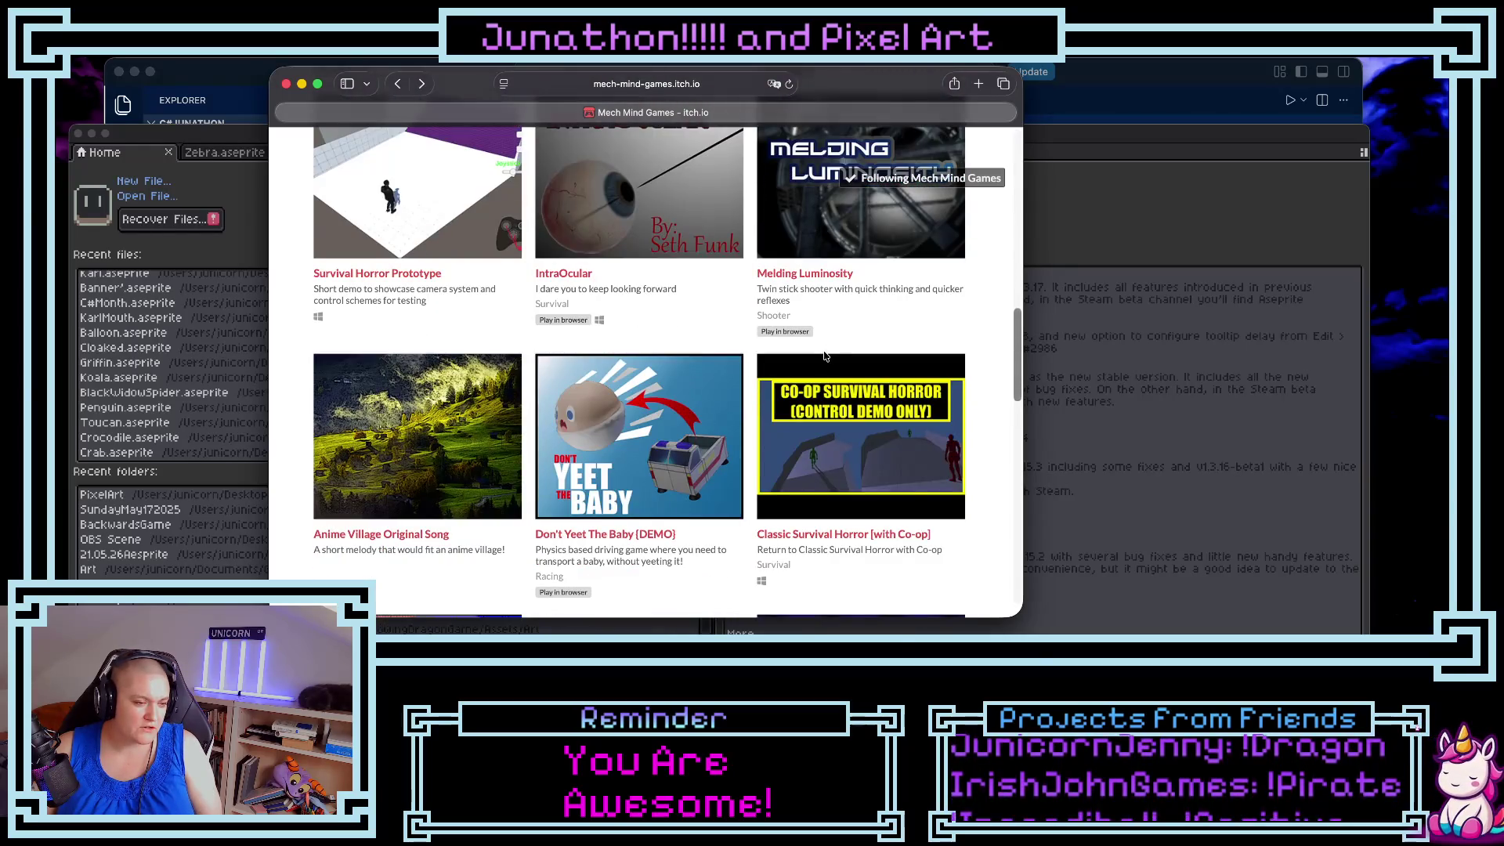
{"action": "scroll", "coordinate": [825, 356], "scroll_direction": "down", "scroll_amount": 1}
{"action": "scroll", "coordinate": [656, 381], "scroll_direction": "down", "scroll_amount": 2}
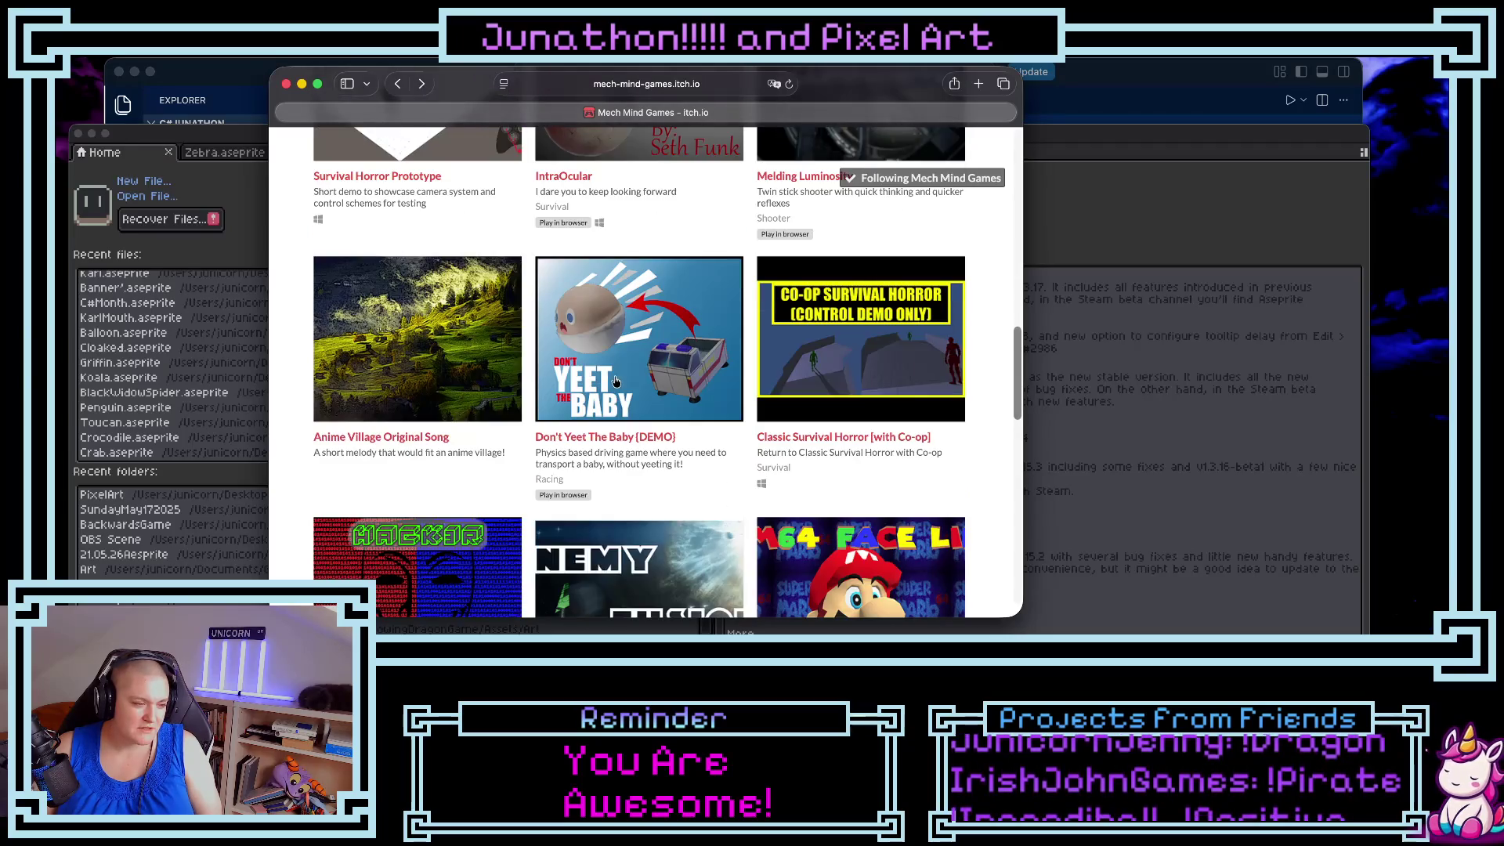
{"action": "scroll", "coordinate": [613, 376], "scroll_direction": "down", "scroll_amount": 1}
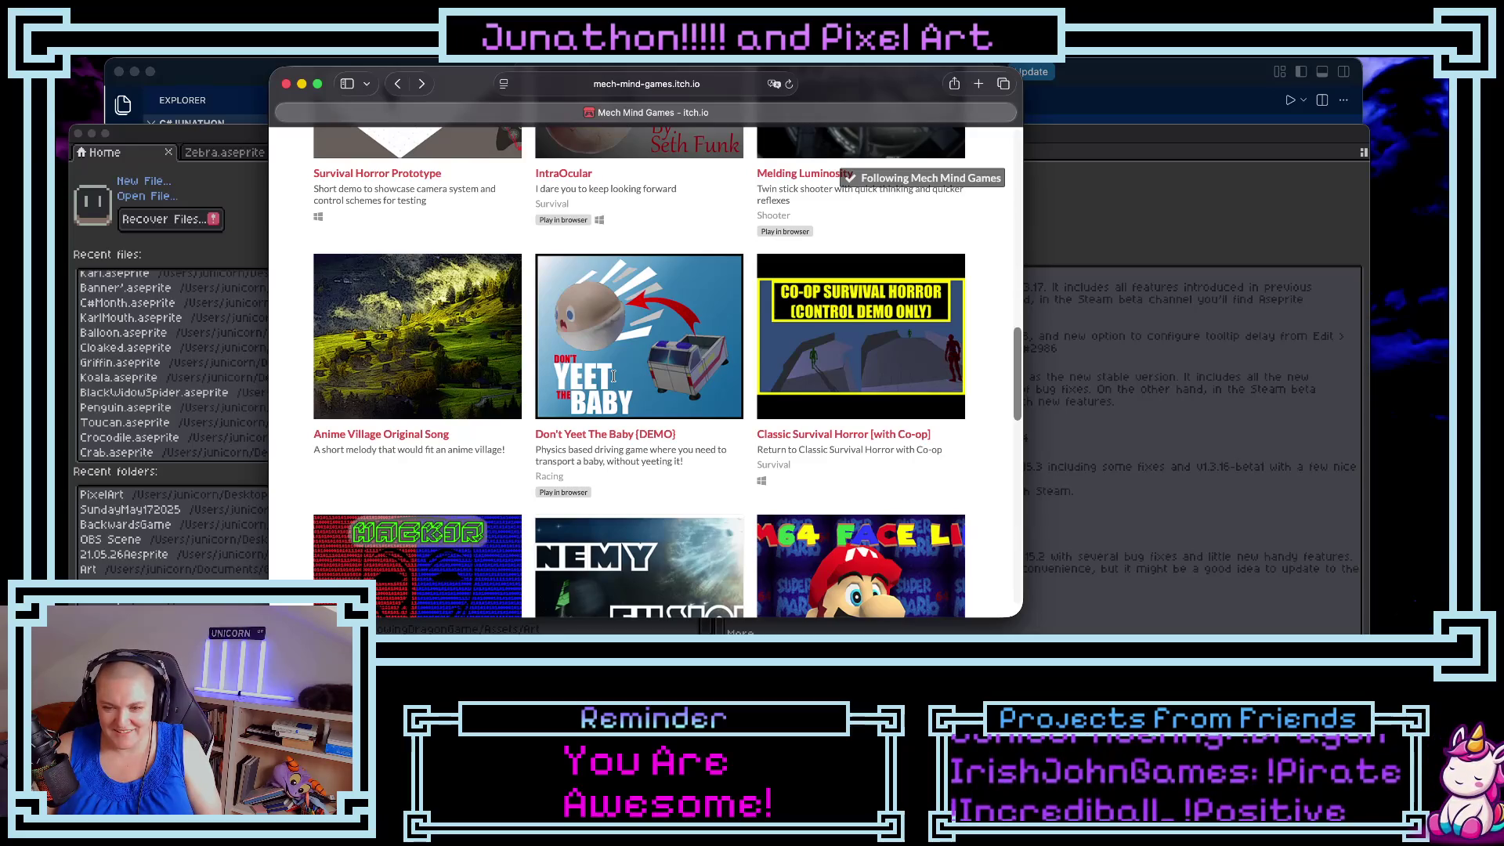
{"action": "scroll", "coordinate": [614, 376], "scroll_direction": "down", "scroll_amount": 5}
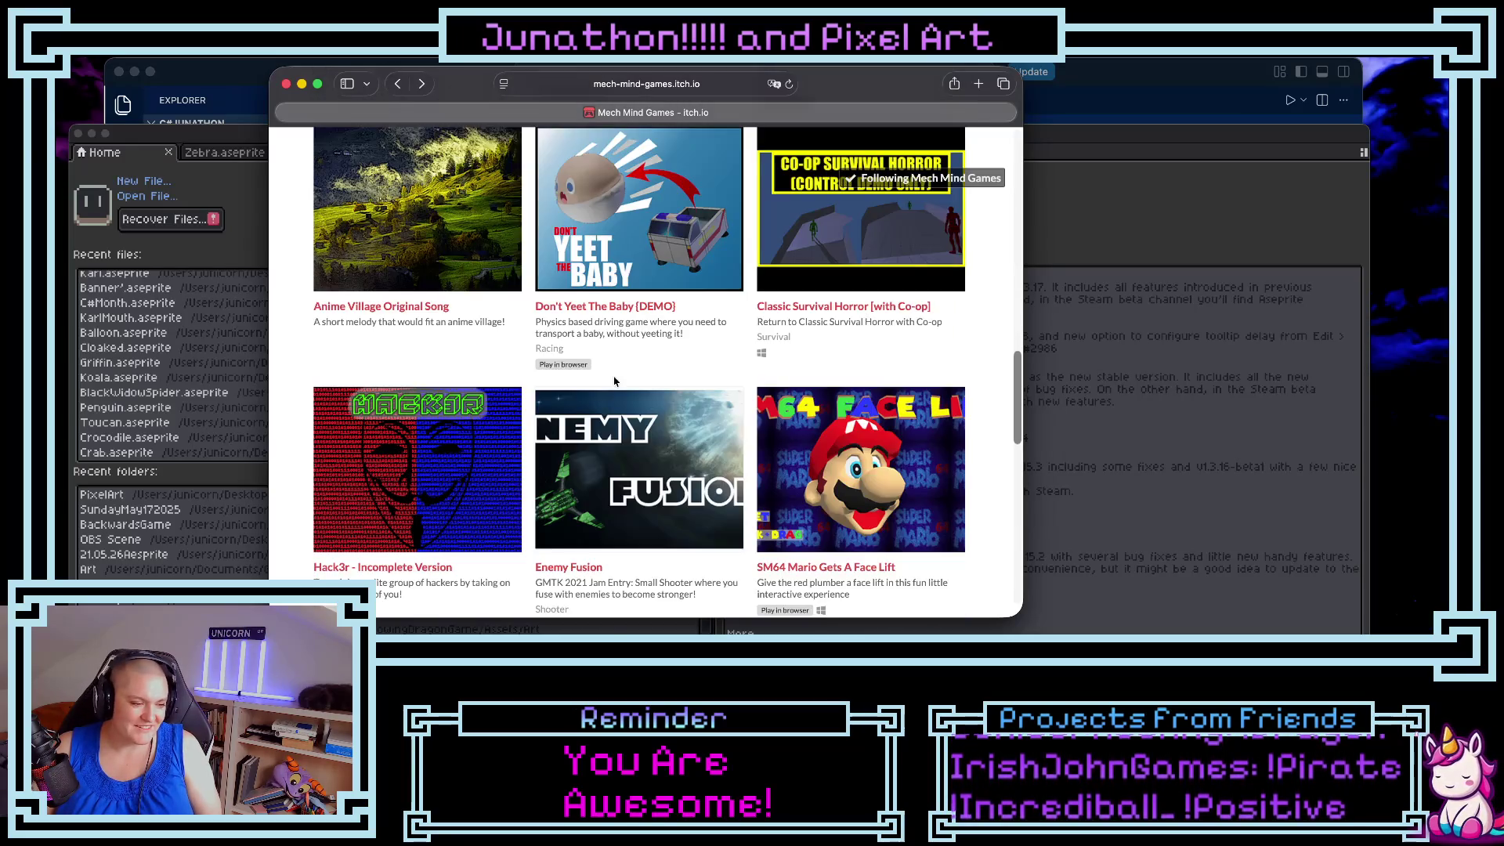
{"action": "scroll", "coordinate": [615, 380], "scroll_direction": "down", "scroll_amount": 20}
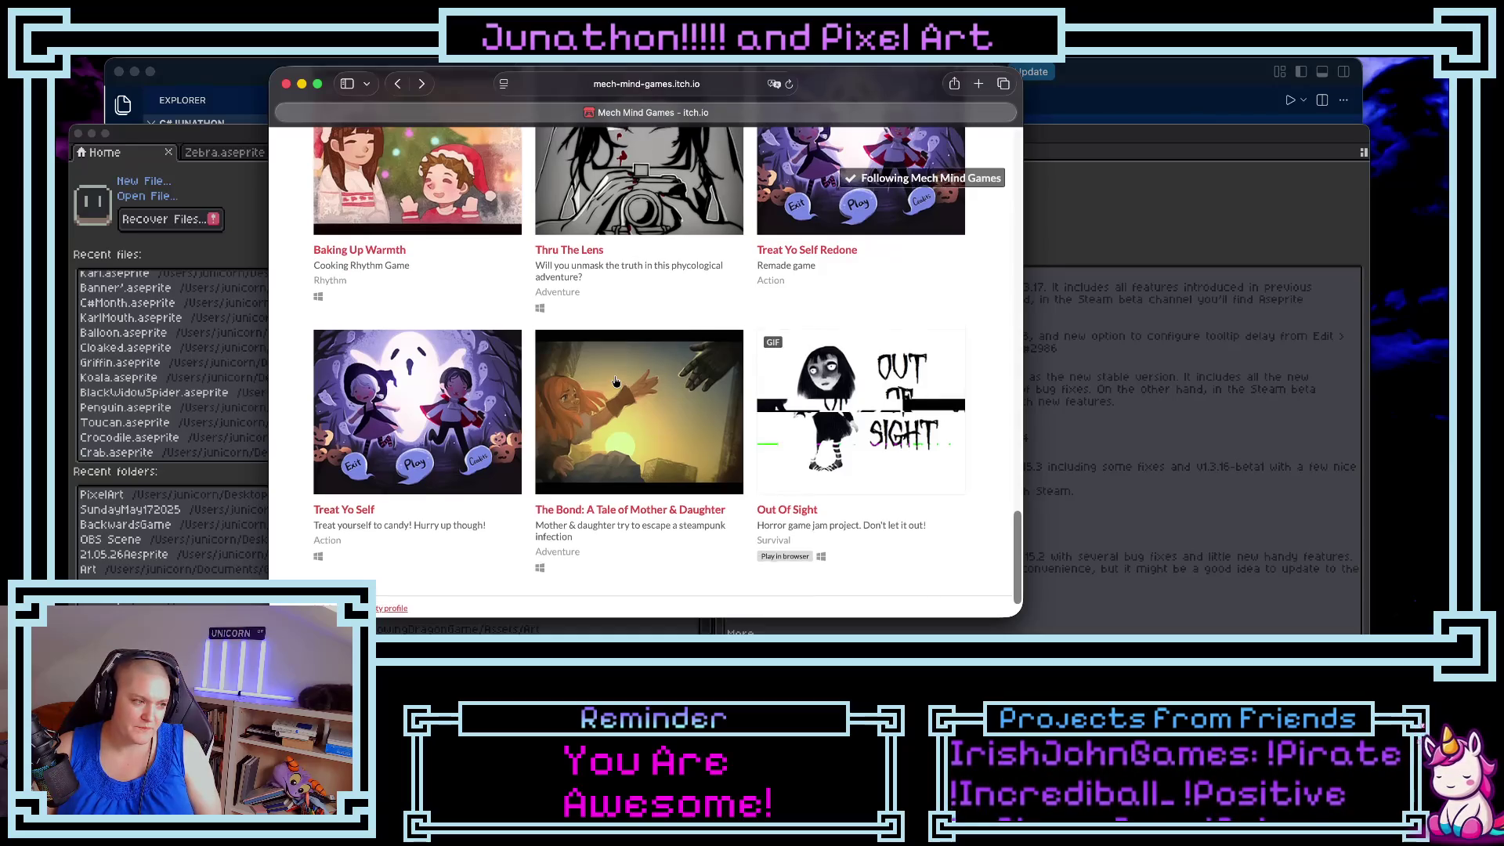
- Scroll back up the list and open the Push! game page
{"action": "scroll", "coordinate": [615, 381], "scroll_direction": "up", "scroll_amount": 10}
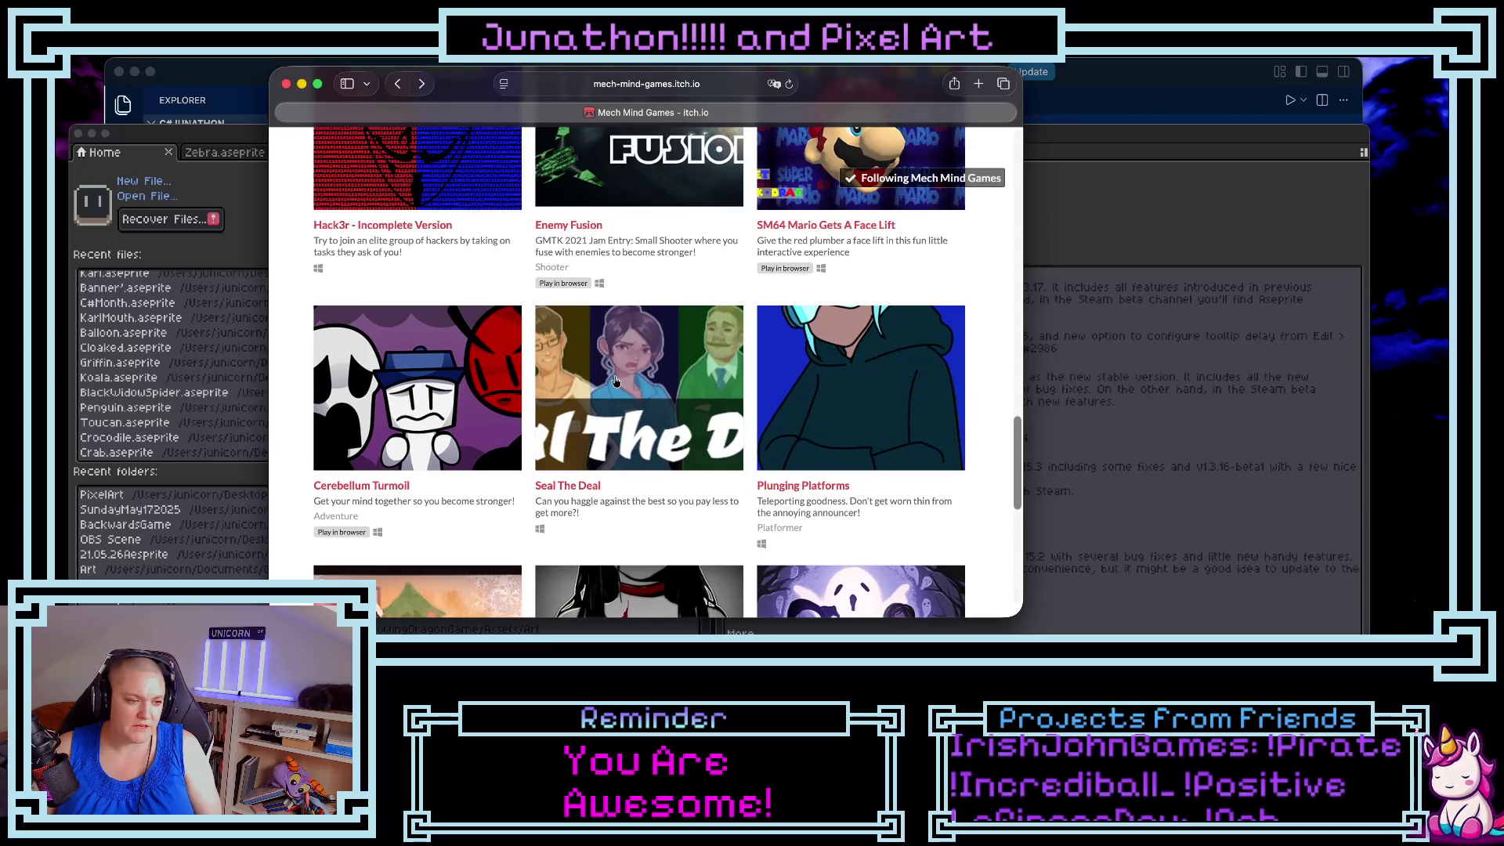
{"action": "scroll", "coordinate": [615, 382], "scroll_direction": "up", "scroll_amount": 5}
{"action": "scroll", "coordinate": [615, 379], "scroll_direction": "up", "scroll_amount": 3}
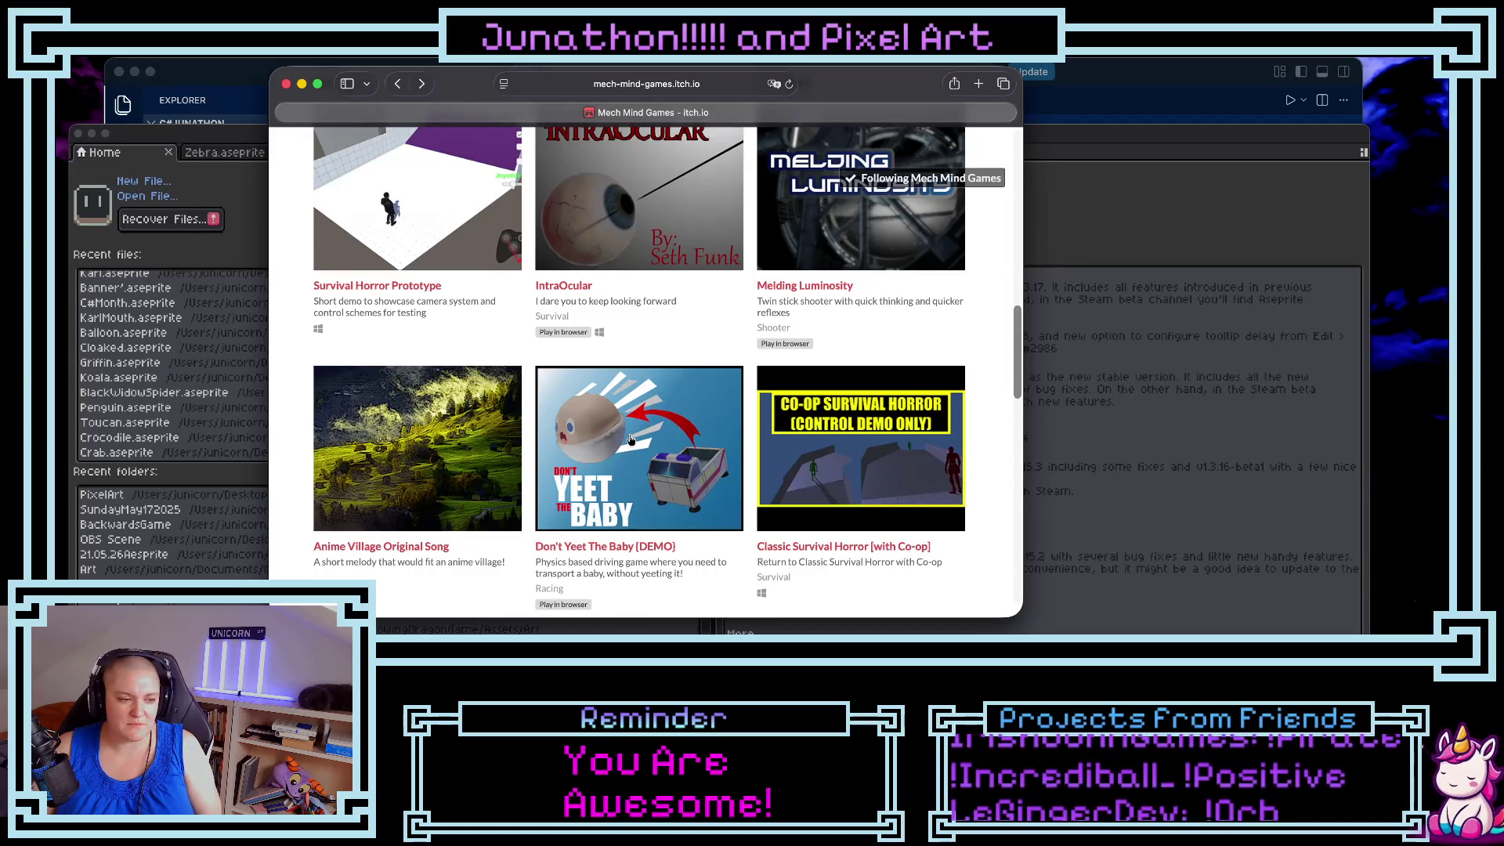
{"action": "scroll", "coordinate": [620, 433], "scroll_direction": "up", "scroll_amount": 5}
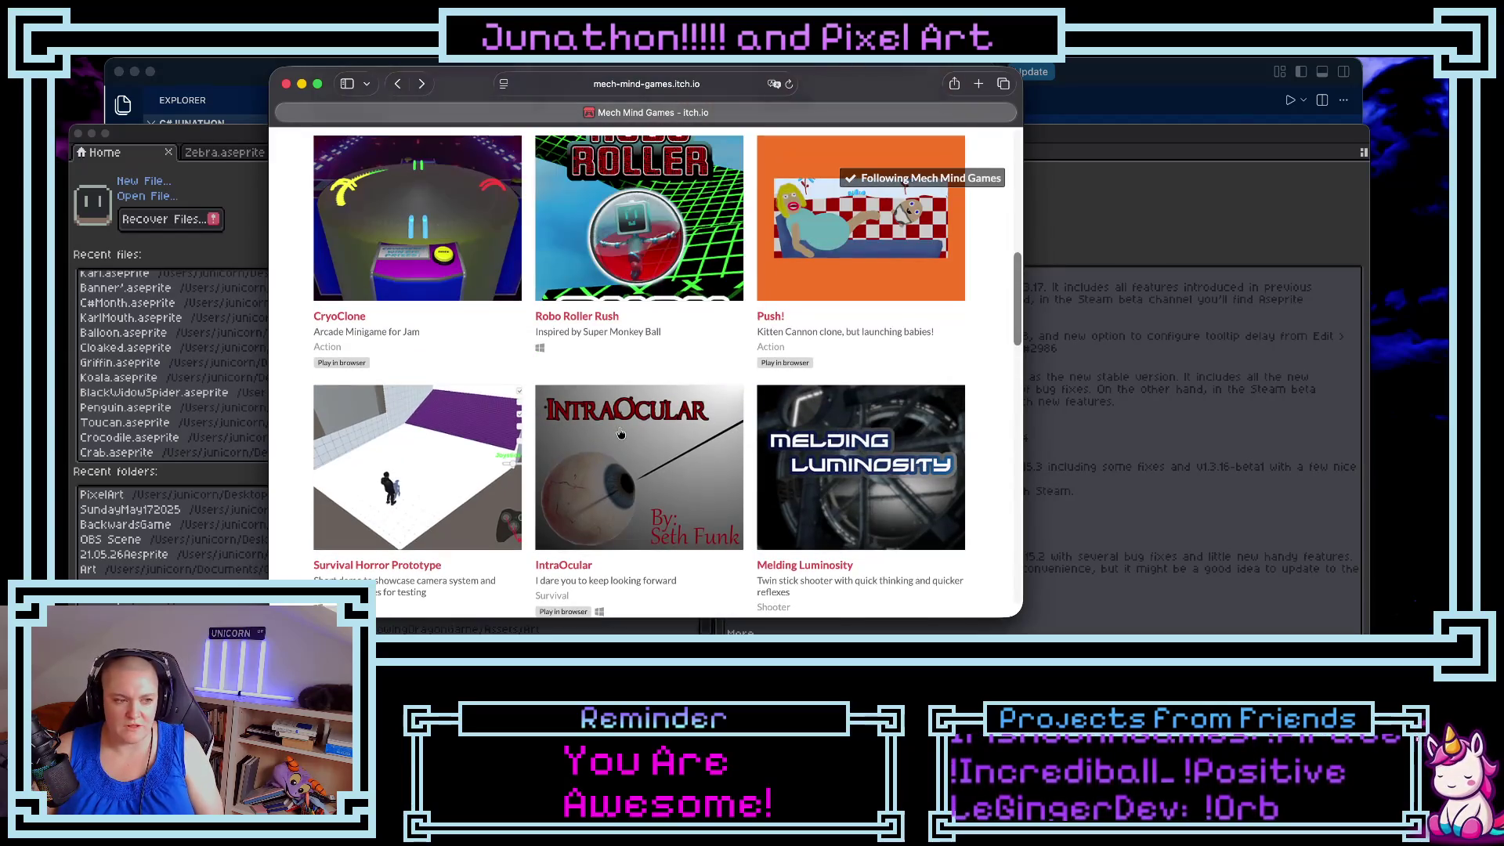
{"action": "scroll", "coordinate": [789, 350], "scroll_direction": "up", "scroll_amount": 2}
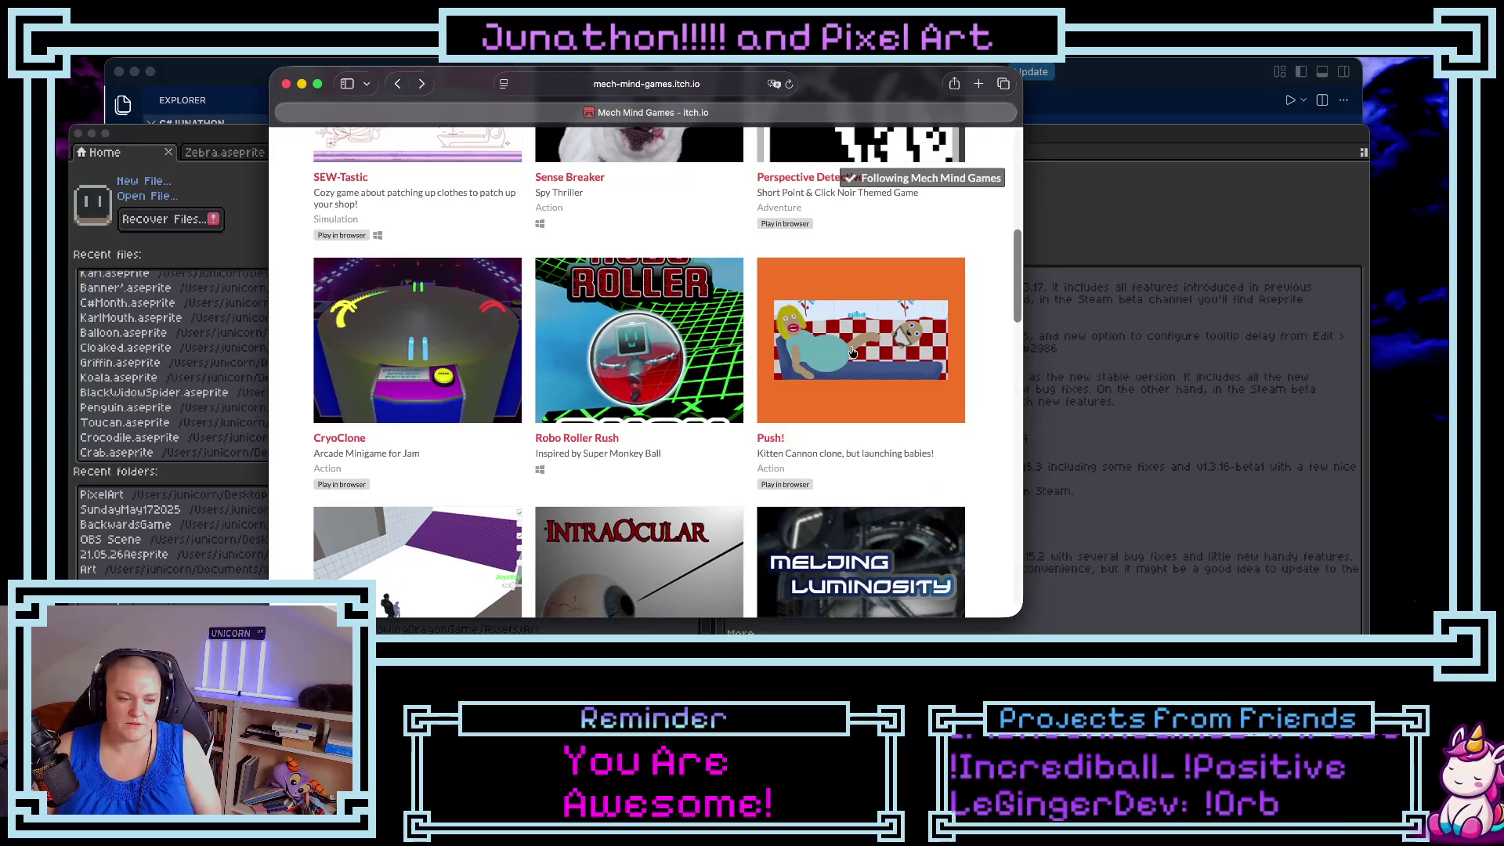
{"action": "left_click", "coordinate": [853, 352]}
- Run Push! with the browser fullscreen and launch the character to a score of 2655
{"action": "left_click", "coordinate": [901, 547]}
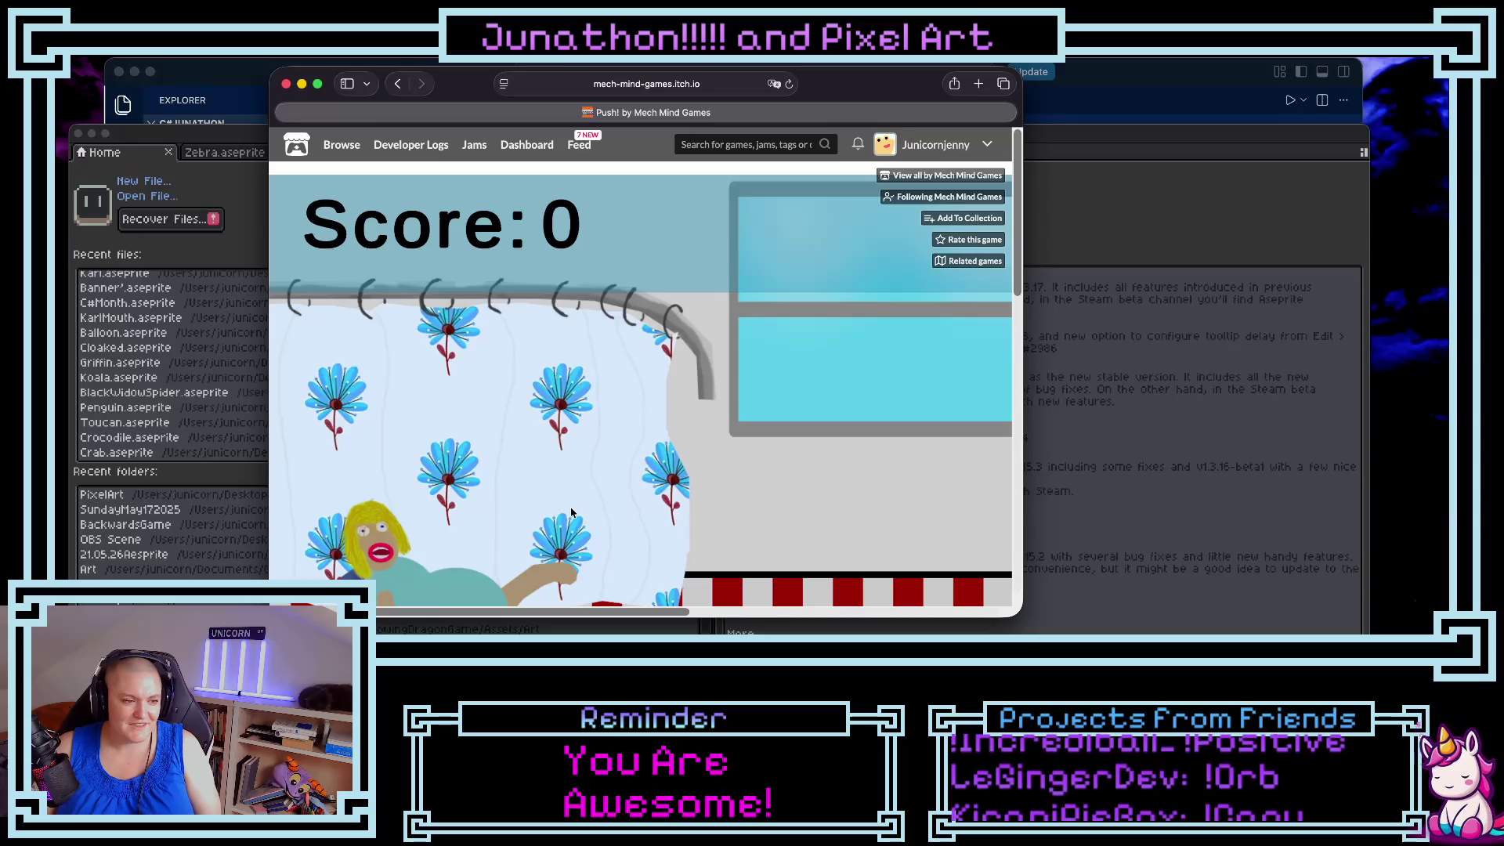
{"action": "left_click", "coordinate": [518, 484]}
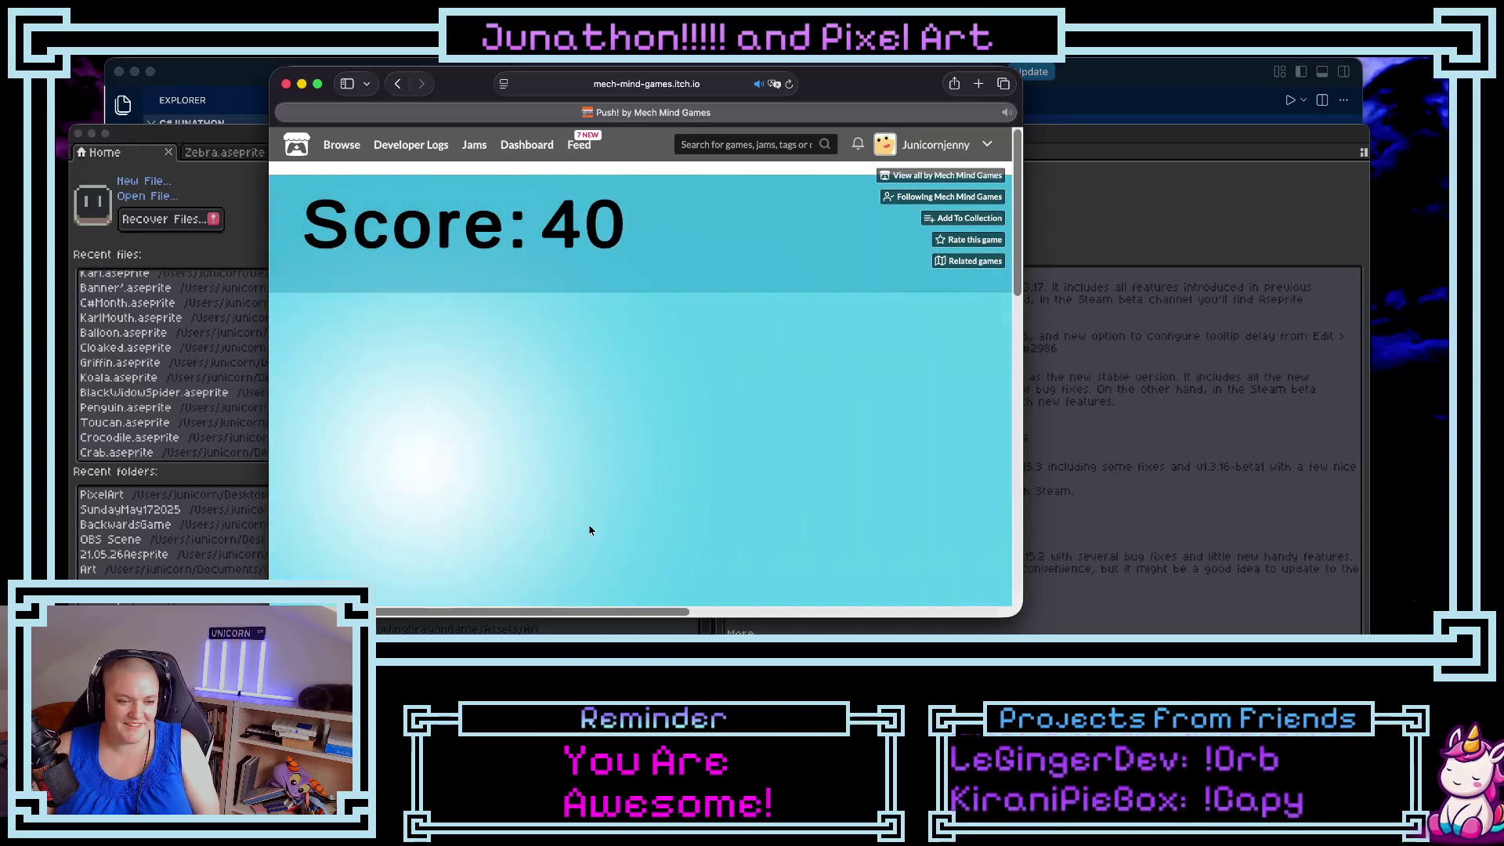
{"action": "left_click", "coordinate": [318, 84]}
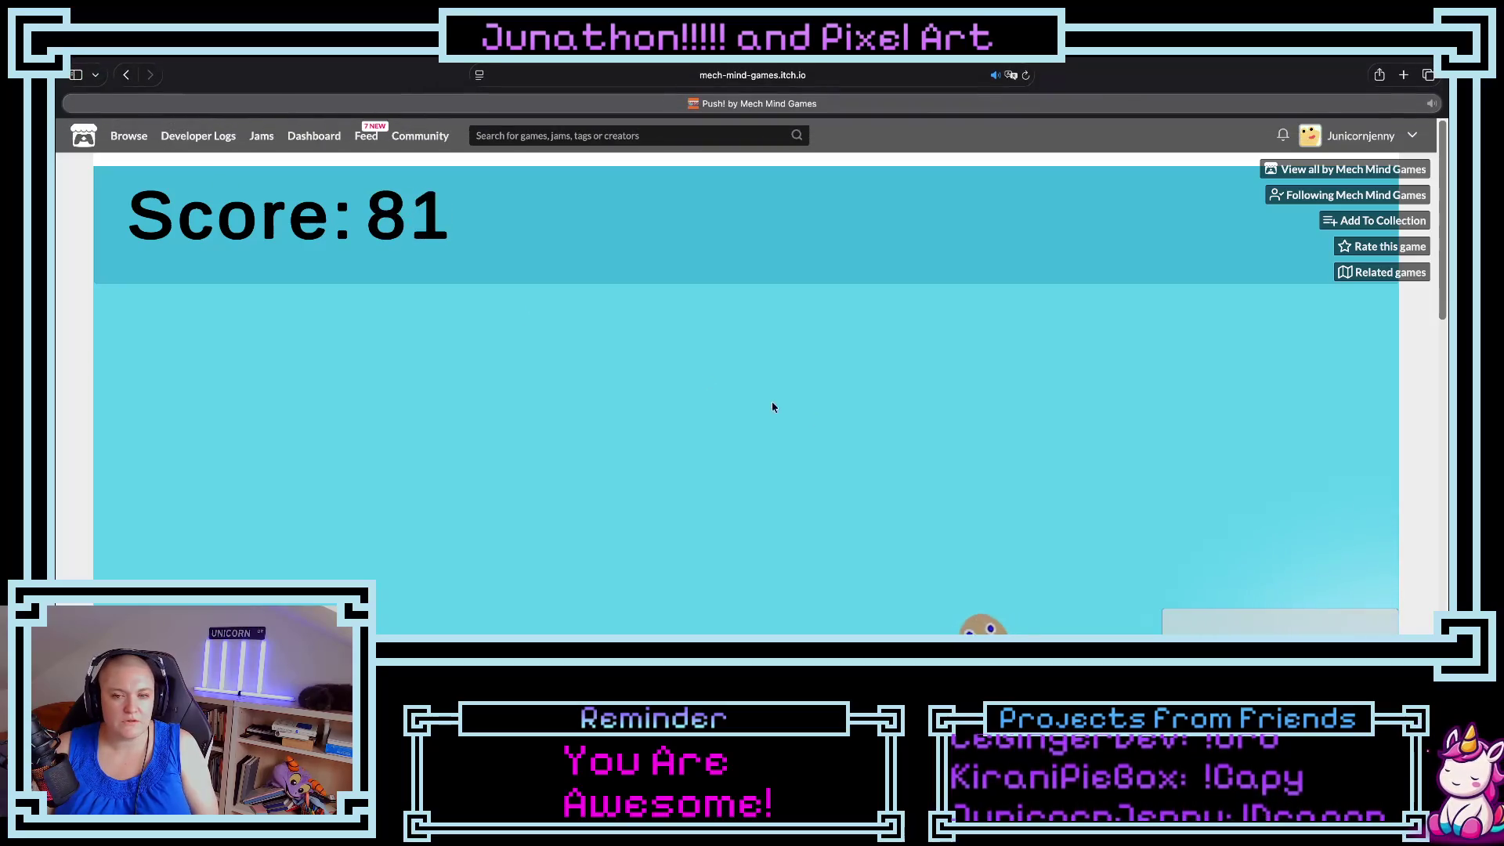
{"action": "left_click", "coordinate": [1003, 615]}
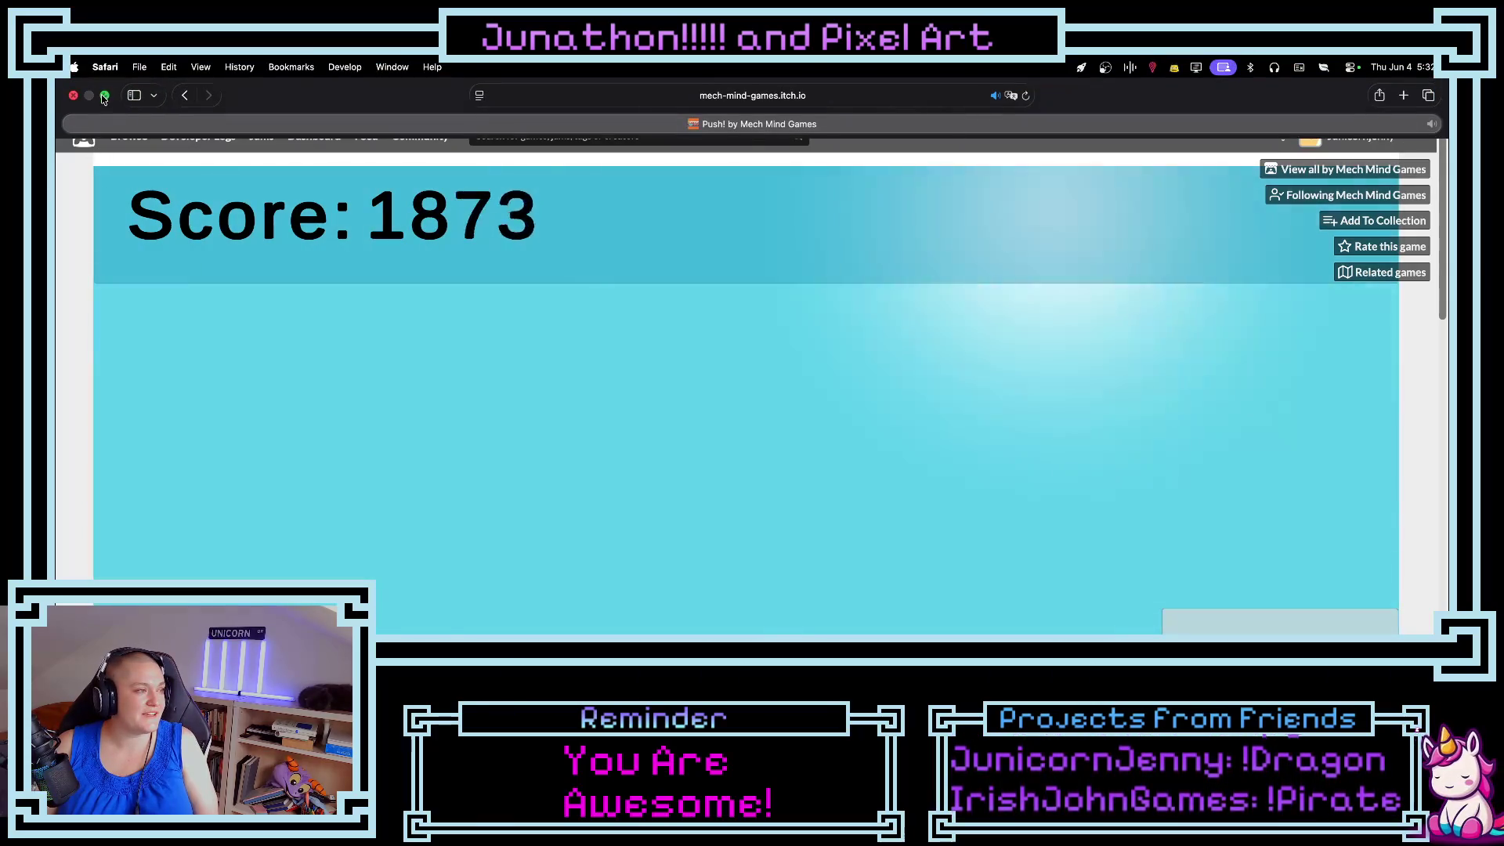
- Exit fullscreen, widen the window, return to the Mech Mind Games list and close Safari
{"action": "left_click", "coordinate": [104, 96]}
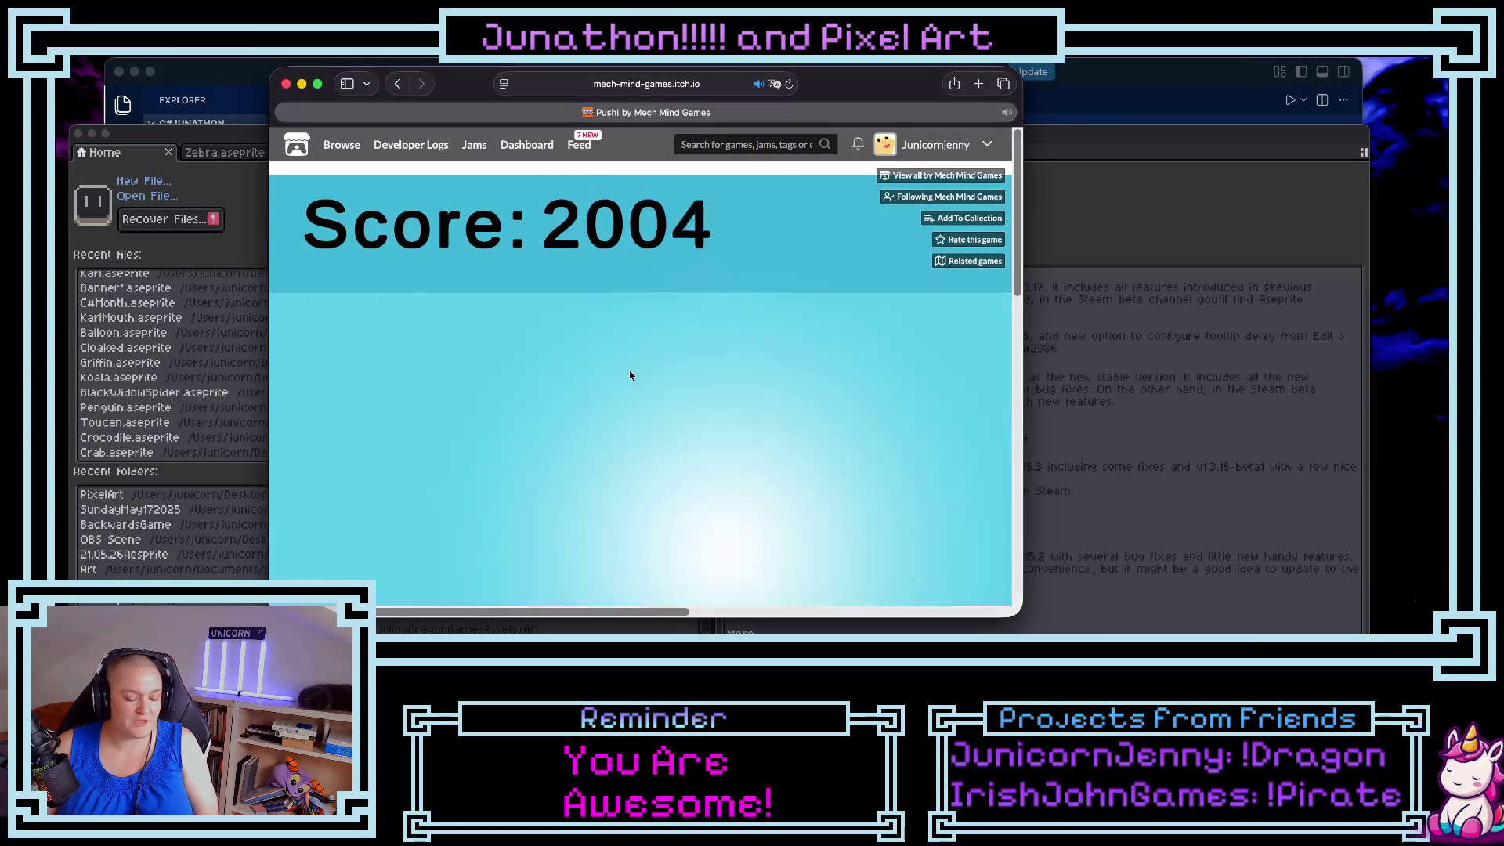
{"action": "mouse_move", "coordinate": [1022, 616]}
{"action": "left_mouse_down"}
{"action": "mouse_move", "coordinate": [1061, 627]}
{"action": "mouse_move", "coordinate": [1033, 583]}
{"action": "mouse_move", "coordinate": [994, 366]}
{"action": "mouse_move", "coordinate": [1004, 633]}
{"action": "left_mouse_up"}
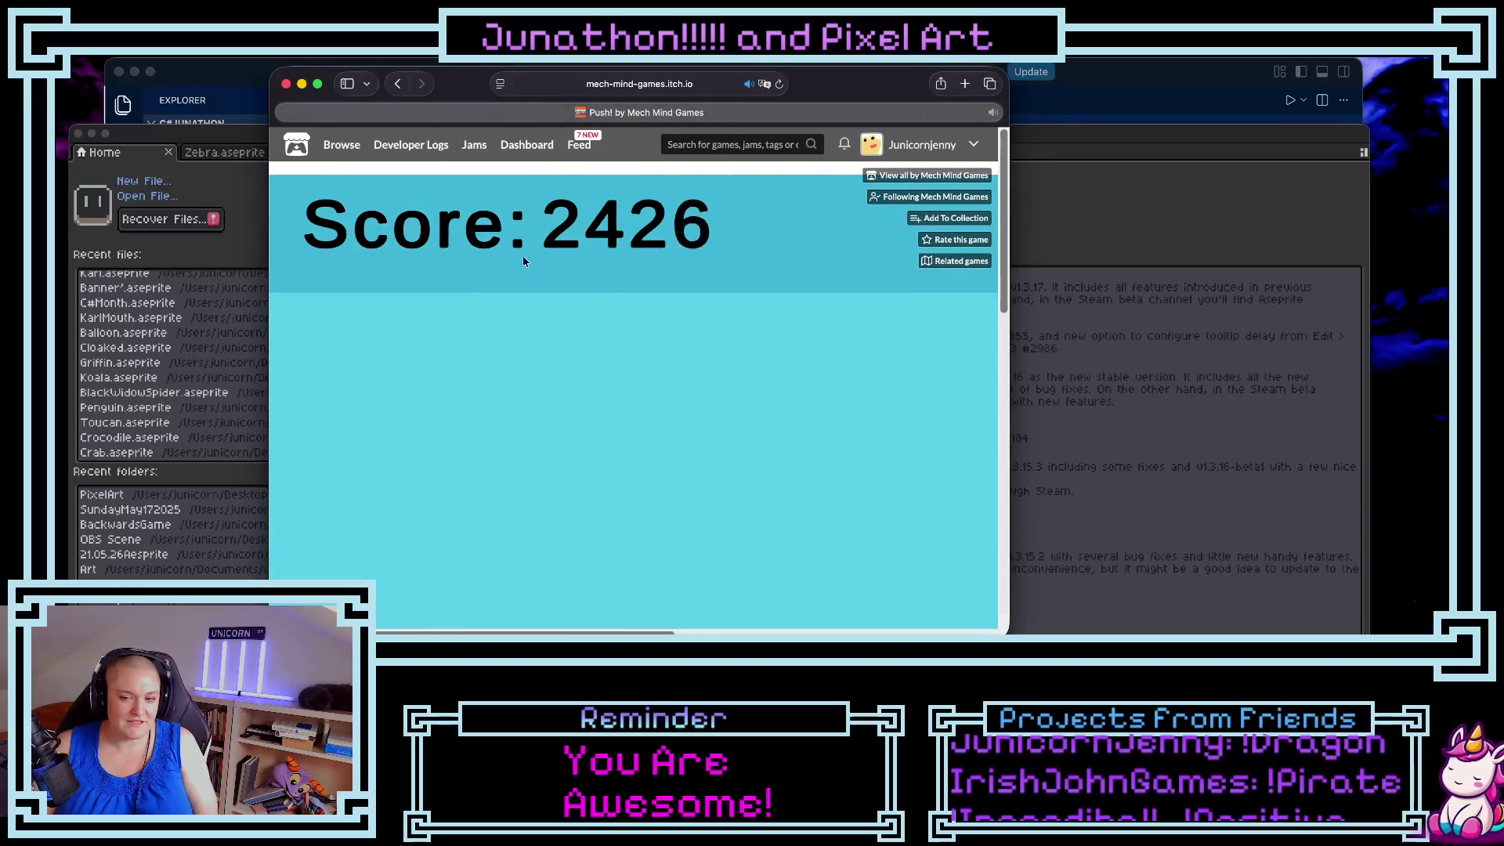
{"action": "mouse_move", "coordinate": [342, 144]}
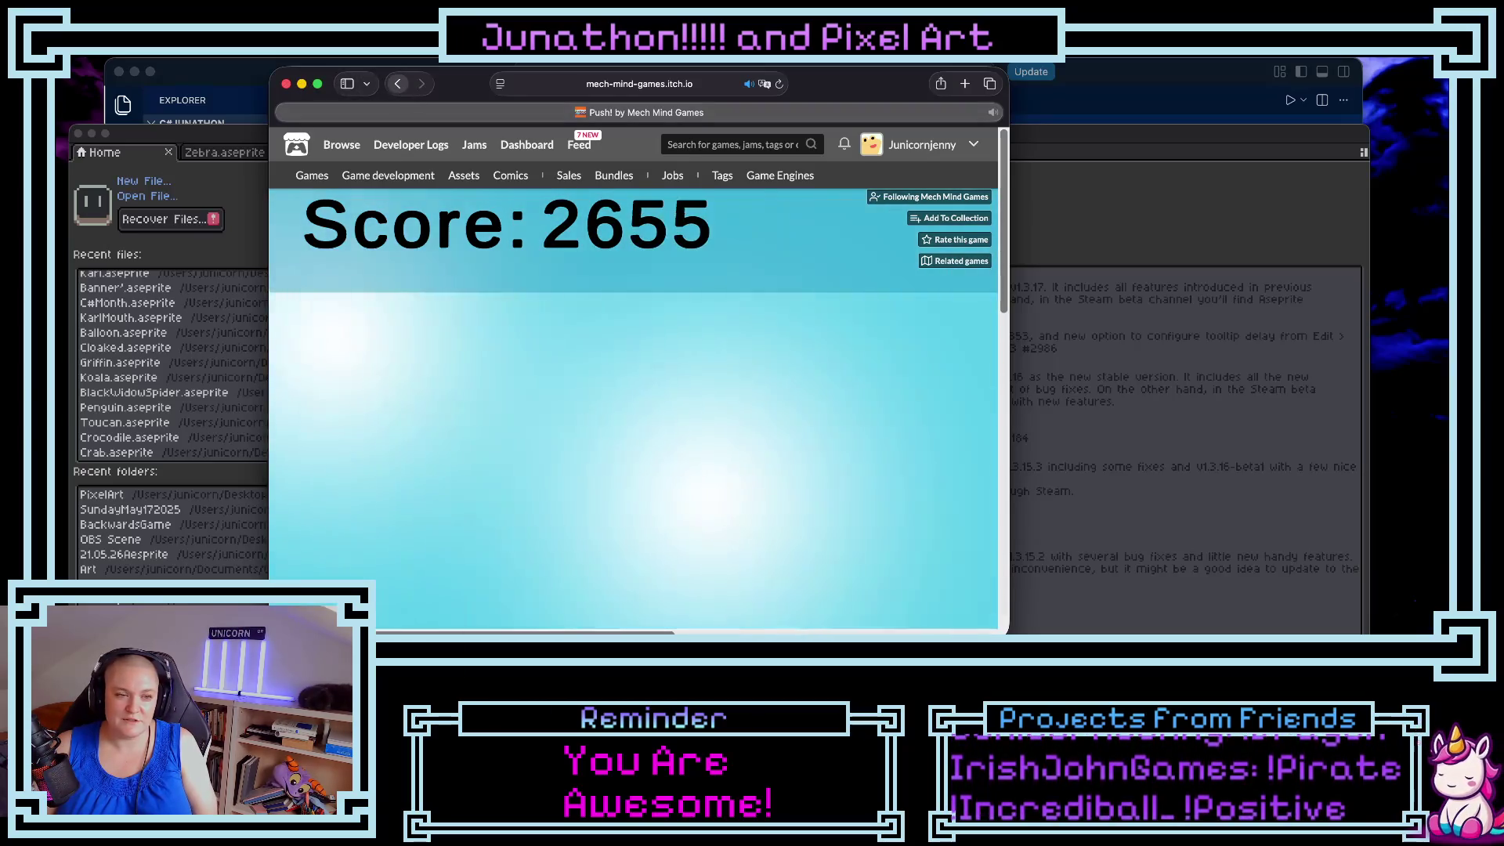
{"action": "left_click", "coordinate": [398, 84]}
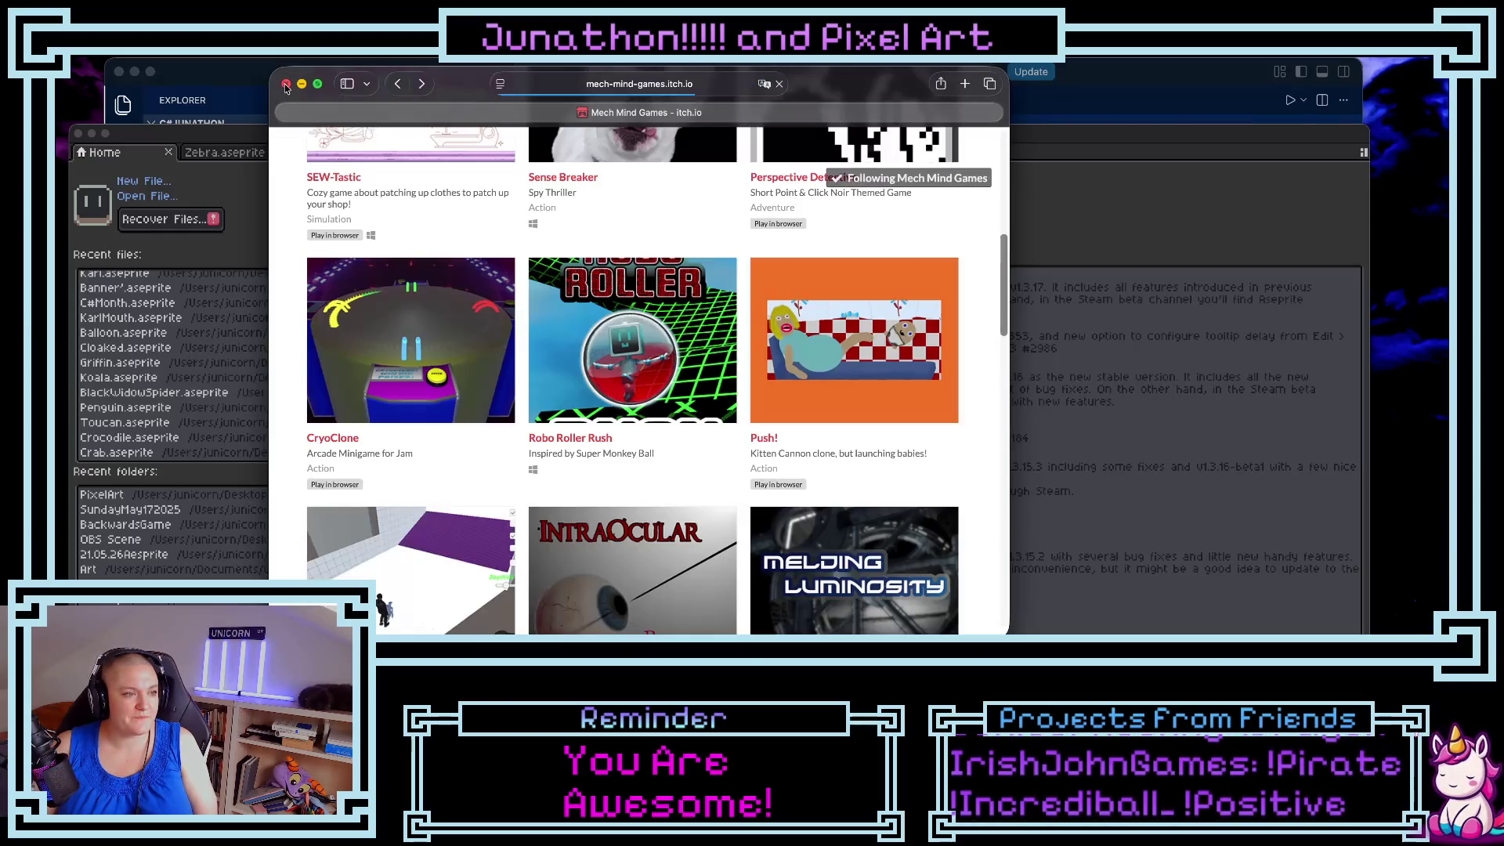
{"action": "key", "text": "super+w"}
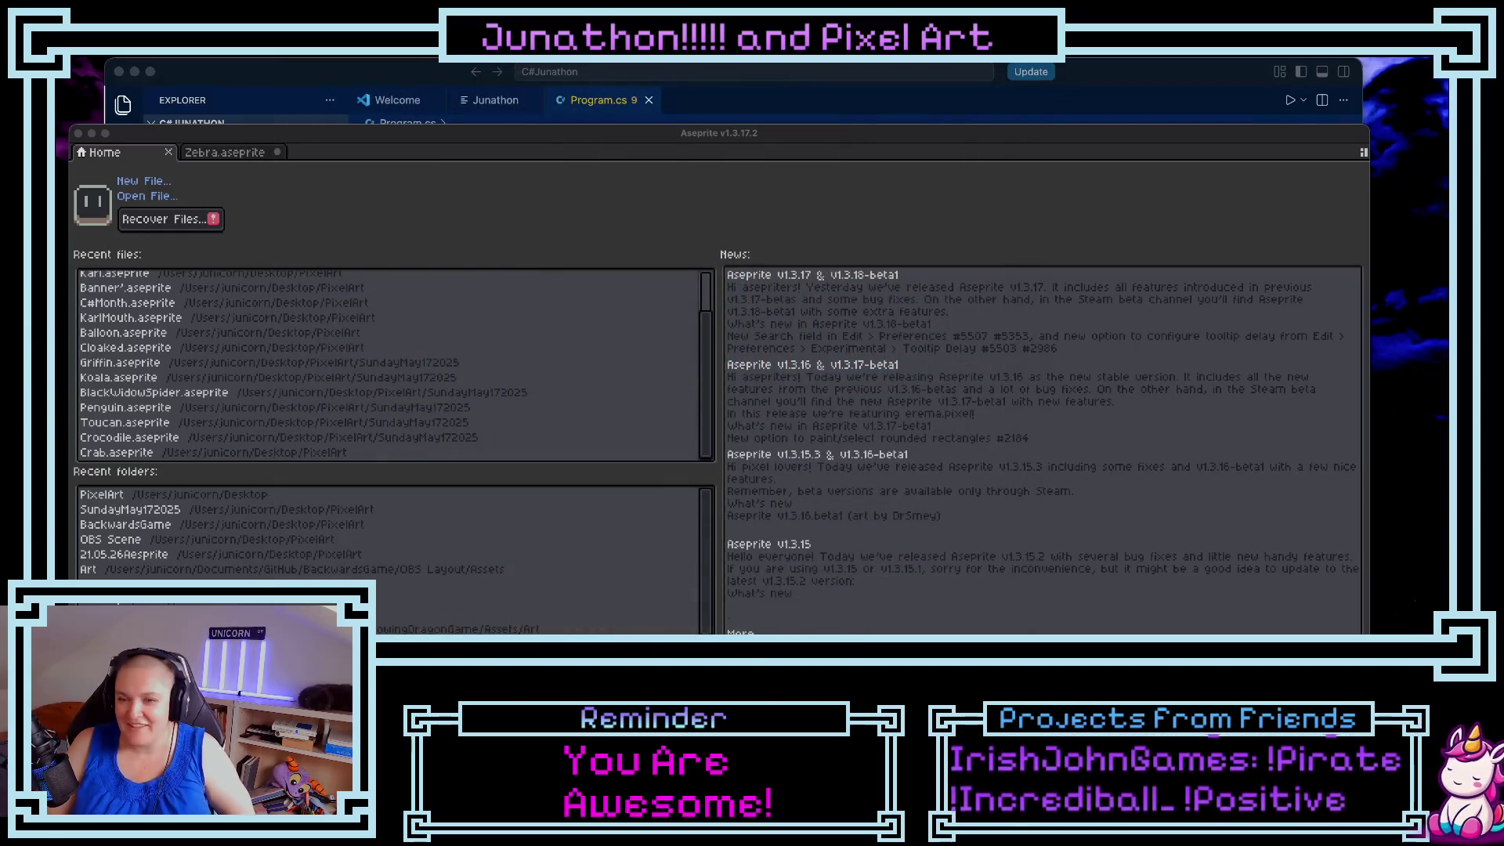
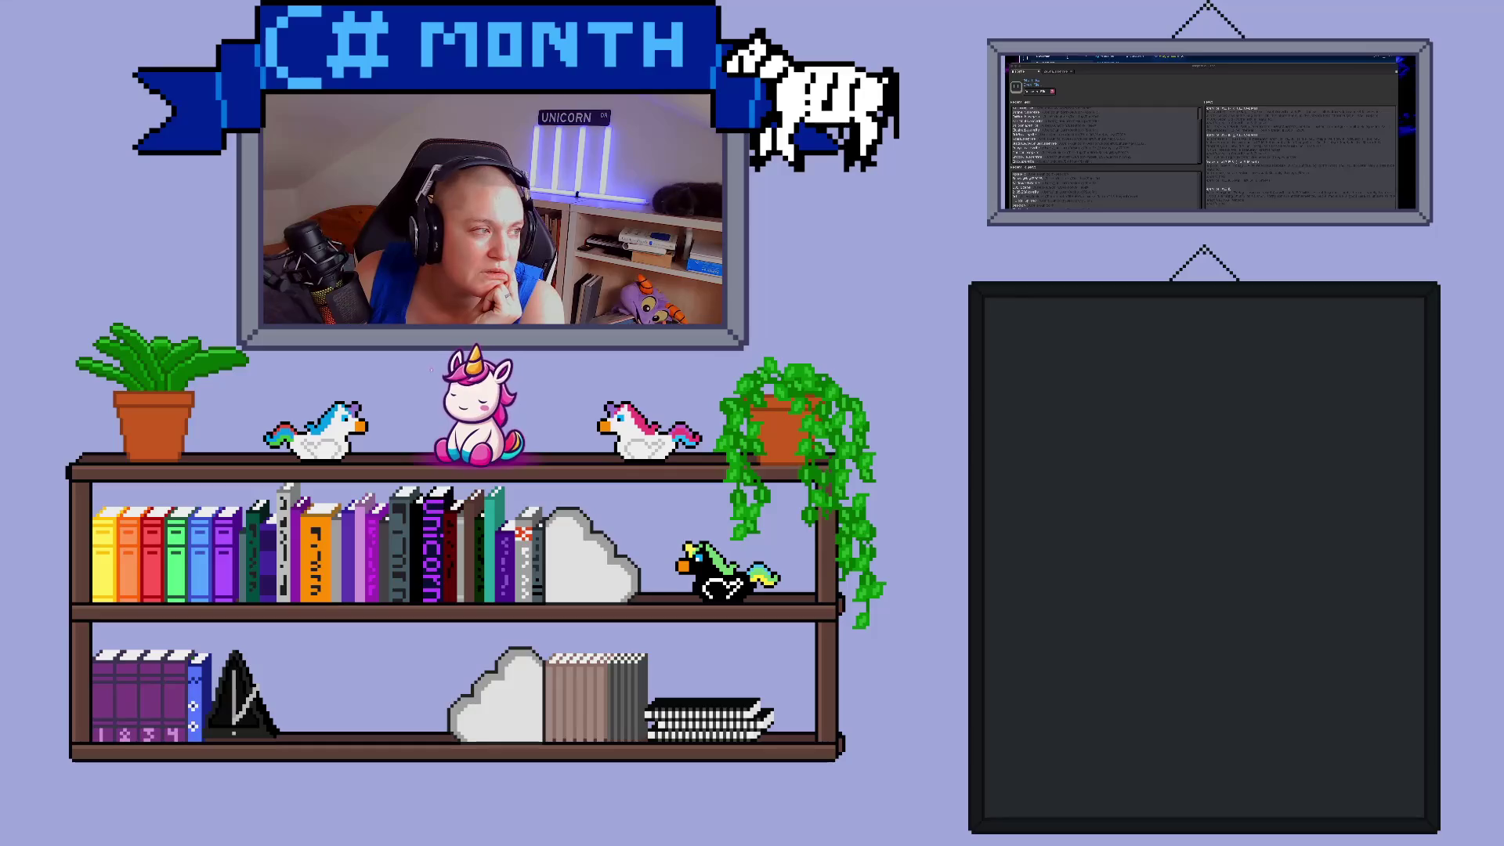
- Return to VS Code's Program.cs and bring up the Unity Hub Projects list
{"action": "key", "text": "alt+Tab"}
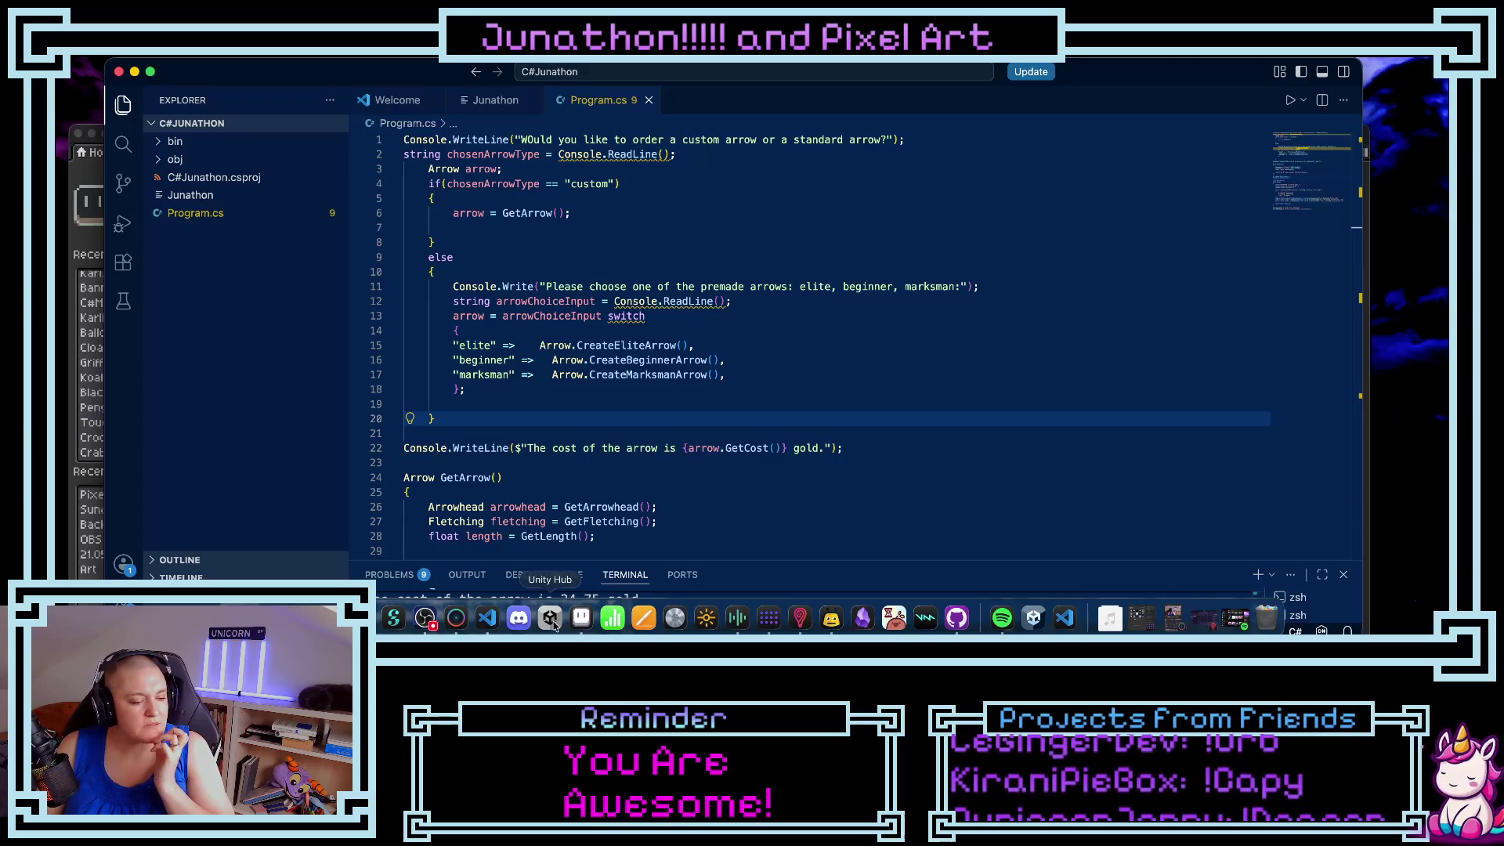
{"action": "left_click", "coordinate": [551, 619]}
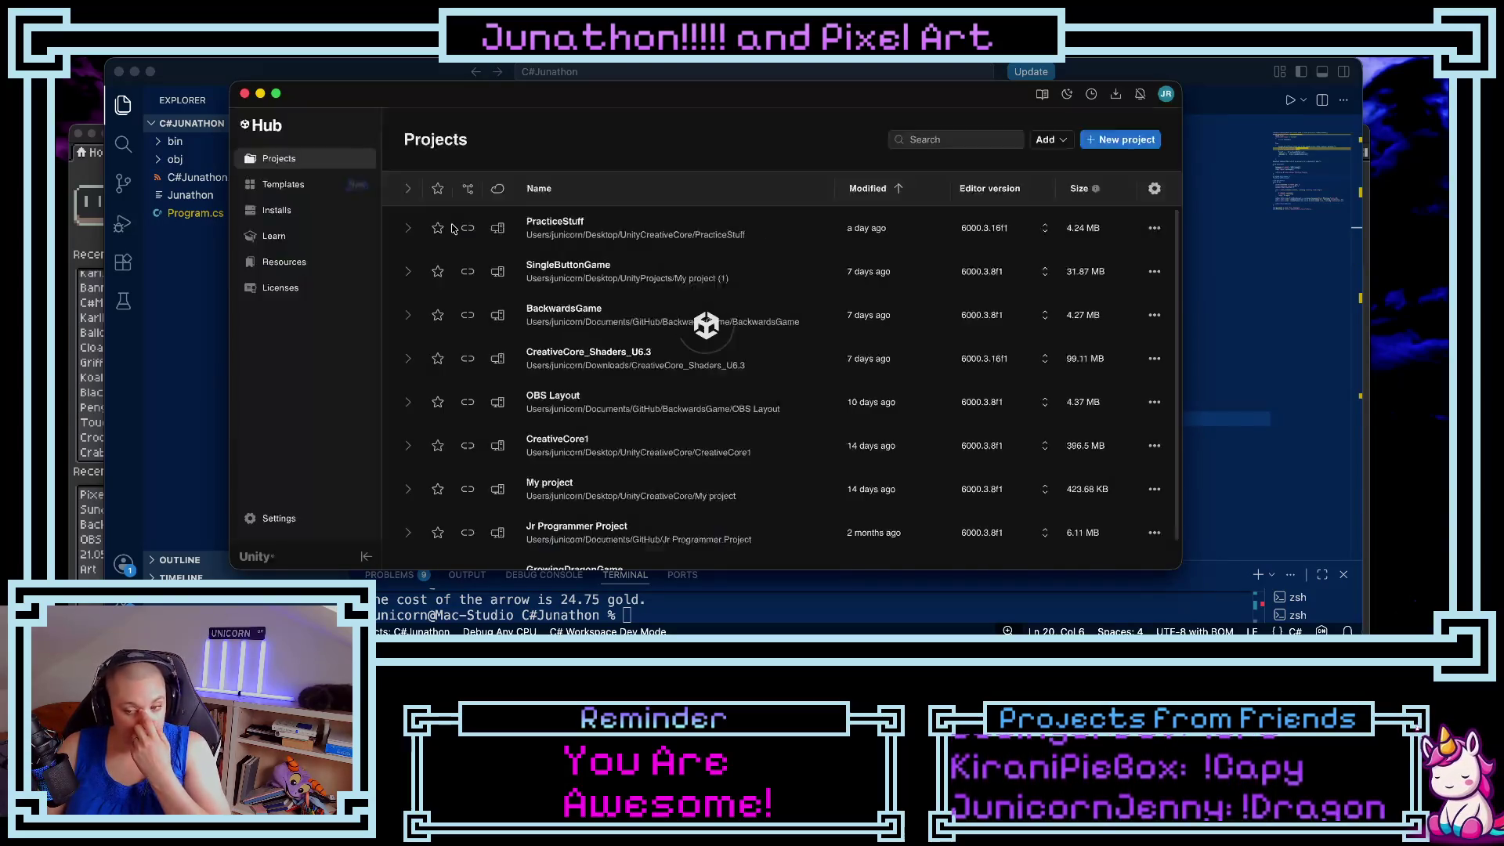
- Open PracticeStuff so SampleScene with the white circle loads in Unity
{"action": "left_click", "coordinate": [607, 266]}
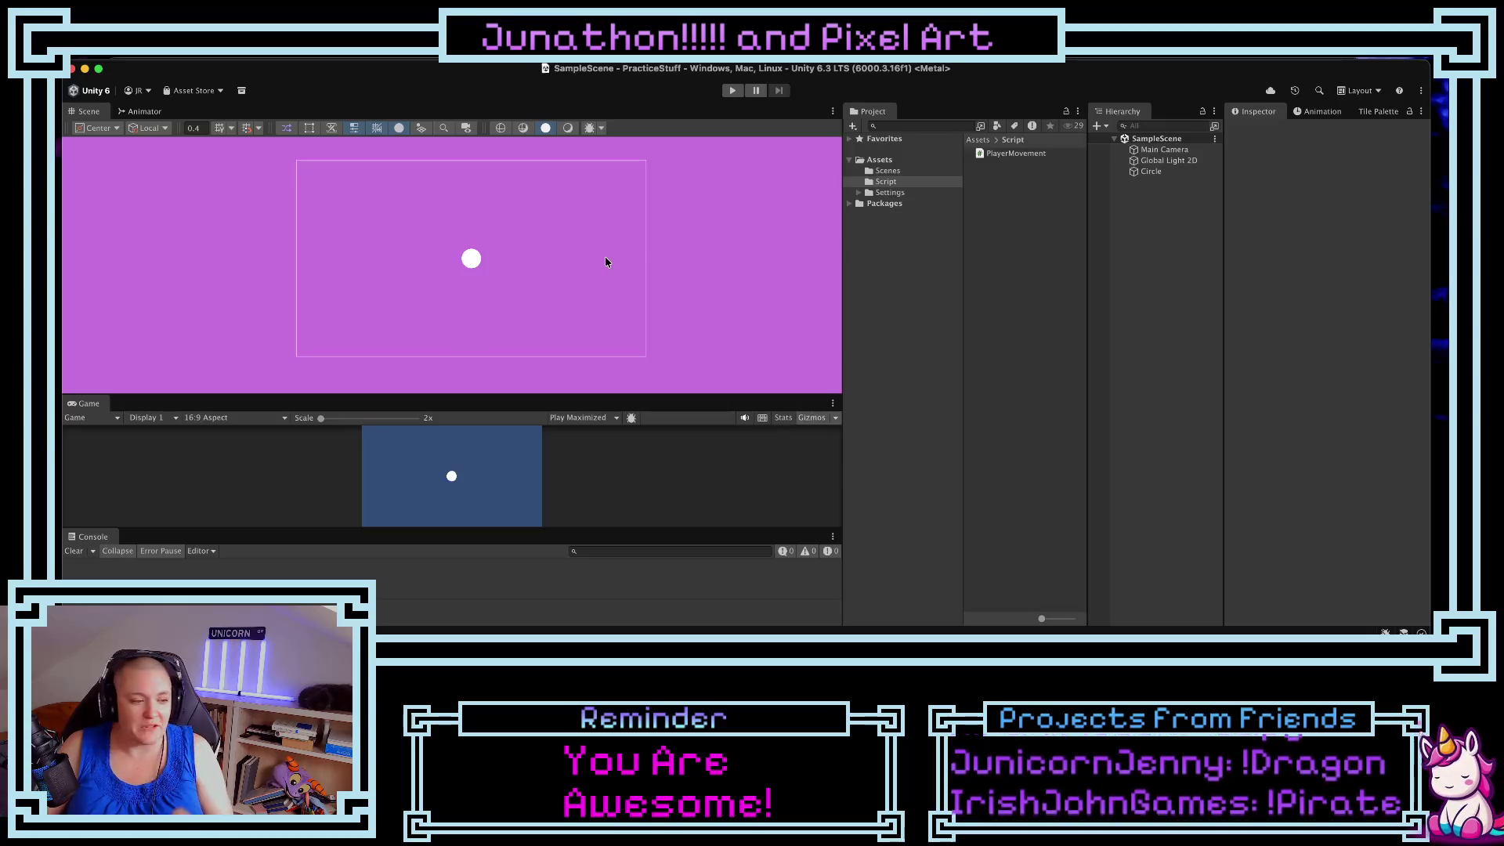
- In PlayerMovement.cs, delete the old class body and declare a private Rigidbody2D rigidbody2D field
{"action": "left_click", "coordinate": [1018, 154]}
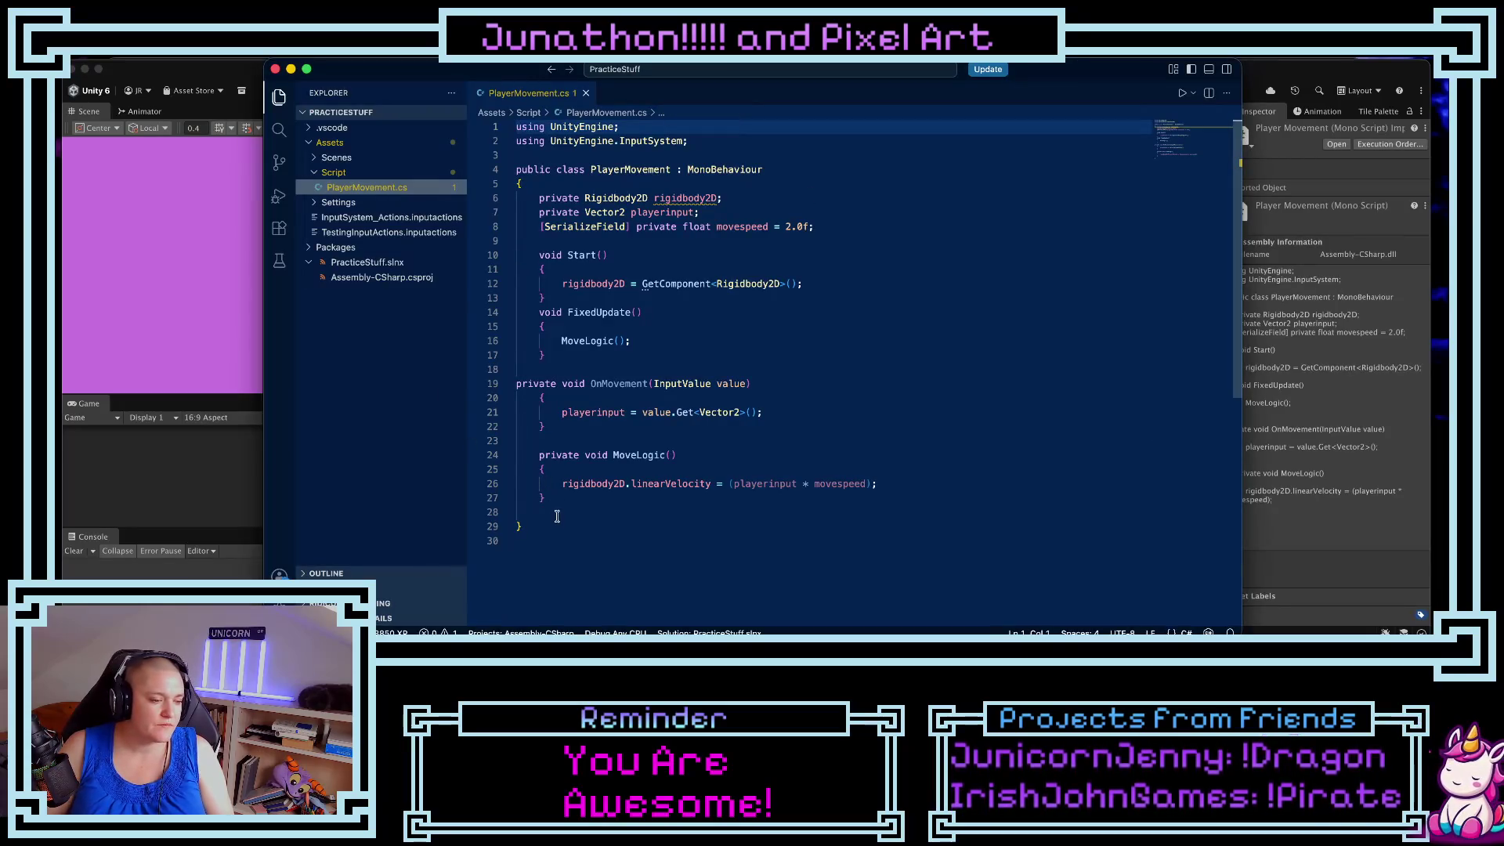
{"action": "left_click_drag", "start_coordinate": [548, 501], "coordinate": [519, 198]}
{"action": "key", "text": "BackSpace"}
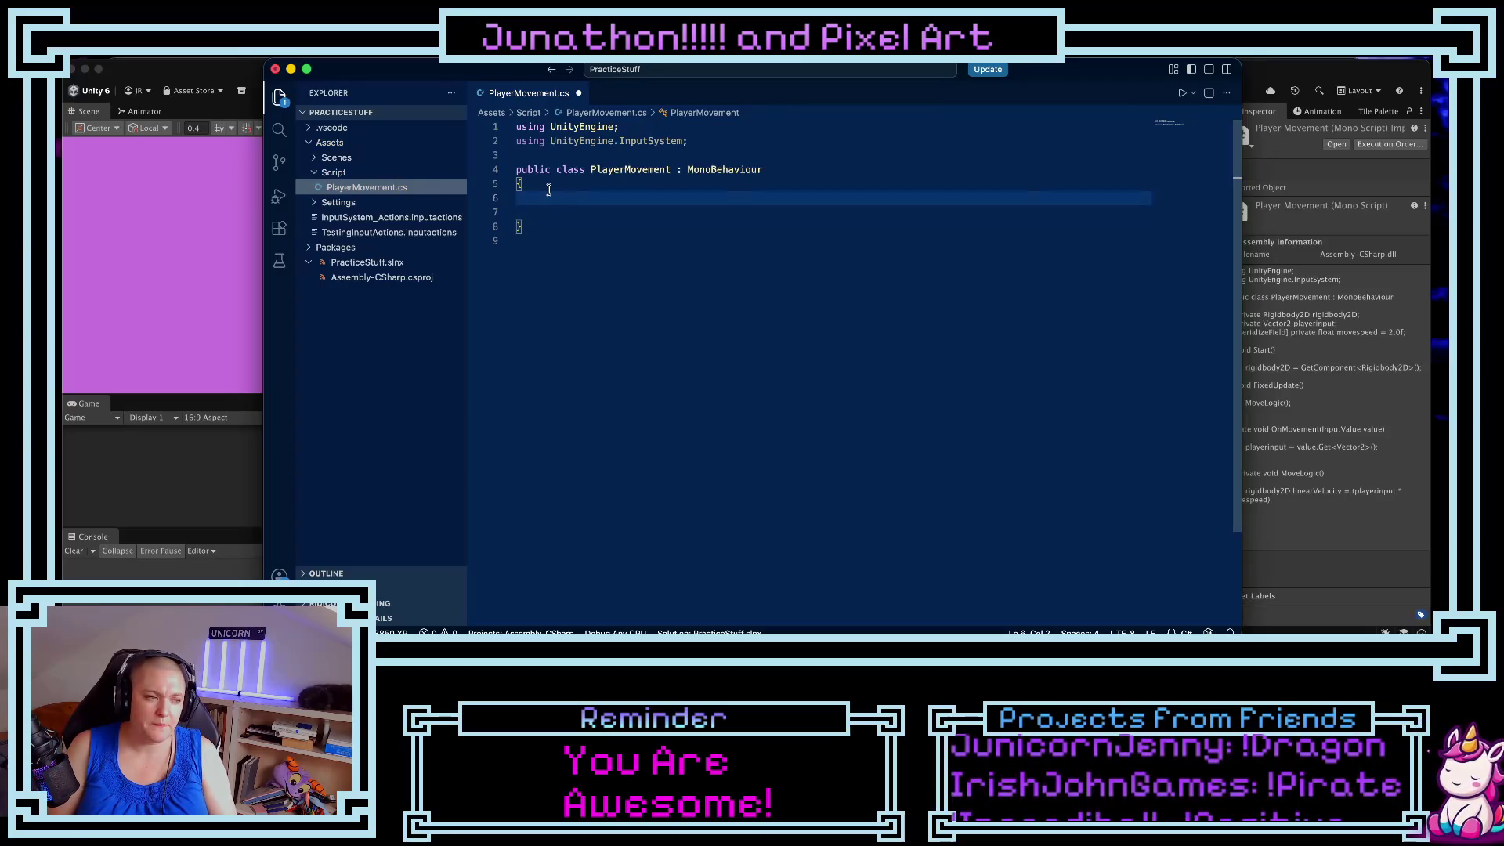
{"action": "type", "text": "private Rigi"}
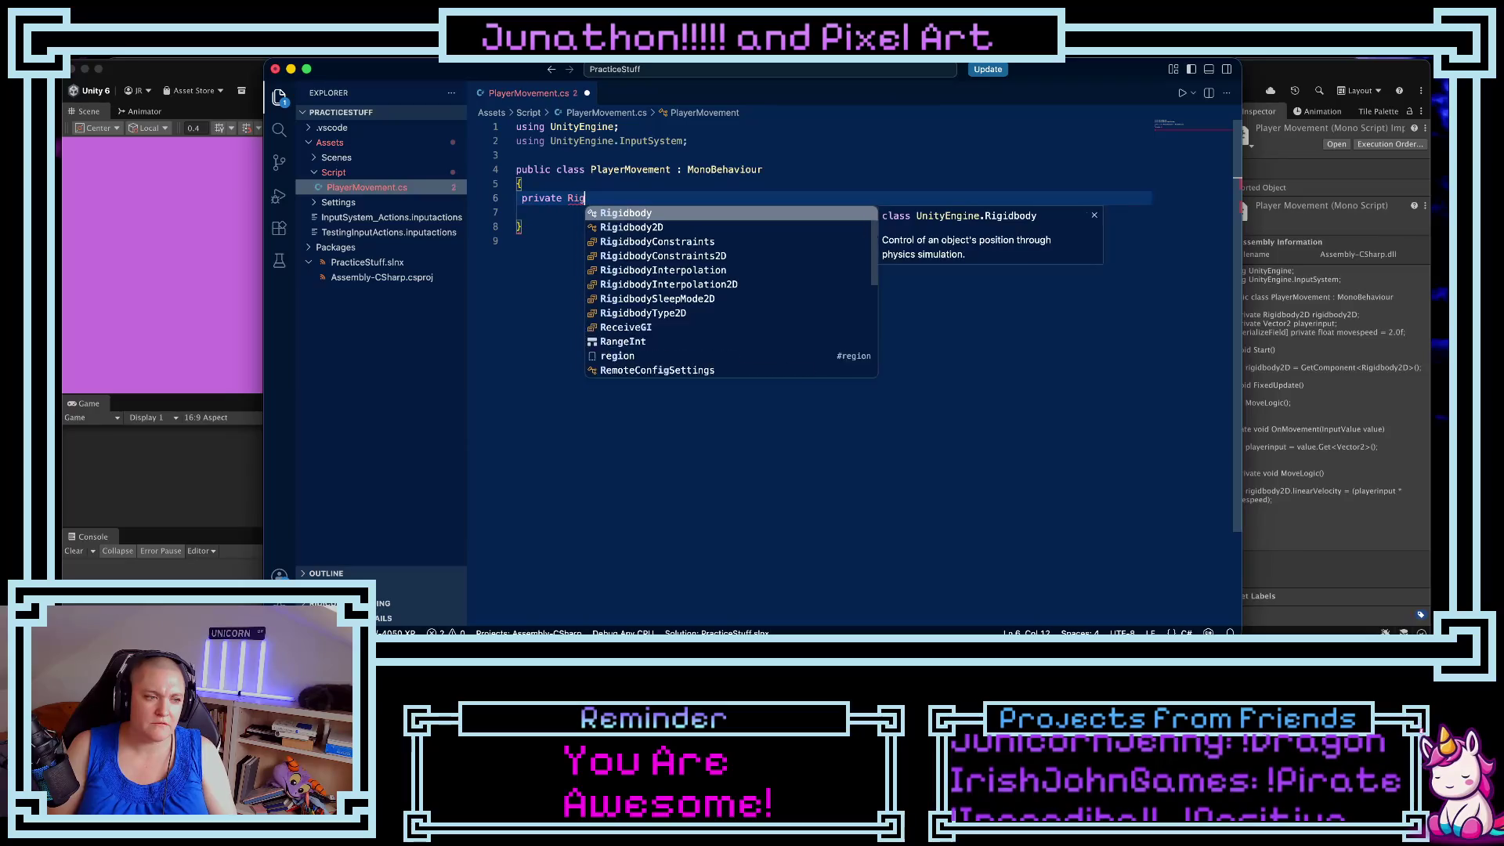
{"action": "key", "text": "Down"}
{"action": "key", "text": "Return"}
{"action": "type", "text": "rigi"}
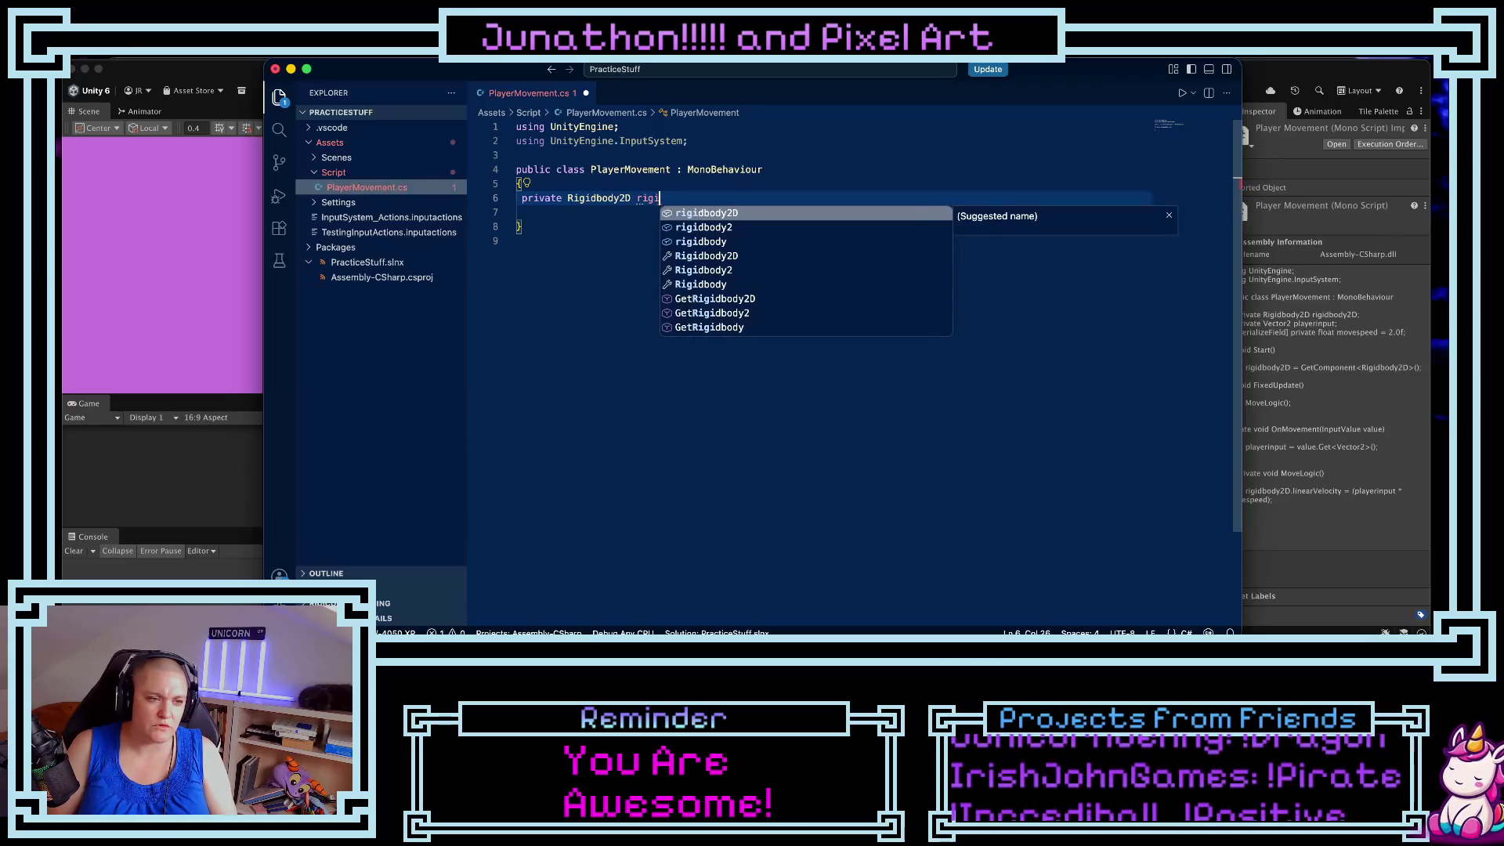
{"action": "key", "text": "Return"}
{"action": "type", "text": ";"}
{"action": "key", "text": "Return"}
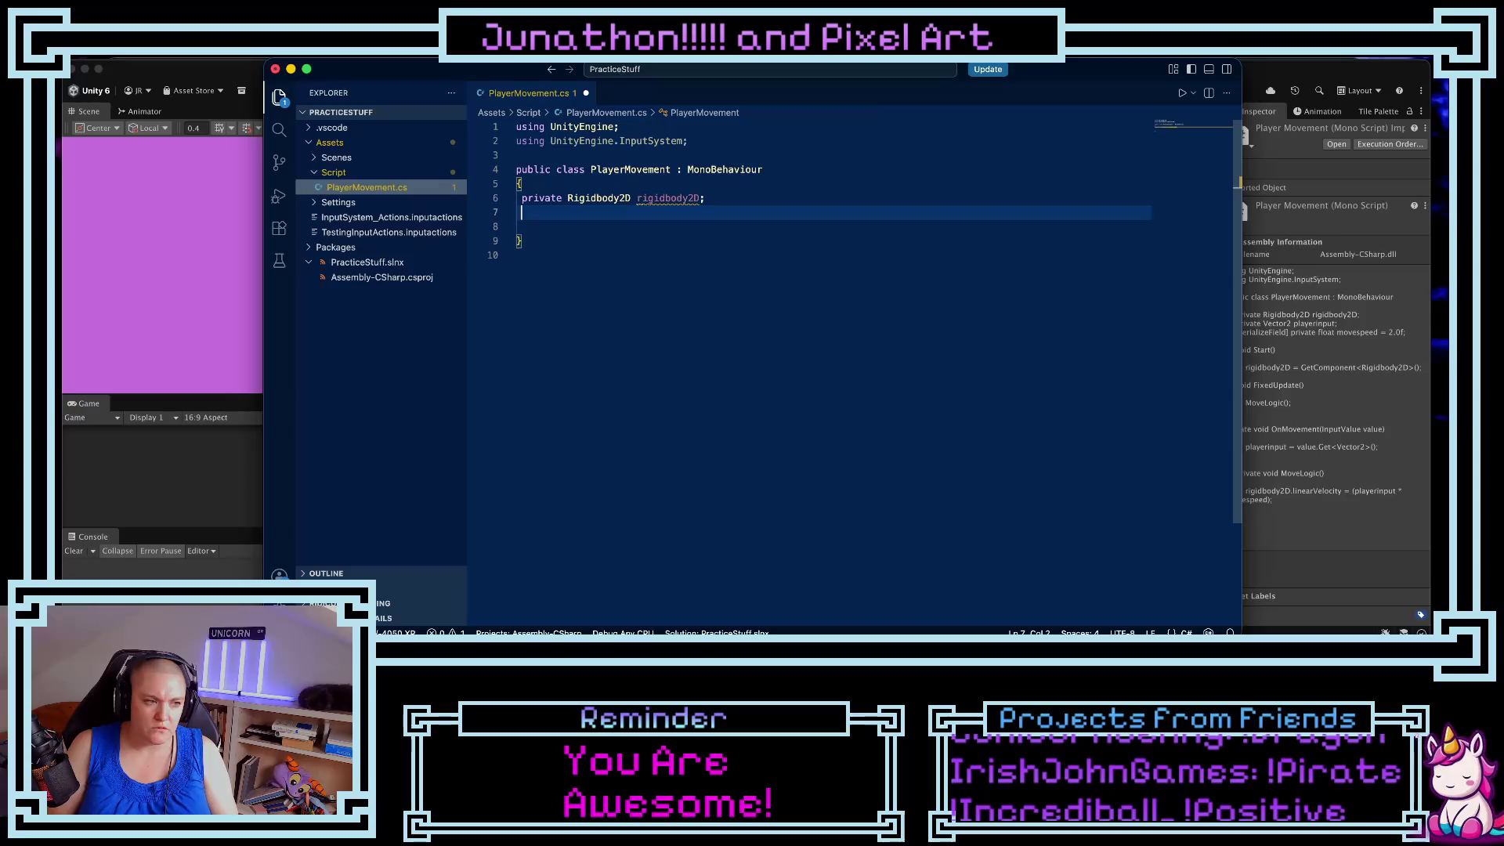
- Add the field [SerializeField] private float movespeed = 1.0f;
{"action": "type", "text": "pr"}
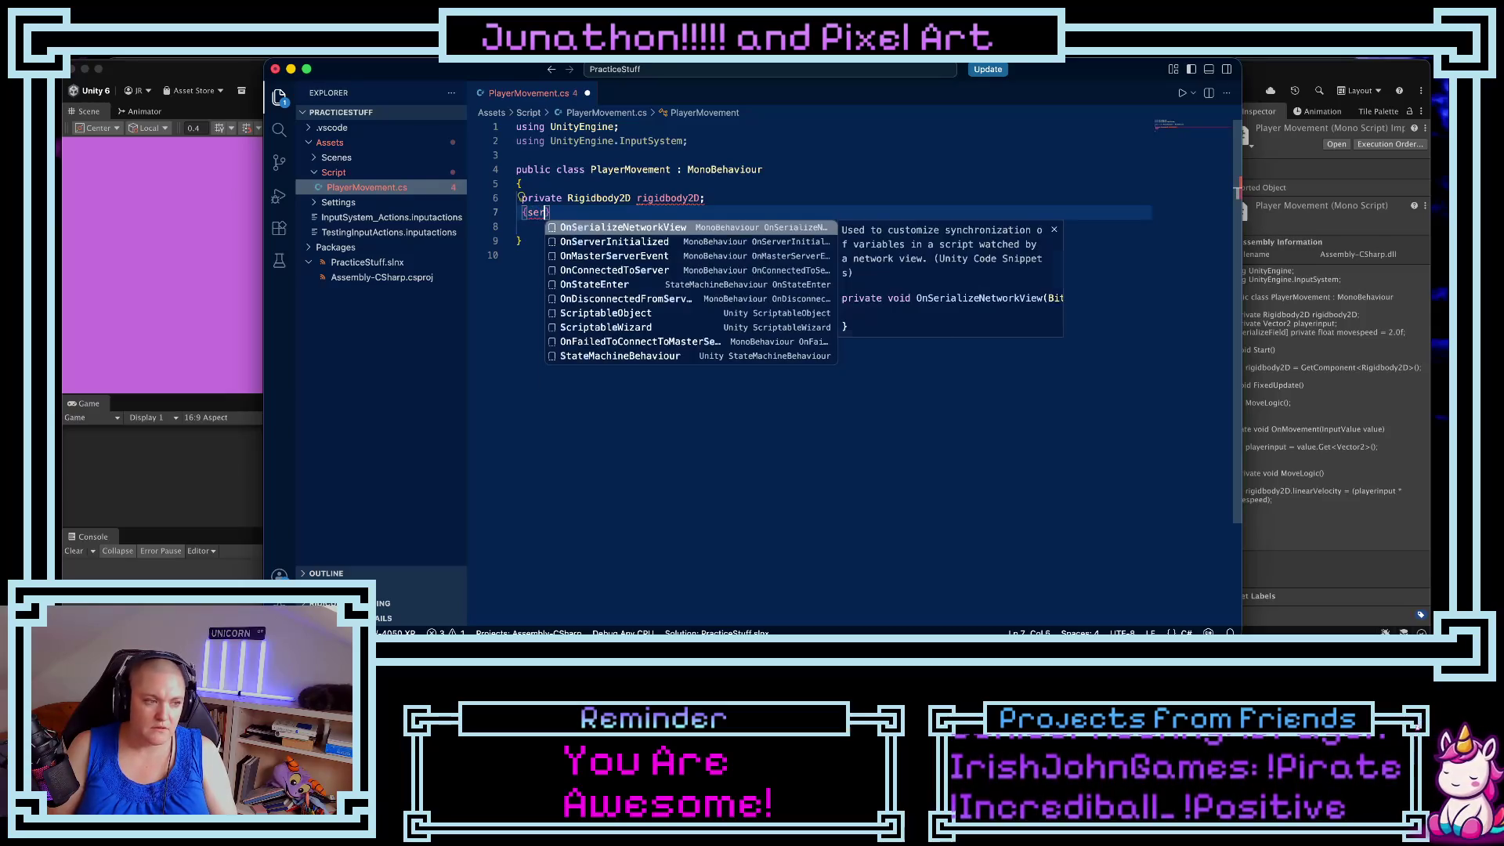
{"action": "key", "text": "BackSpace"}
{"action": "key", "text": "BackSpace"}
{"action": "type", "text": "[Seriali"}
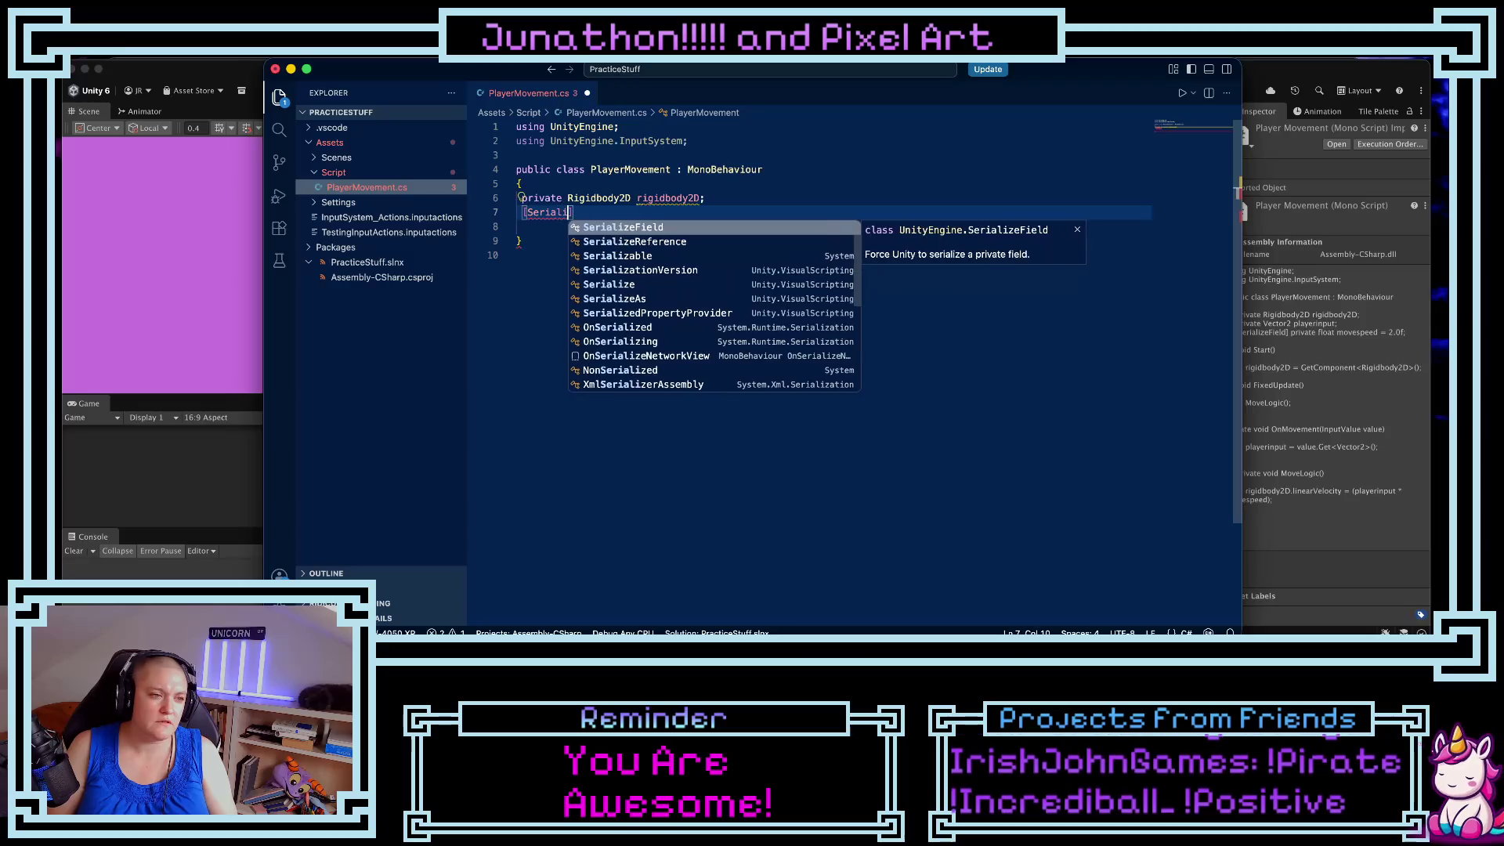
{"action": "key", "text": "Return"}
{"action": "type", "text": "private movespeed "}
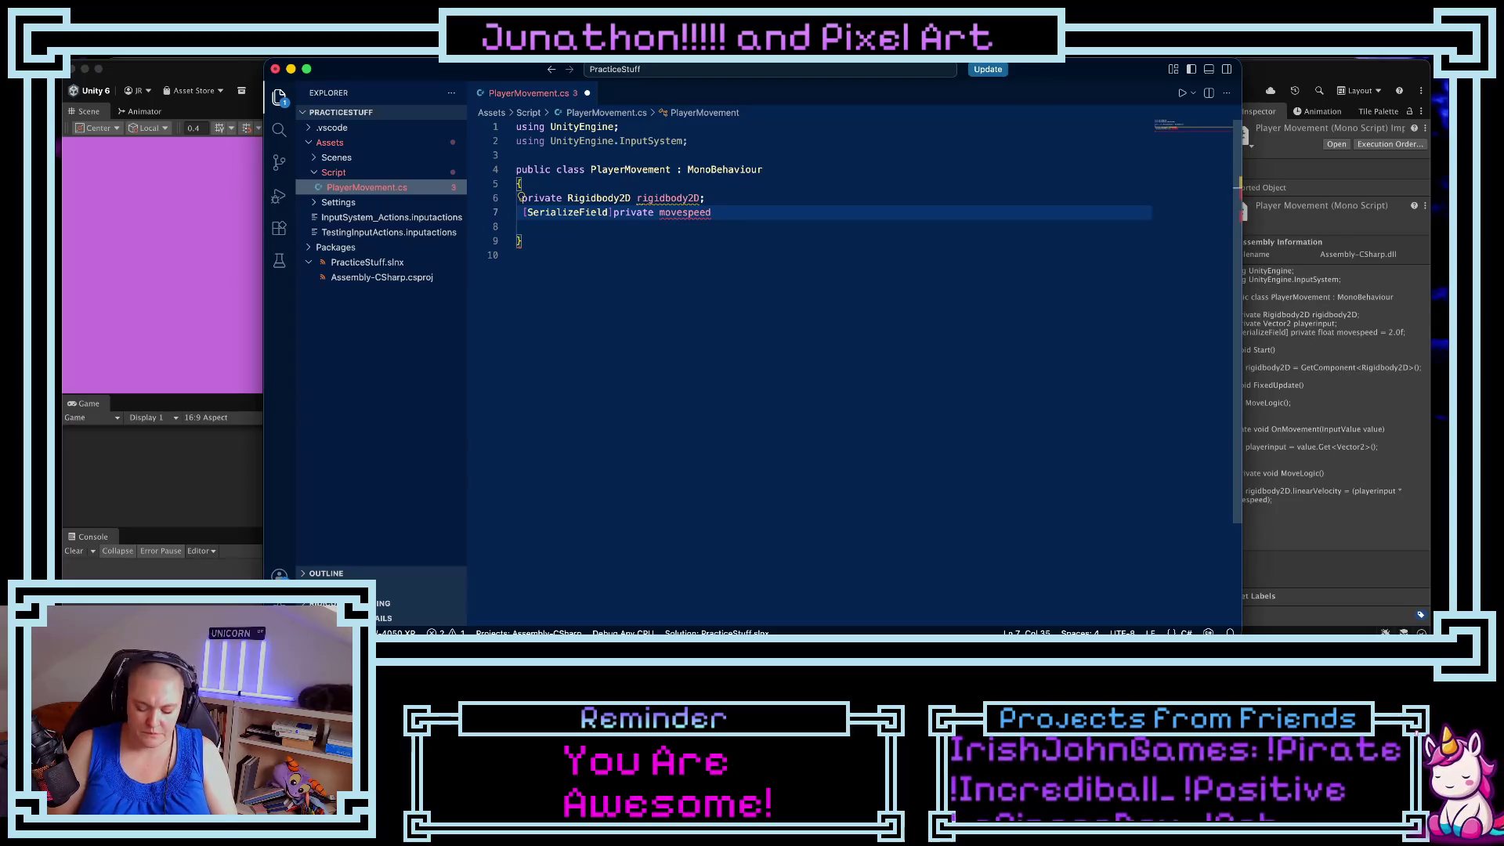
{"action": "type", "text": "= 1.0f"}
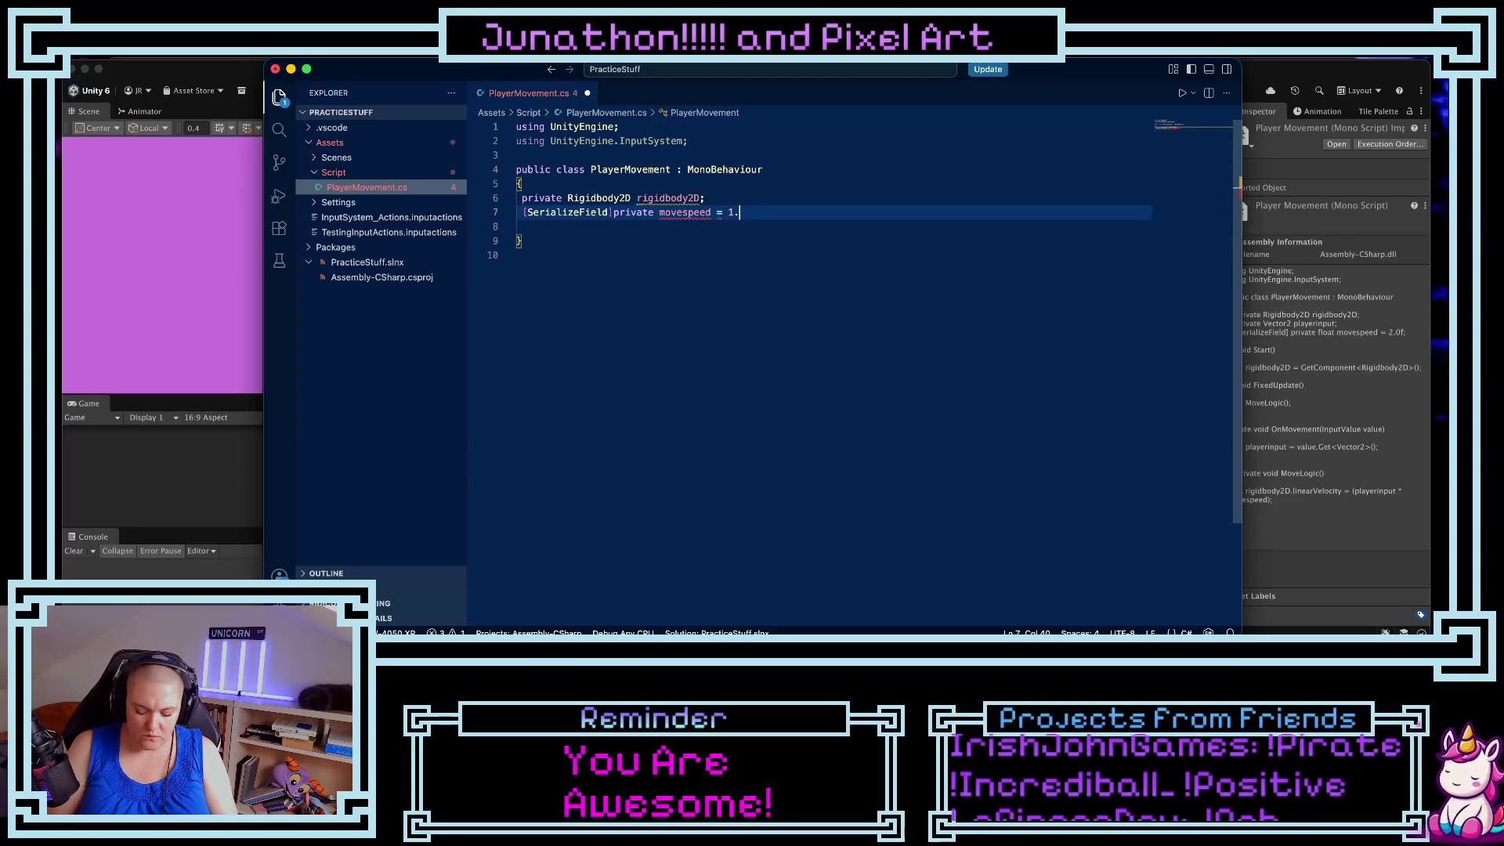
{"action": "key", "text": "Left"}
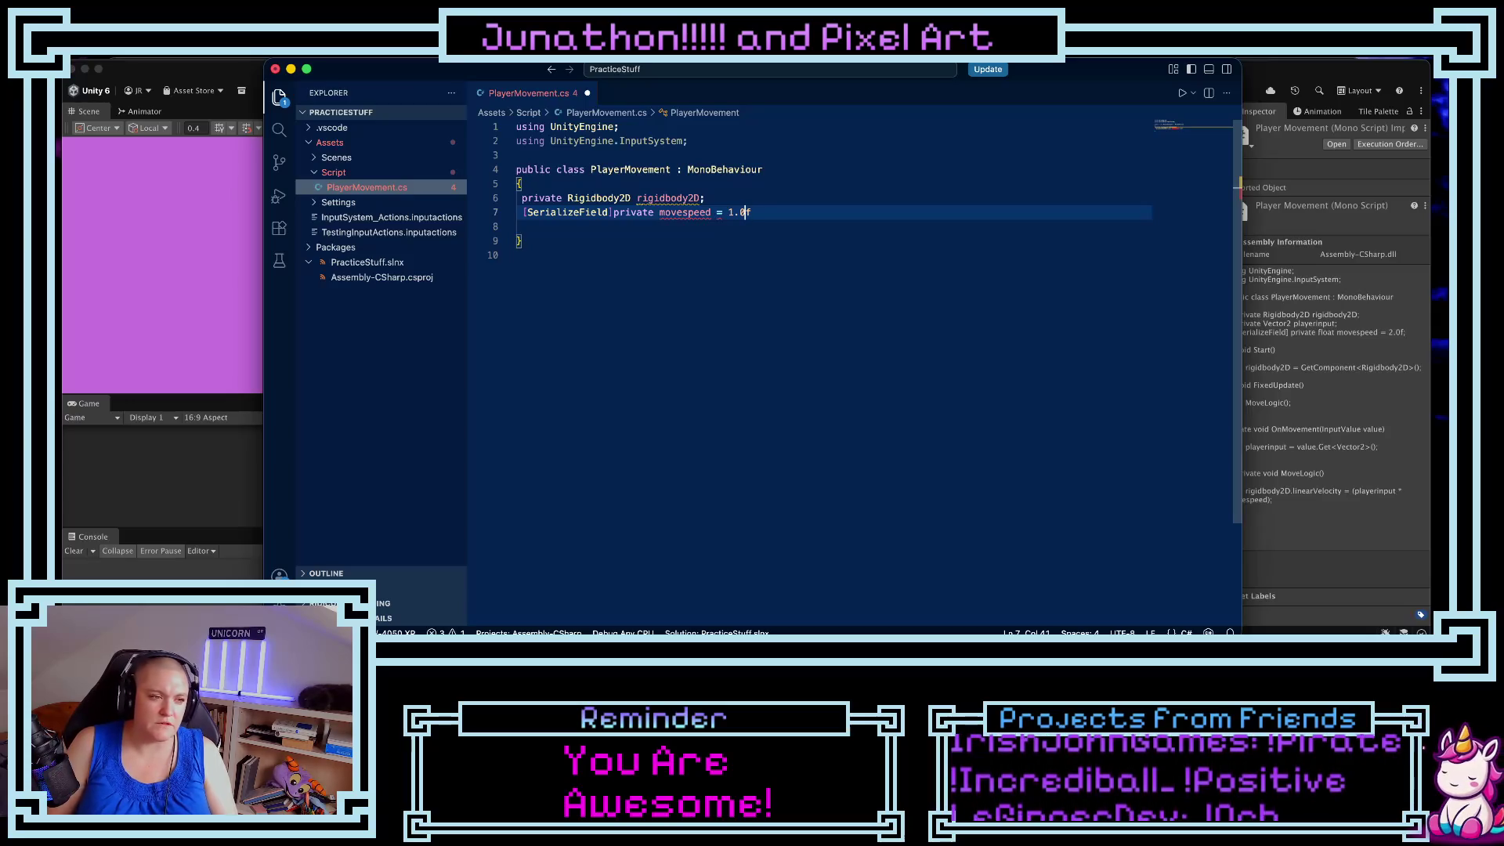
{"action": "left_click", "coordinate": [658, 212]}
{"action": "type", "text": "float"}
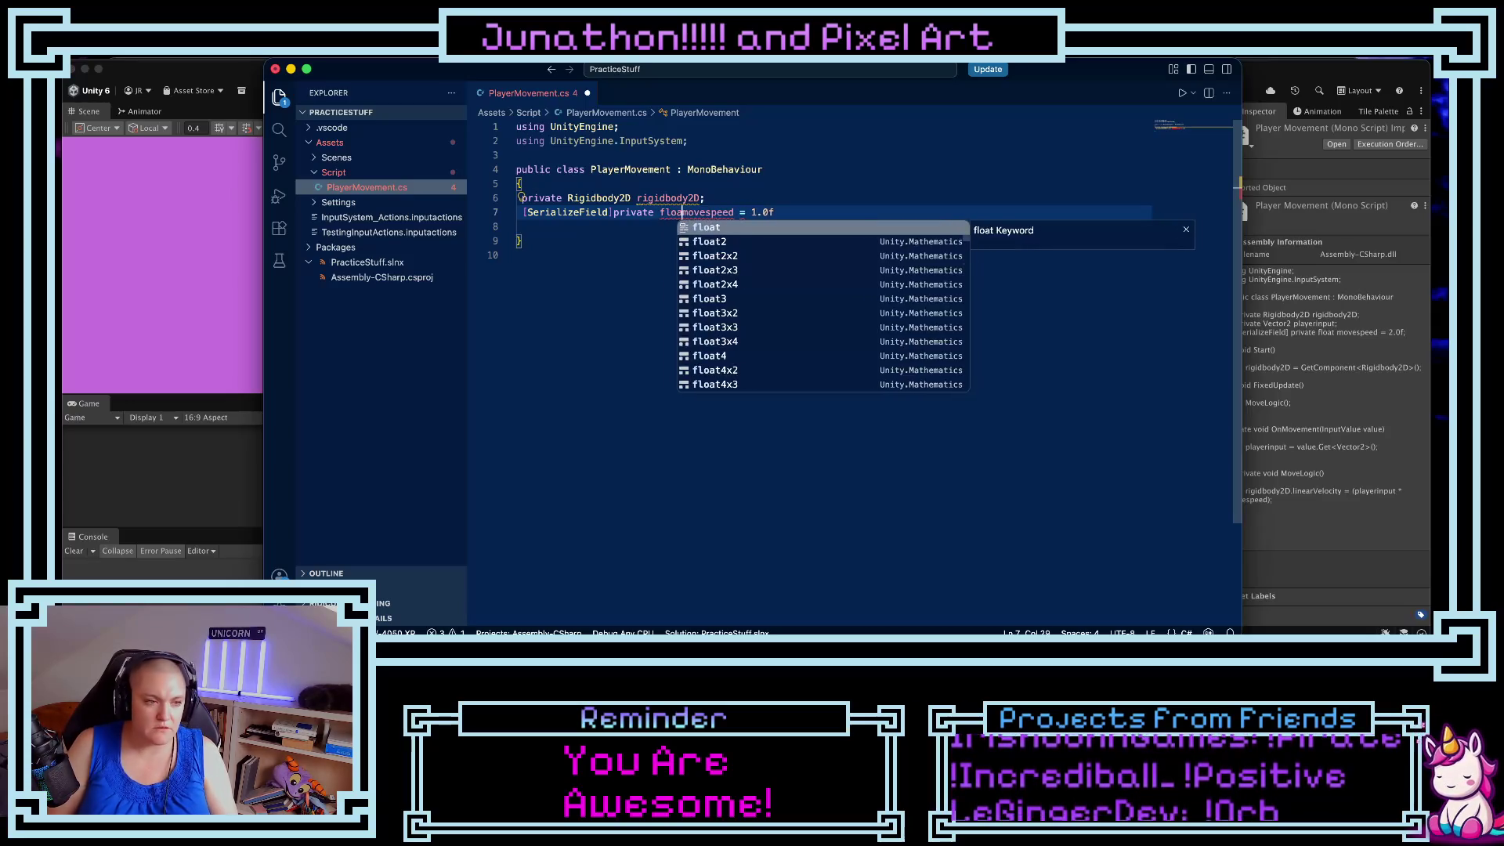
{"action": "left_click", "coordinate": [797, 212]}
{"action": "type", "text": ";"}
{"action": "key", "text": "Return"}
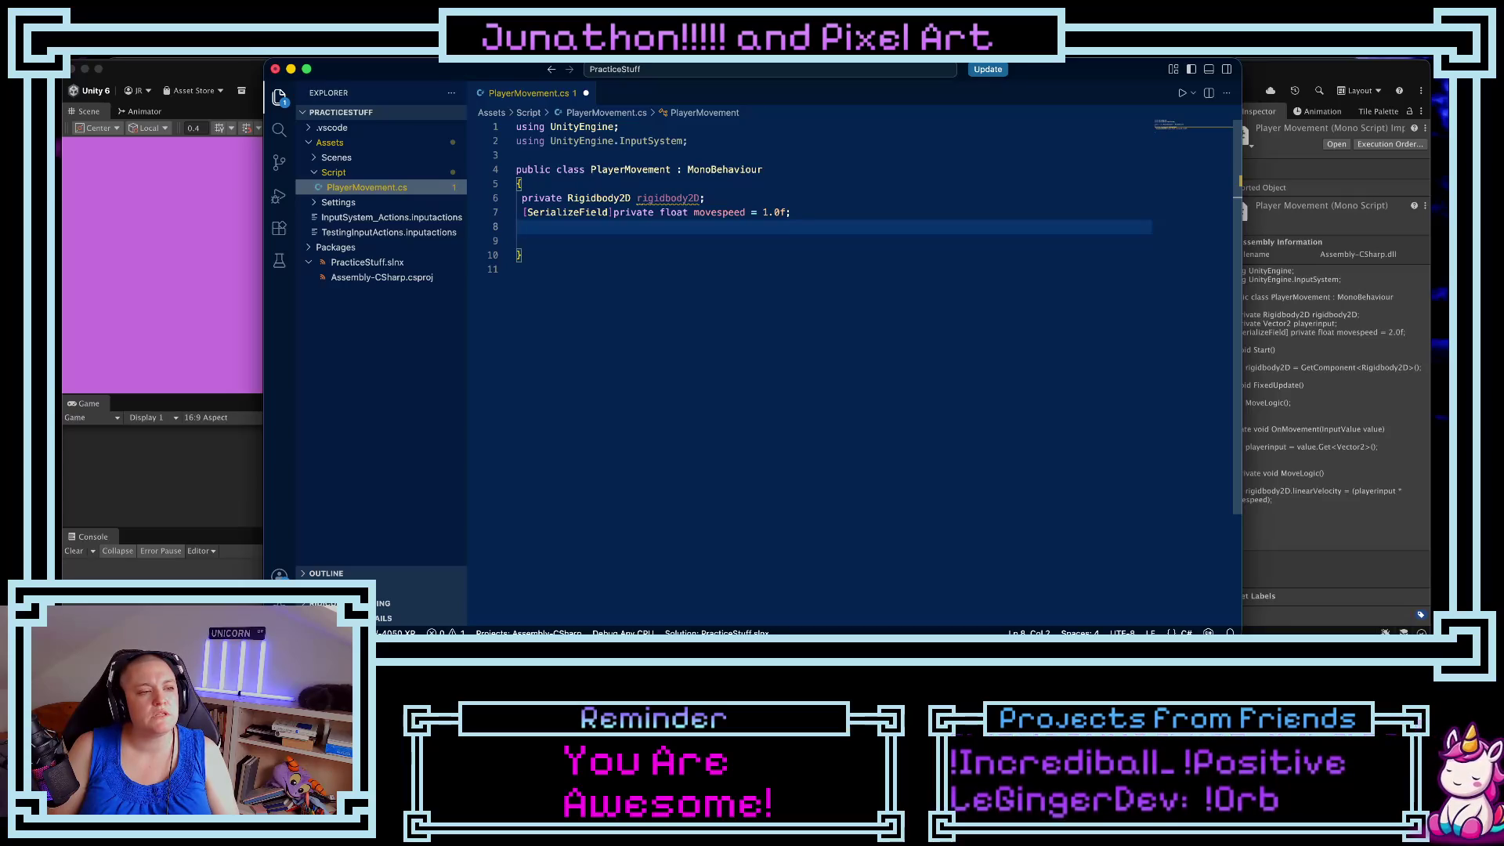
- Add a private Vector2 input; field
{"action": "type", "text": "private "}
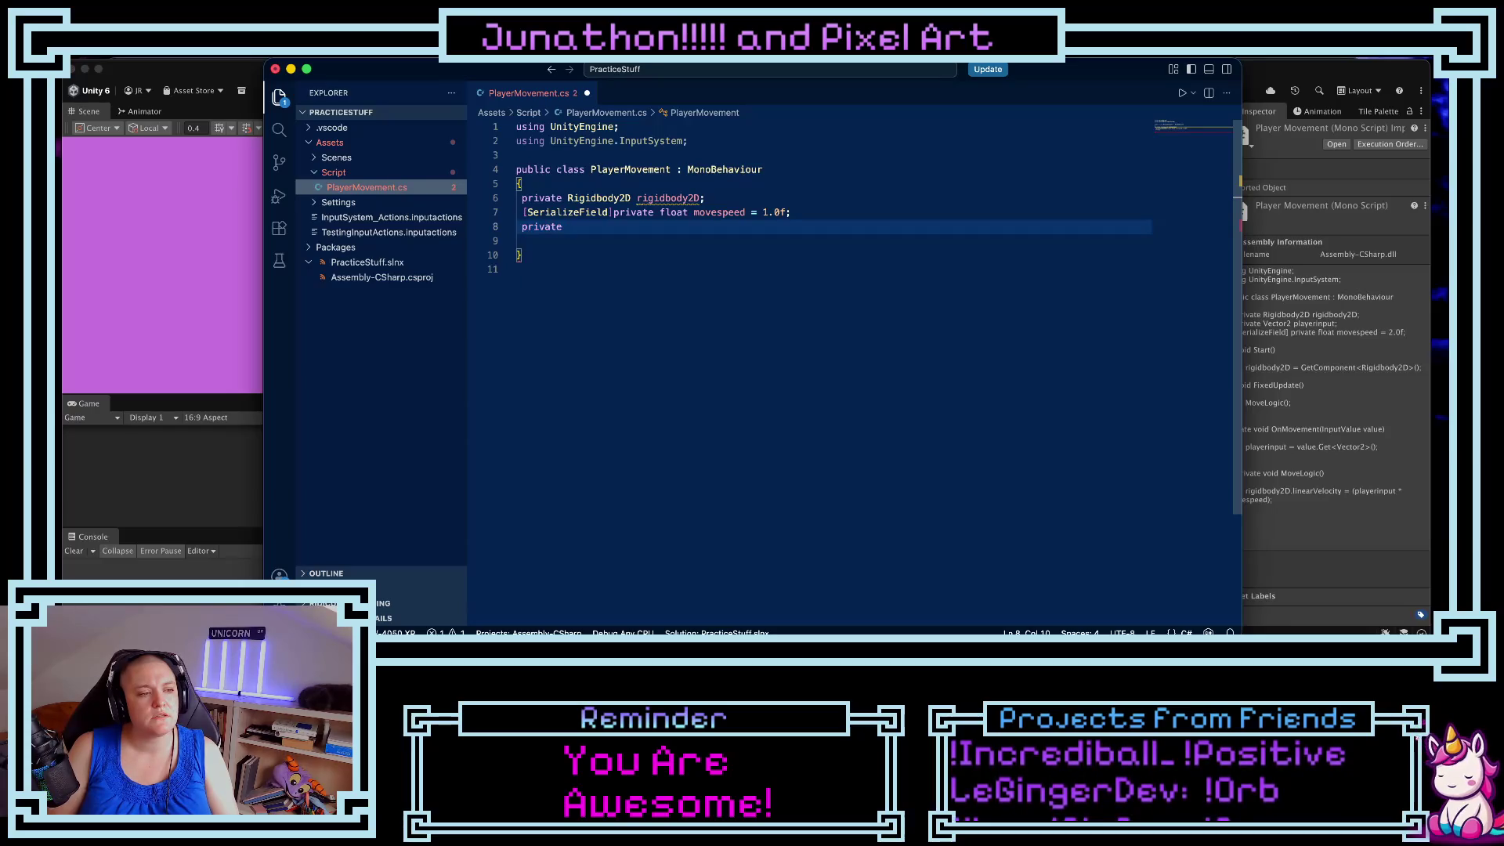
{"action": "type", "text": "Vector"}
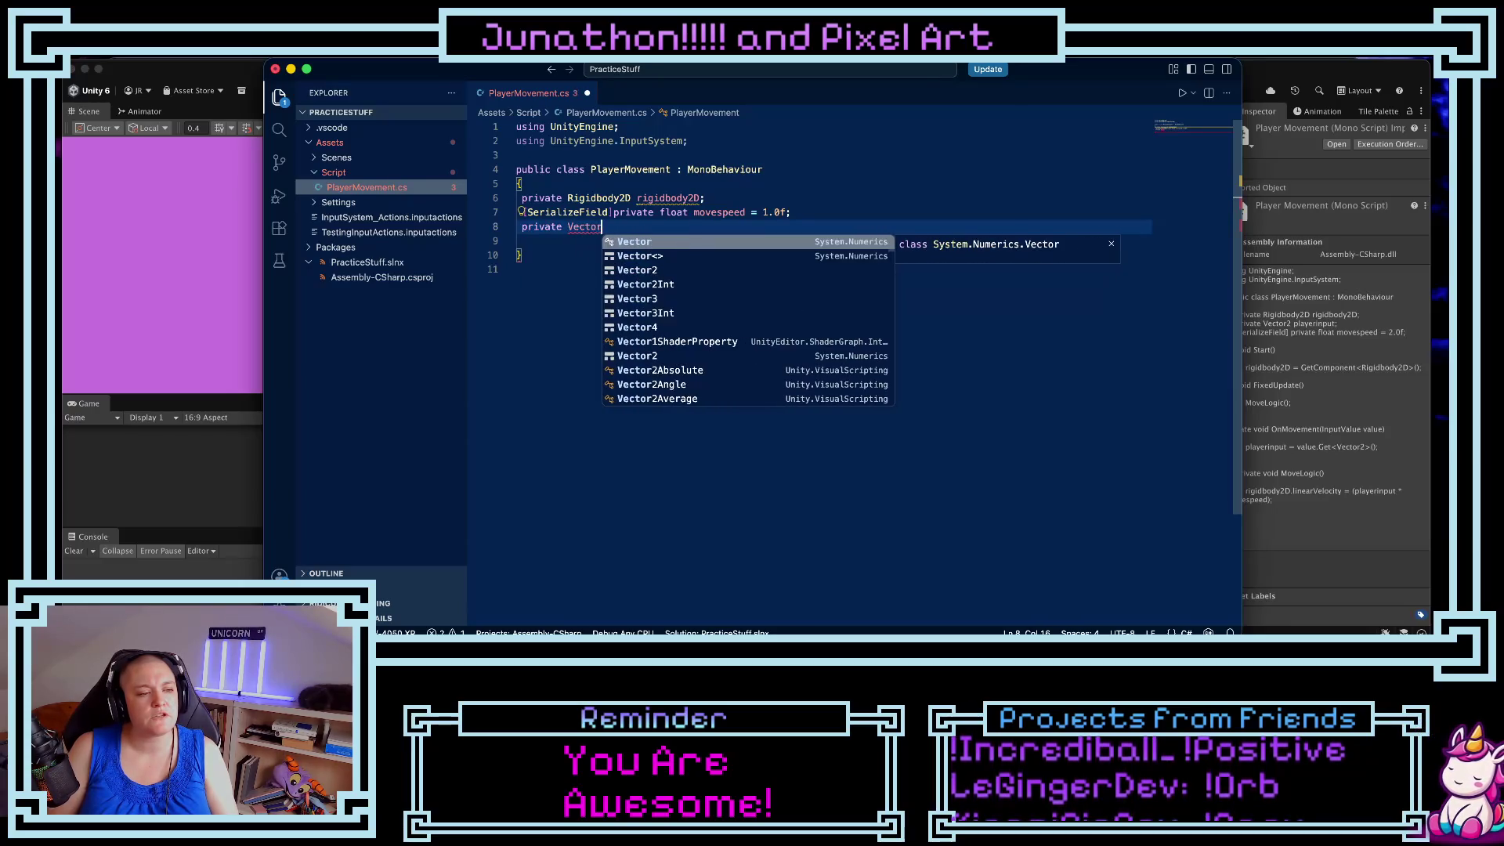
{"action": "key", "text": "Down"}
{"action": "key", "text": "Down"}
{"action": "key", "text": "Return"}
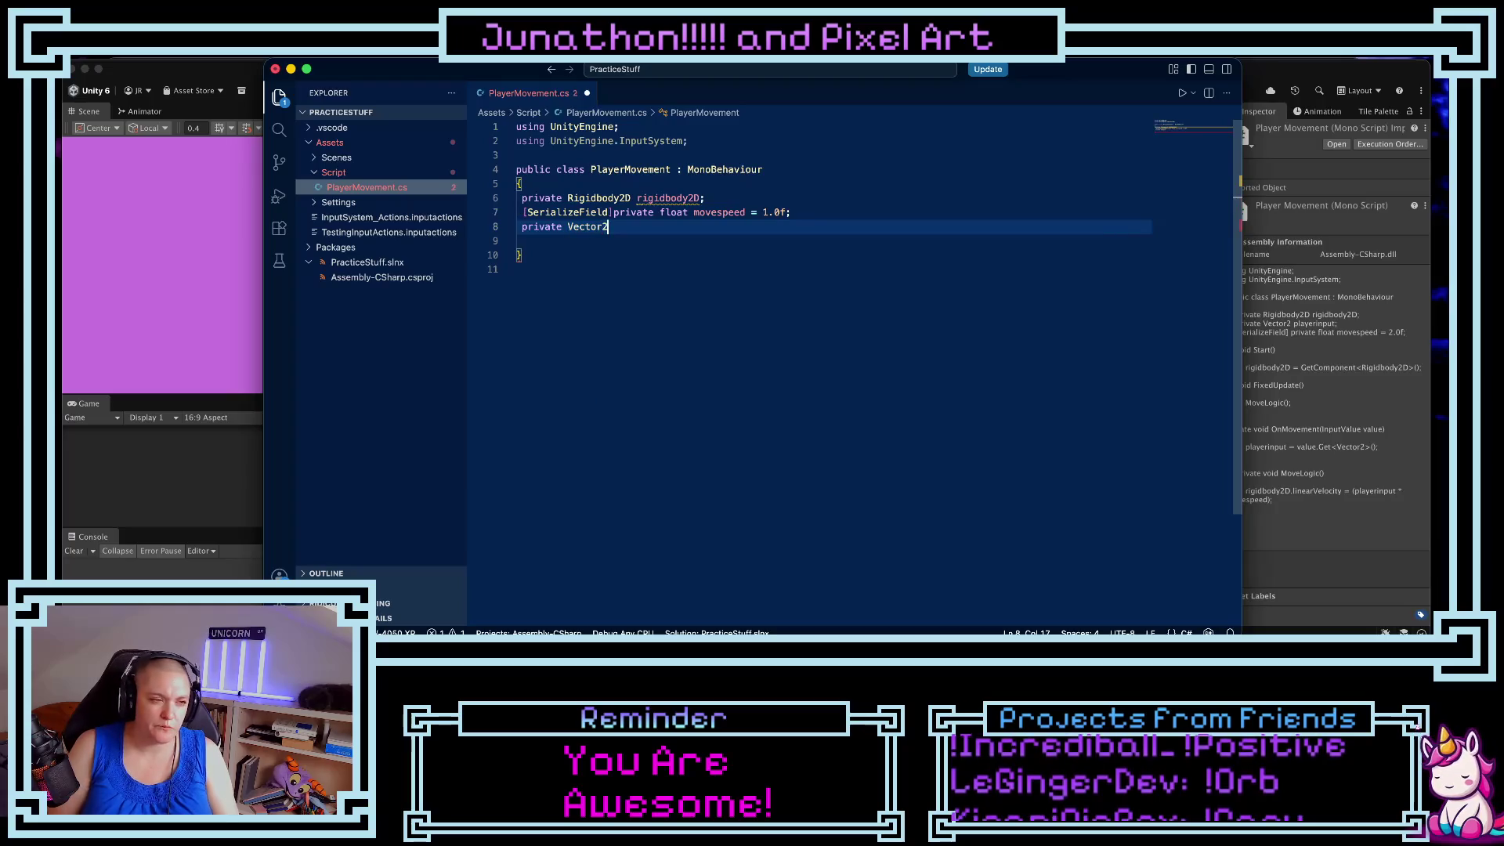
{"action": "type", "text": "input;"}
{"action": "key", "text": "Return"}
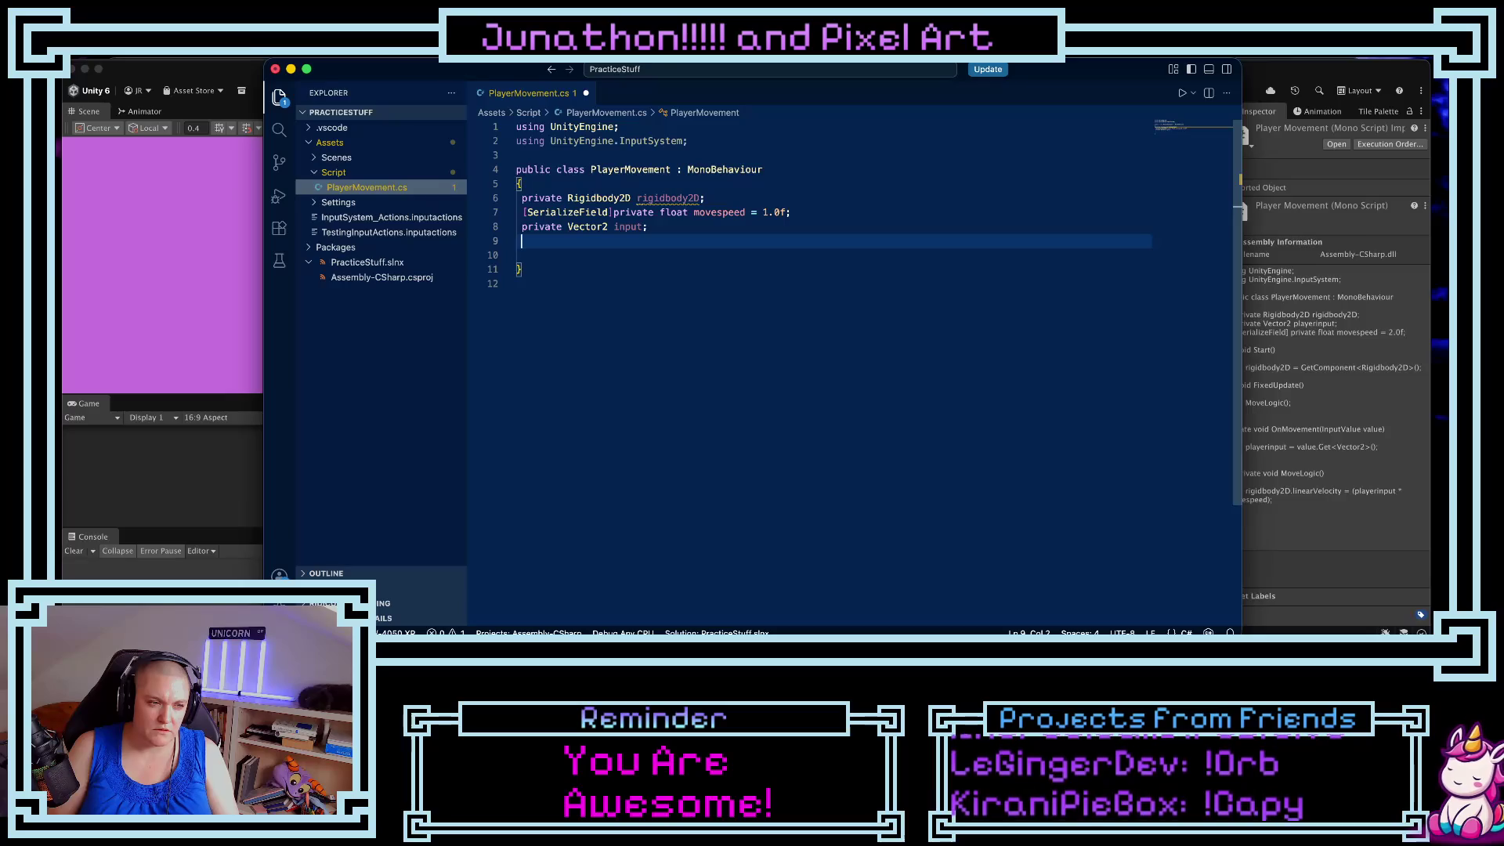
{"action": "key", "text": "Return"}
{"action": "key", "text": "Return"}
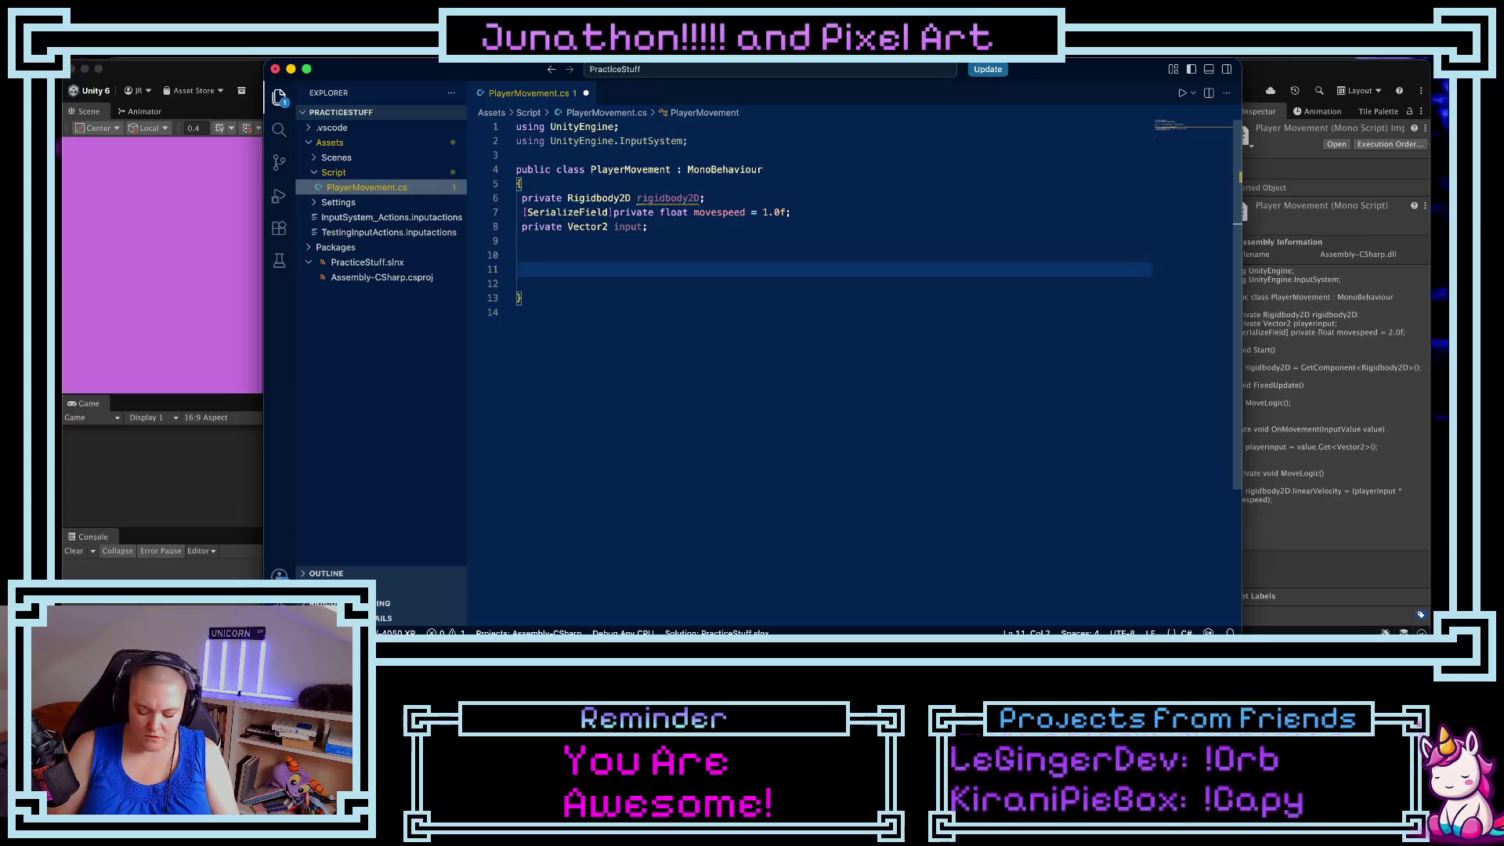
- Add a Start() method with rigidbody2D = GetComponent<Rigidbody2D>();, correcting the angle bracket
{"action": "type", "text": "Start"}
{"action": "key", "text": "Return"}
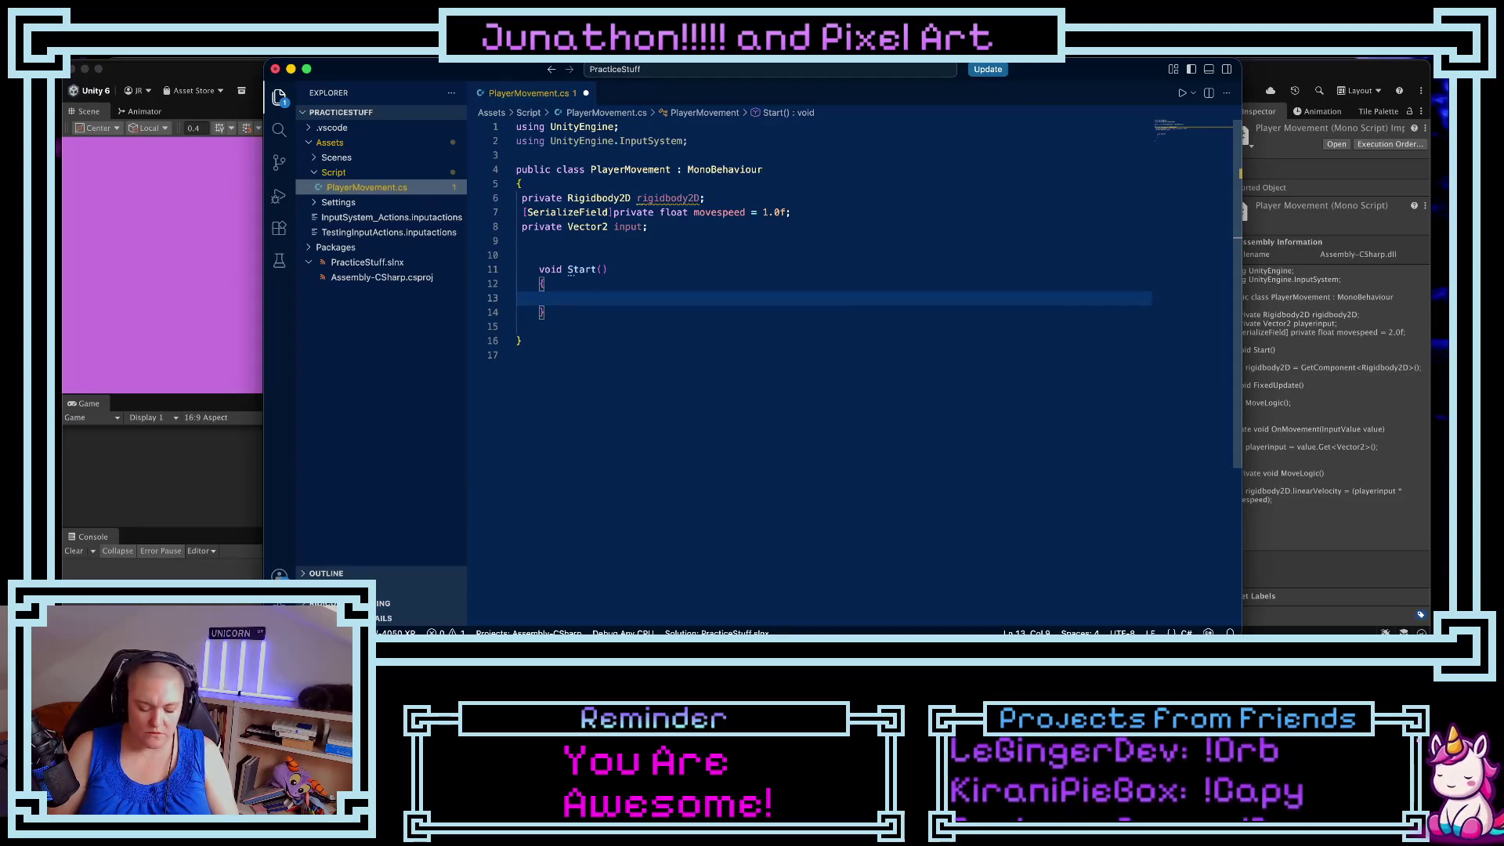
{"action": "type", "text": "rigi"}
{"action": "key", "text": "Return"}
{"action": "type", "text": "= Get"}
{"action": "key", "text": "Return"}
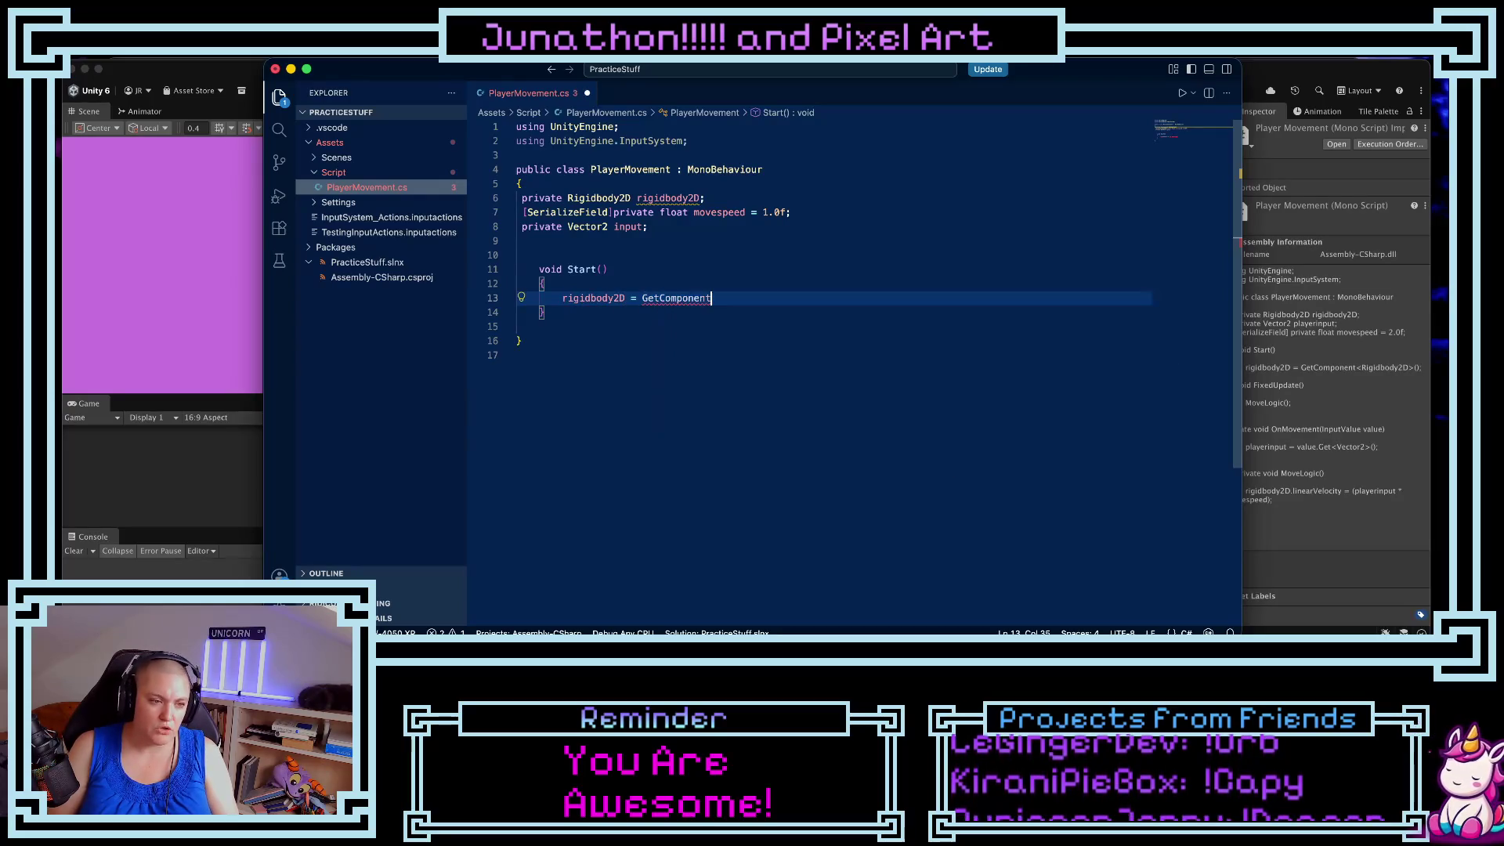
{"action": "type", "text": ">Rigi"}
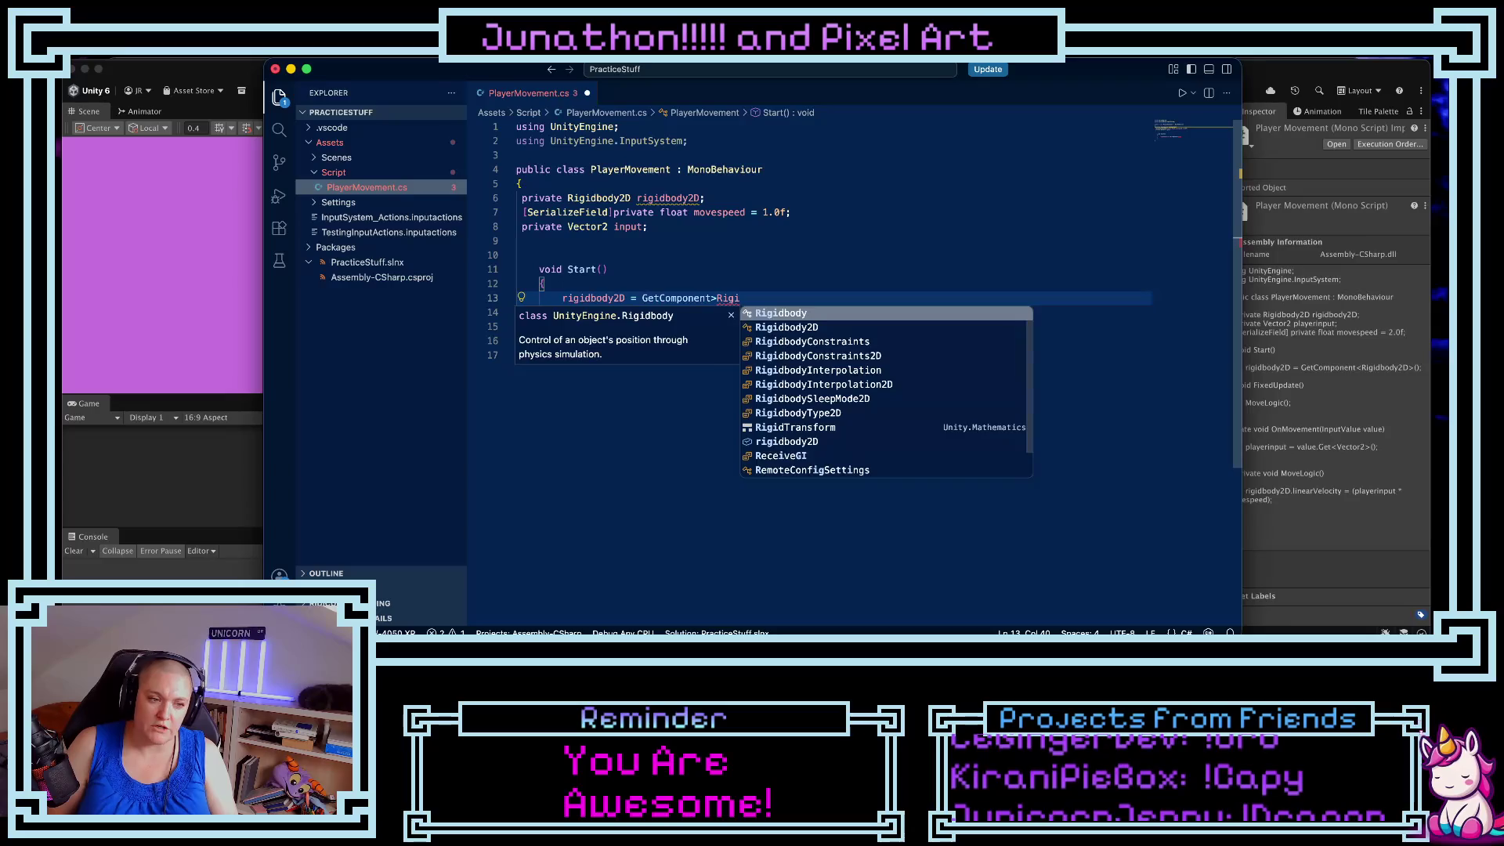
{"action": "key", "text": "Down"}
{"action": "key", "text": "Return"}
{"action": "type", "text": "()"}
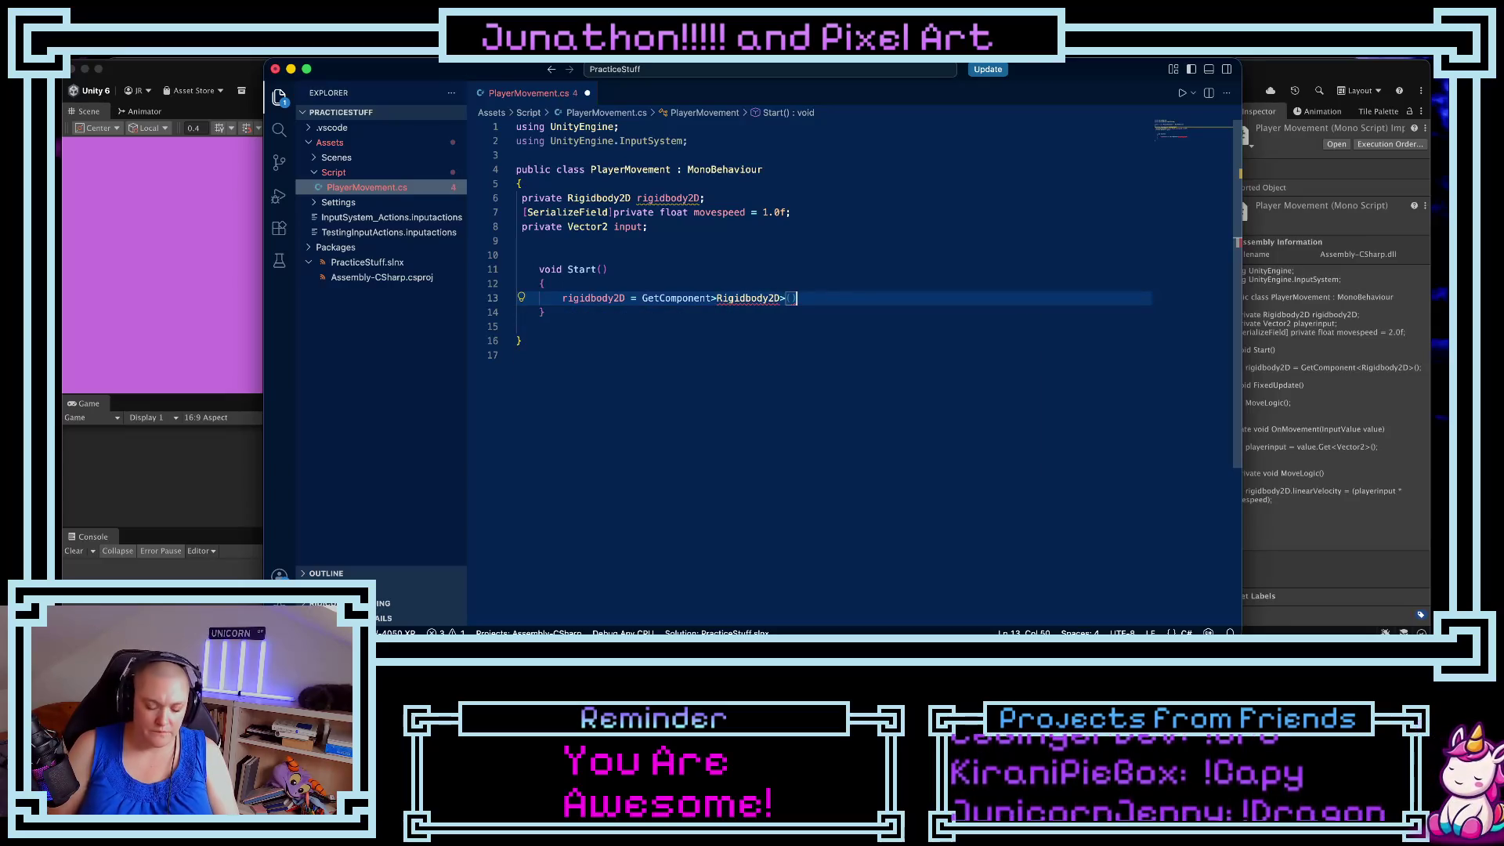
{"action": "type", "text": ";"}
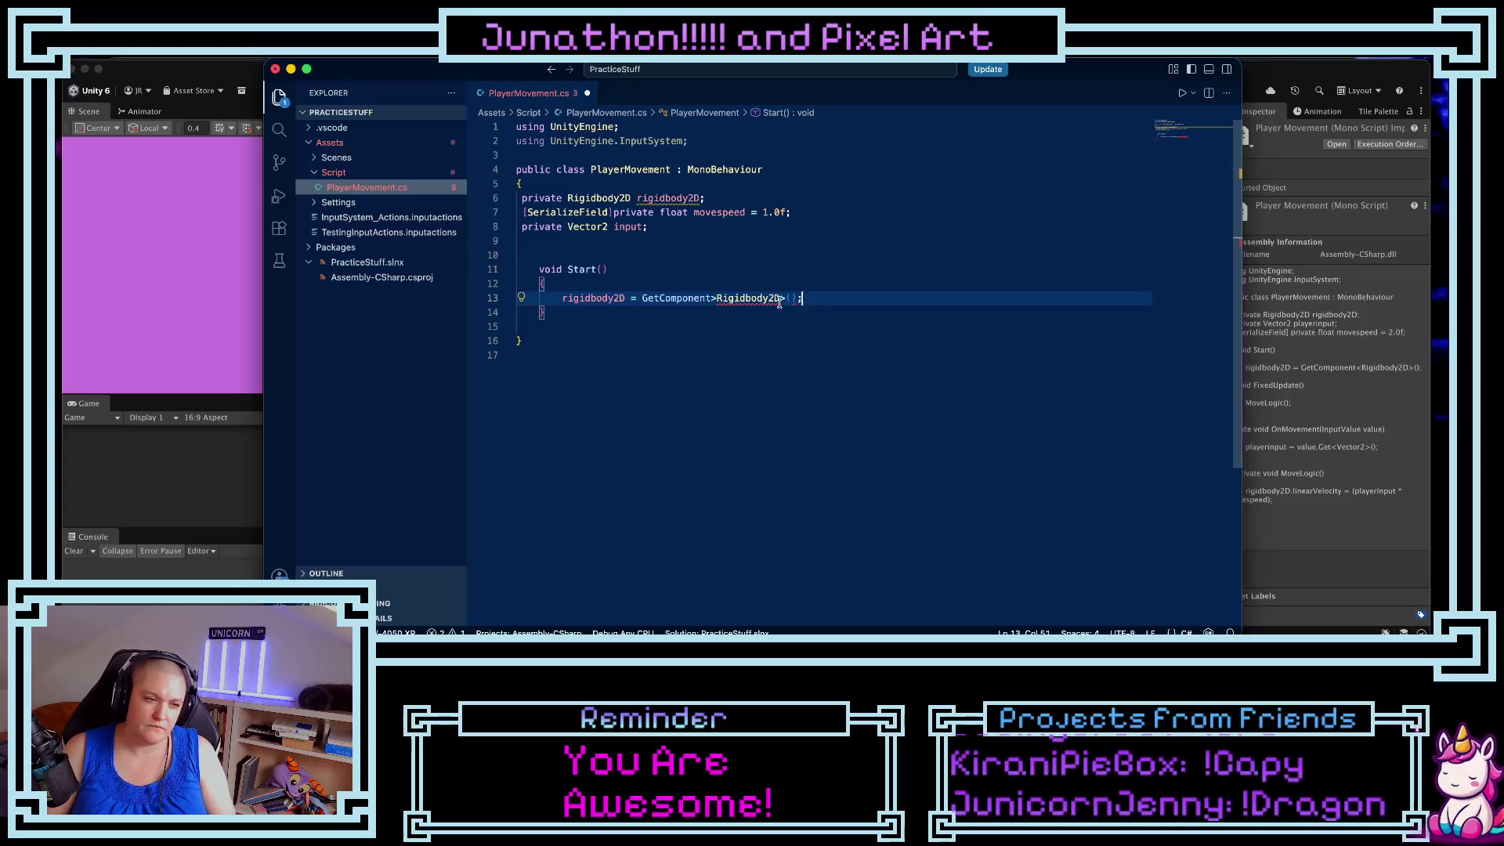
{"action": "left_click", "coordinate": [716, 299]}
{"action": "key", "text": "BackSpace"}
{"action": "type", "text": "<"}
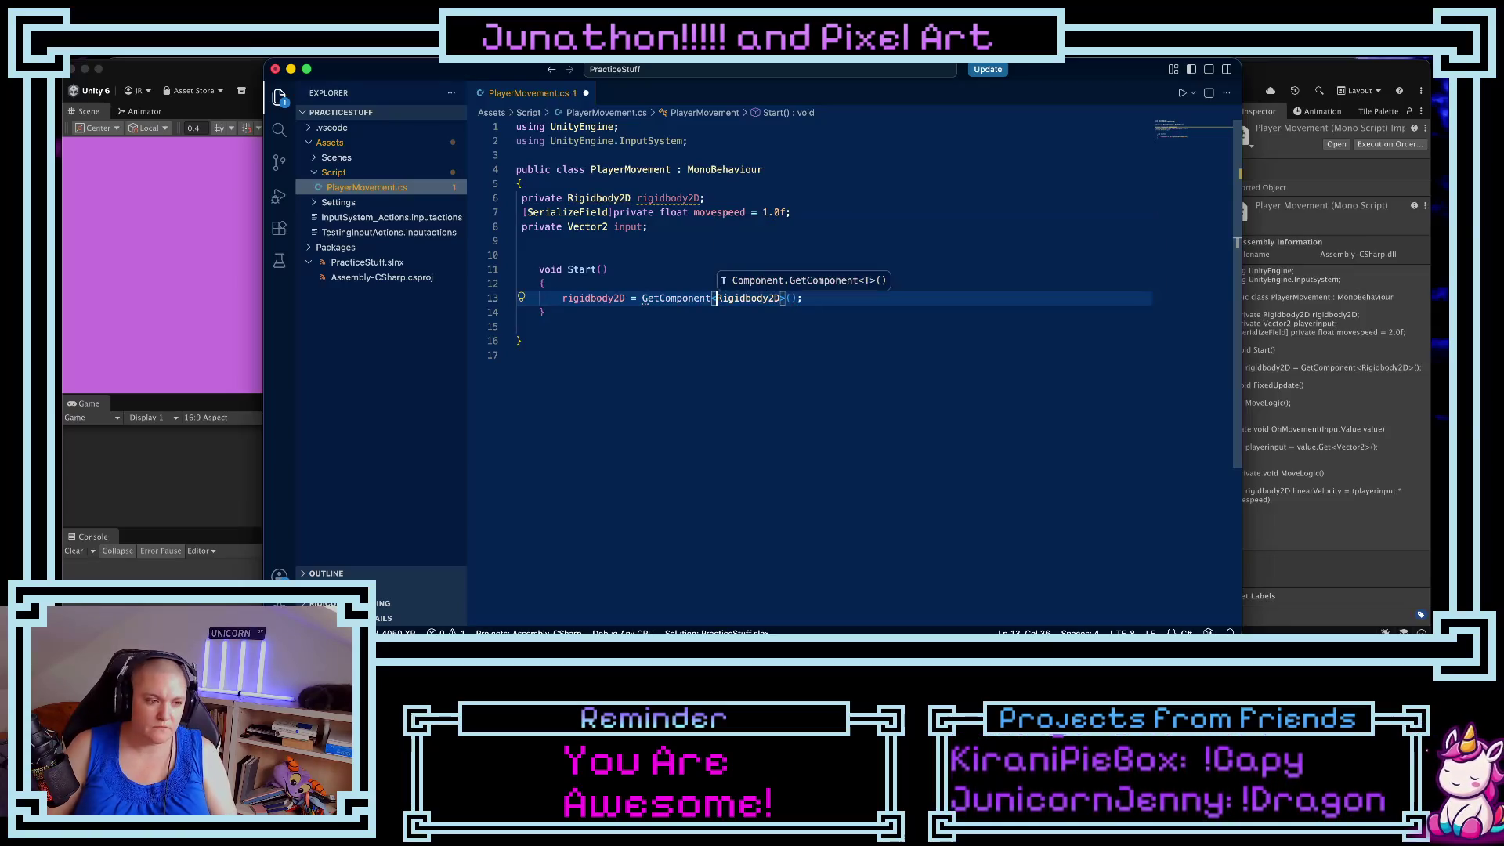
{"action": "left_click", "coordinate": [830, 303]}
{"action": "key", "text": "Return"}
- Make room below Start and begin typing 'fixed' for the next method
{"action": "left_click", "coordinate": [566, 329]}
{"action": "key", "text": "Return"}
{"action": "key", "text": "Return"}
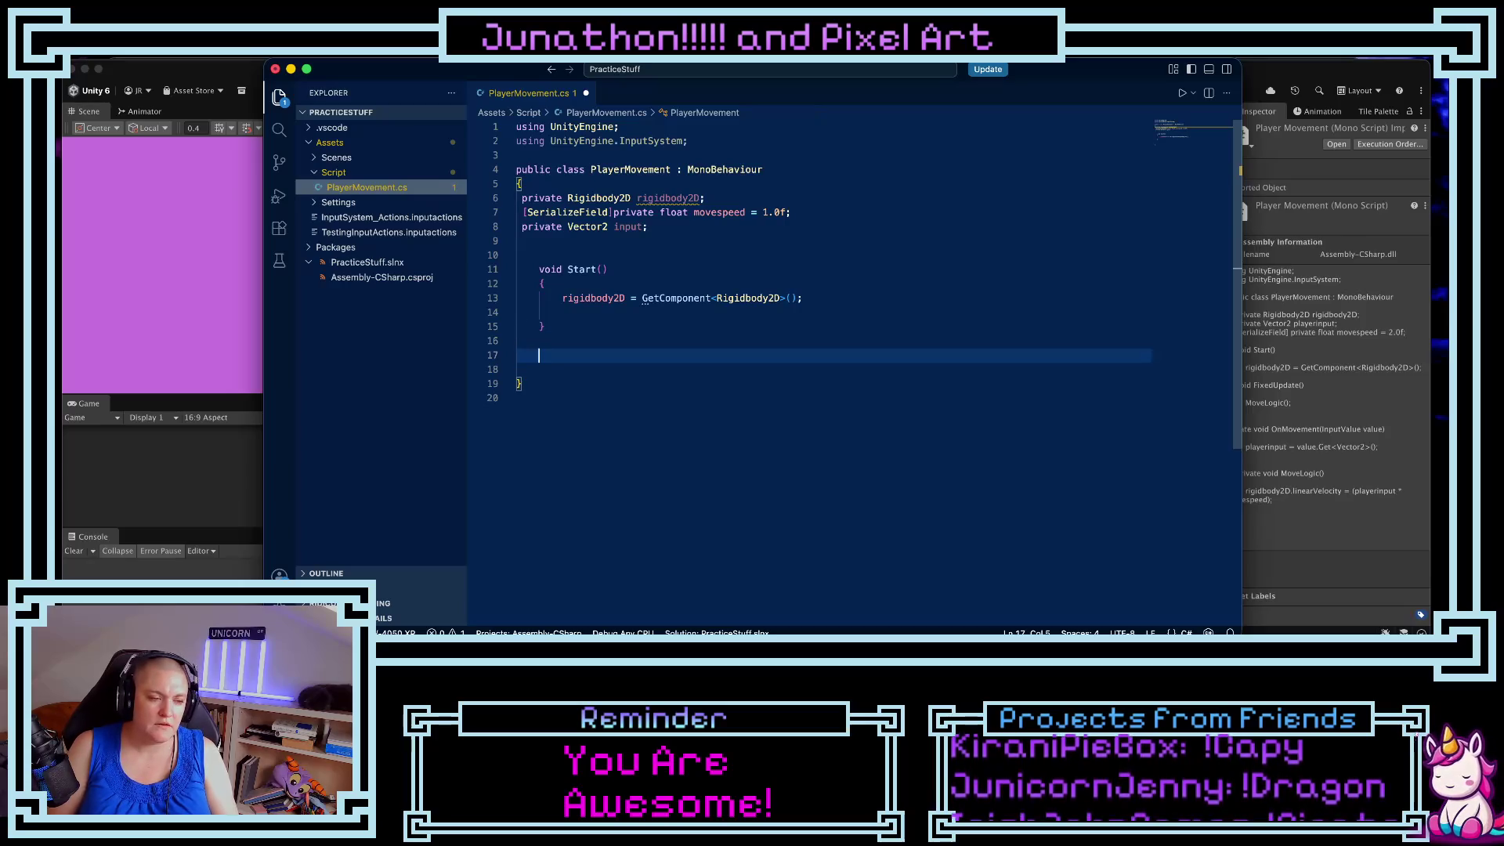
{"action": "type", "text": "fixed"}
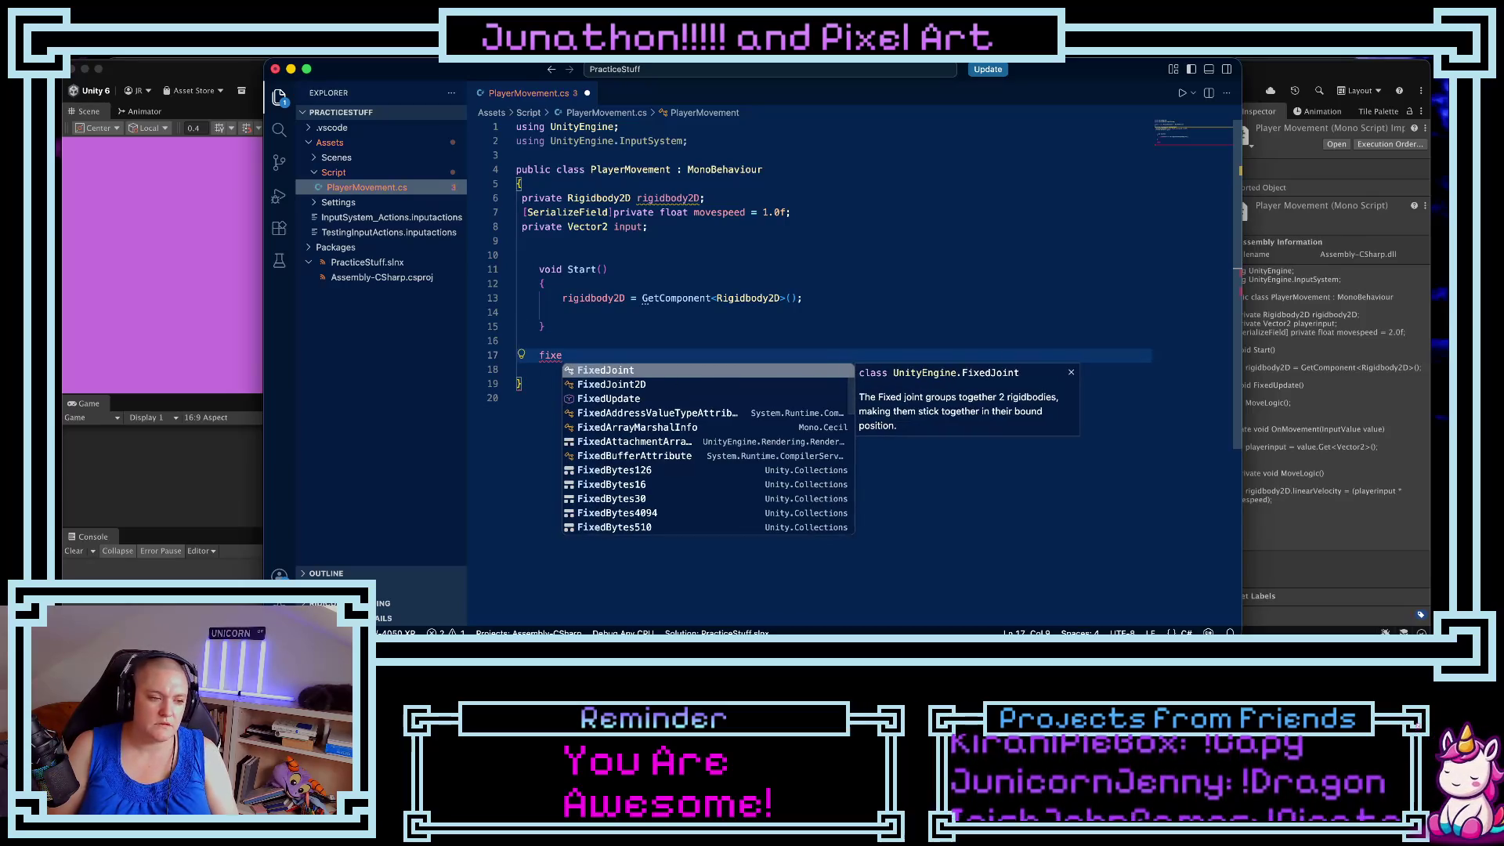
- Insert a FixedUpdate() method that calls MoveLogic()
{"action": "key", "text": "BackSpace"}
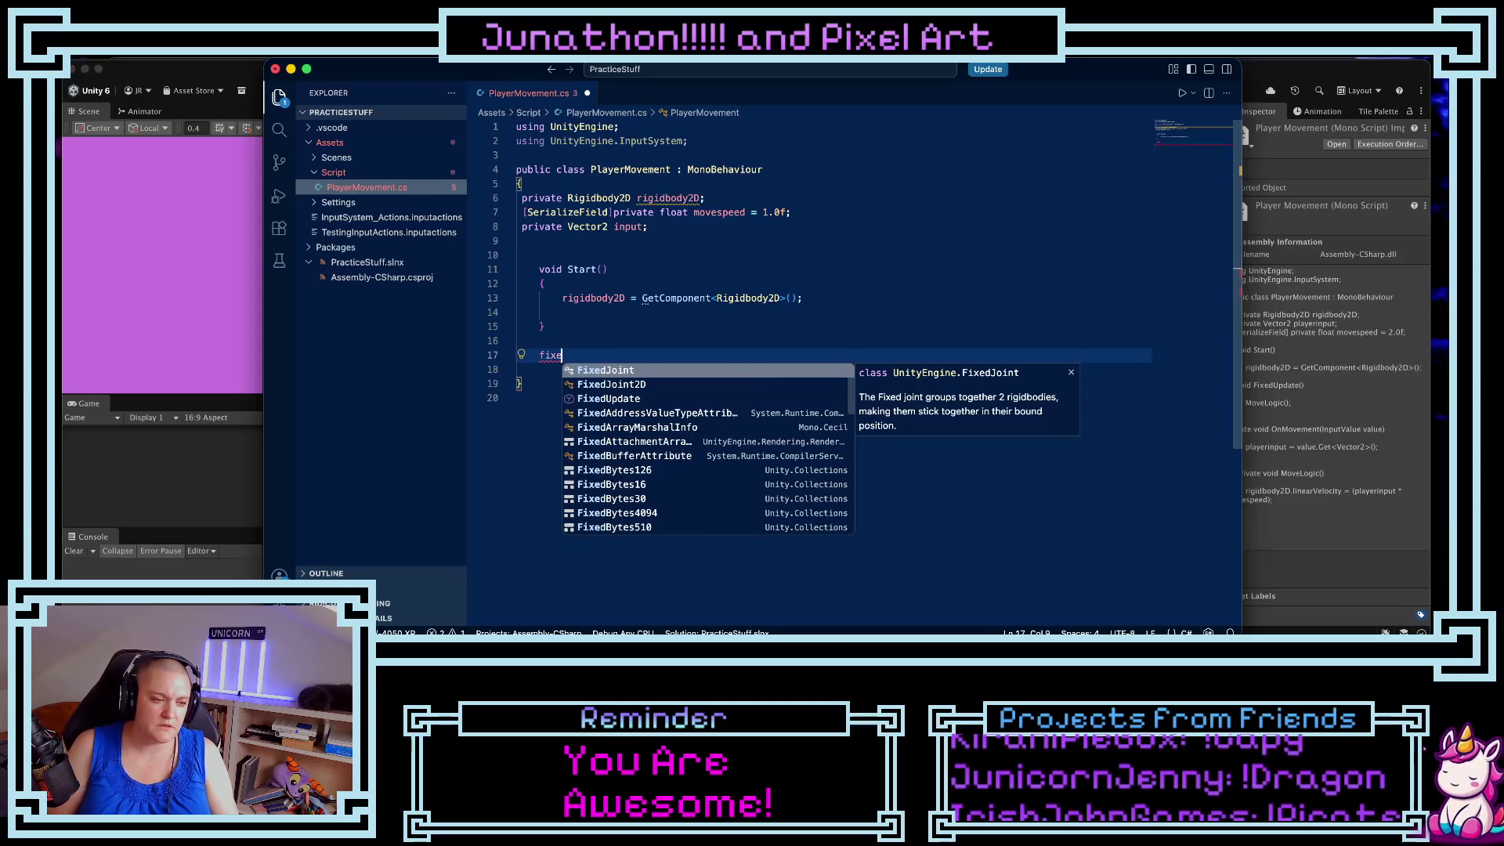
{"action": "key", "text": "Down"}
{"action": "key", "text": "Down"}
{"action": "key", "text": "Return"}
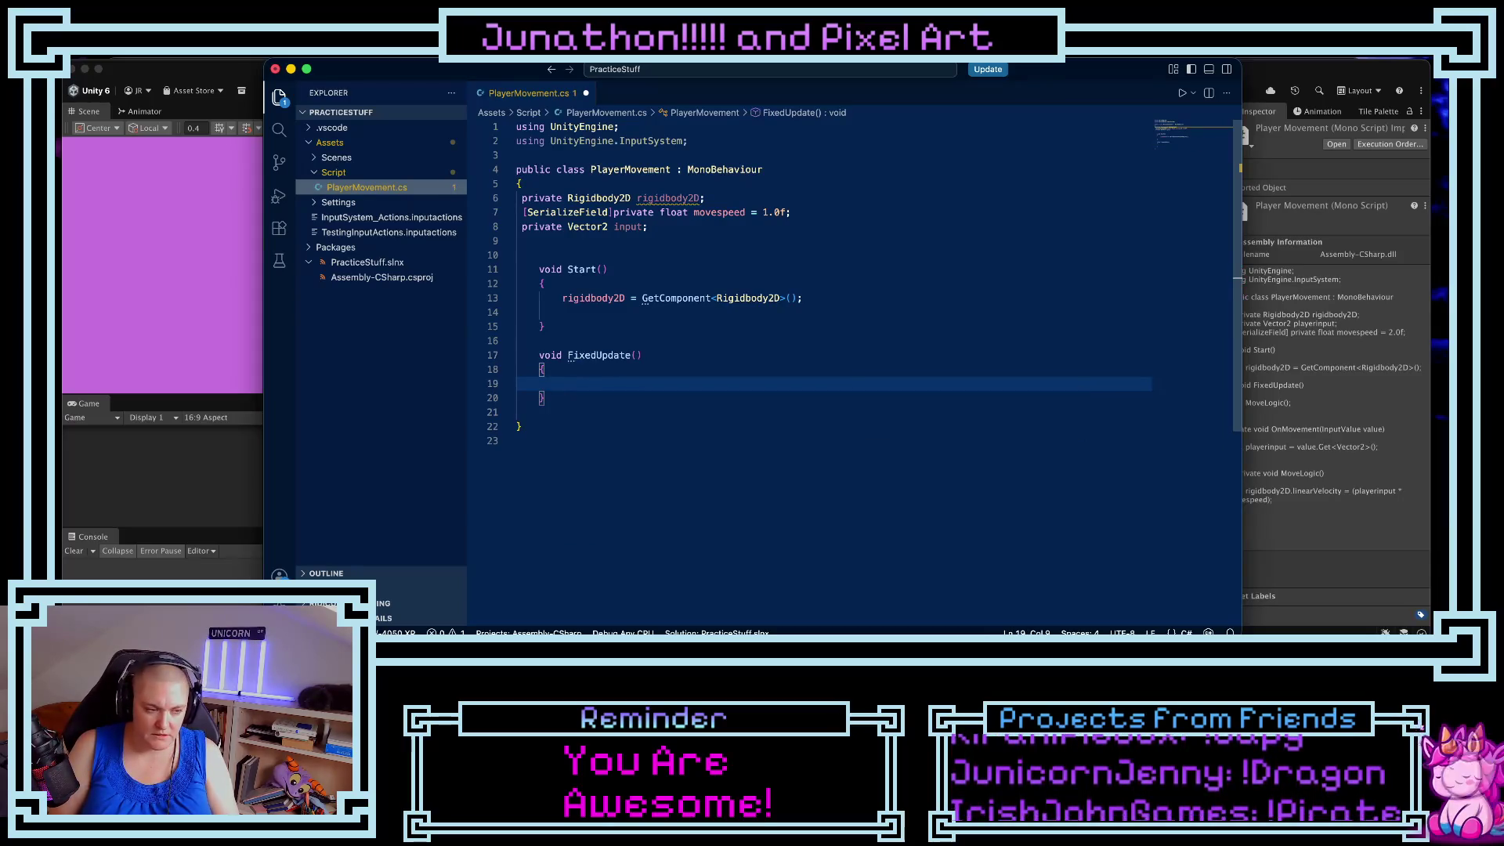
{"action": "type", "text": "MoveLogic()"}
{"action": "key", "text": "Down"}
{"action": "key", "text": "Return"}
{"action": "key", "text": "Return"}
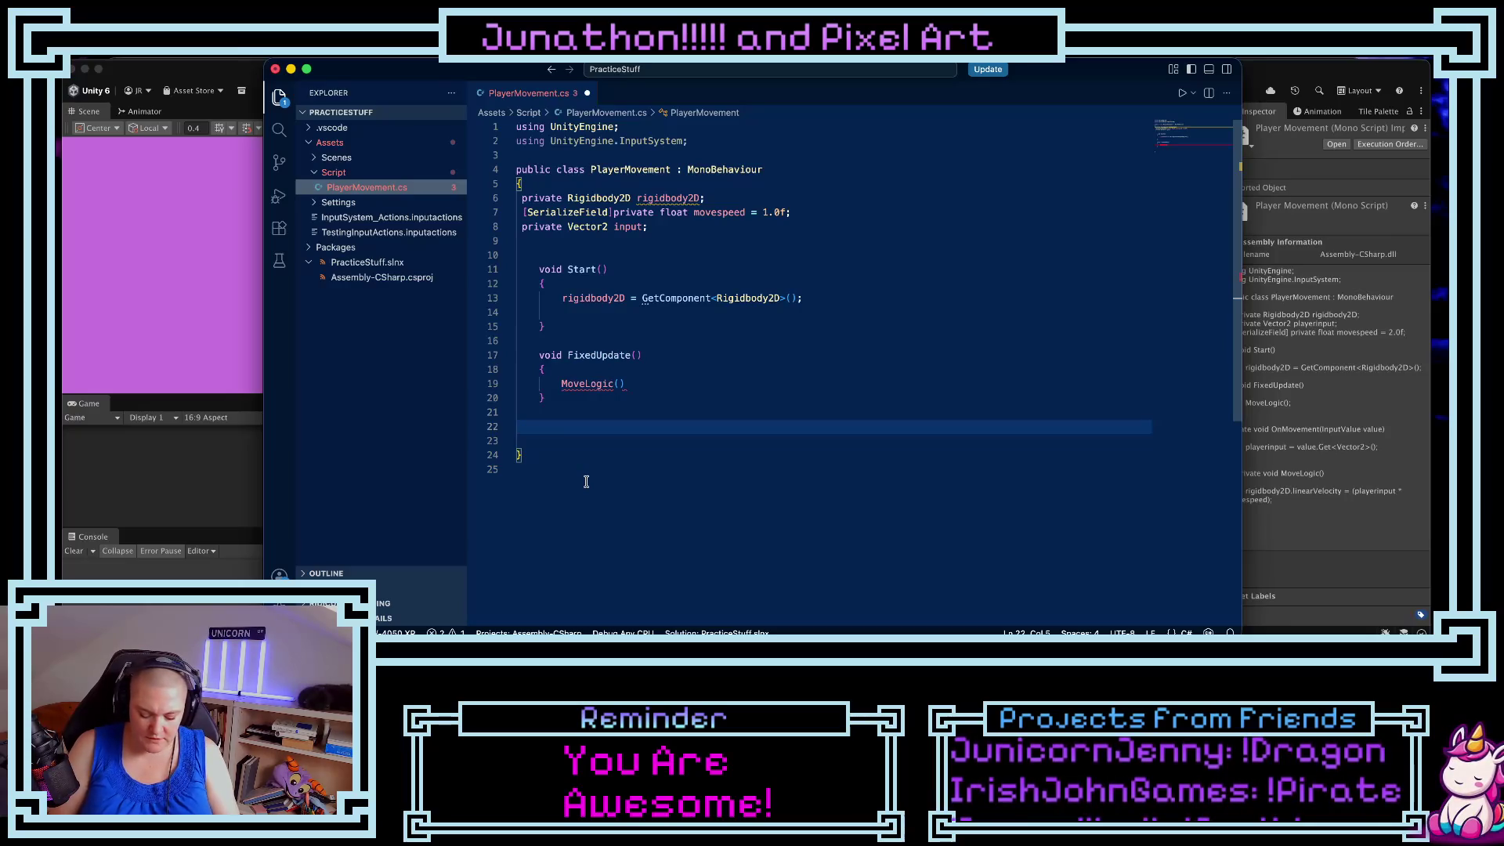
- Declare void OnMovement(InputValue input) with an empty body below FixedUpdate
{"action": "type", "text": "coid On"}
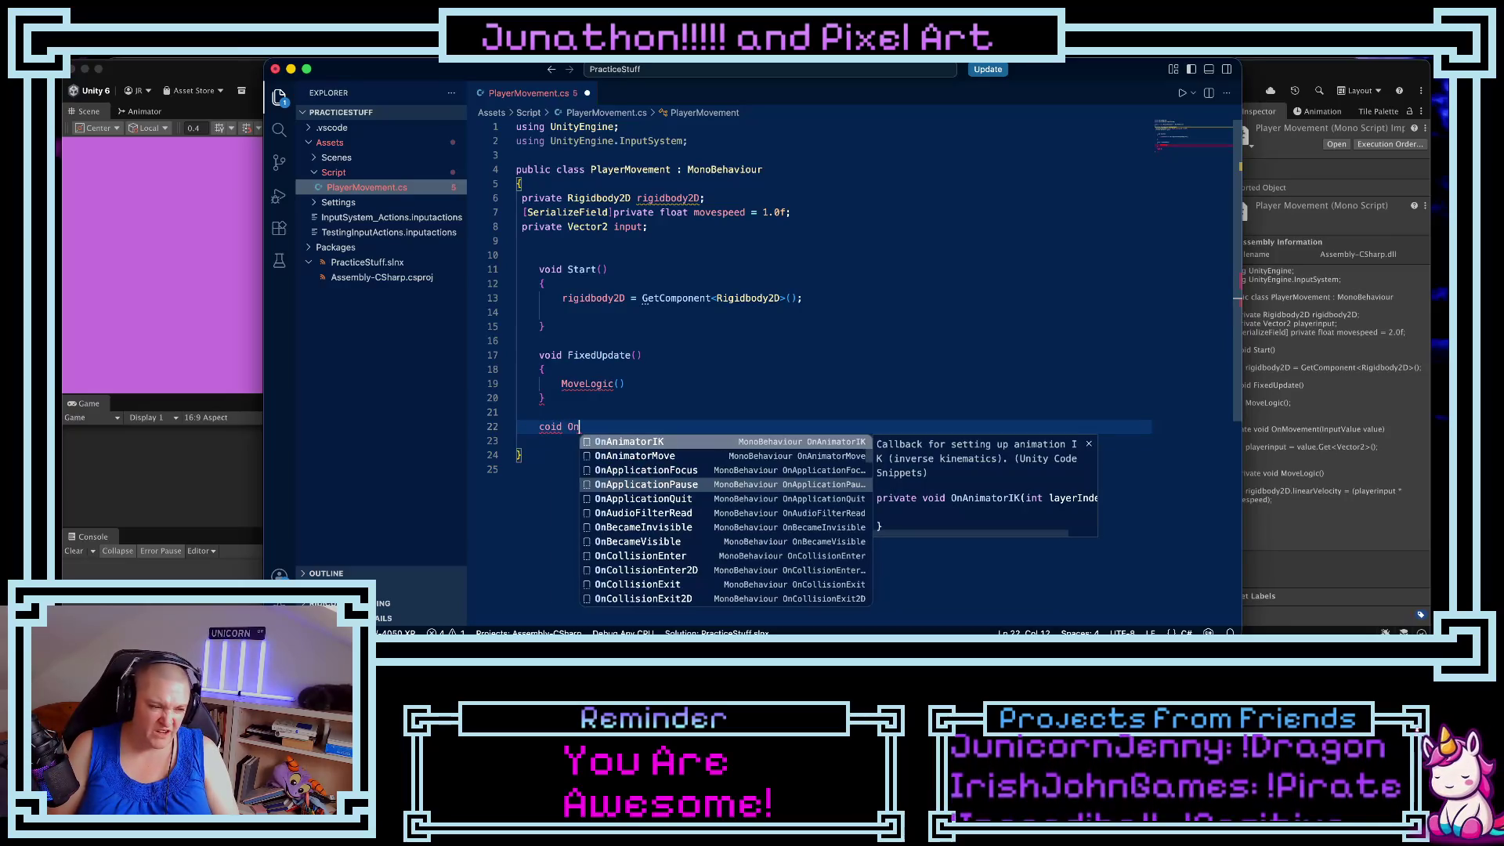
{"action": "key", "text": "BackSpace"}
{"action": "key", "text": "BackSpace"}
{"action": "type", "text": "void "}
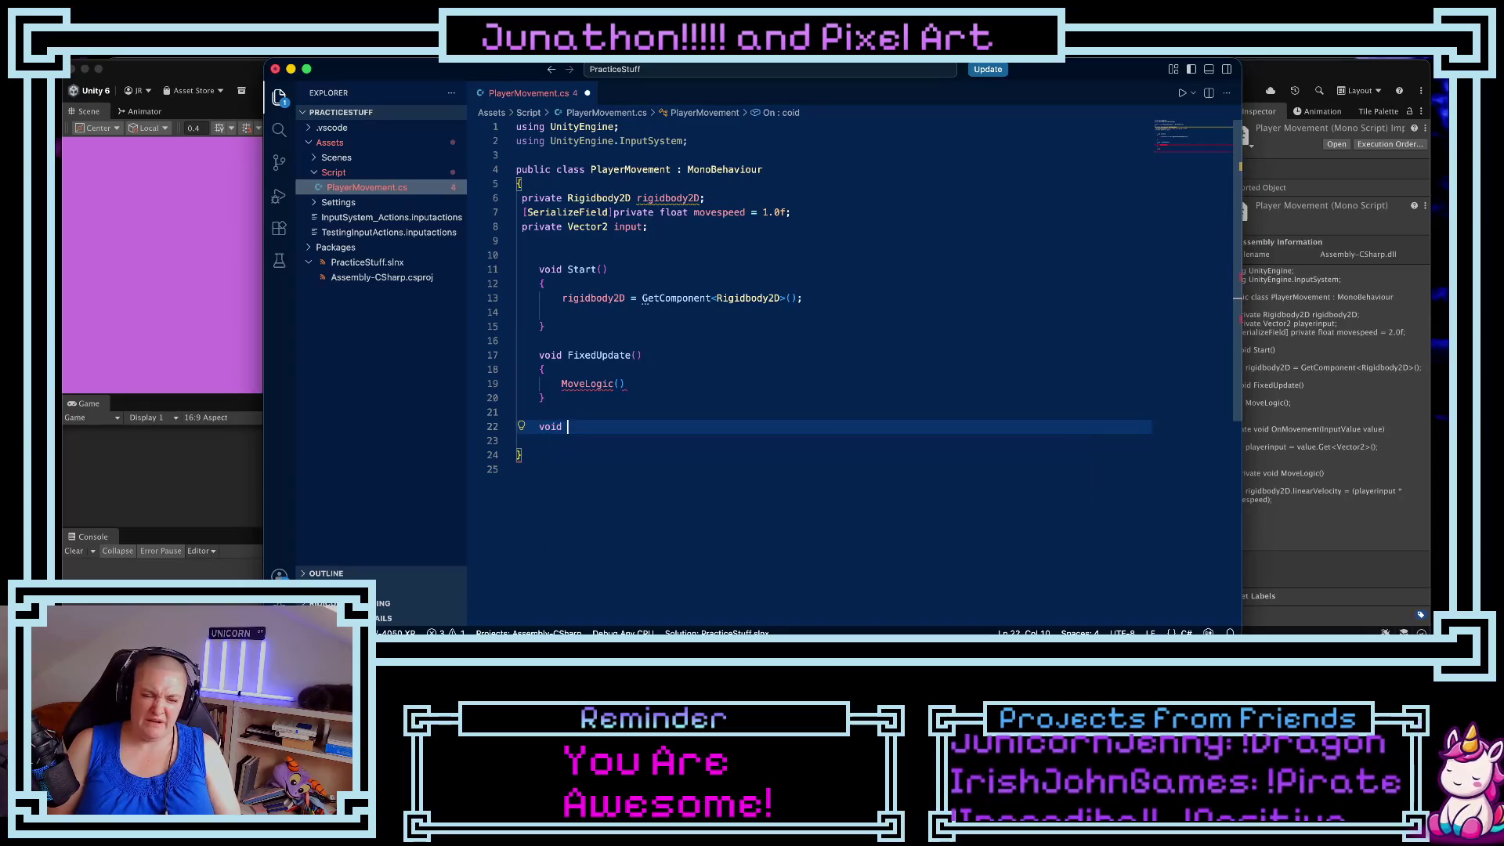
{"action": "type", "text": "OnMov"}
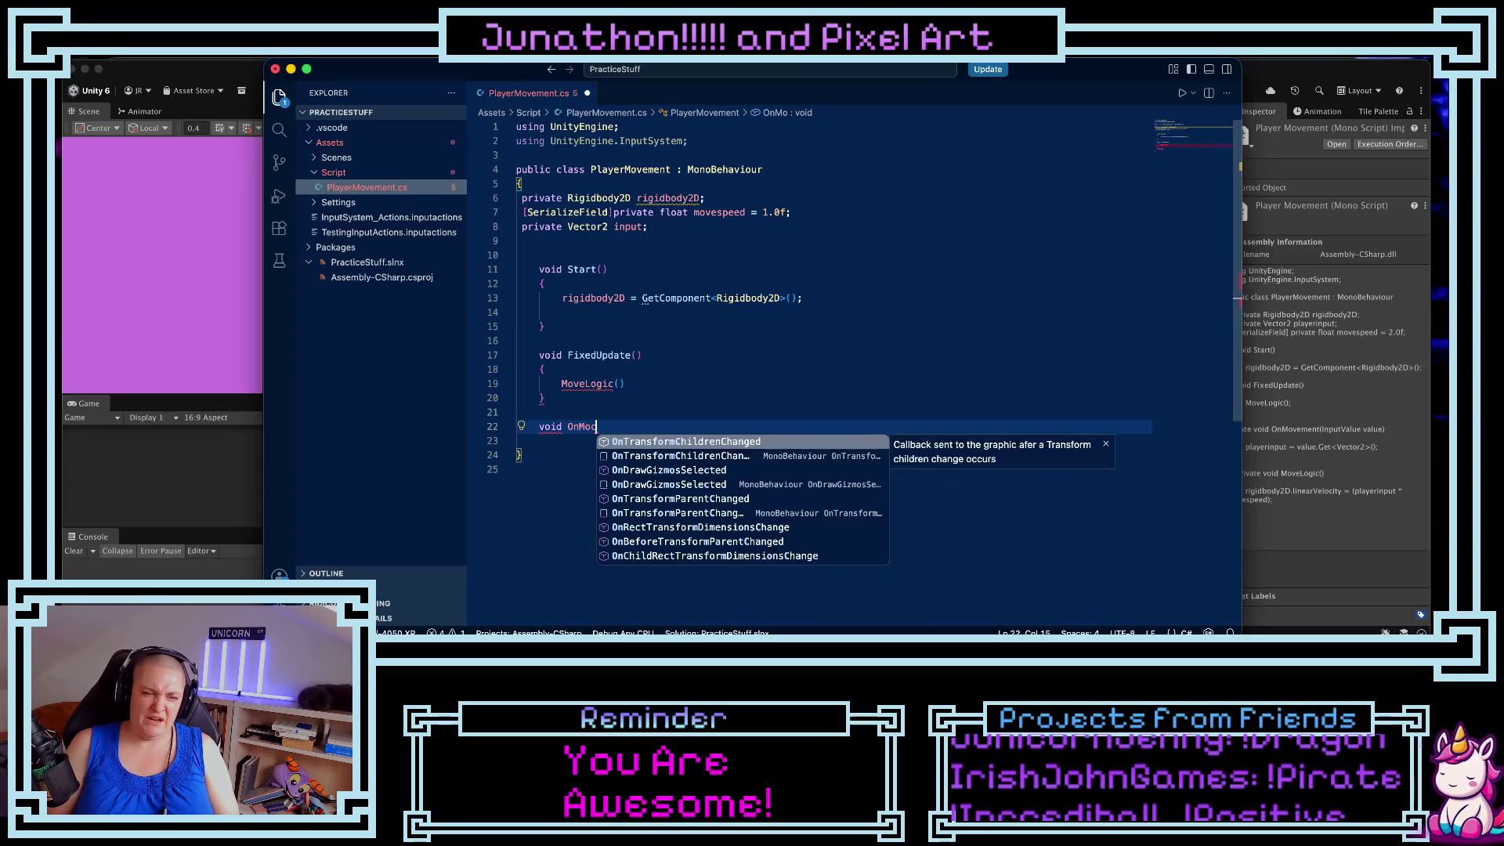
{"action": "type", "text": "emeant"}
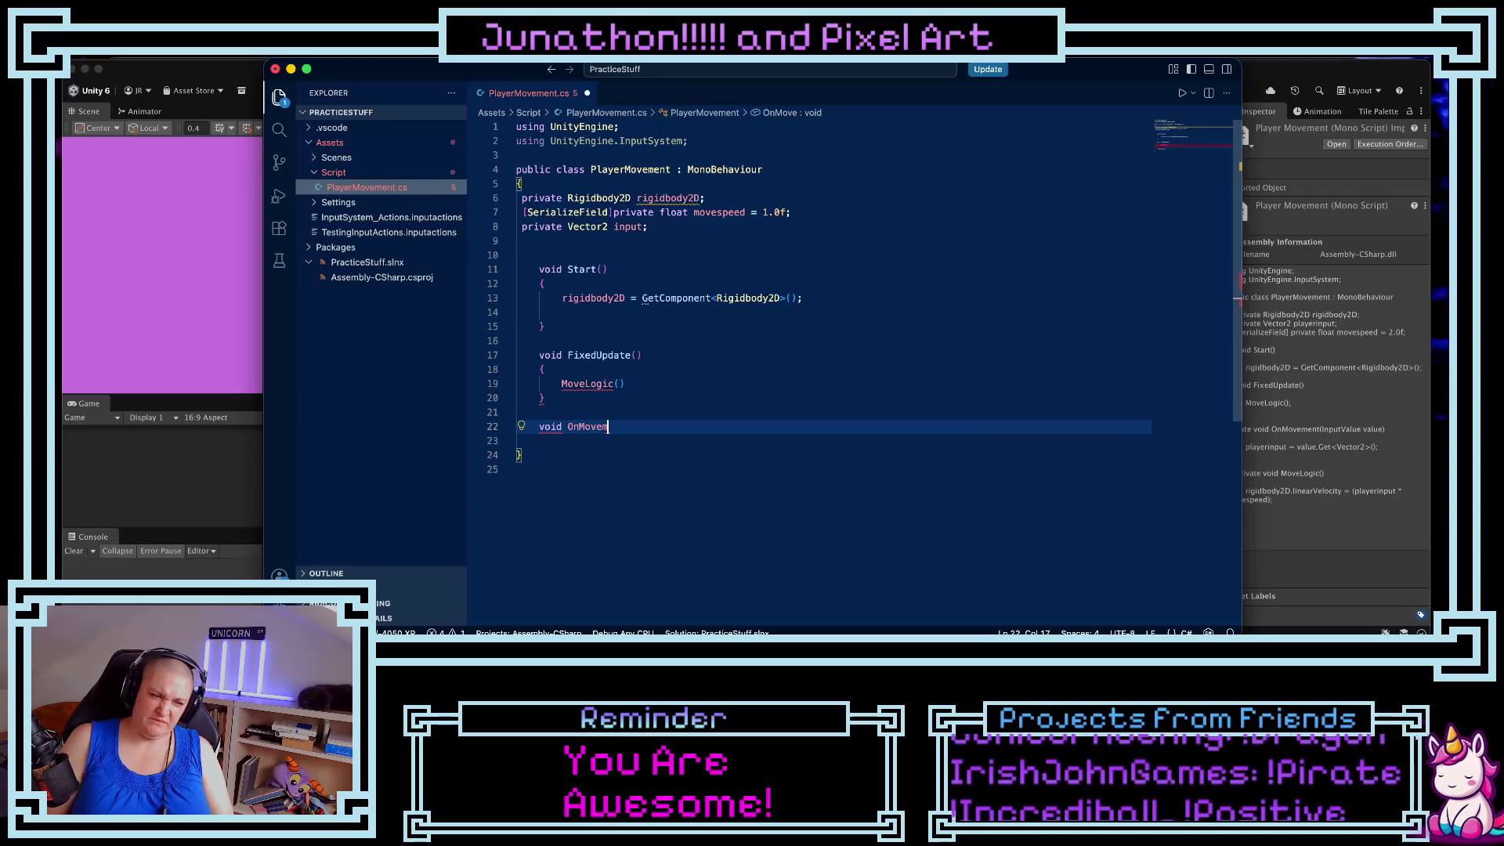
{"action": "key", "text": "BackSpace"}
{"action": "key", "text": "BackSpace"}
{"action": "key", "text": "BackSpace"}
{"action": "type", "text": "ent()"}
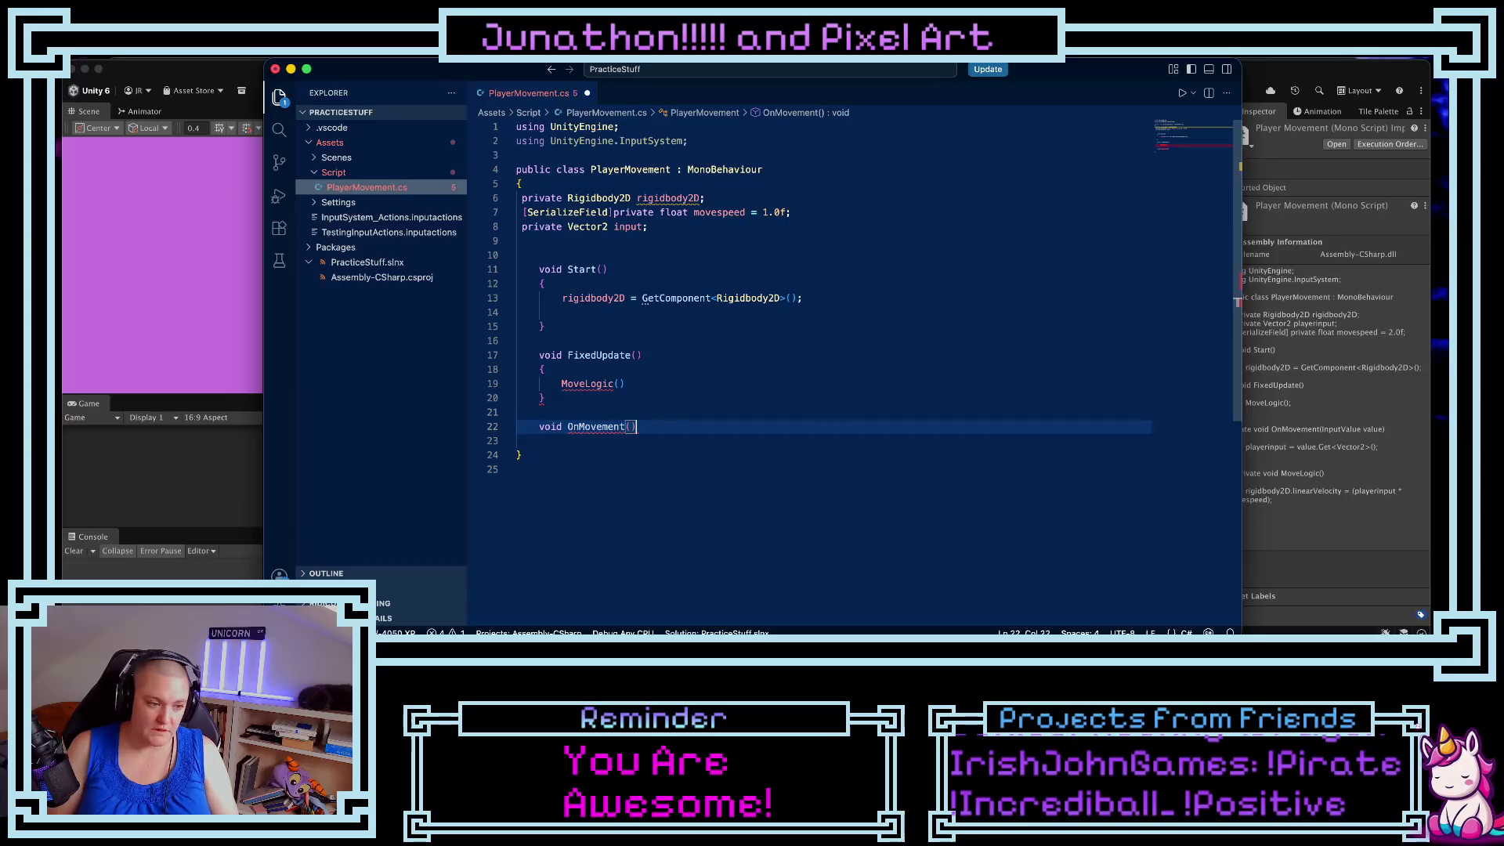
{"action": "key", "text": "Return"}
{"action": "type", "text": "{"}
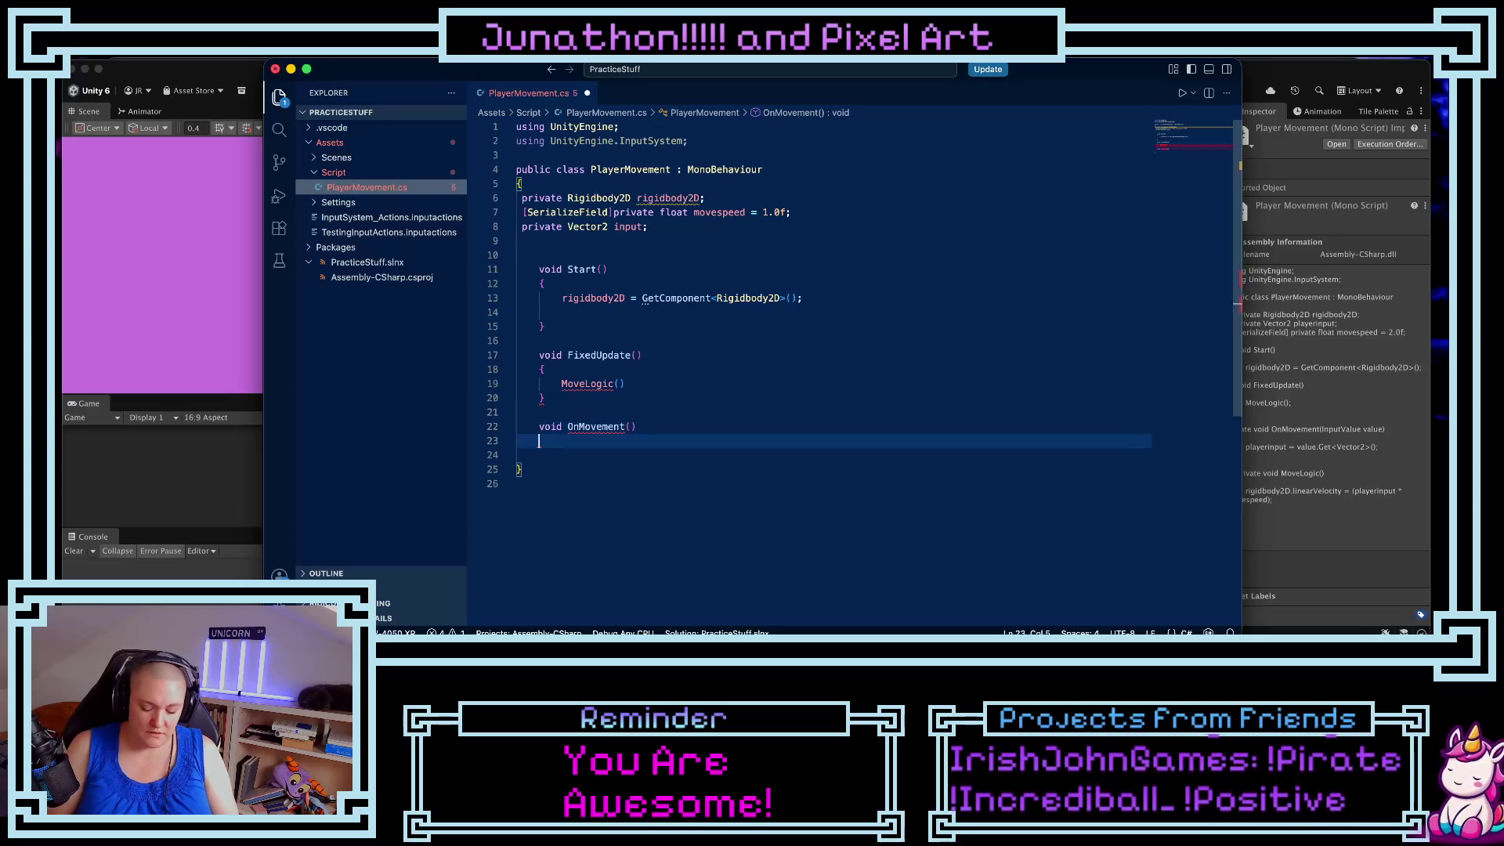
{"action": "key", "text": "Return"}
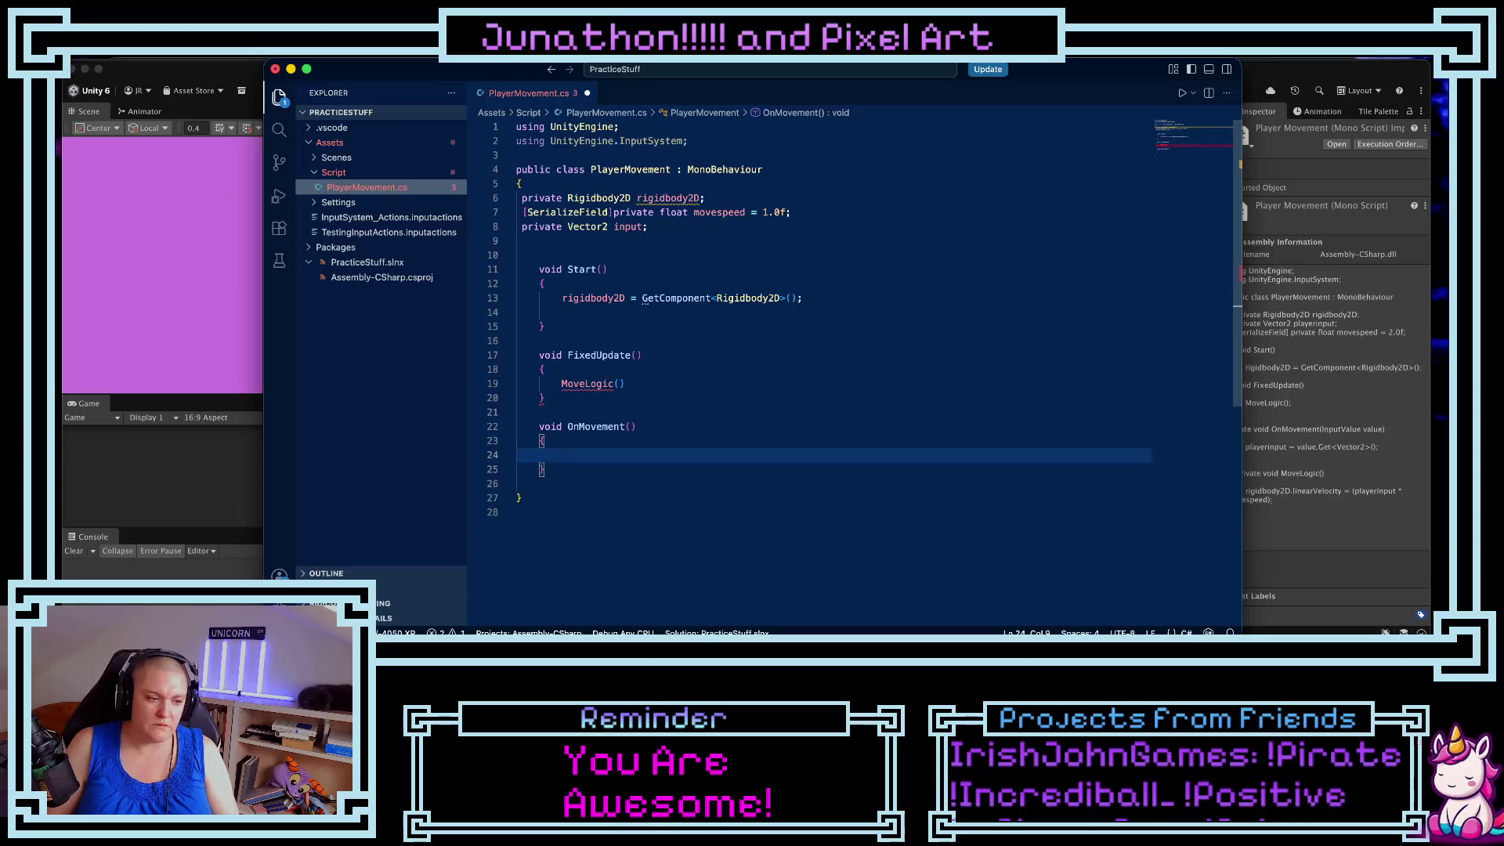
{"action": "left_click", "coordinate": [632, 426]}
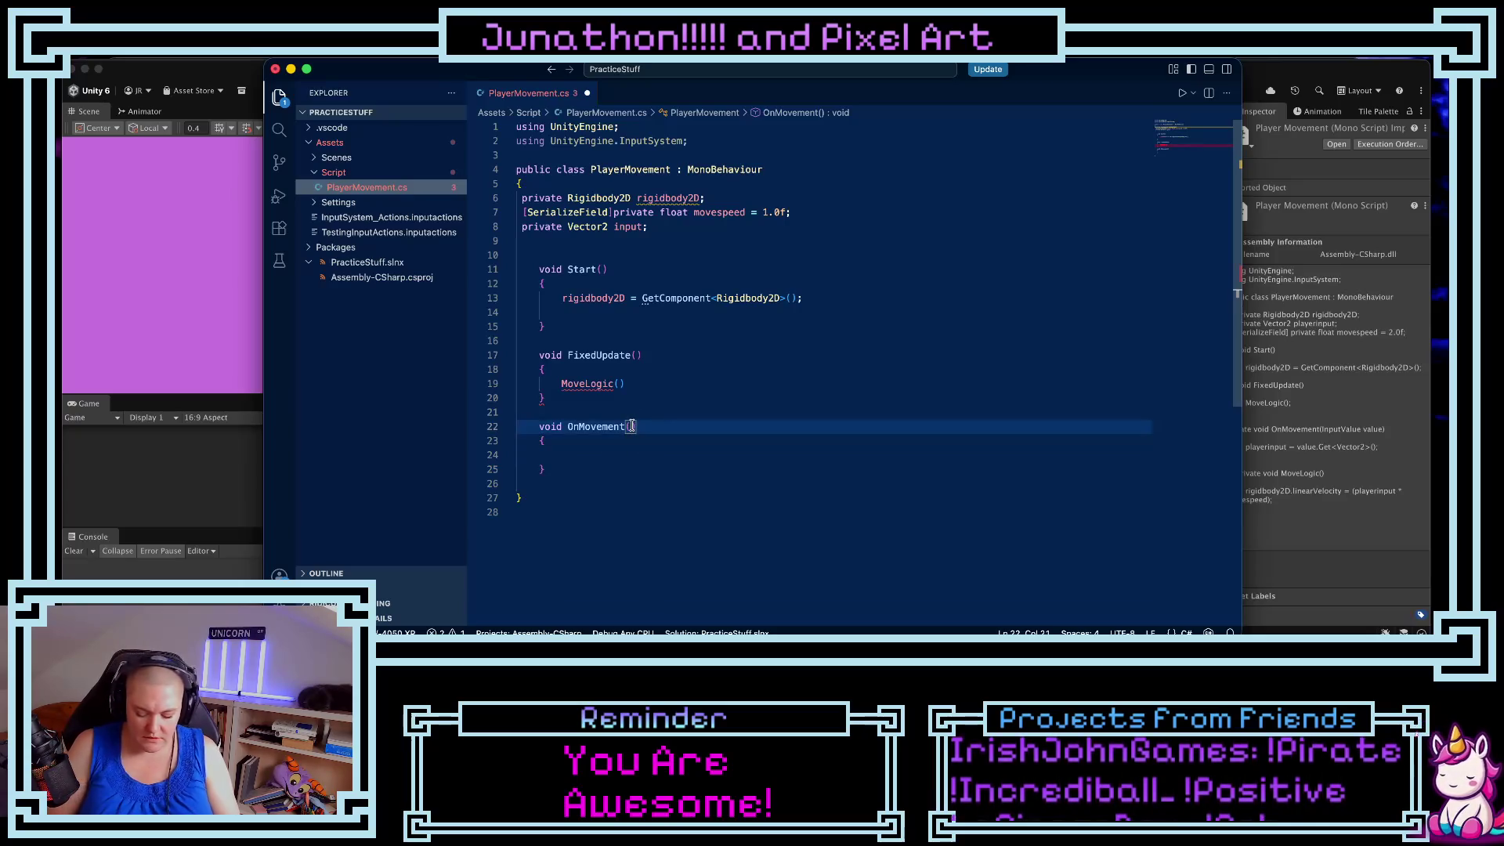
{"action": "type", "text": "InputV"}
{"action": "key", "text": "Tab"}
{"action": "type", "text": "inp"}
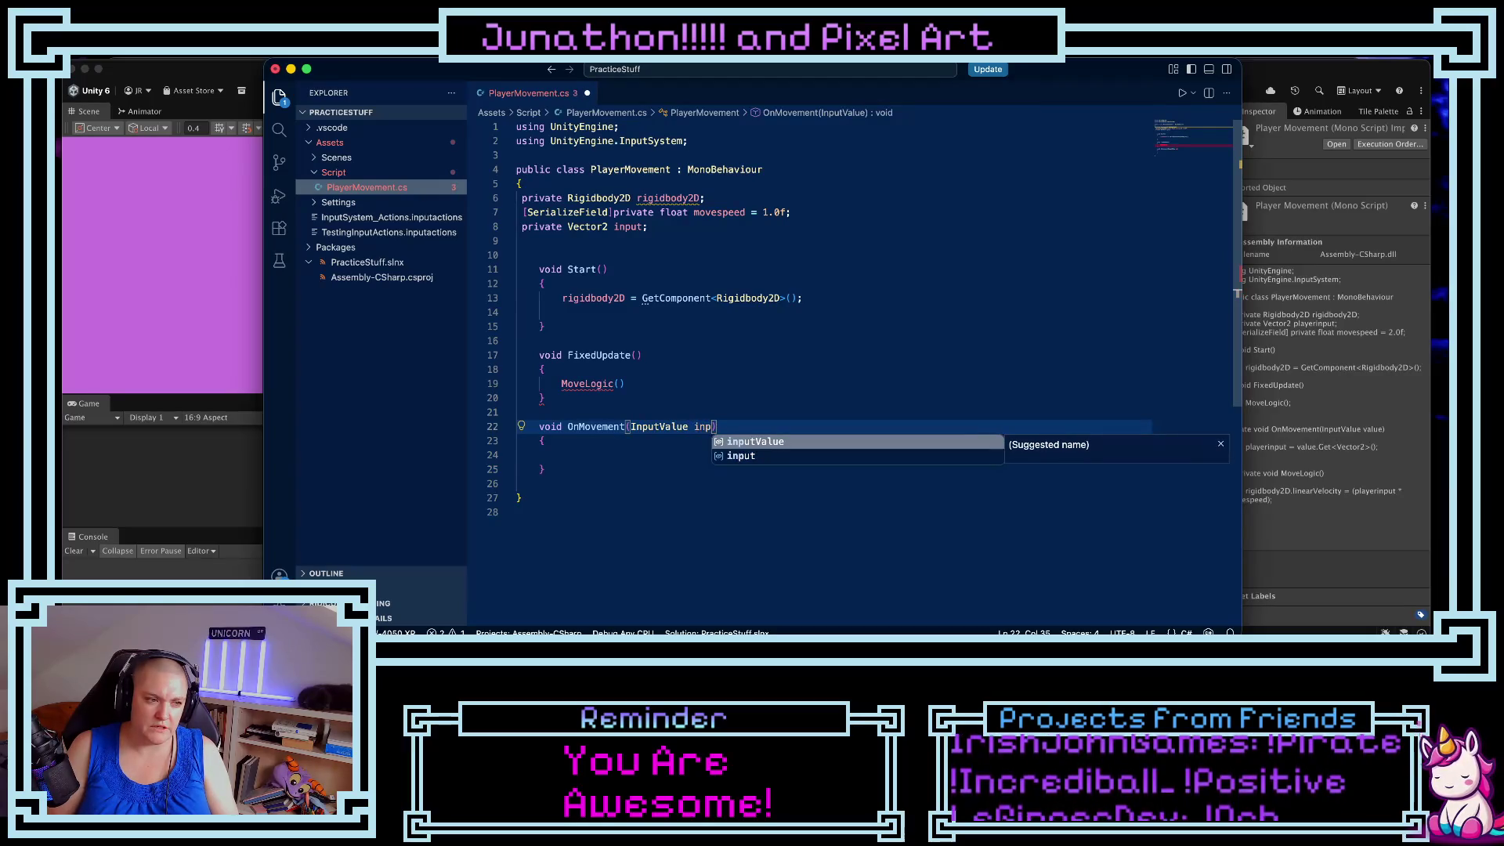
{"action": "type", "text": "ut"}
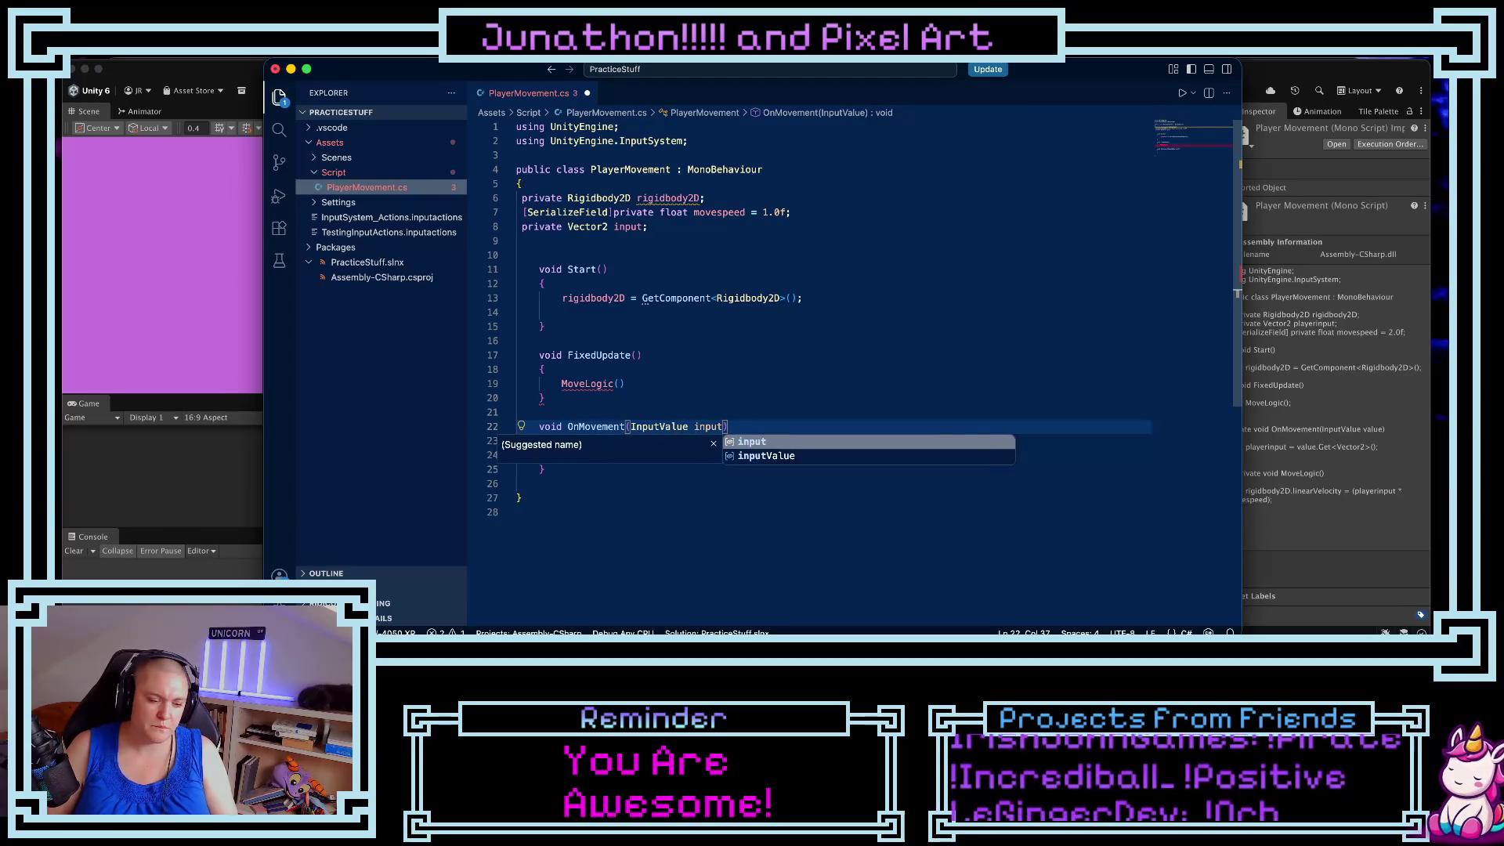
{"action": "left_click", "coordinate": [600, 481]}
- Write input = new Vector2; inside the OnMovement method
{"action": "left_click", "coordinate": [600, 458]}
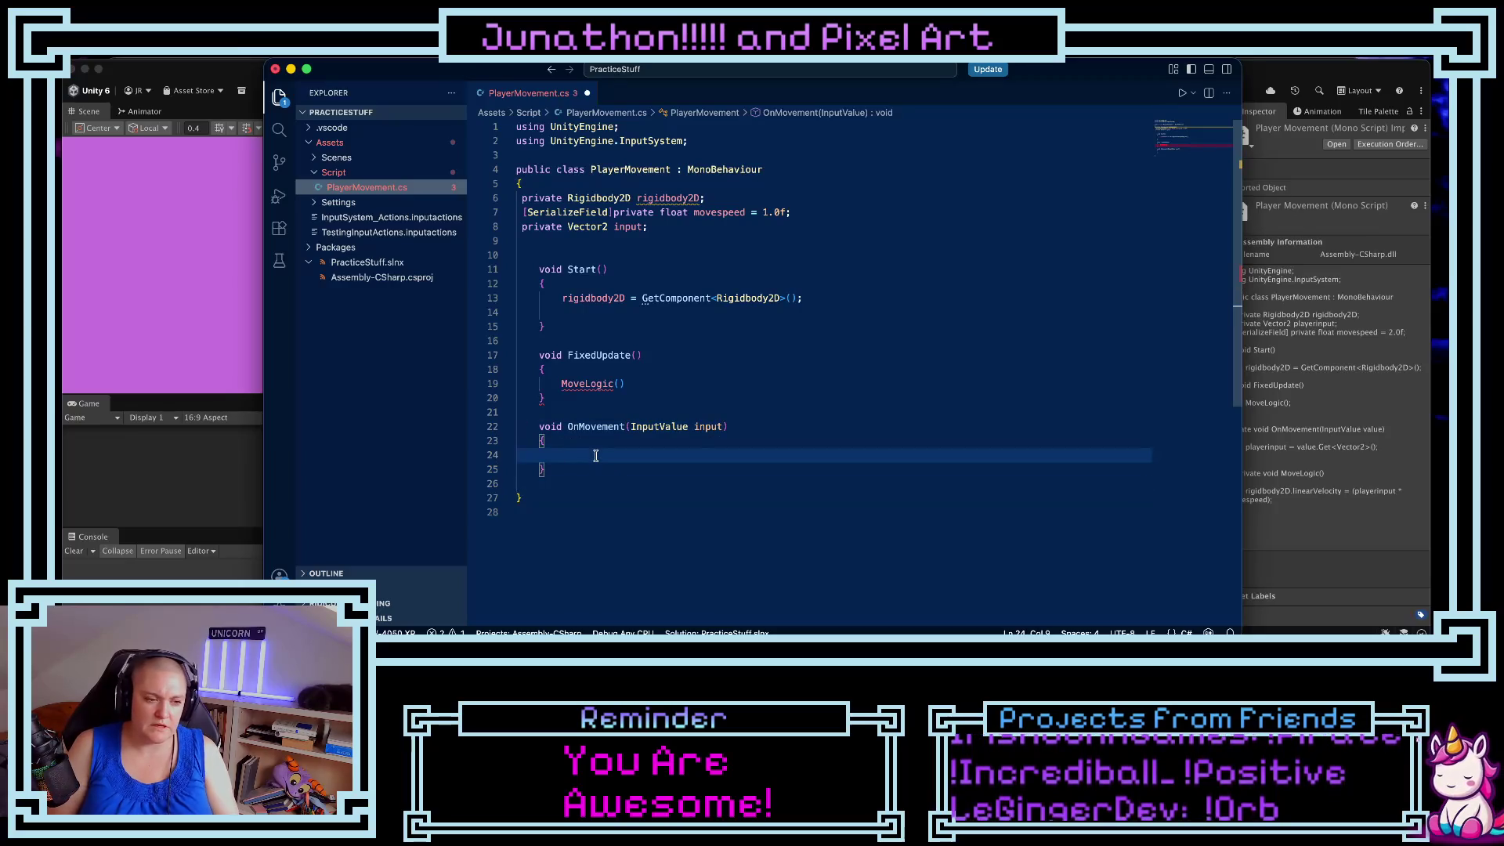
{"action": "type", "text": "in"}
{"action": "key", "text": "BackSpace"}
{"action": "key", "text": "BackSpace"}
{"action": "type", "text": "input "}
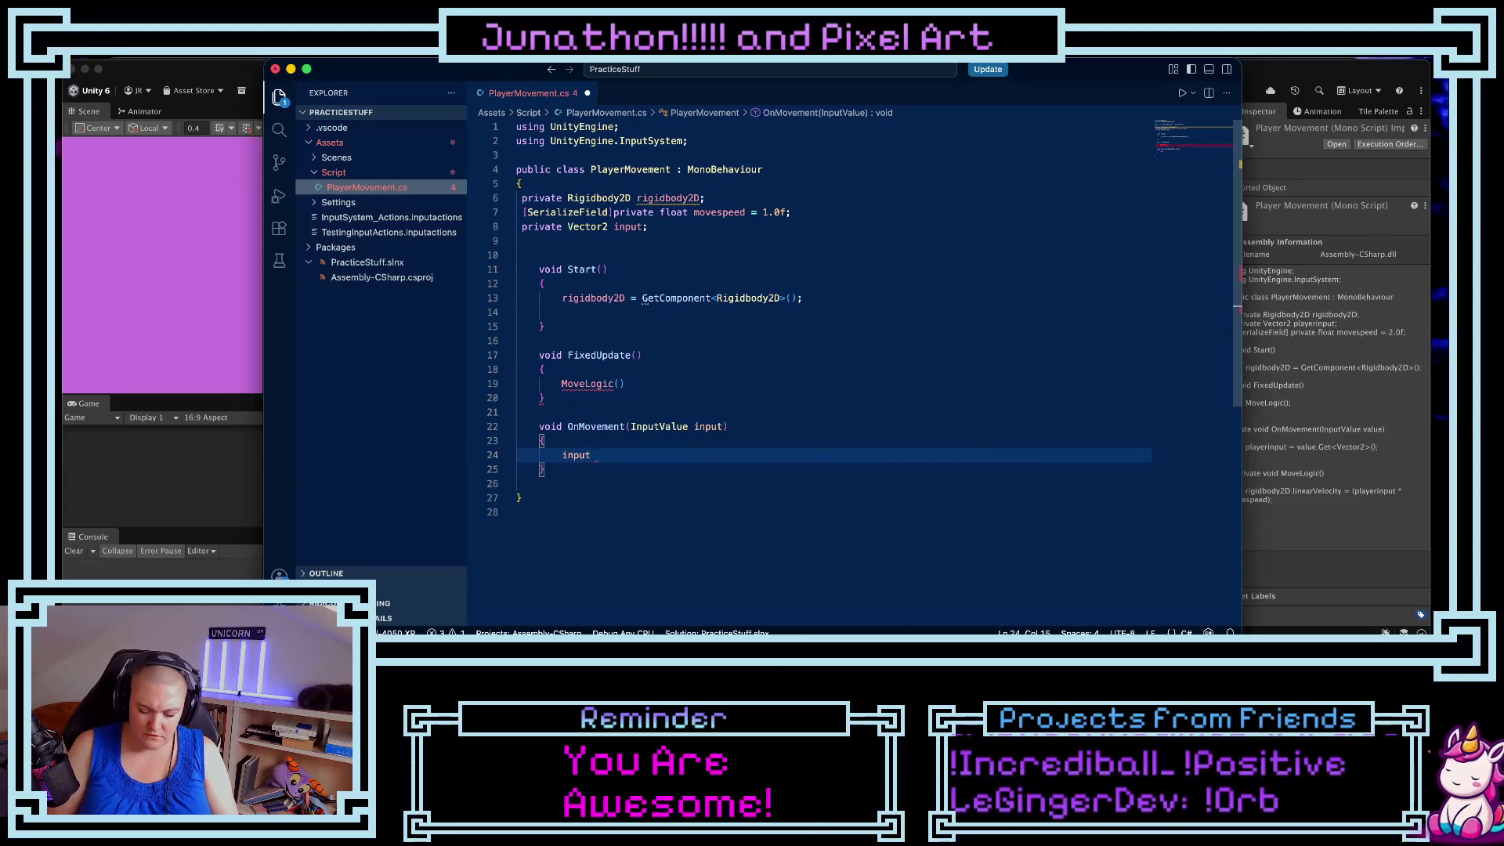
{"action": "type", "text": "= "}
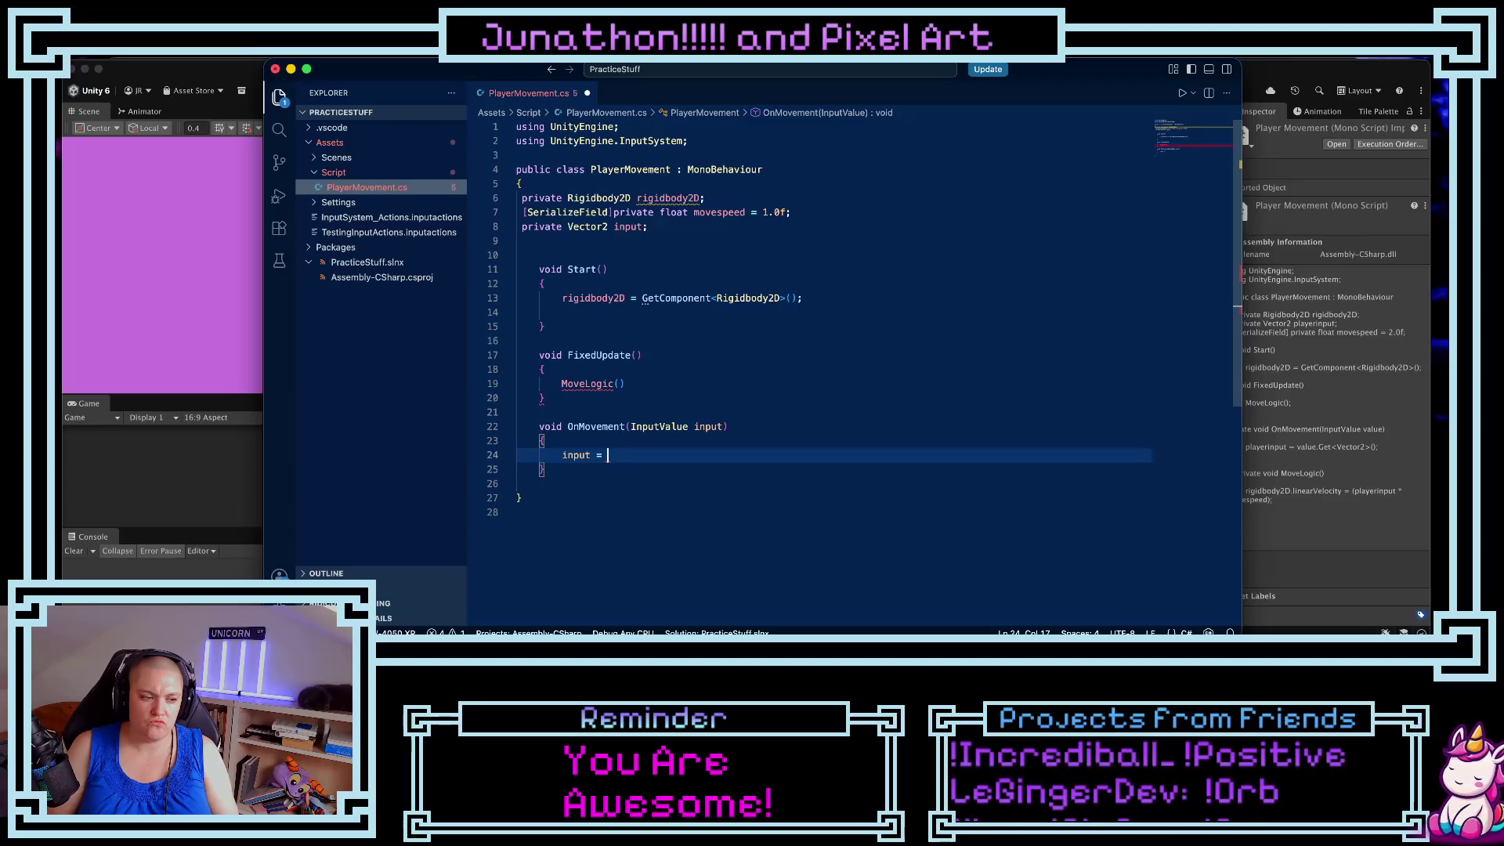
{"action": "type", "text": "new Ve"}
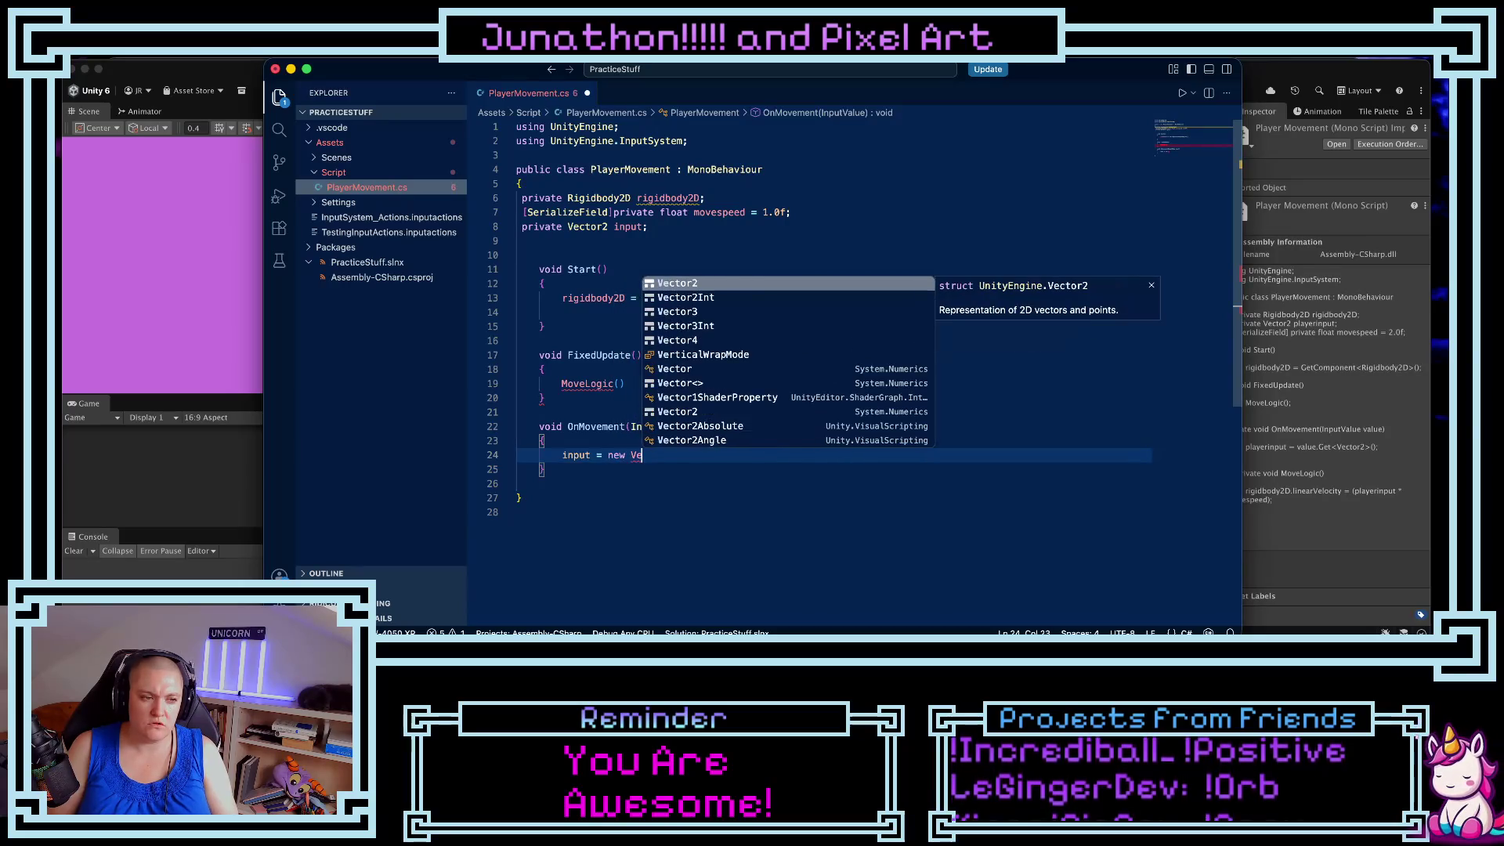
{"action": "key", "text": "BackSpace"}
{"action": "key", "text": "BackSpace"}
{"action": "type", "text": "Ne"}
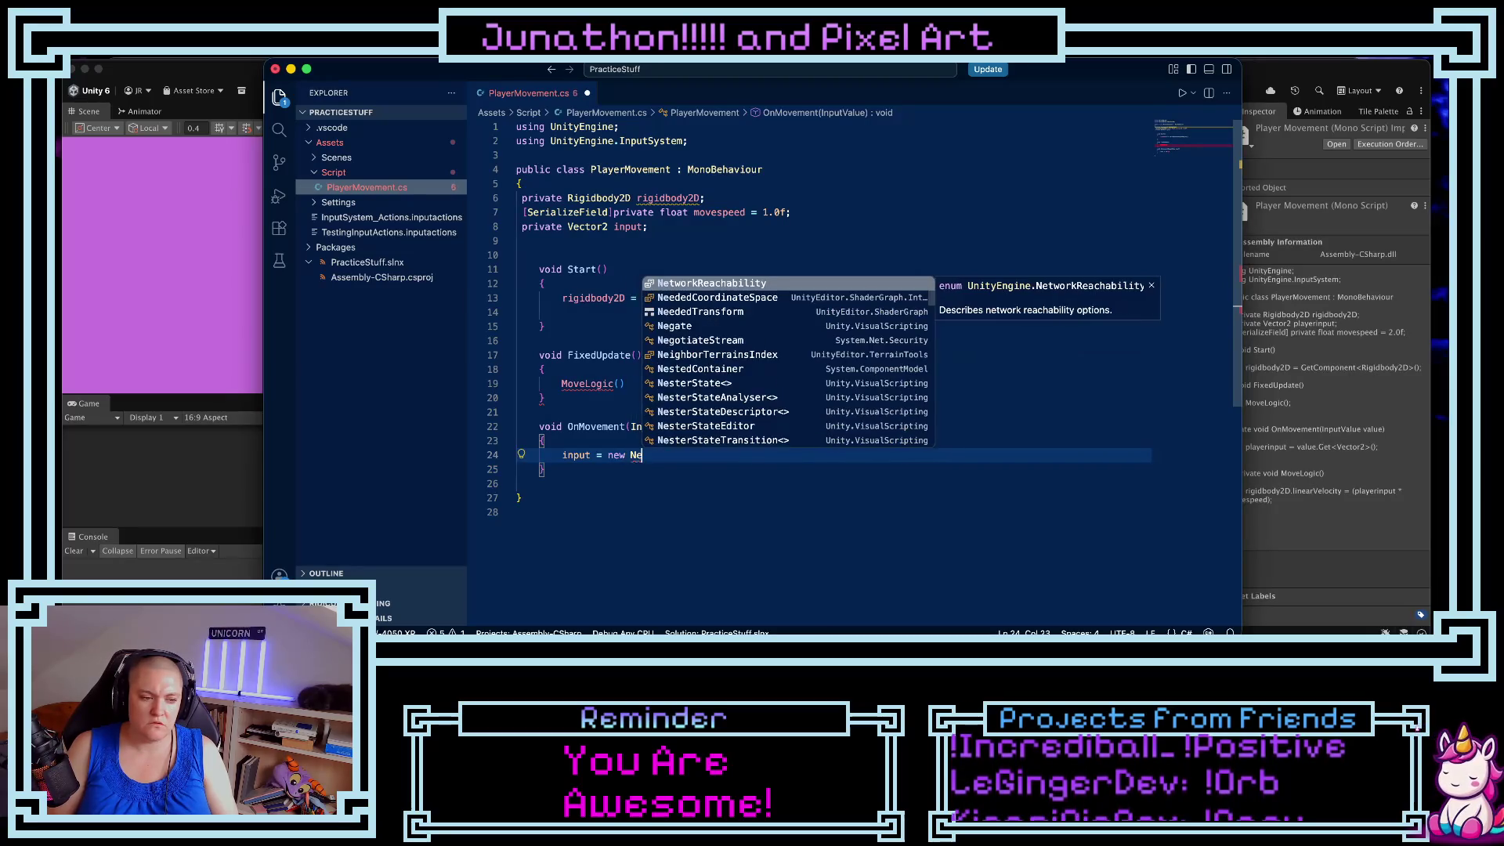
{"action": "key", "text": "BackSpace"}
{"action": "key", "text": "BackSpace"}
{"action": "type", "text": "B"}
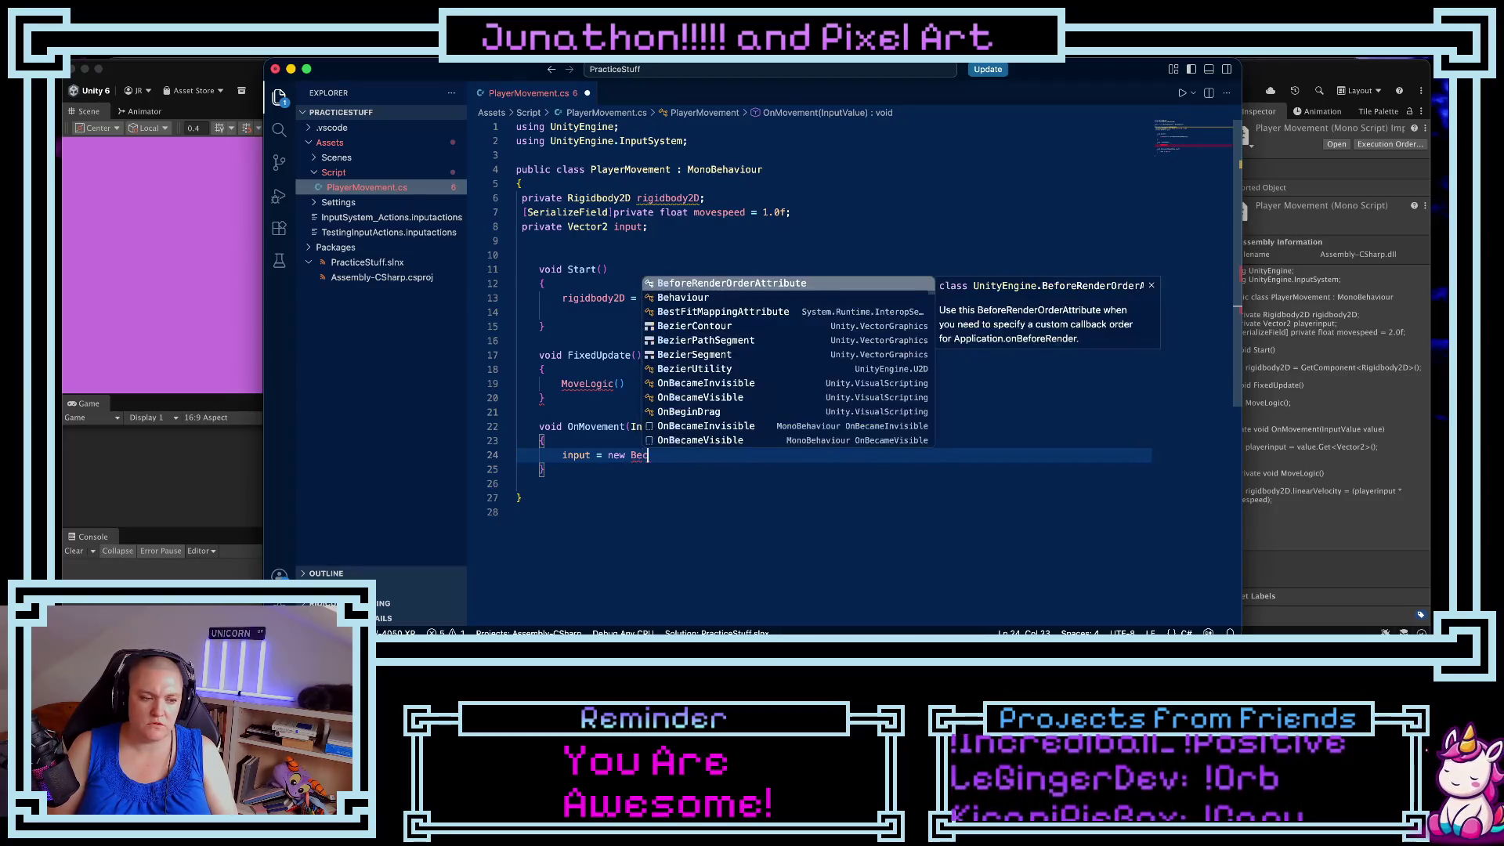
{"action": "key", "text": "BackSpace"}
{"action": "type", "text": "Vector2"}
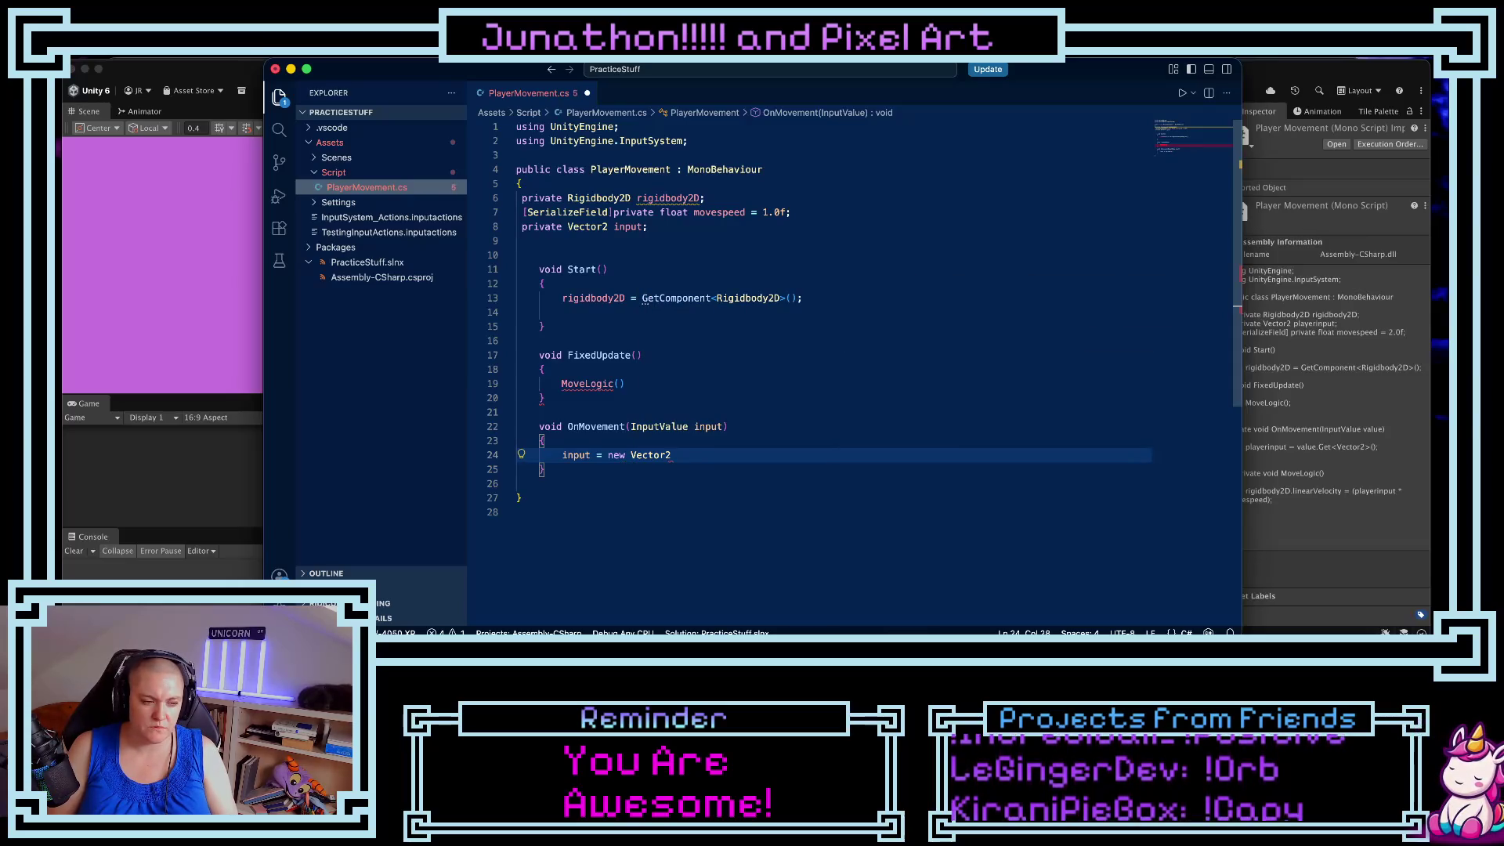
{"action": "type", "text": ";"}
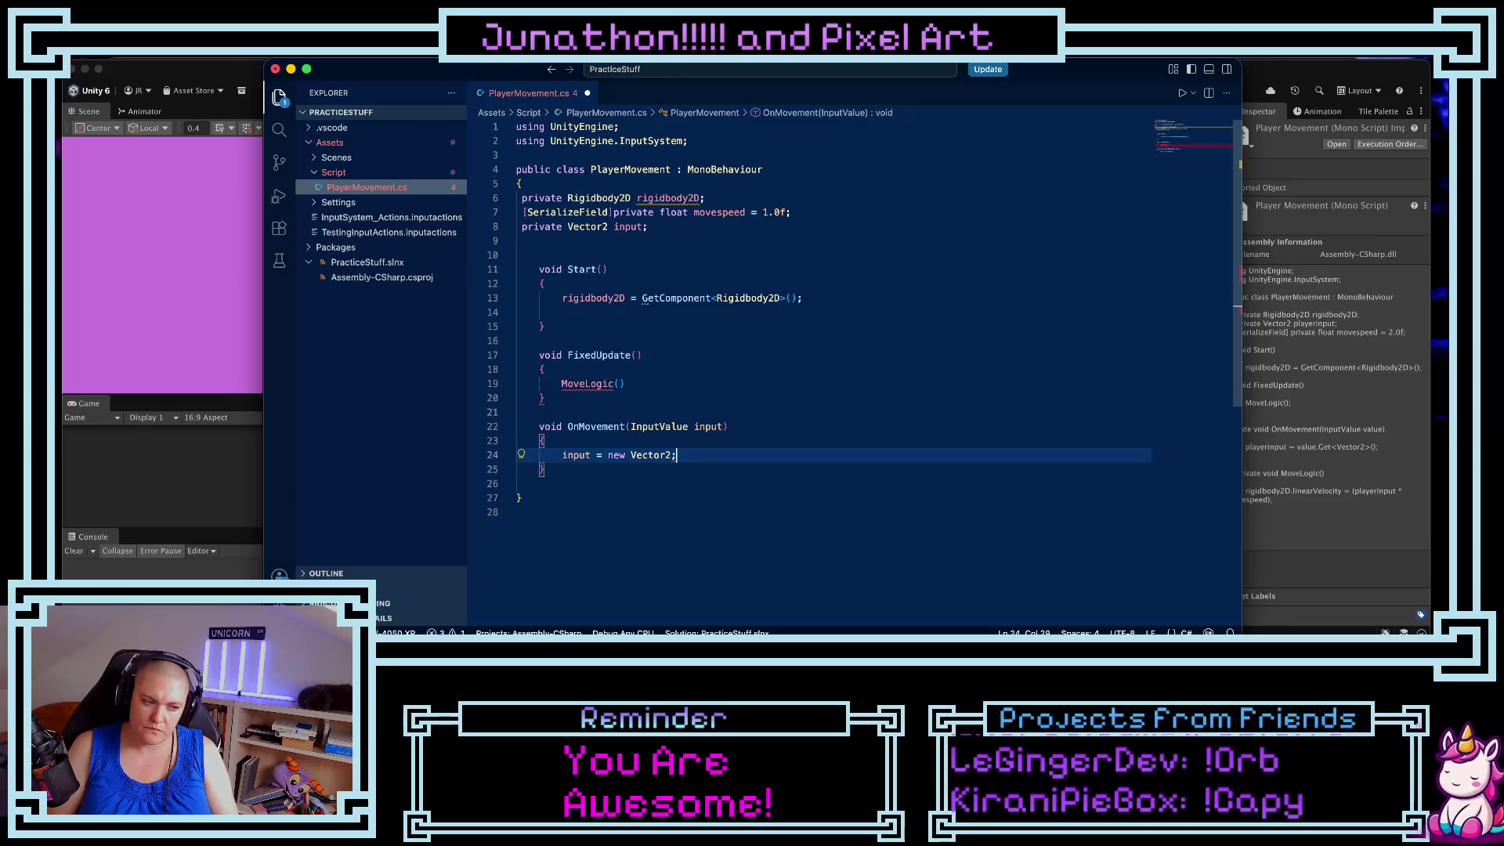
{"action": "left_click", "coordinate": [631, 455]}
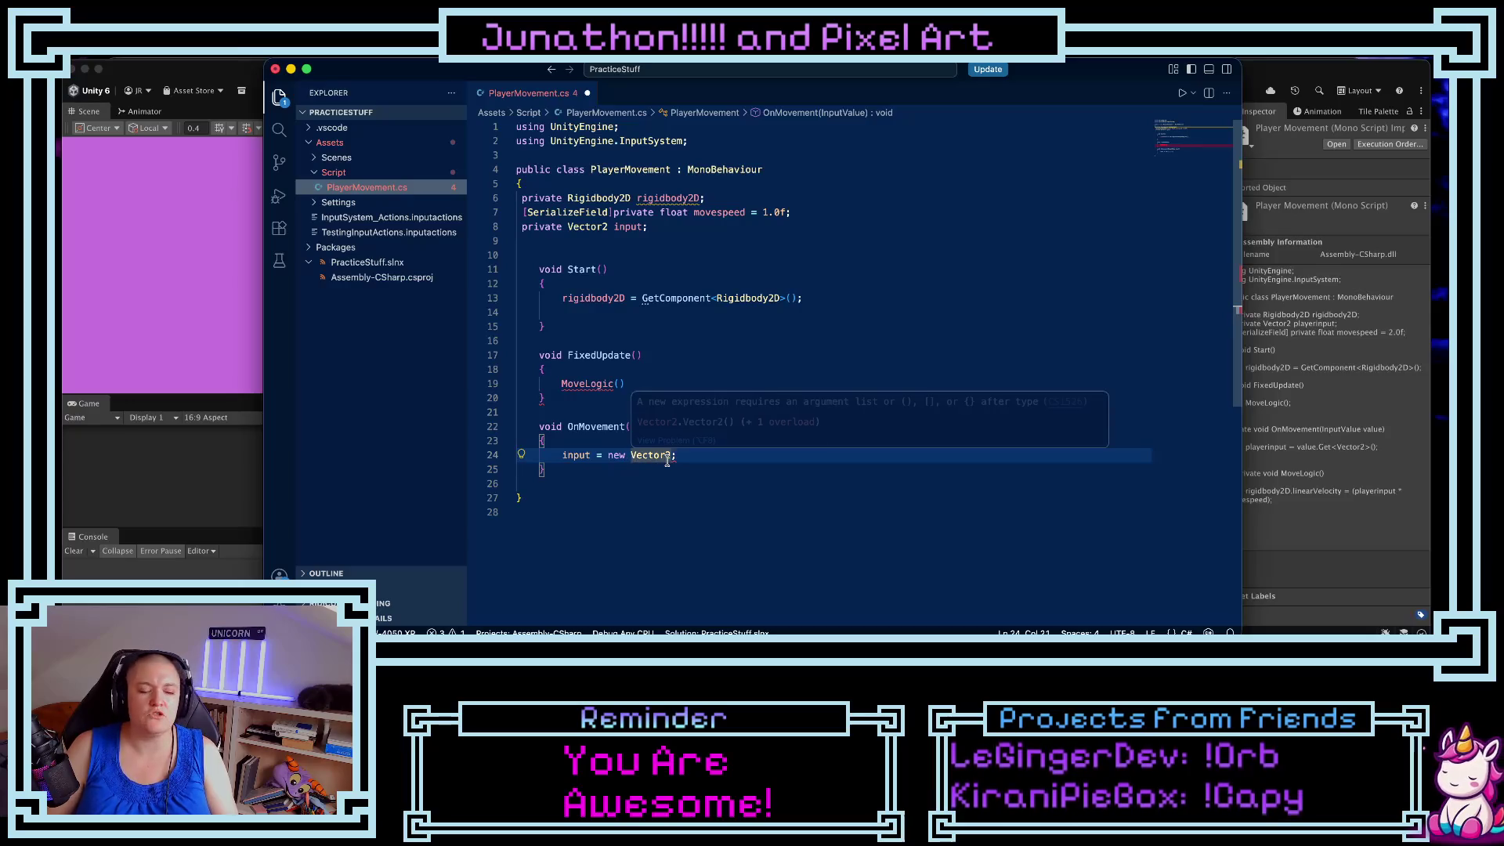
{"action": "left_click", "coordinate": [667, 462]}
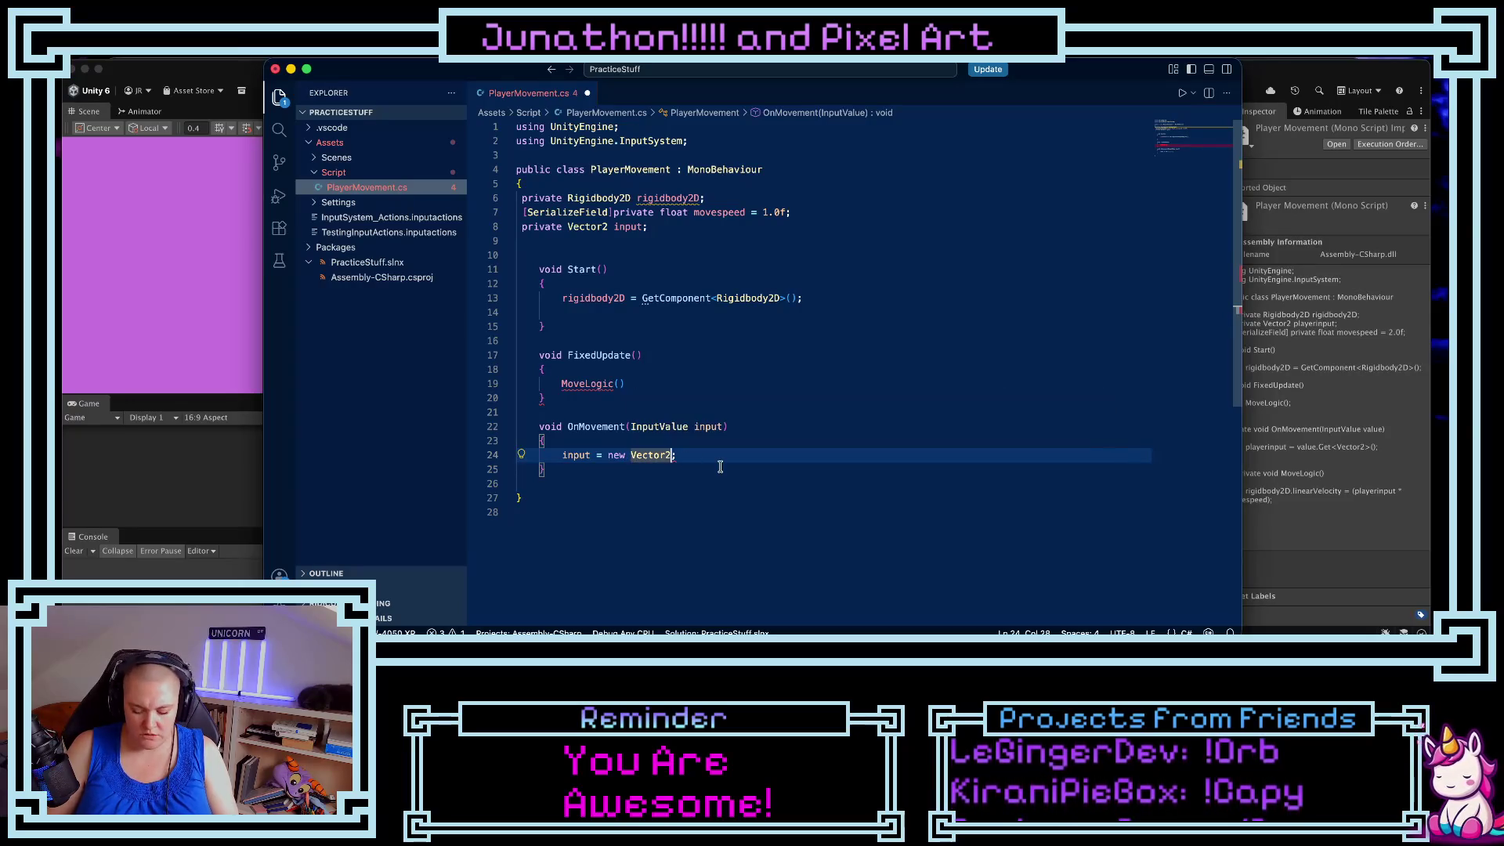
{"action": "mouse_move", "coordinate": [635, 457]}
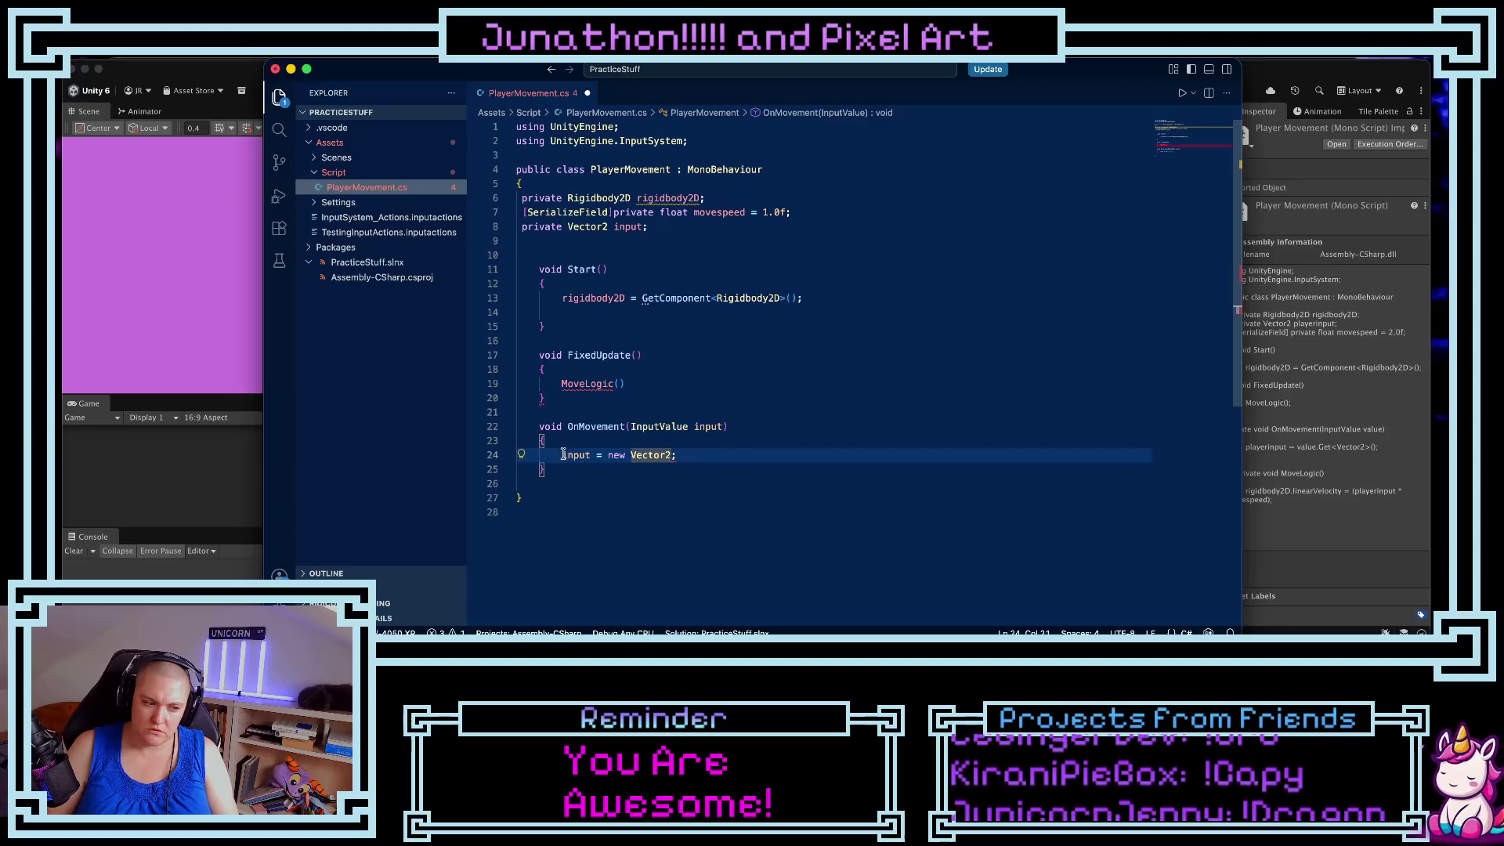
{"action": "left_click_drag", "start_coordinate": [562, 455], "coordinate": [599, 462]}
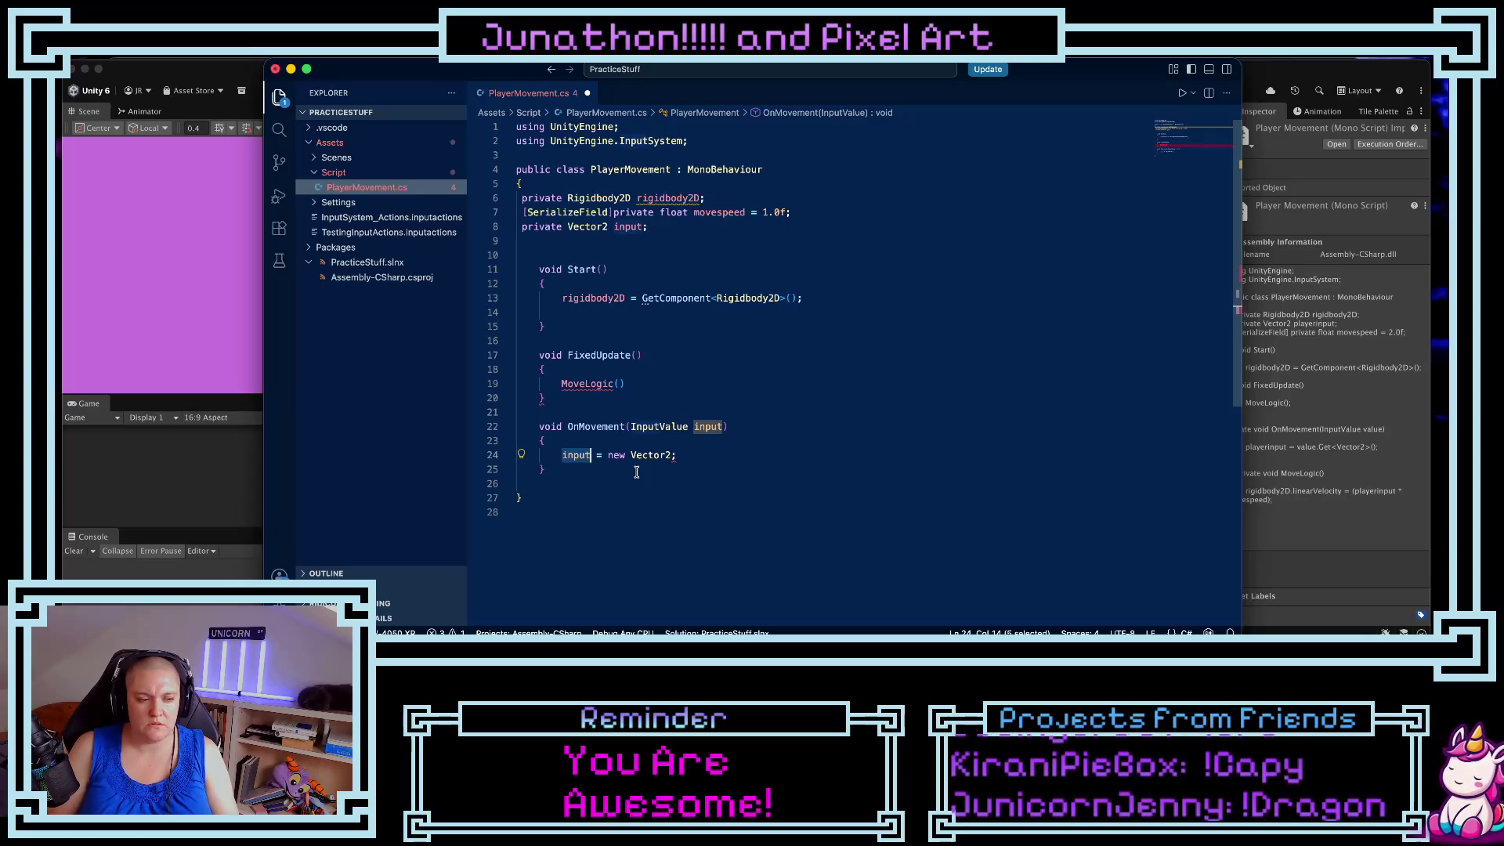
{"action": "left_click", "coordinate": [575, 478]}
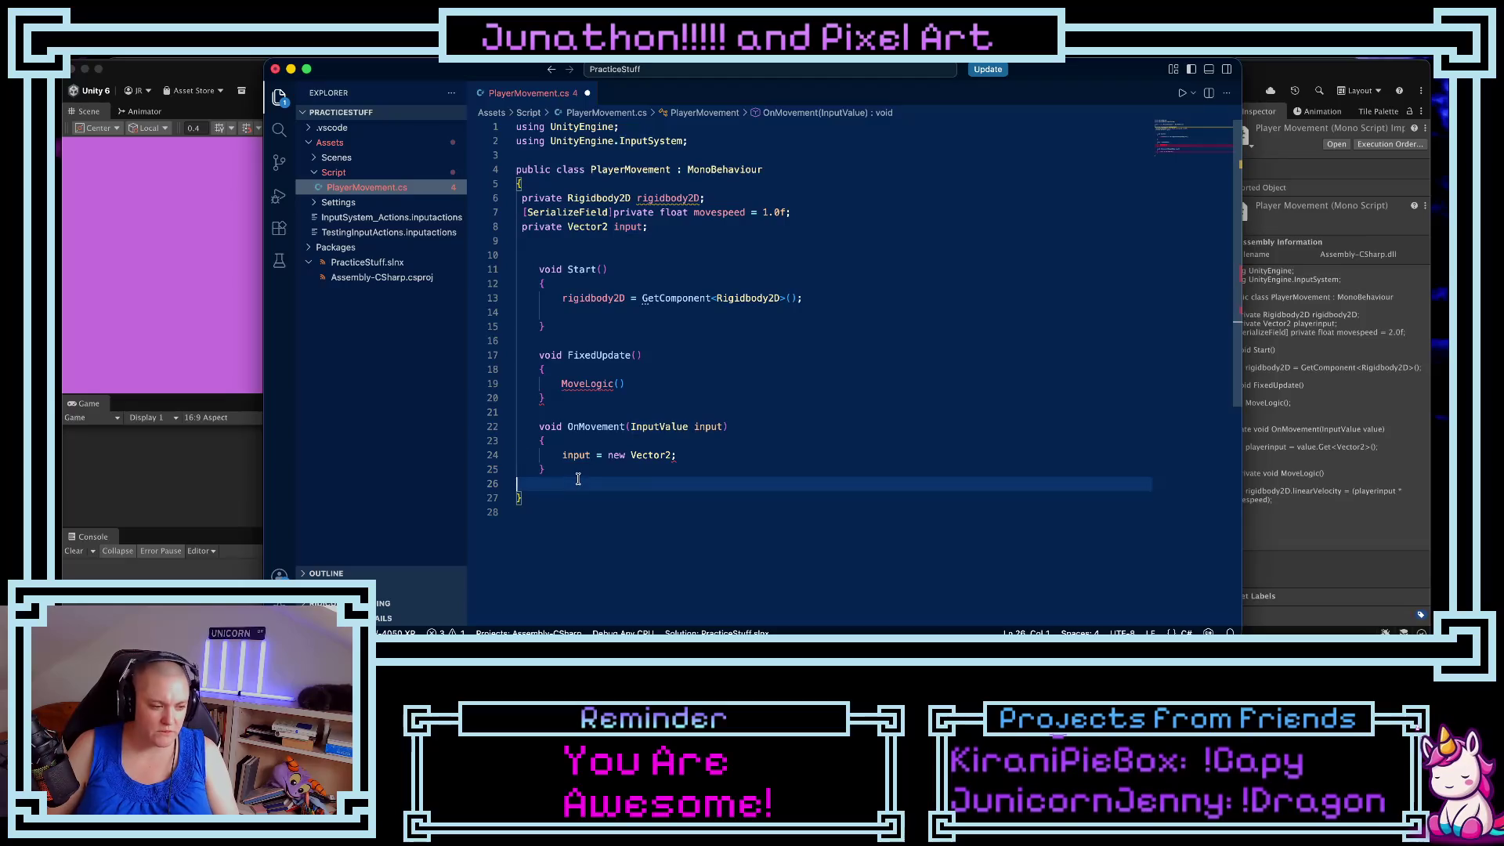
- Declare a void MoveLogic() method with an empty body
{"action": "key", "text": "Return"}
{"action": "key", "text": "Return"}
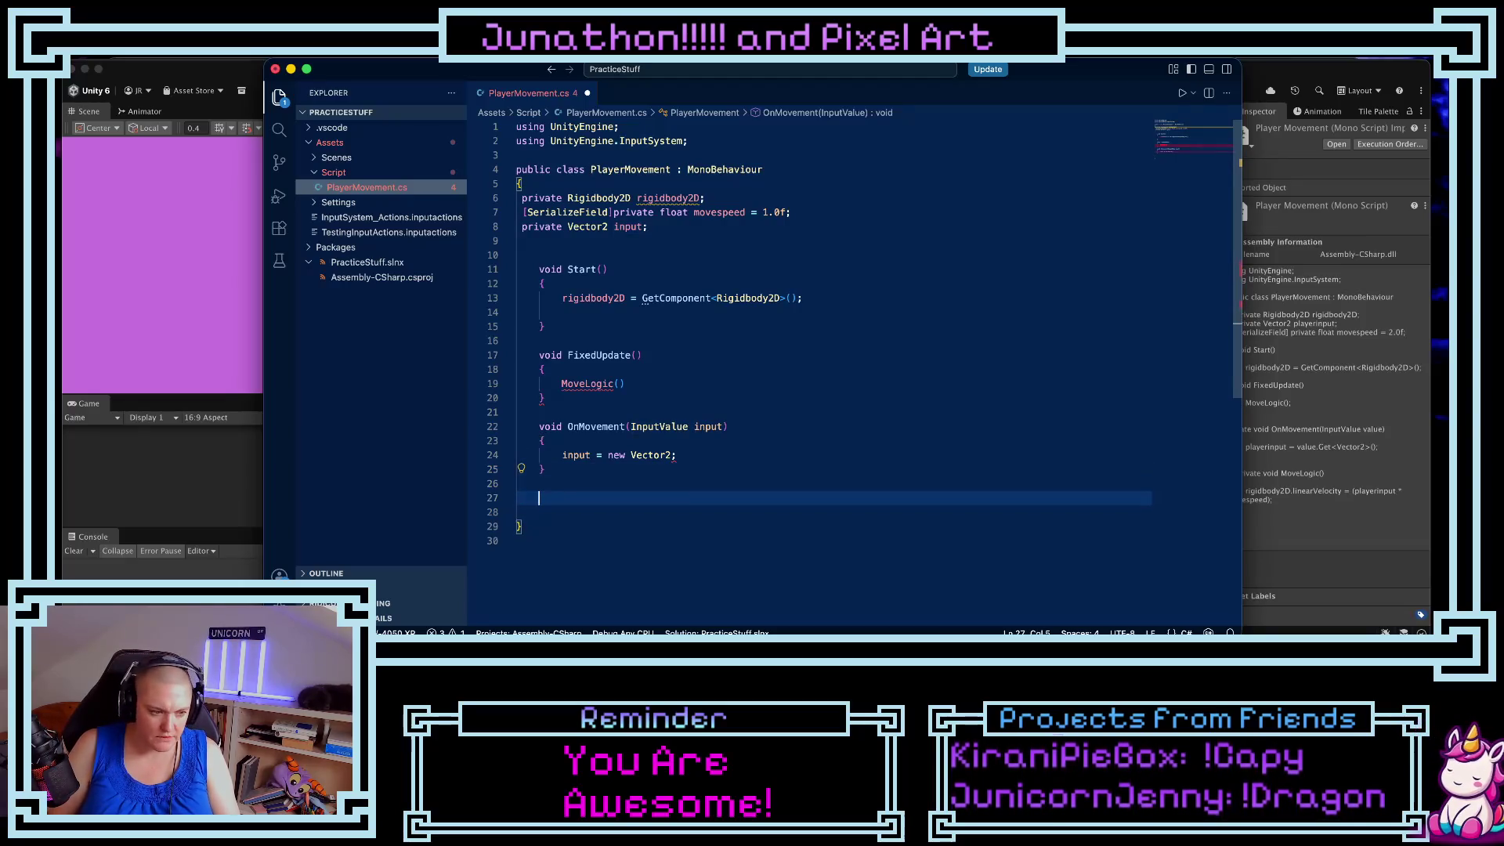
{"action": "type", "text": "void Moe"}
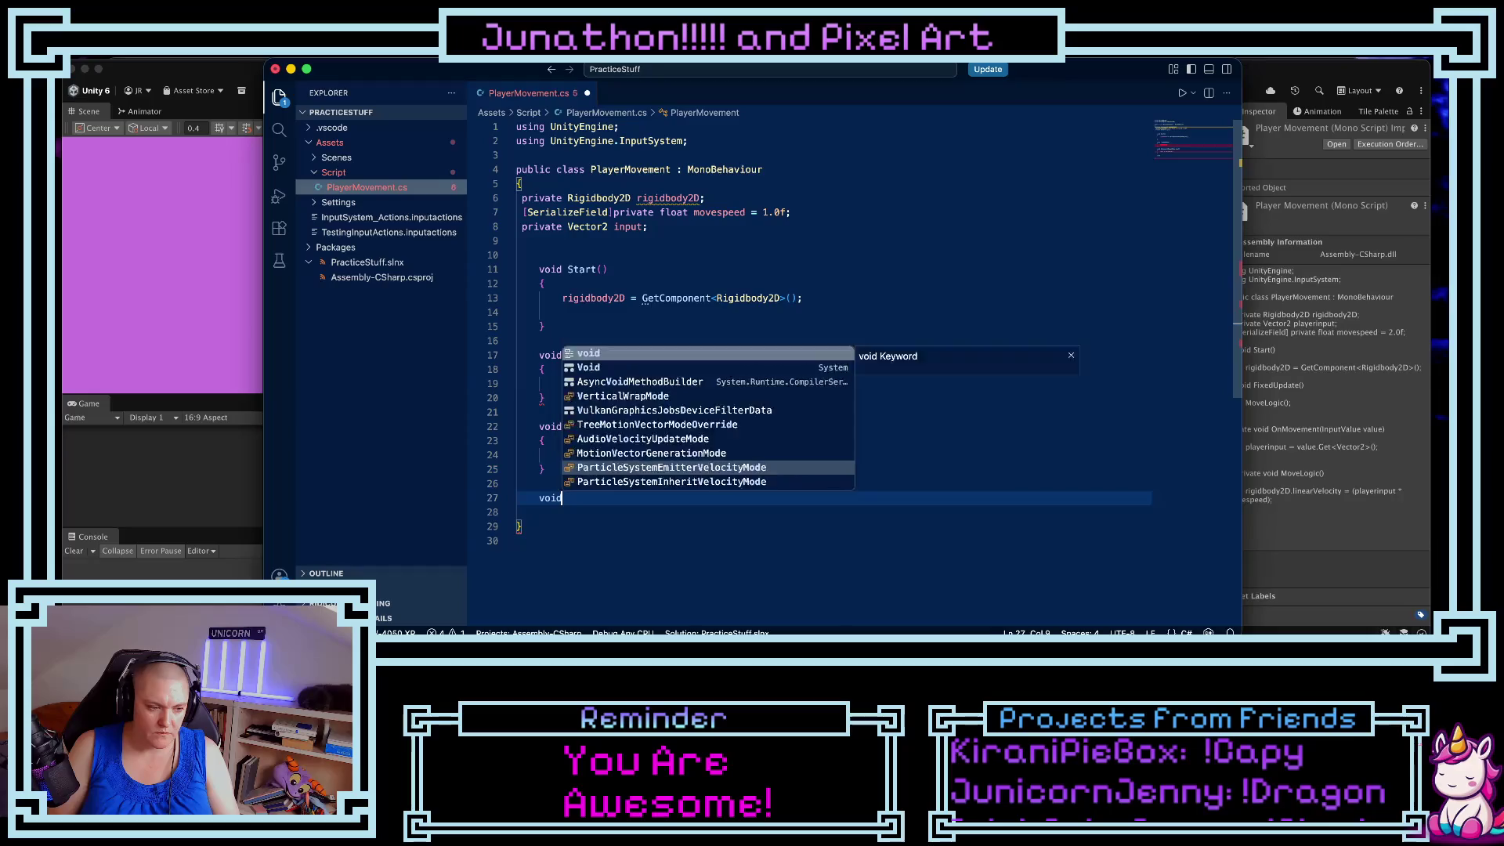
{"action": "key", "text": "BackSpace"}
{"action": "type", "text": "ve"}
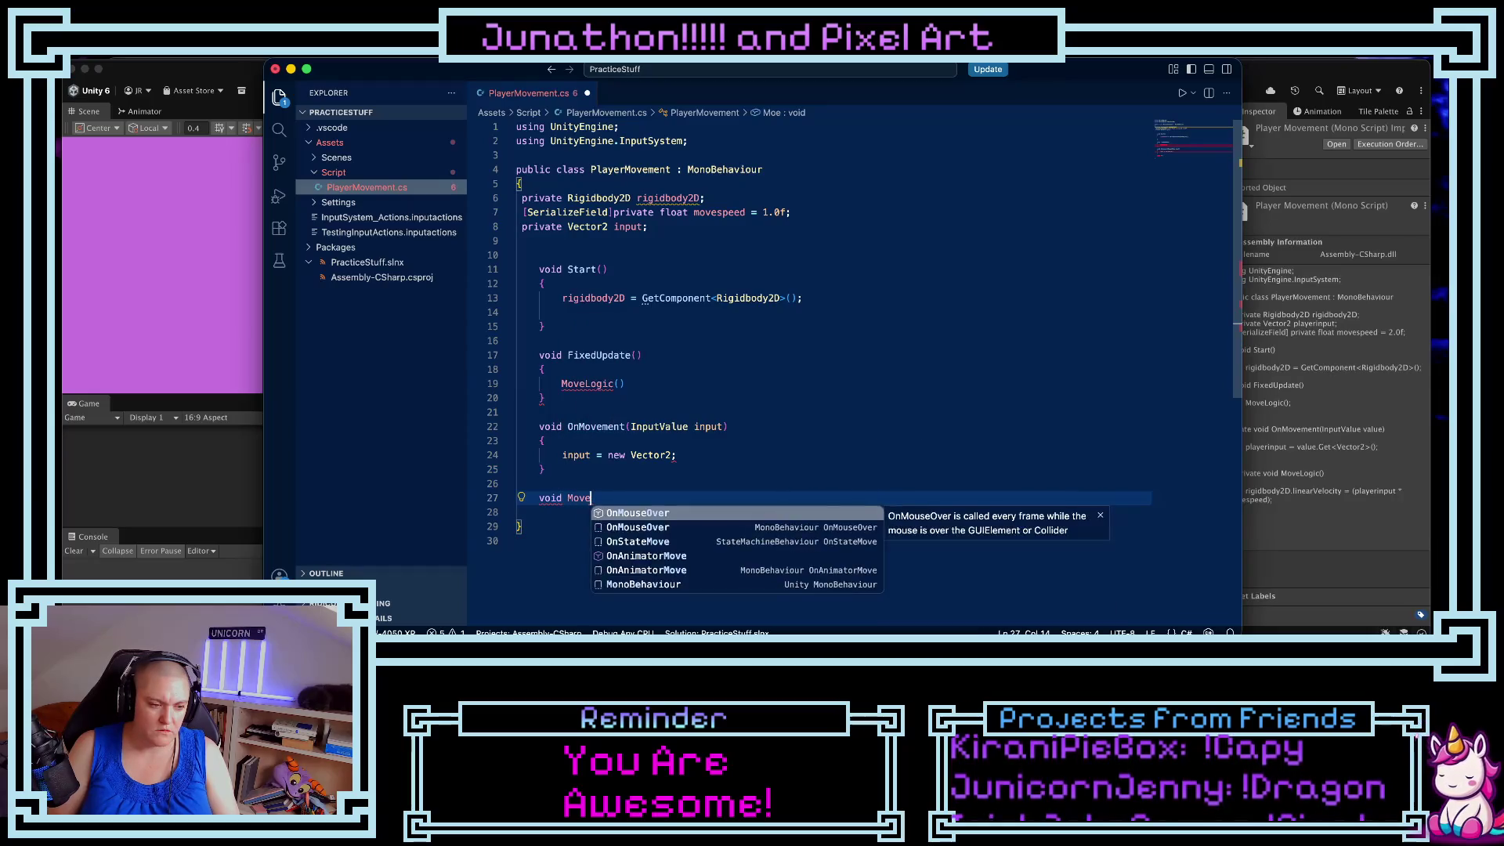
{"action": "type", "text": "Logic()"}
{"action": "key", "text": "Return"}
{"action": "type", "text": "{"}
{"action": "key", "text": "Return"}
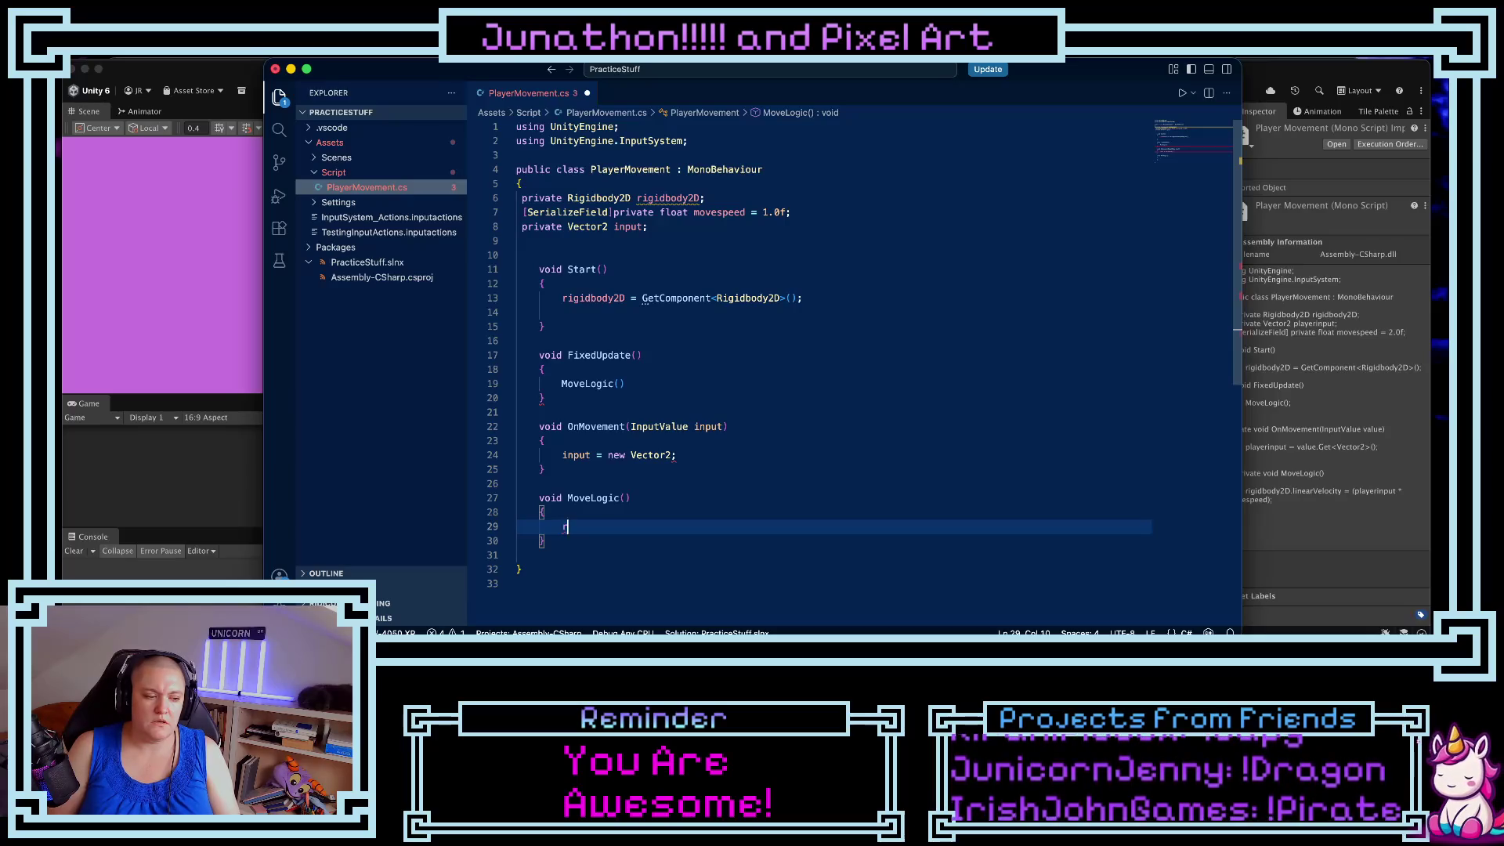
- Set rigidbody2D.linearVelocity = (movespeed * input); inside MoveLogic
{"action": "type", "text": "Rigidbody2D."}
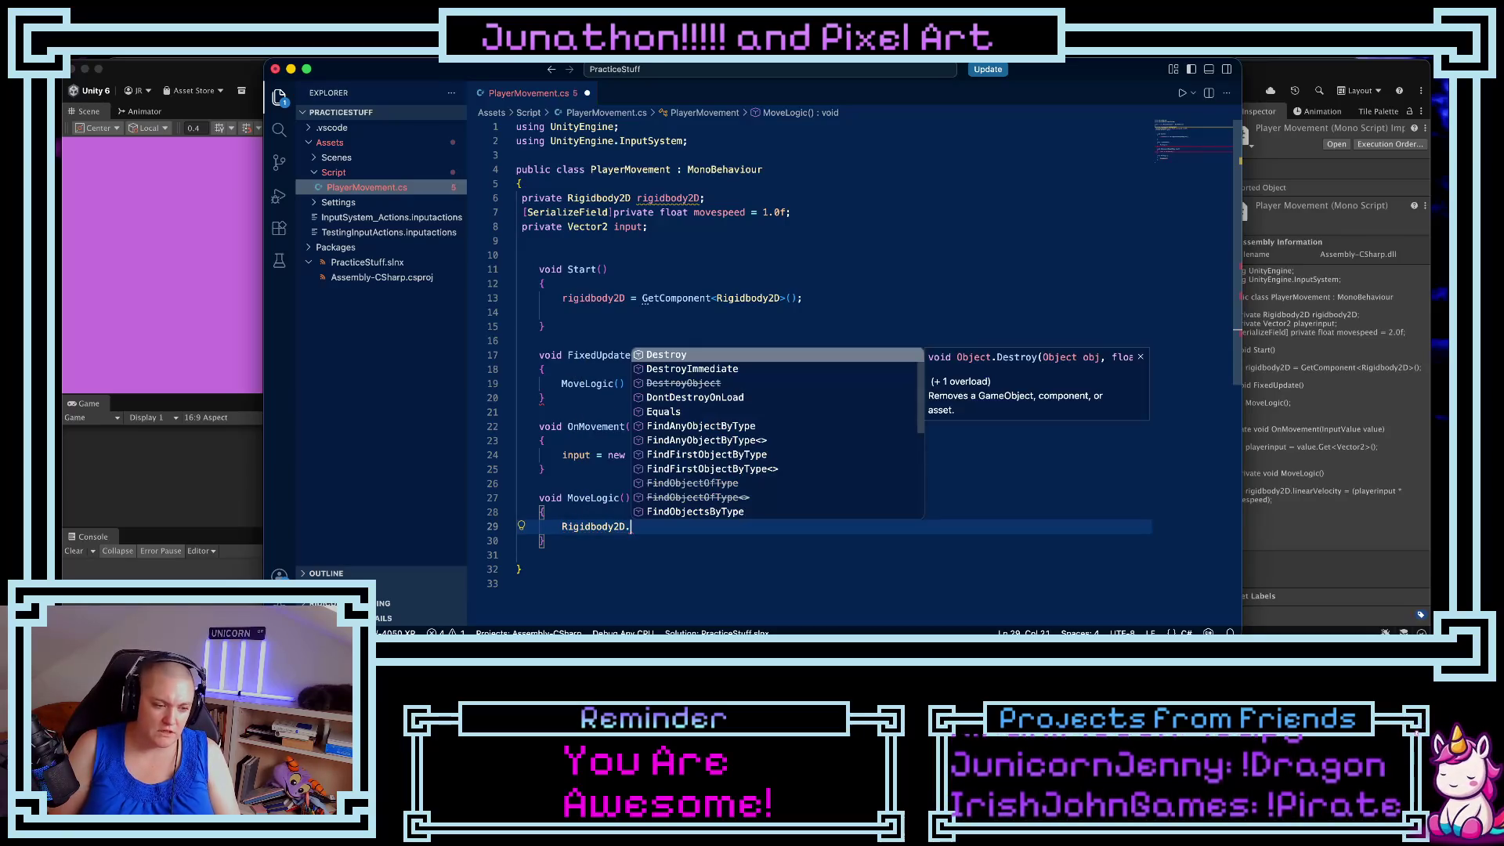
{"action": "type", "text": "lin"}
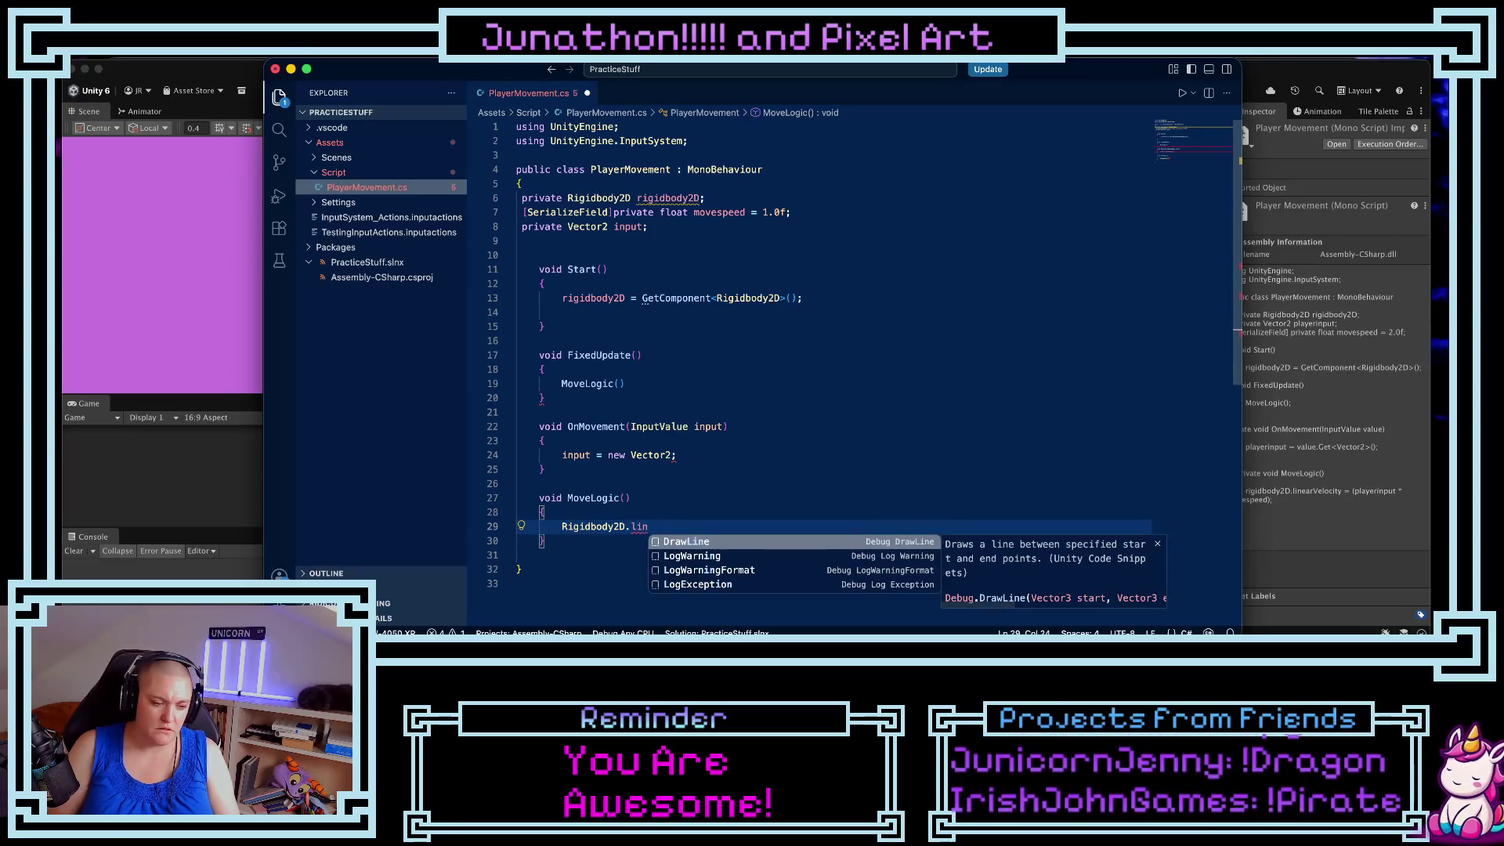
{"action": "key", "text": "BackSpace"}
{"action": "key", "text": "BackSpace"}
{"action": "type", "text": "Lin"}
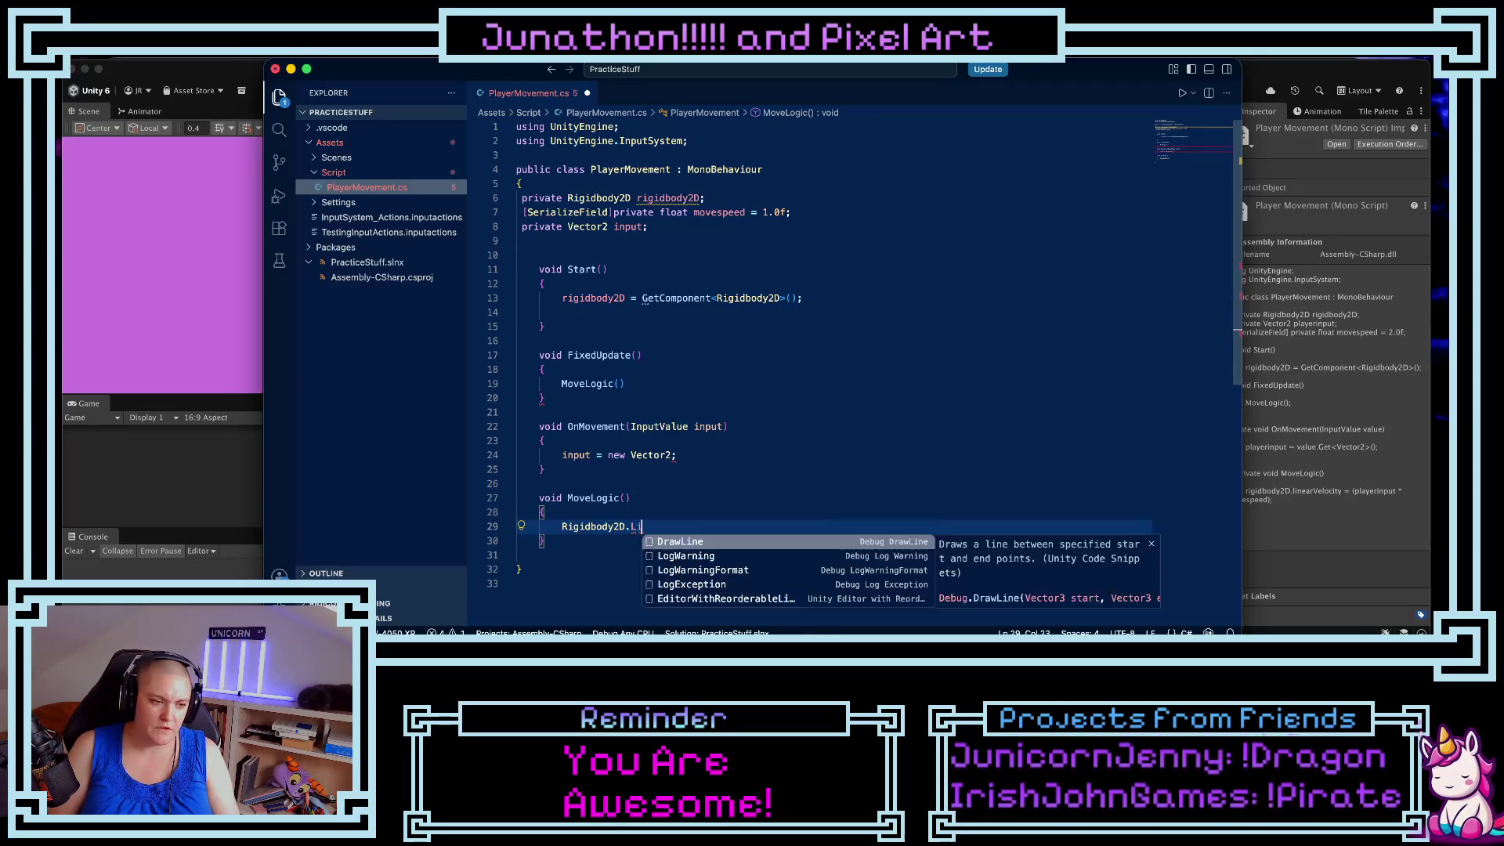
{"action": "key", "text": "Escape"}
{"action": "key", "text": "BackSpace"}
{"action": "key", "text": "BackSpace"}
{"action": "key", "text": "BackSpace"}
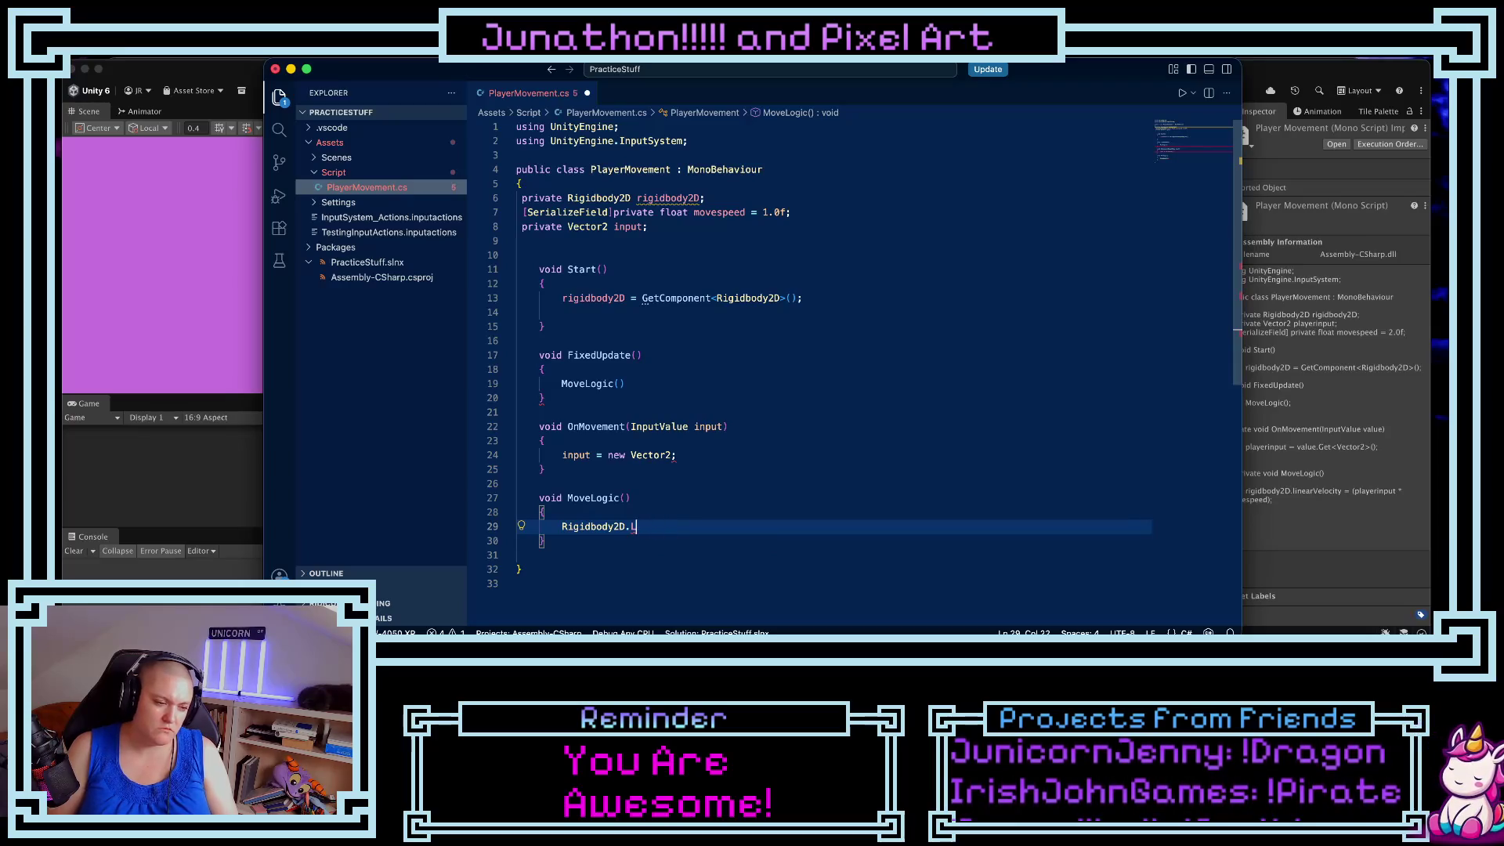
{"action": "key", "text": "BackSpace"}
{"action": "key", "text": "BackSpace"}
{"action": "key", "text": "BackSpace"}
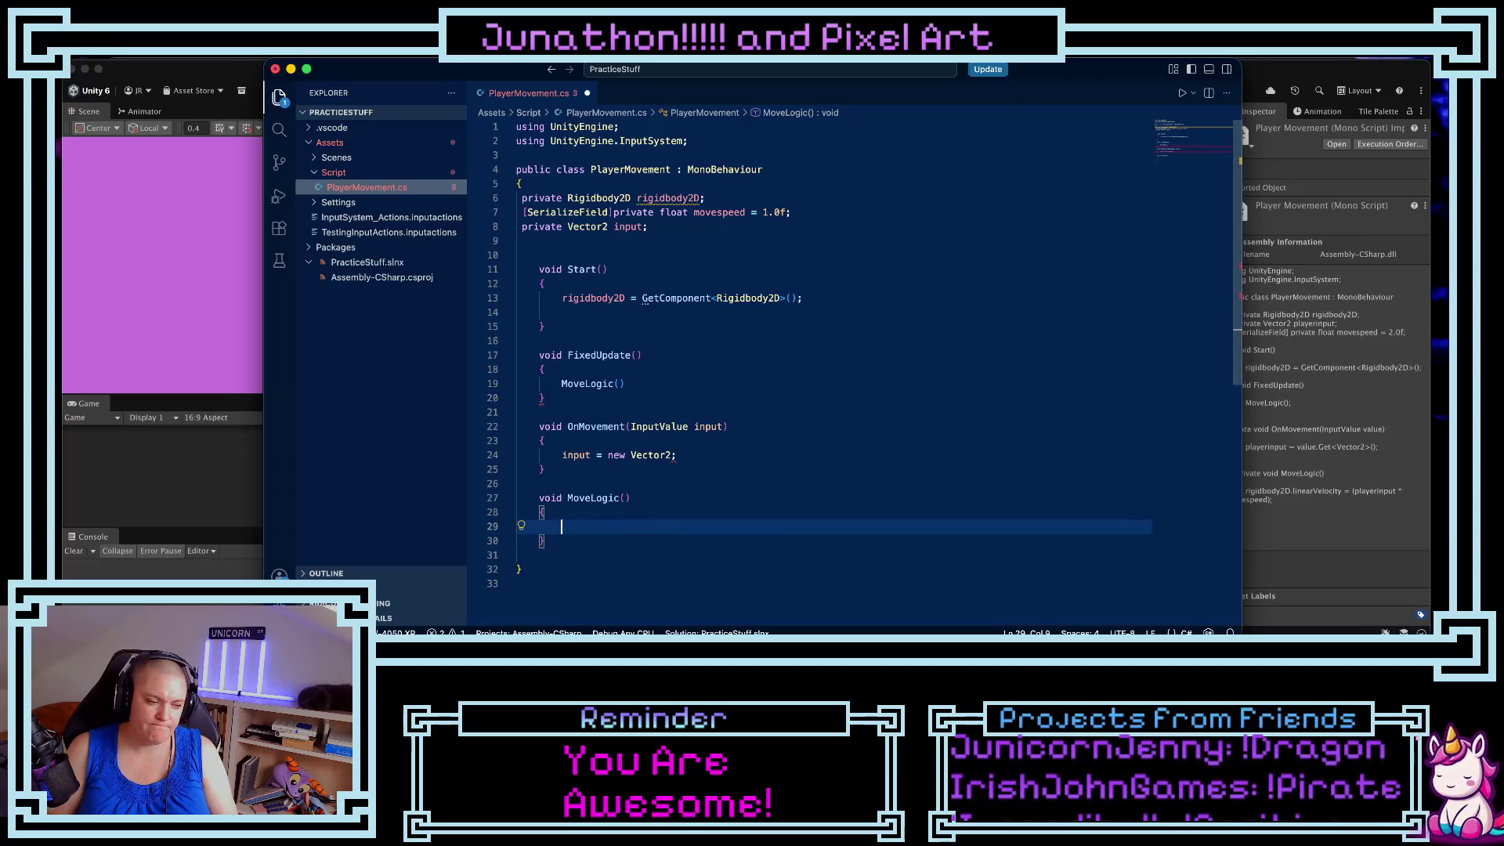
{"action": "type", "text": "ri"}
{"action": "key", "text": "Tab"}
{"action": "type", "text": ".Lin"}
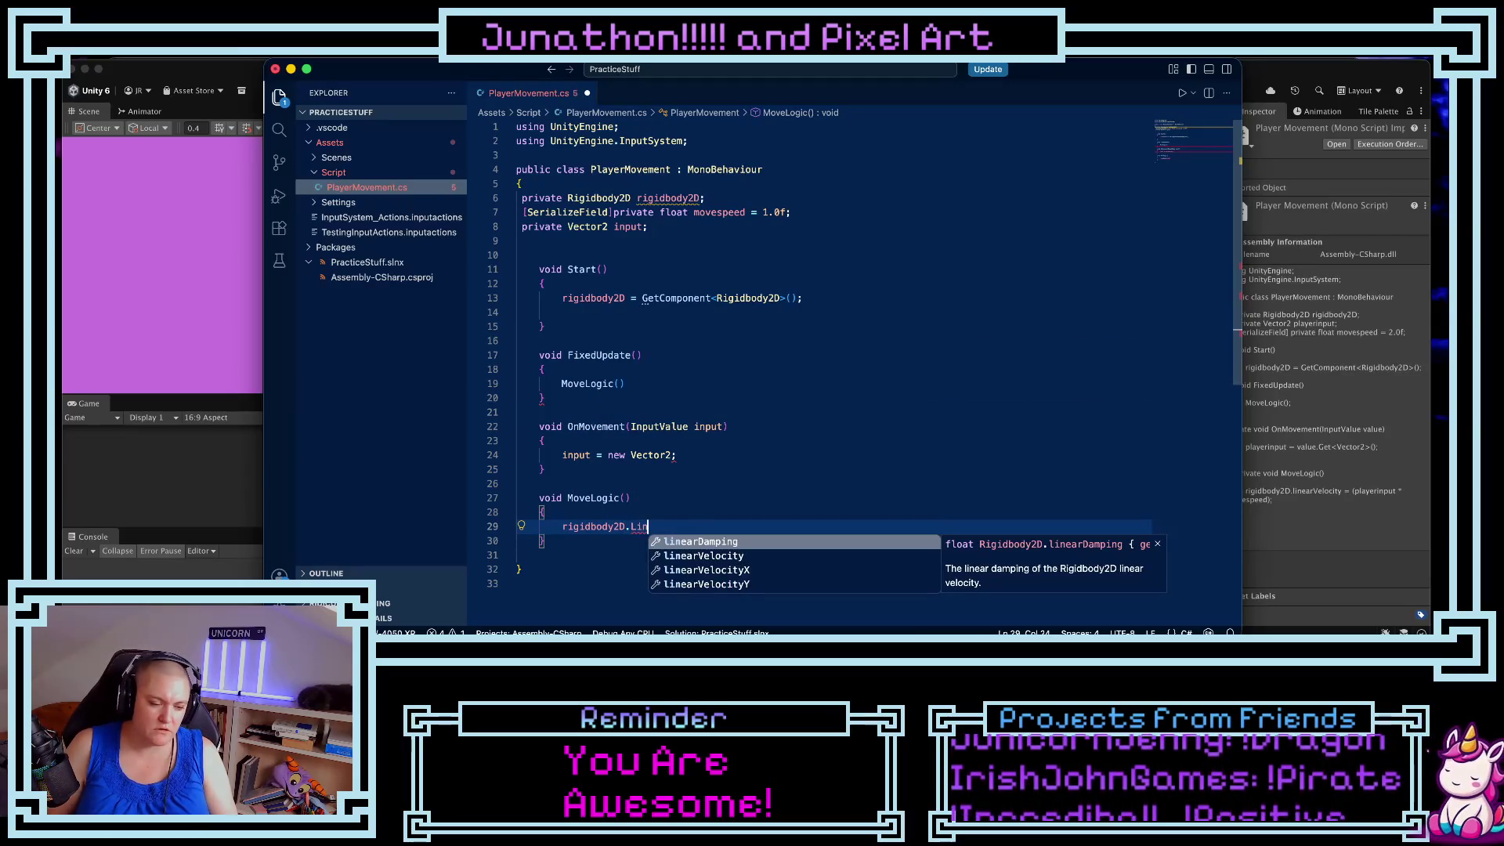
{"action": "key", "text": "Down"}
{"action": "key", "text": "Tab"}
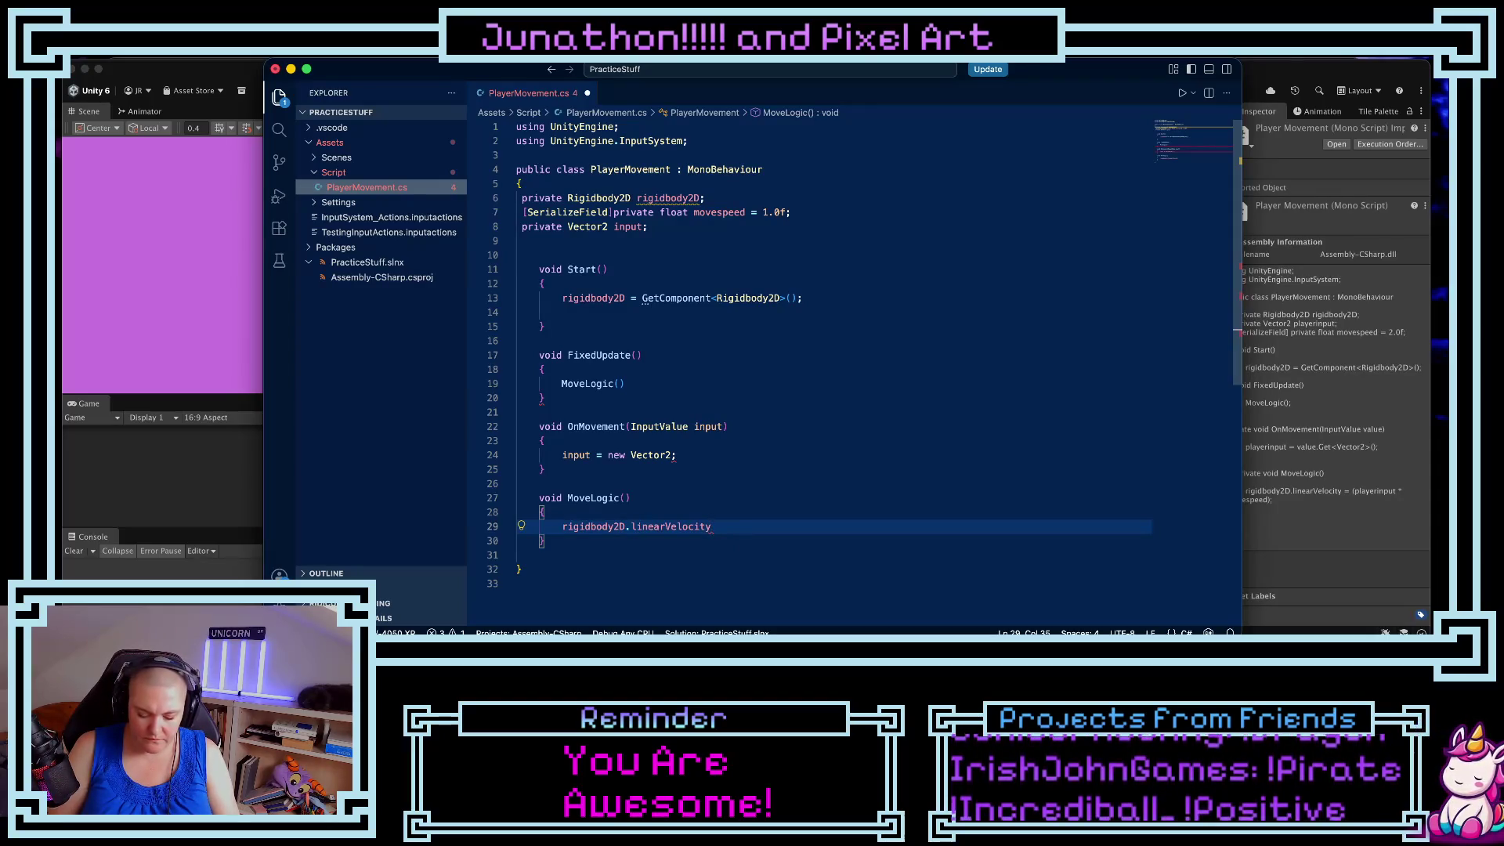
{"action": "type", "text": "= ("}
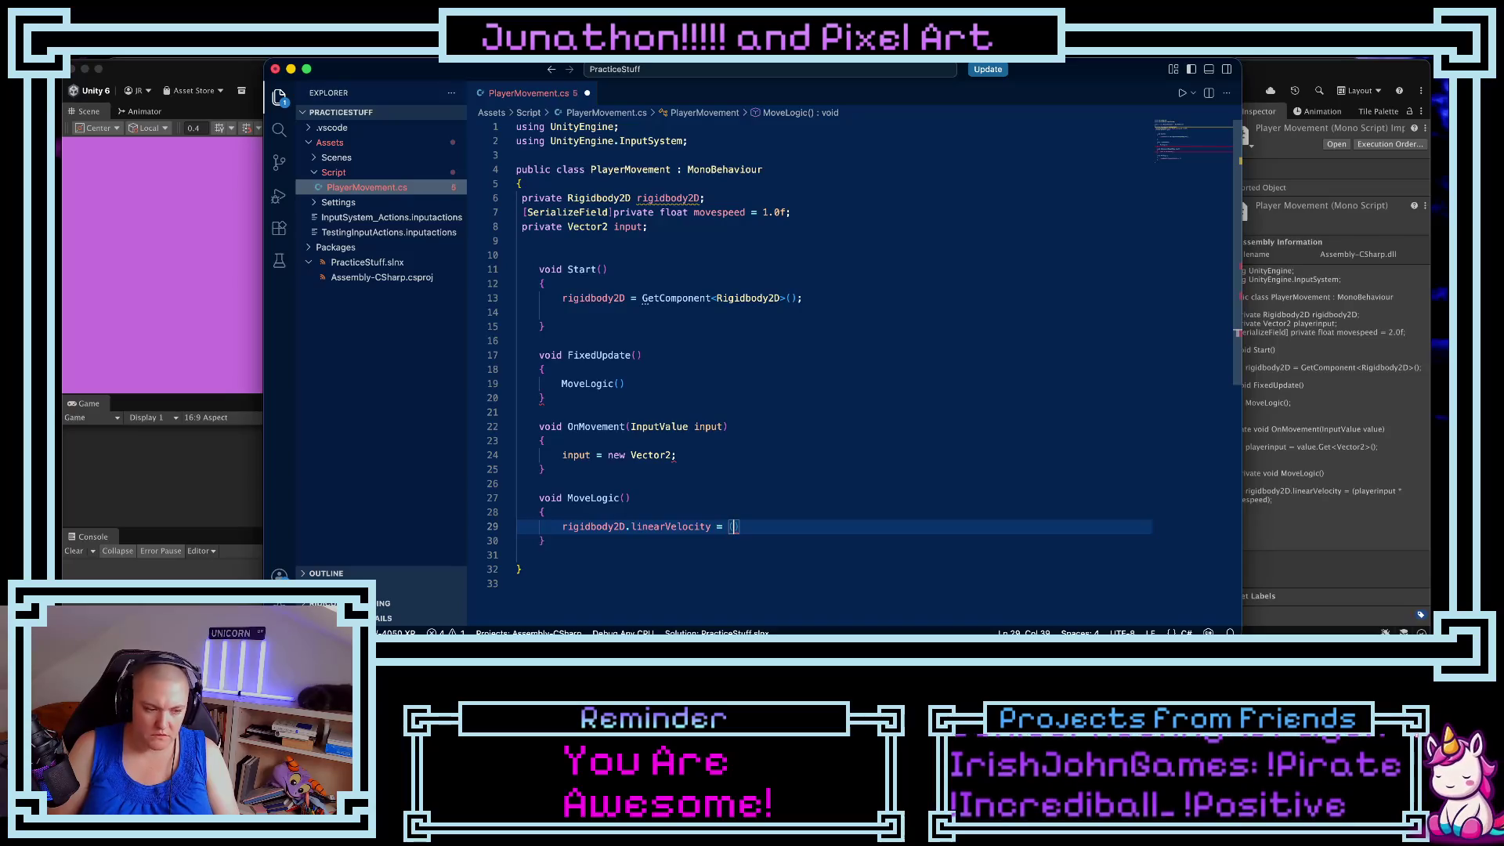
{"action": "type", "text": "move"}
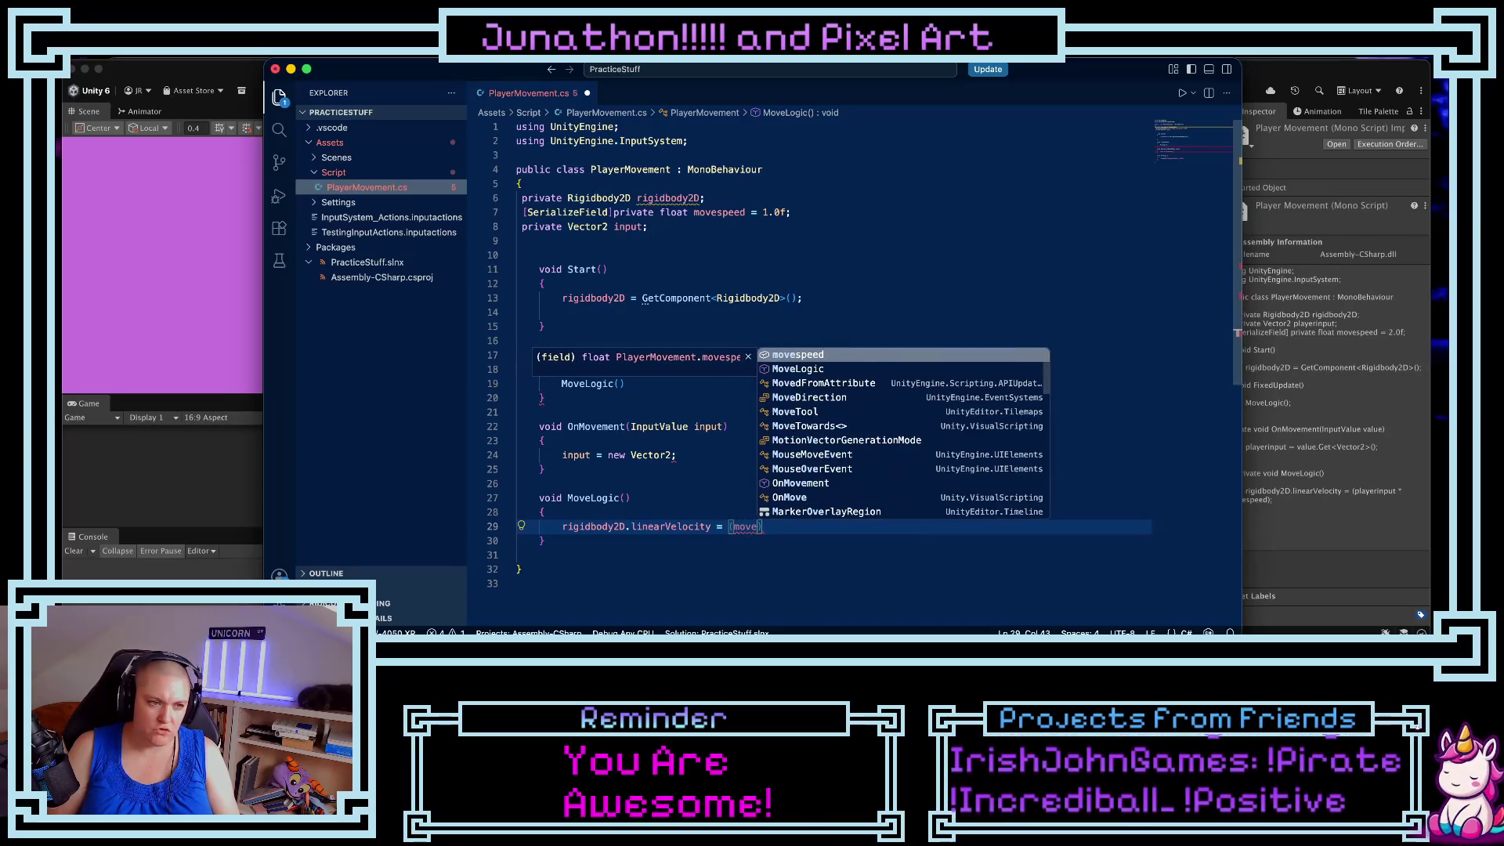
{"action": "key", "text": "Tab"}
{"action": "type", "text": "* "}
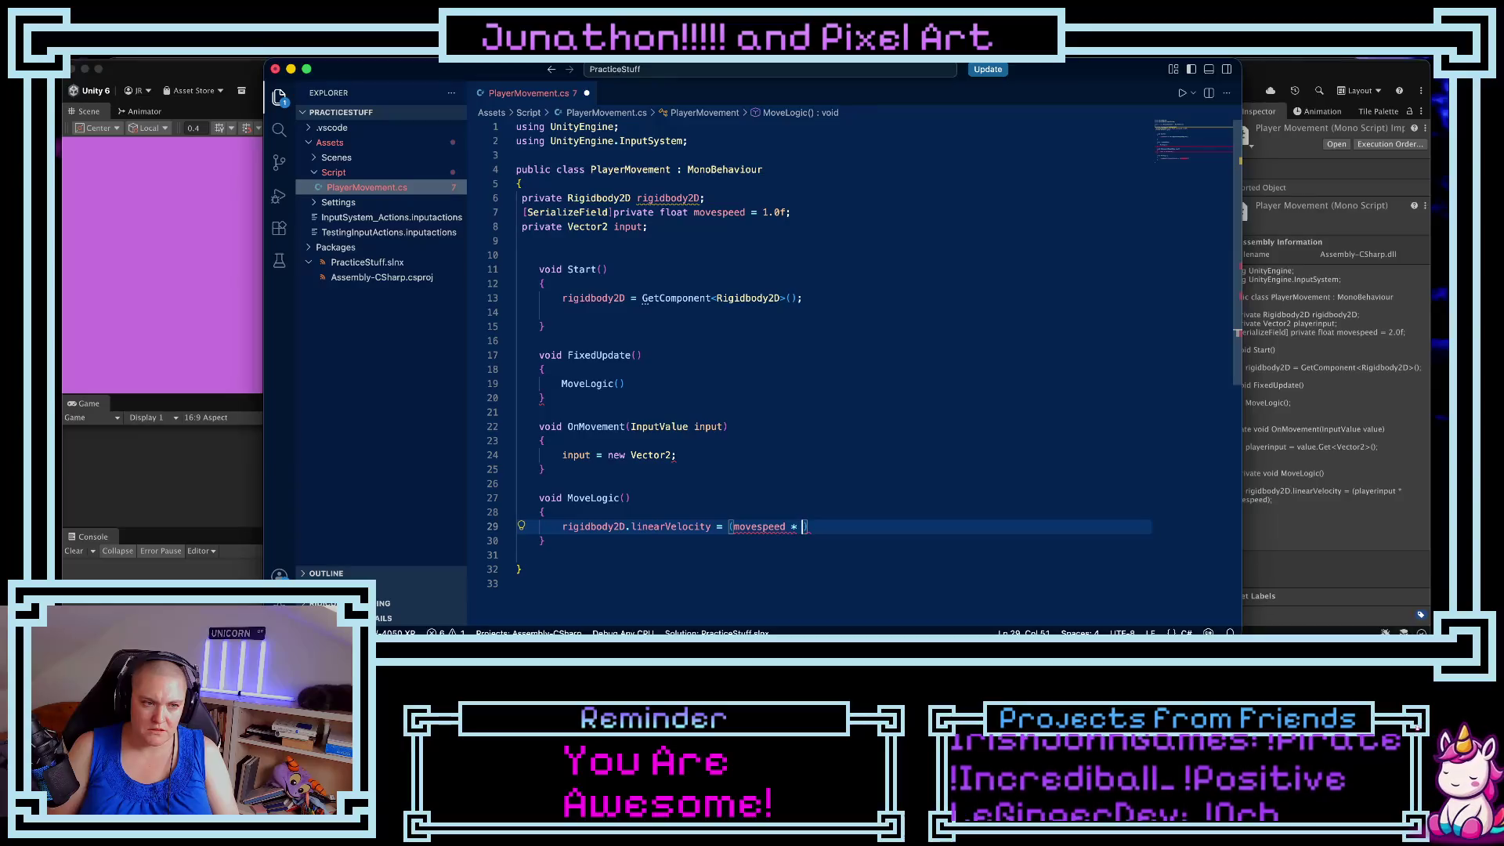
{"action": "type", "text": "input"}
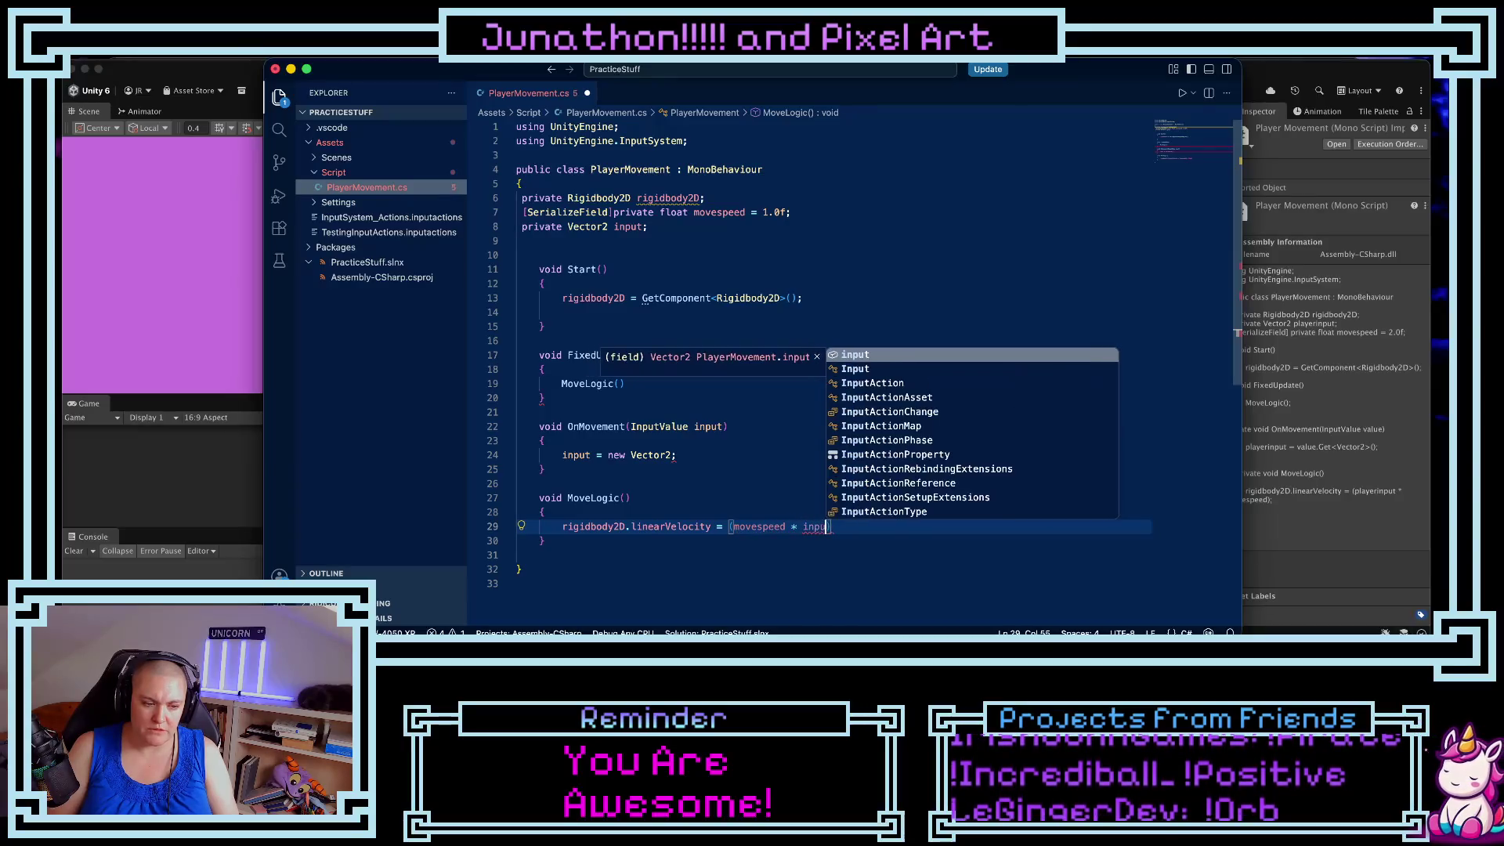
{"action": "type", "text": ")"}
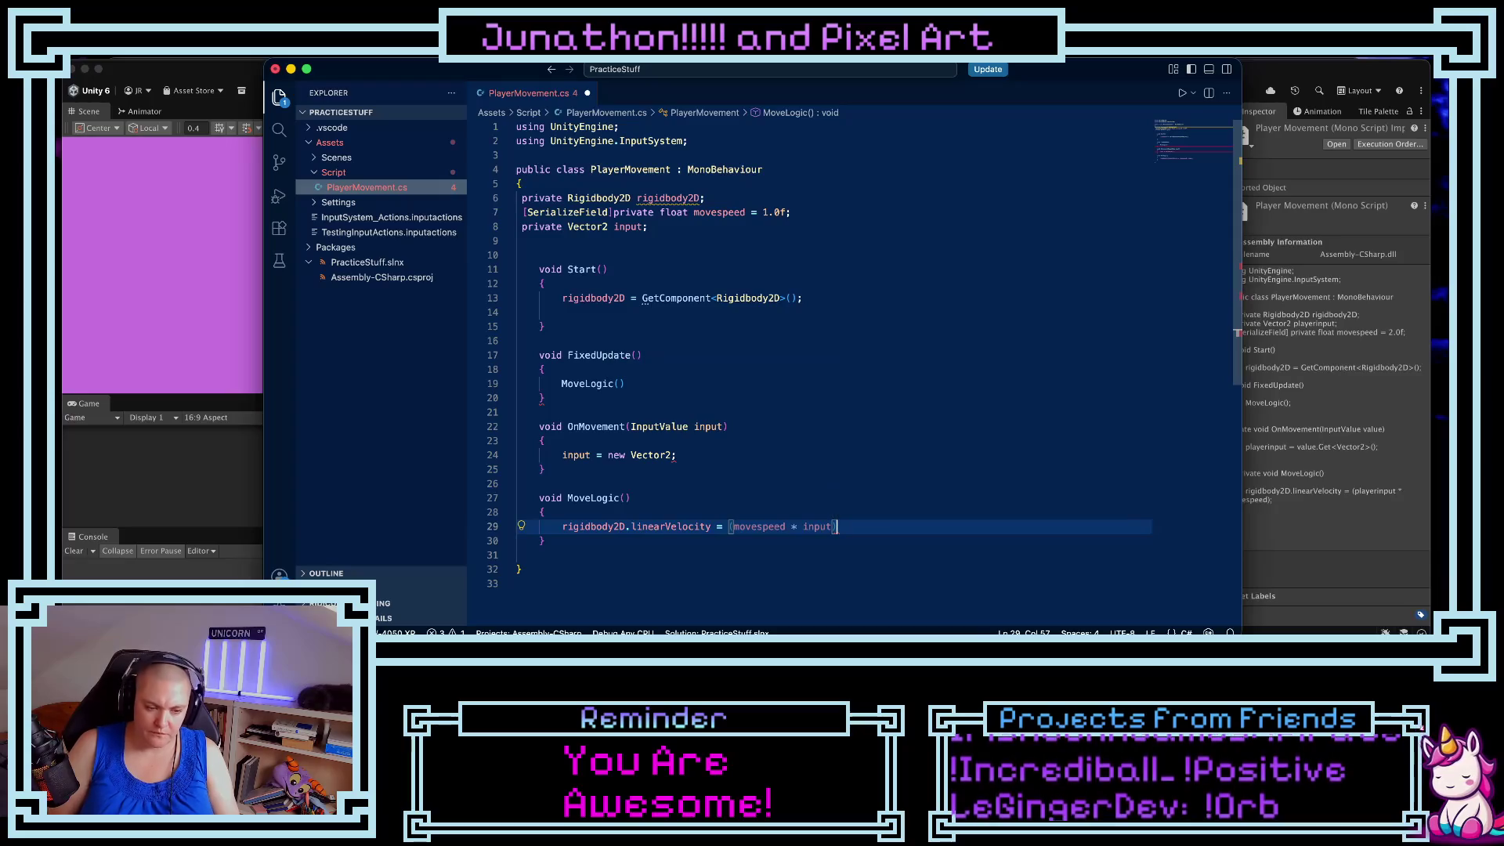
{"action": "type", "text": ";"}
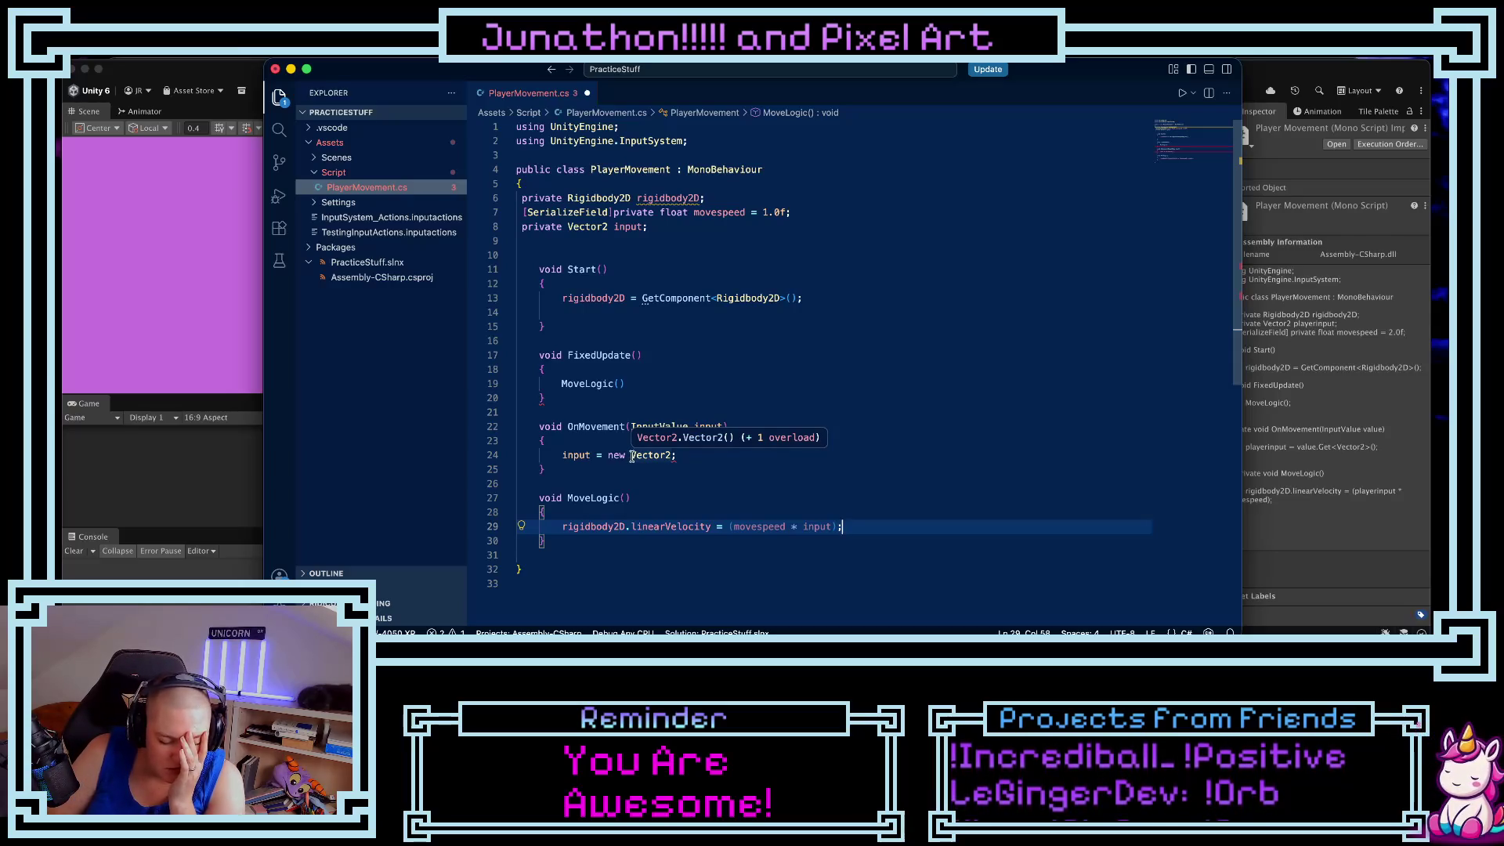
{"action": "left_click", "coordinate": [666, 455]}
- Try giving the Vector2 on line 24 input as its argument
{"action": "key", "text": "Right"}
{"action": "type", "text": "(in"}
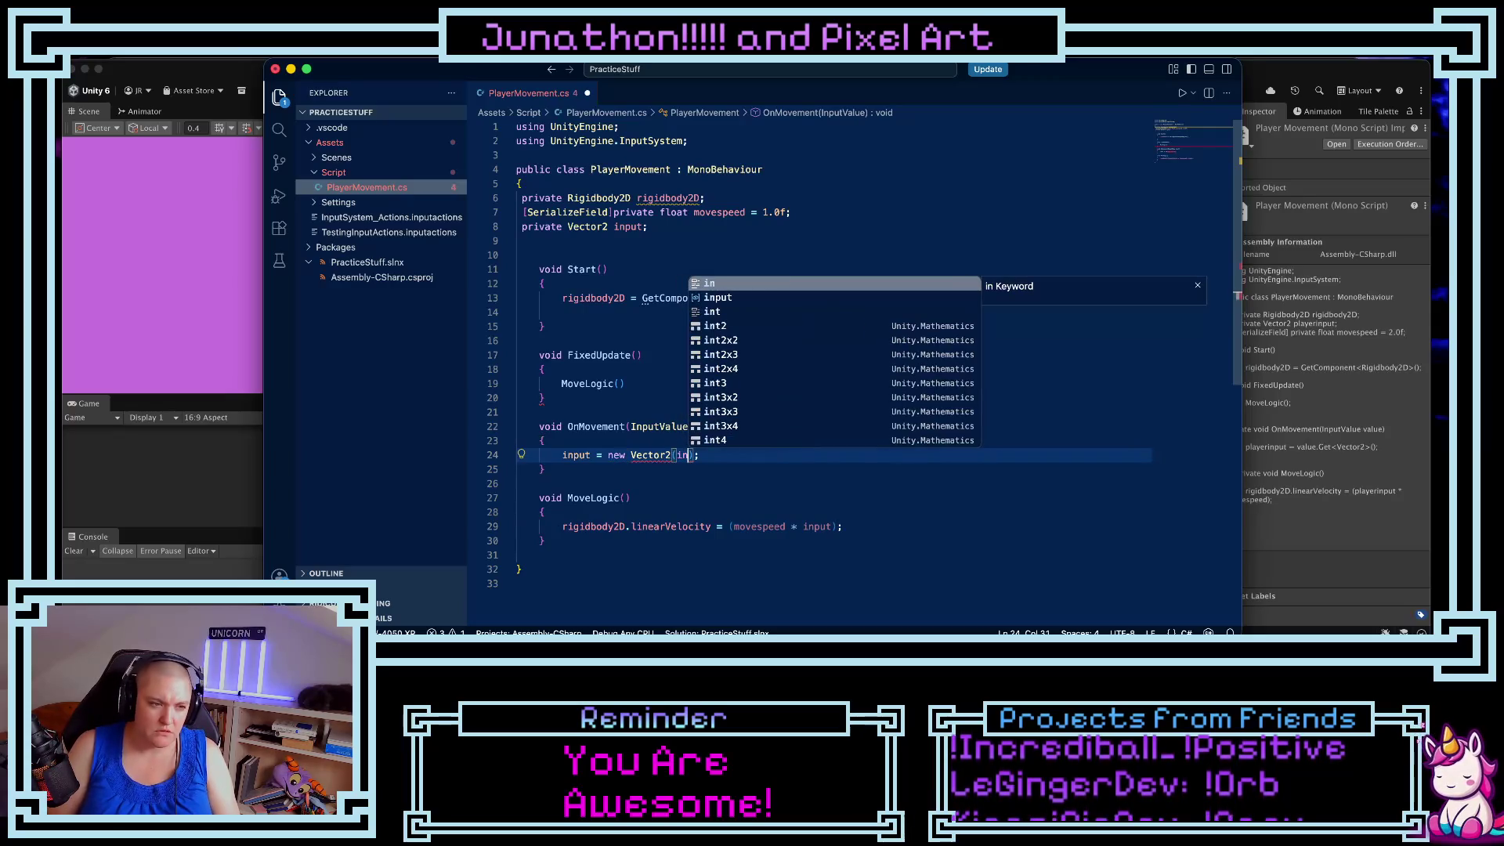
{"action": "key", "text": "BackSpace"}
{"action": "key", "text": "BackSpace"}
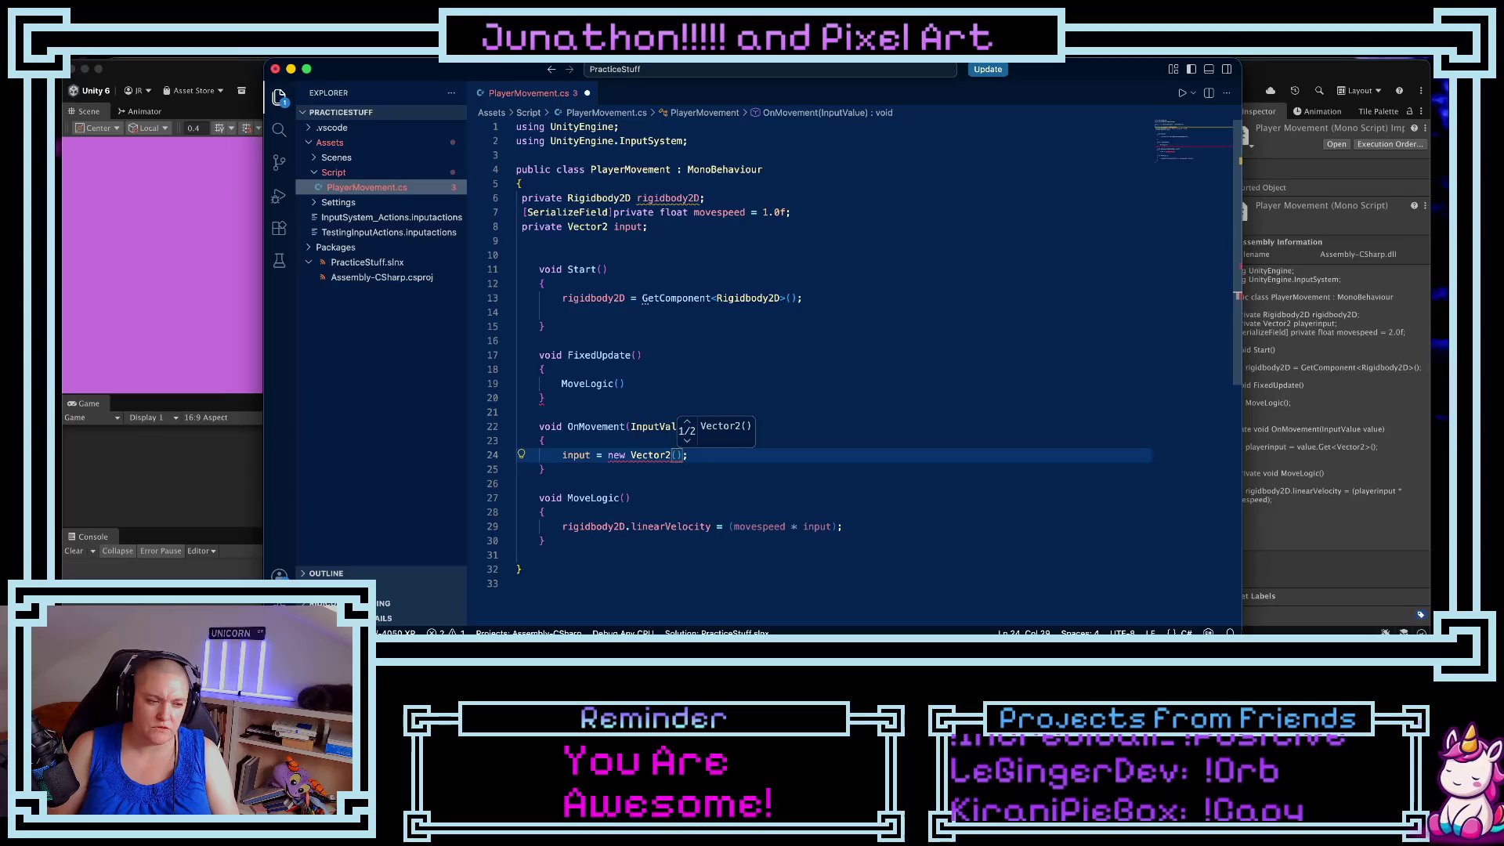
{"action": "type", "text": "i"}
{"action": "key", "text": "BackSpace"}
{"action": "type", "text": "v"}
{"action": "key", "text": "BackSpace"}
{"action": "type", "text": "input"}
{"action": "key", "text": "End"}
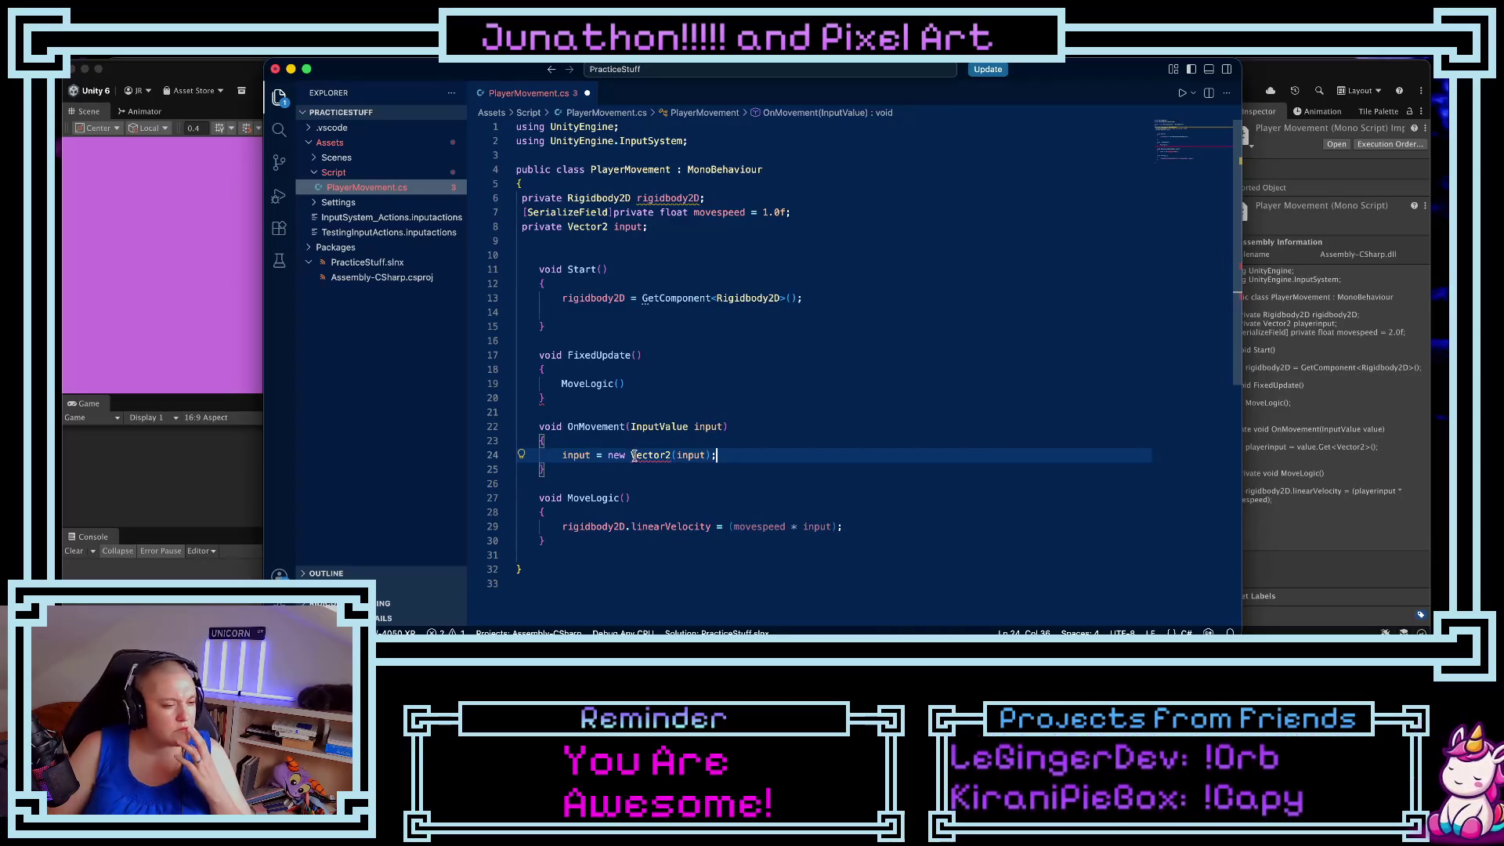
- Experiment with turning line 24 into a Get<Vector2> call, then select the expression
{"action": "left_click", "coordinate": [633, 455]}
{"action": "key", "text": "BackSpace"}
{"action": "type", "text": ".Get"}
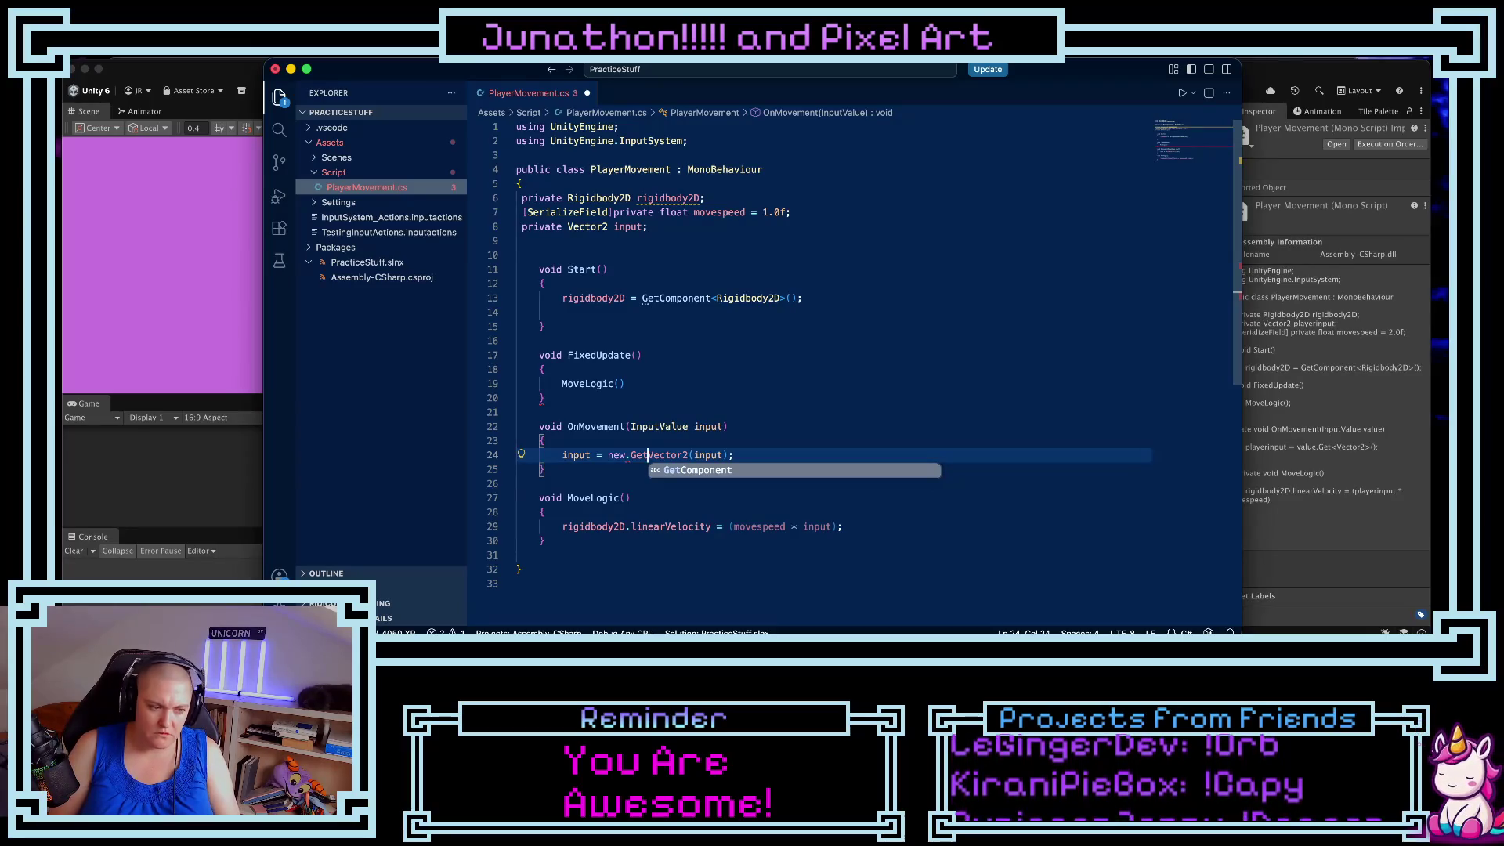
{"action": "key", "text": "BackSpace"}
{"action": "key", "text": "BackSpace"}
{"action": "key", "text": "BackSpace"}
{"action": "type", "text": "get"}
{"action": "key", "text": "BackSpace"}
{"action": "key", "text": "BackSpace"}
{"action": "key", "text": "BackSpace"}
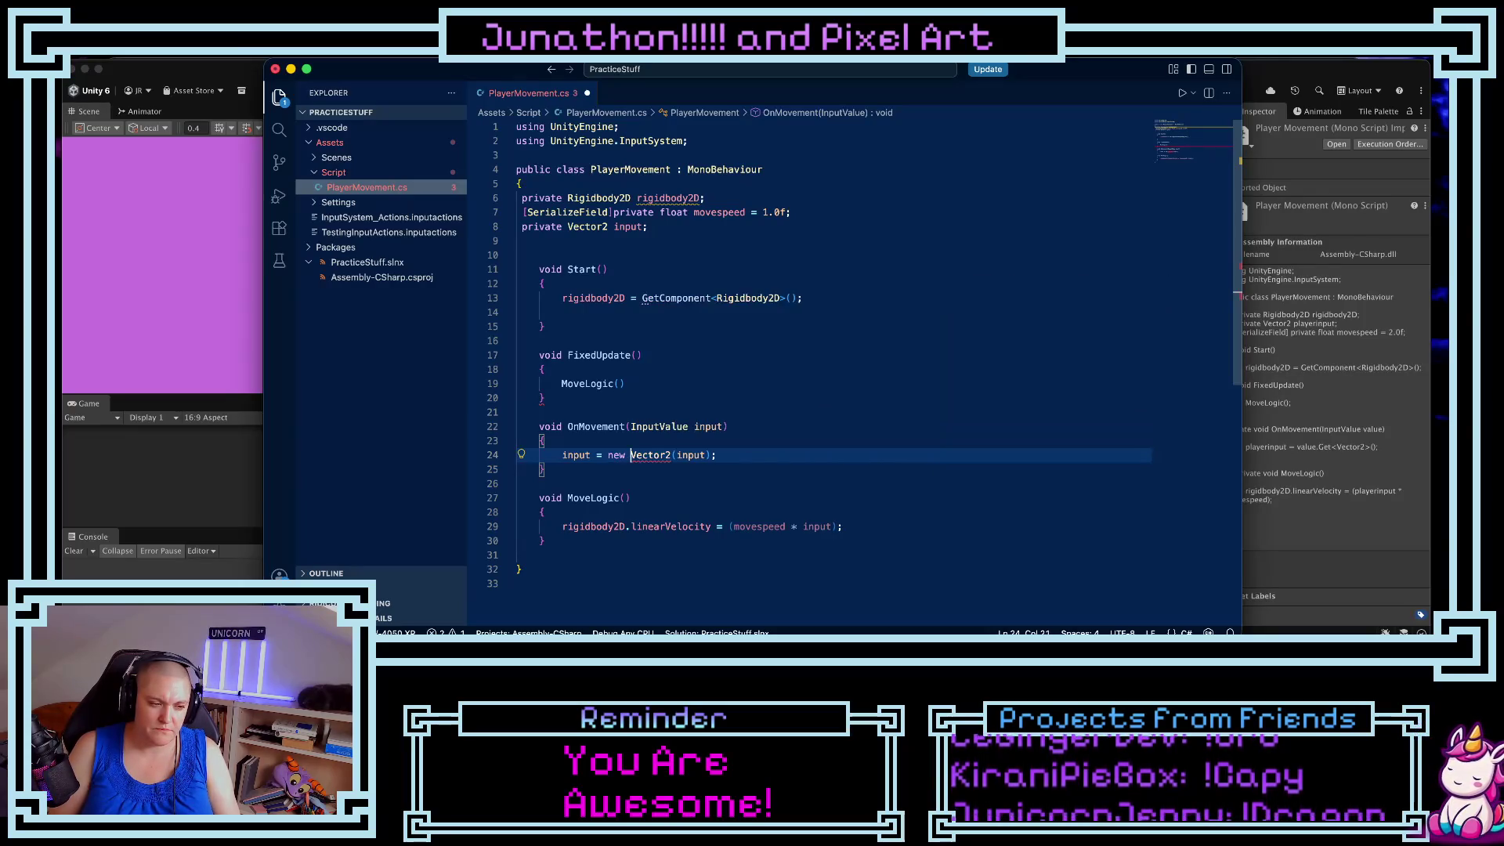
{"action": "key", "text": "BackSpace"}
{"action": "key", "text": "BackSpace"}
{"action": "key", "text": "BackSpace"}
{"action": "key", "text": "BackSpace"}
{"action": "type", "text": "get"}
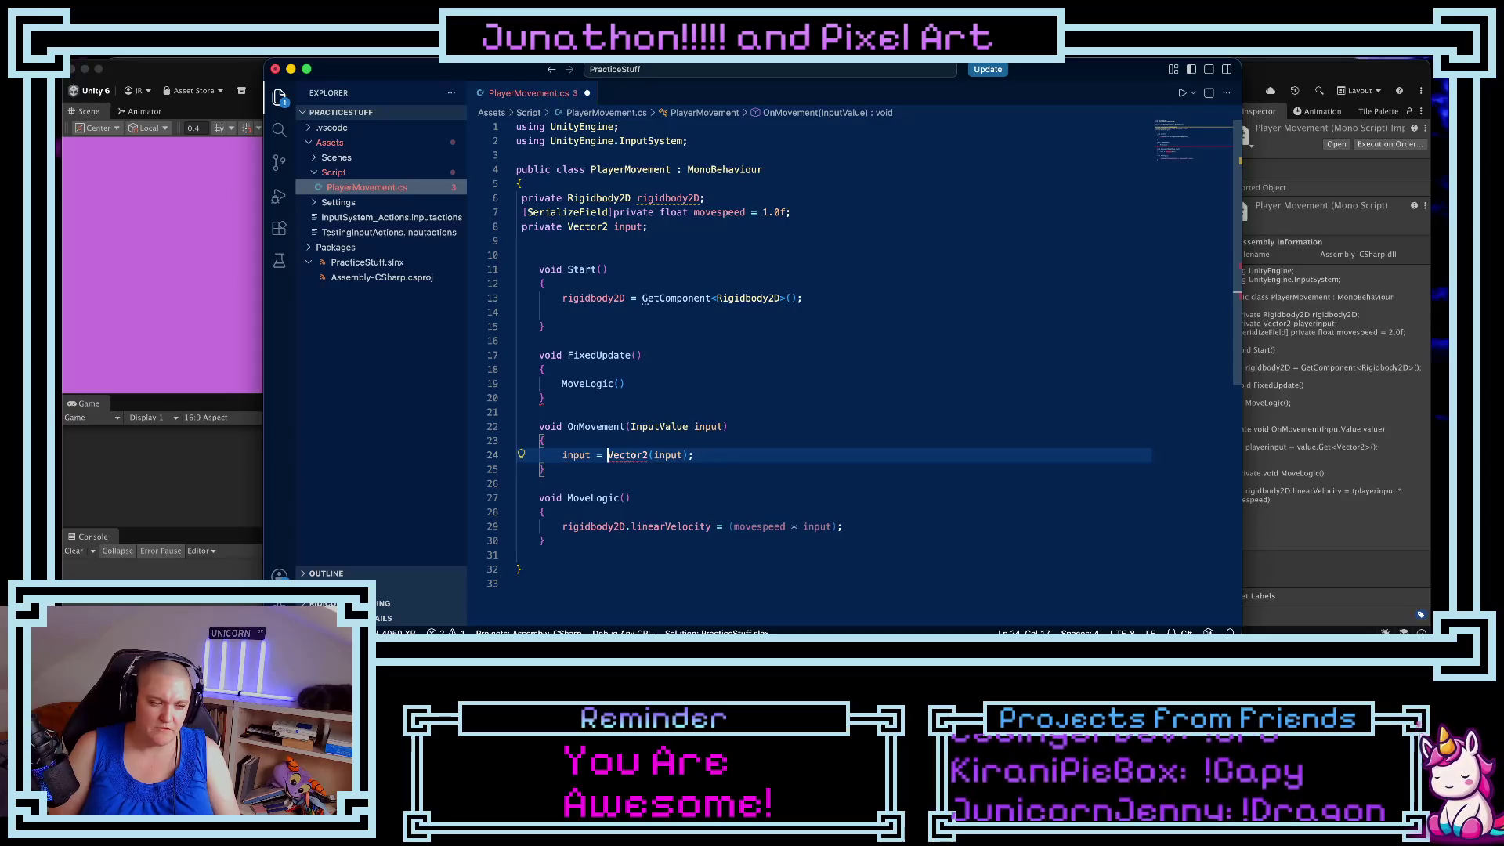
{"action": "key", "text": "BackSpace"}
{"action": "key", "text": "BackSpace"}
{"action": "key", "text": "BackSpace"}
{"action": "type", "text": "Get"}
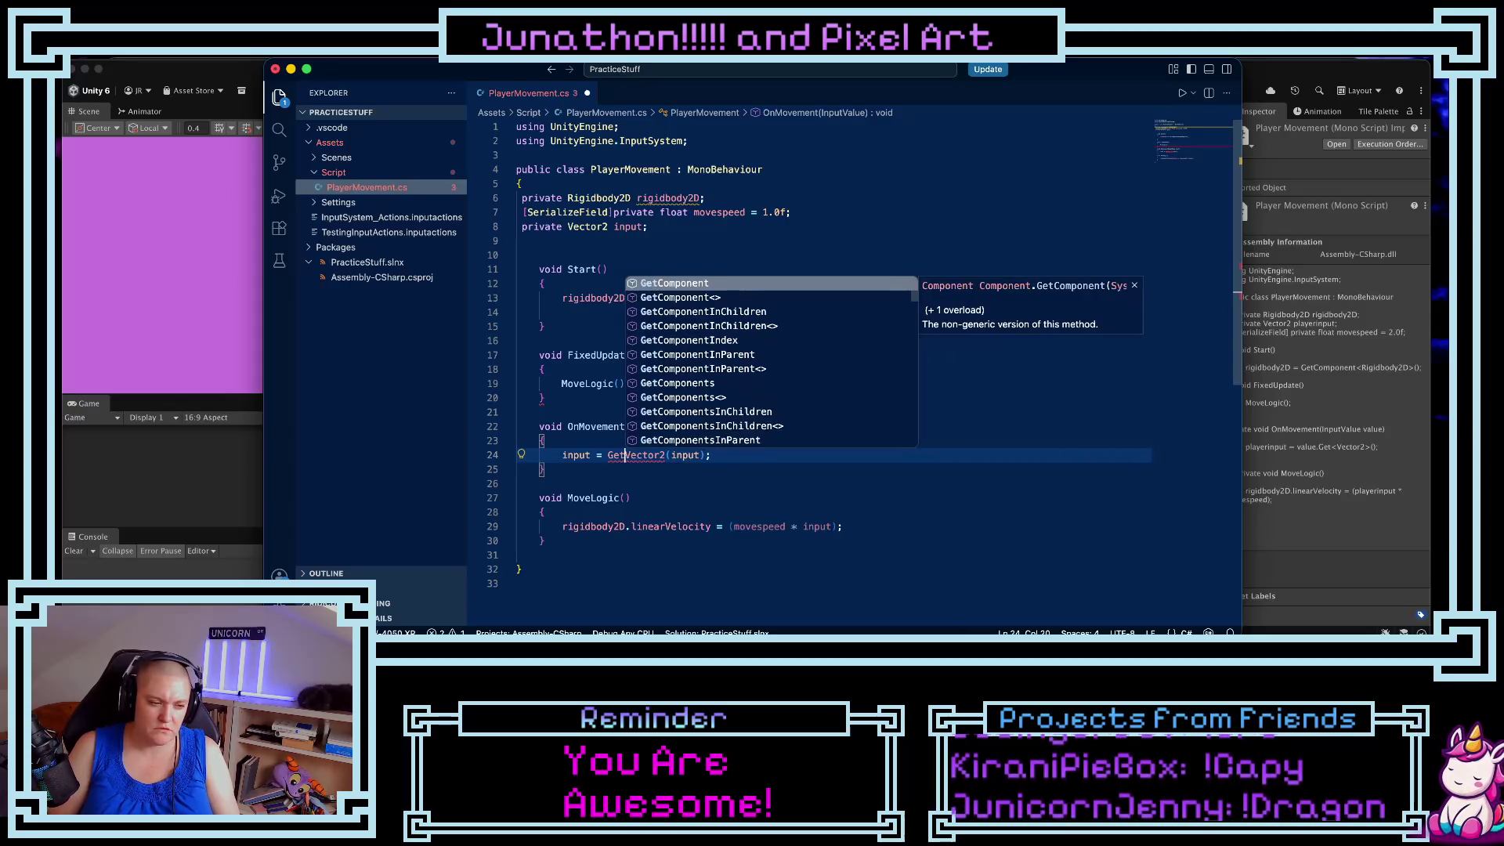
{"action": "type", "text": "<"}
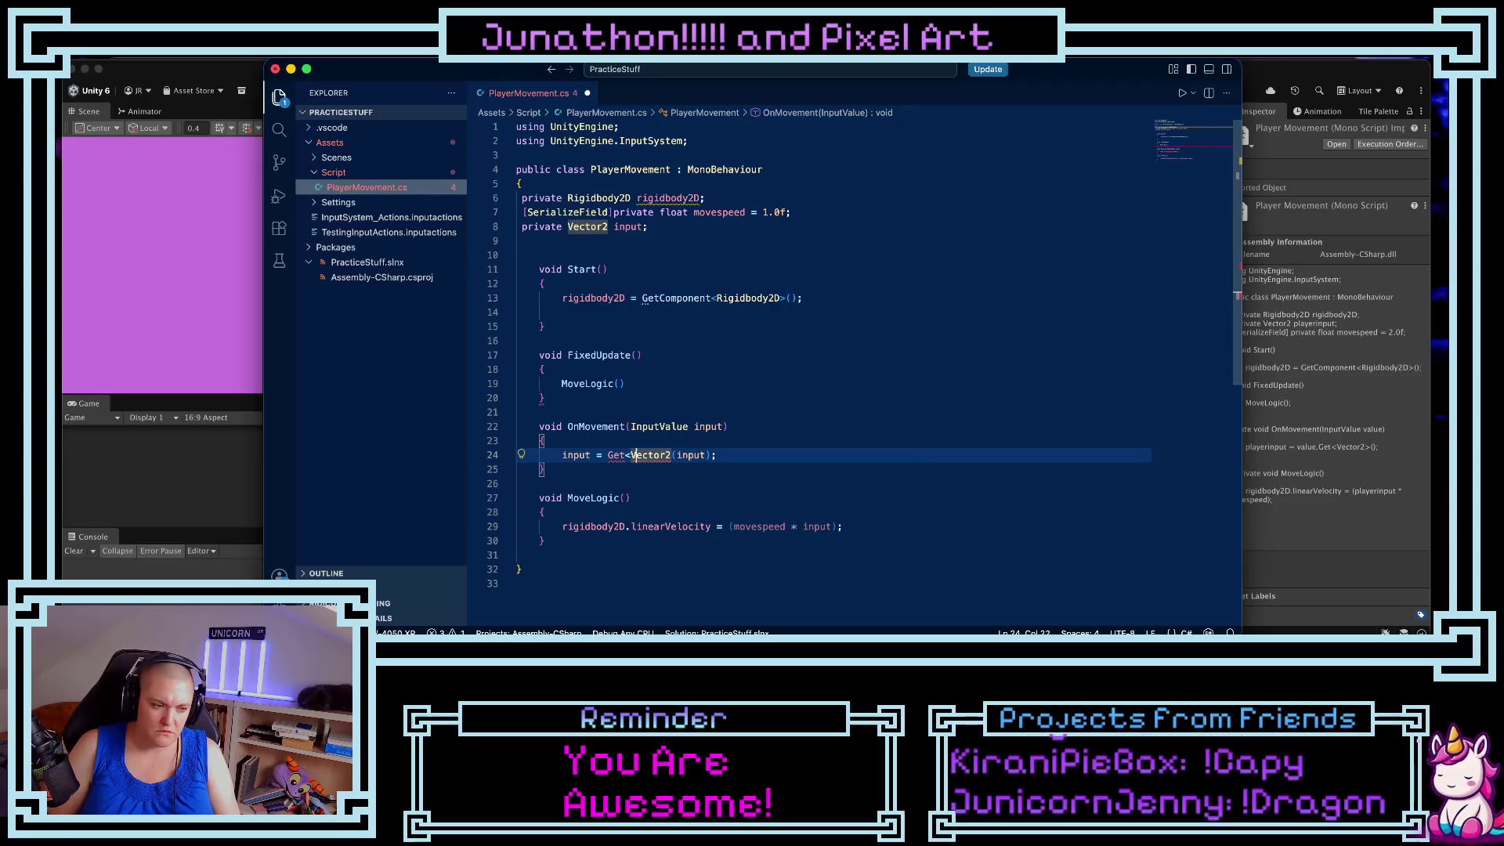
{"action": "left_click", "coordinate": [672, 455]}
{"action": "type", "text": ">"}
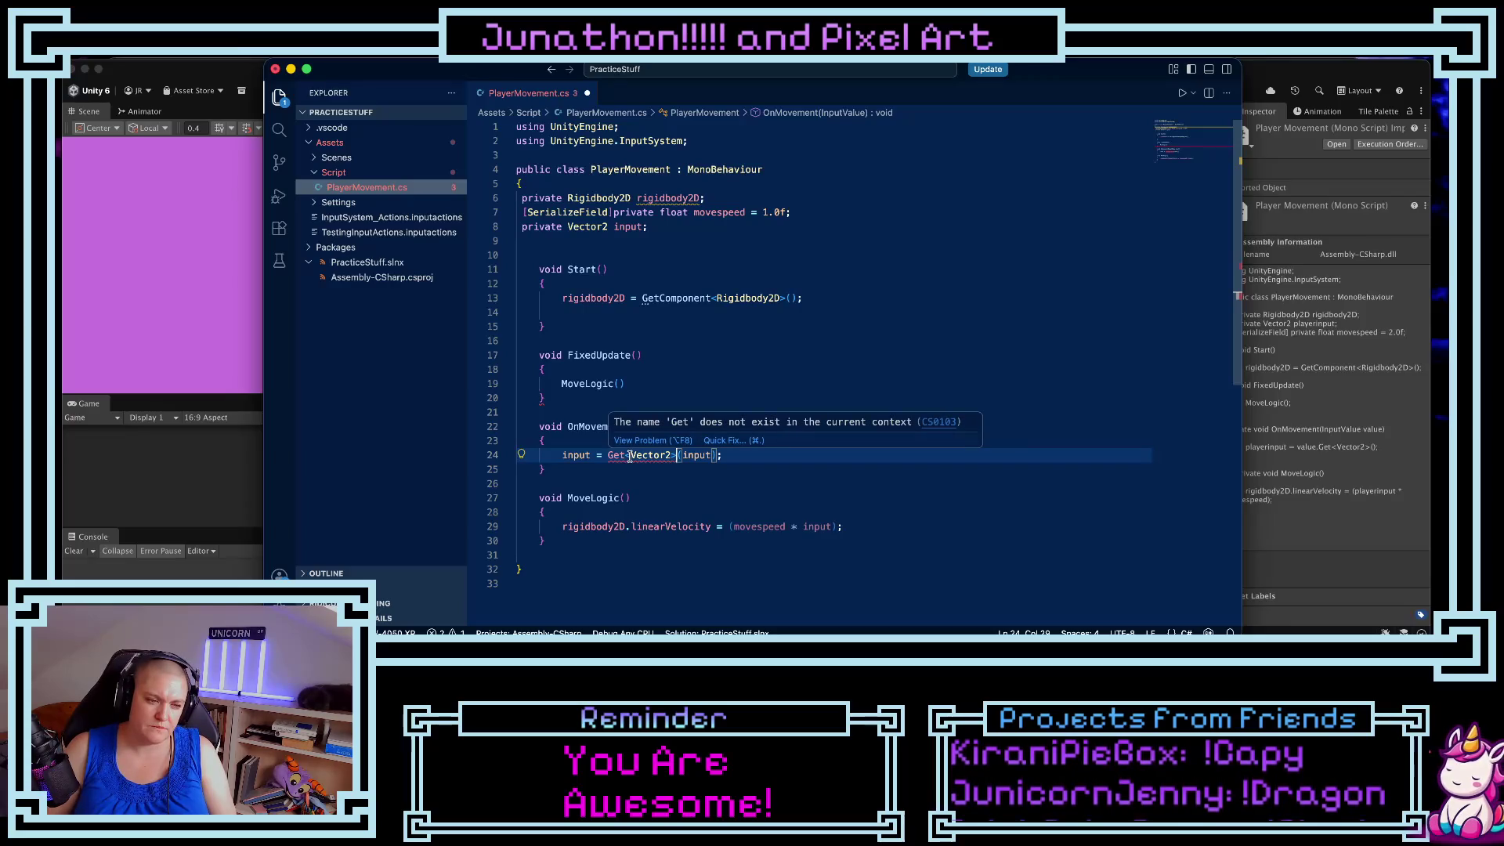
{"action": "left_click", "coordinate": [615, 455]}
{"action": "key", "text": "BackSpace"}
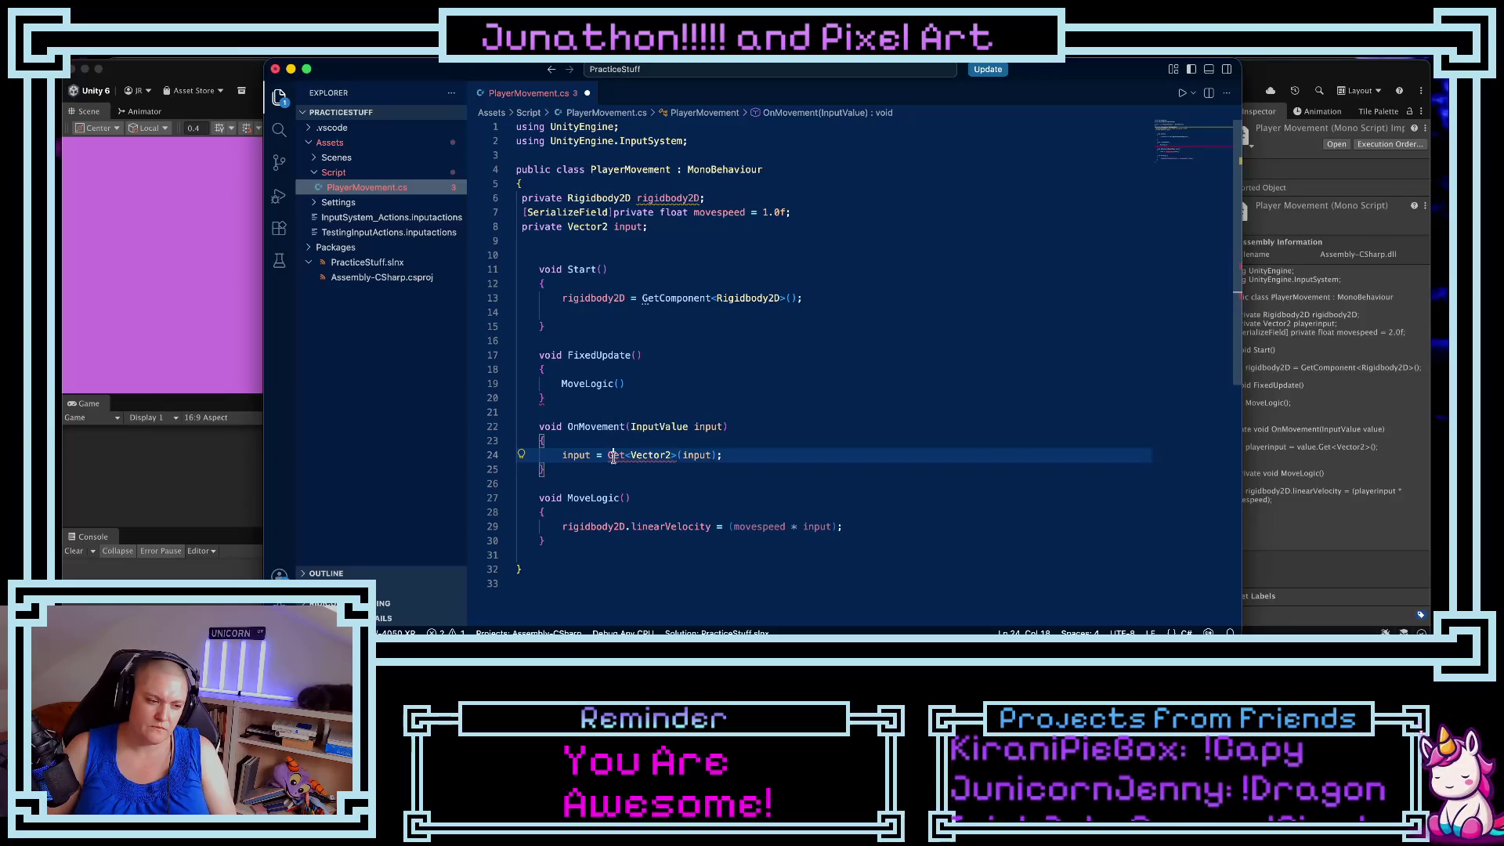
{"action": "type", "text": "new"}
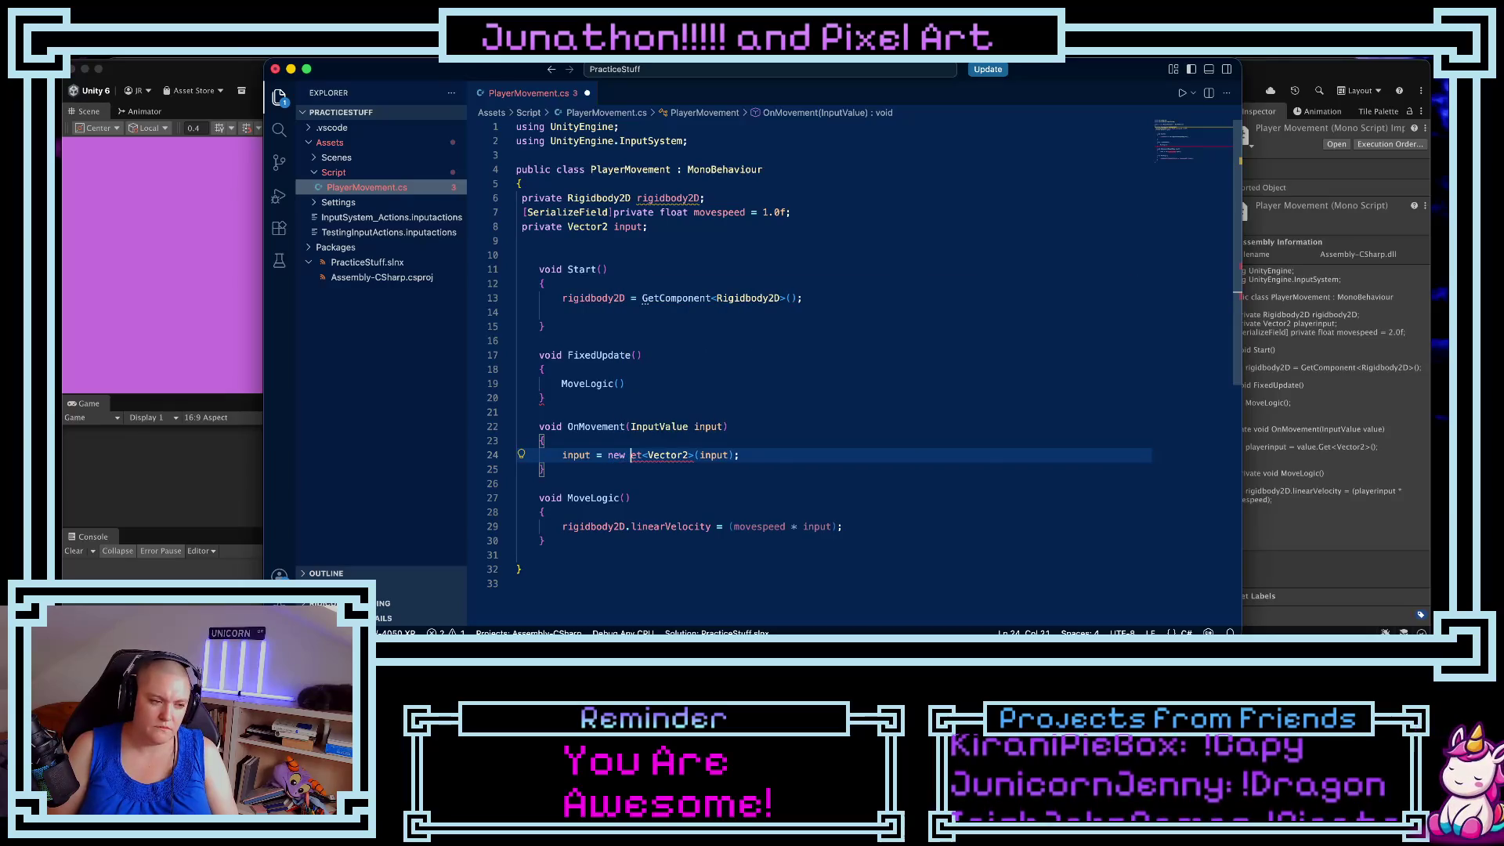
{"action": "key", "text": "BackSpace"}
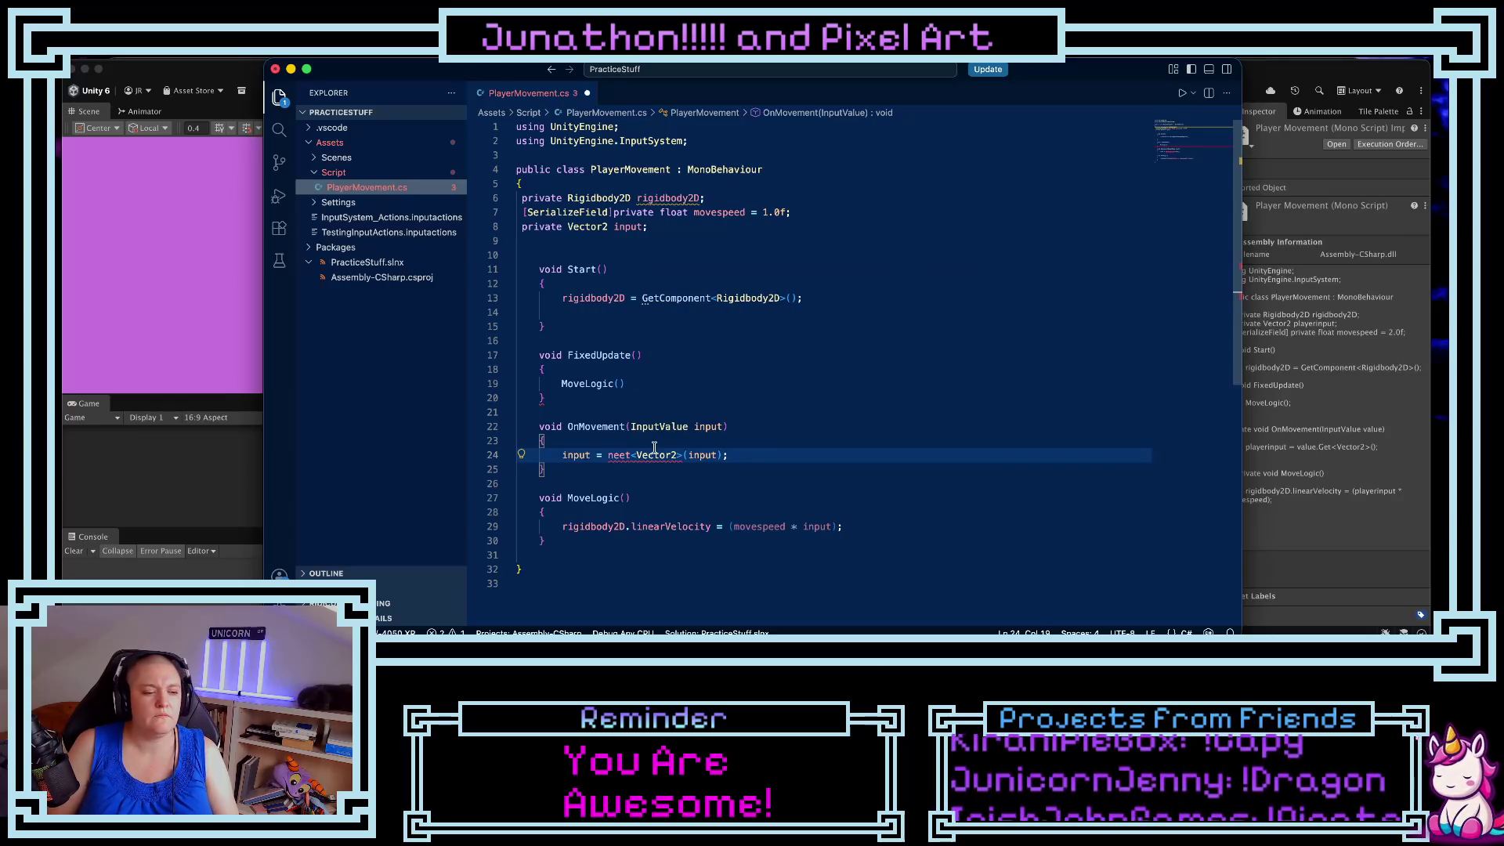
{"action": "left_click_drag", "start_coordinate": [608, 455], "coordinate": [722, 457]}
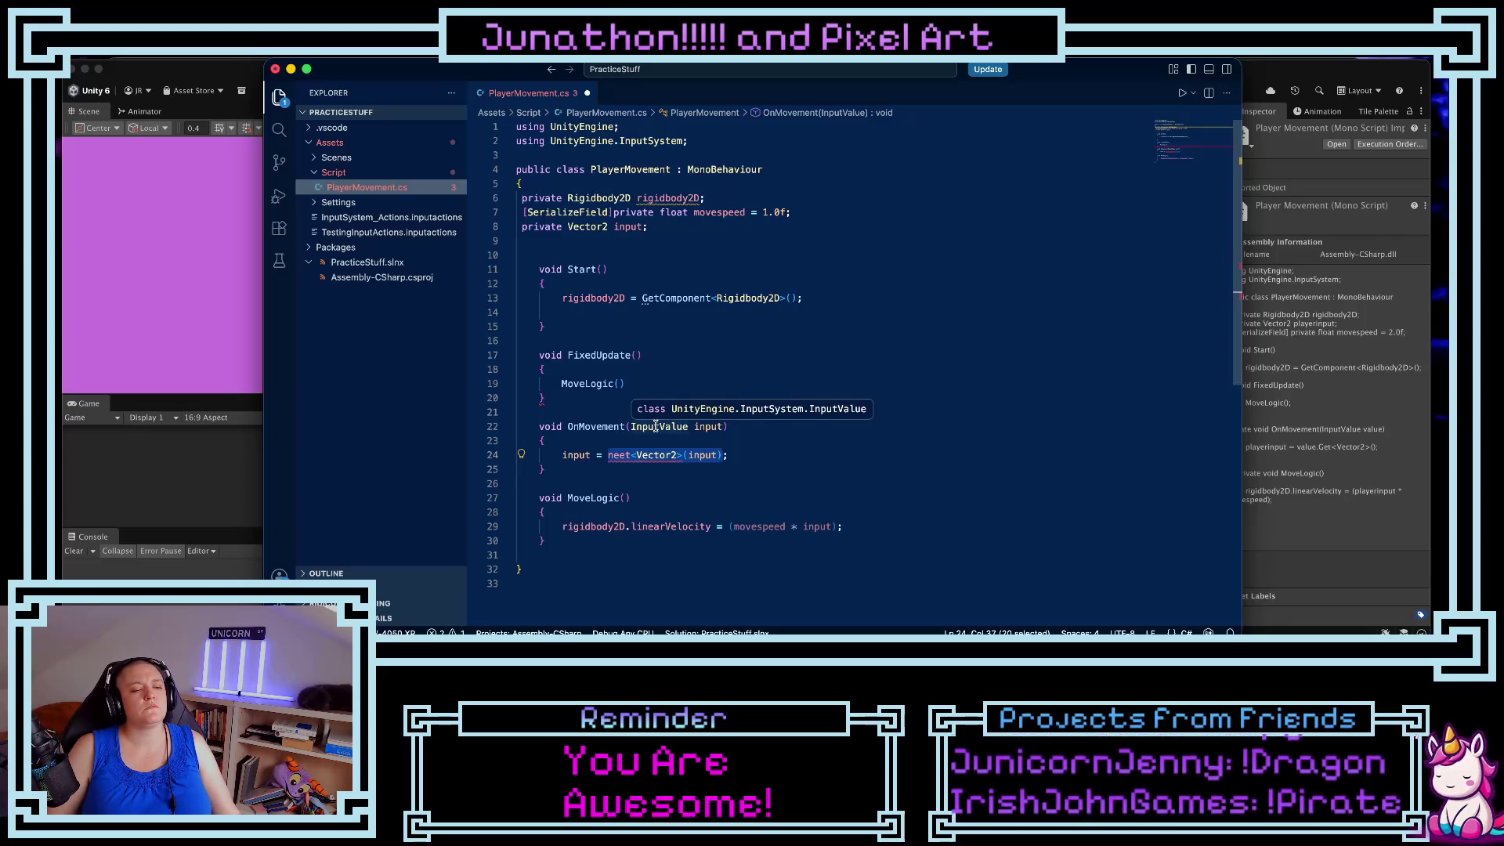
- Rename the OnMovement parameter to value
{"action": "double_click", "coordinate": [712, 430]}
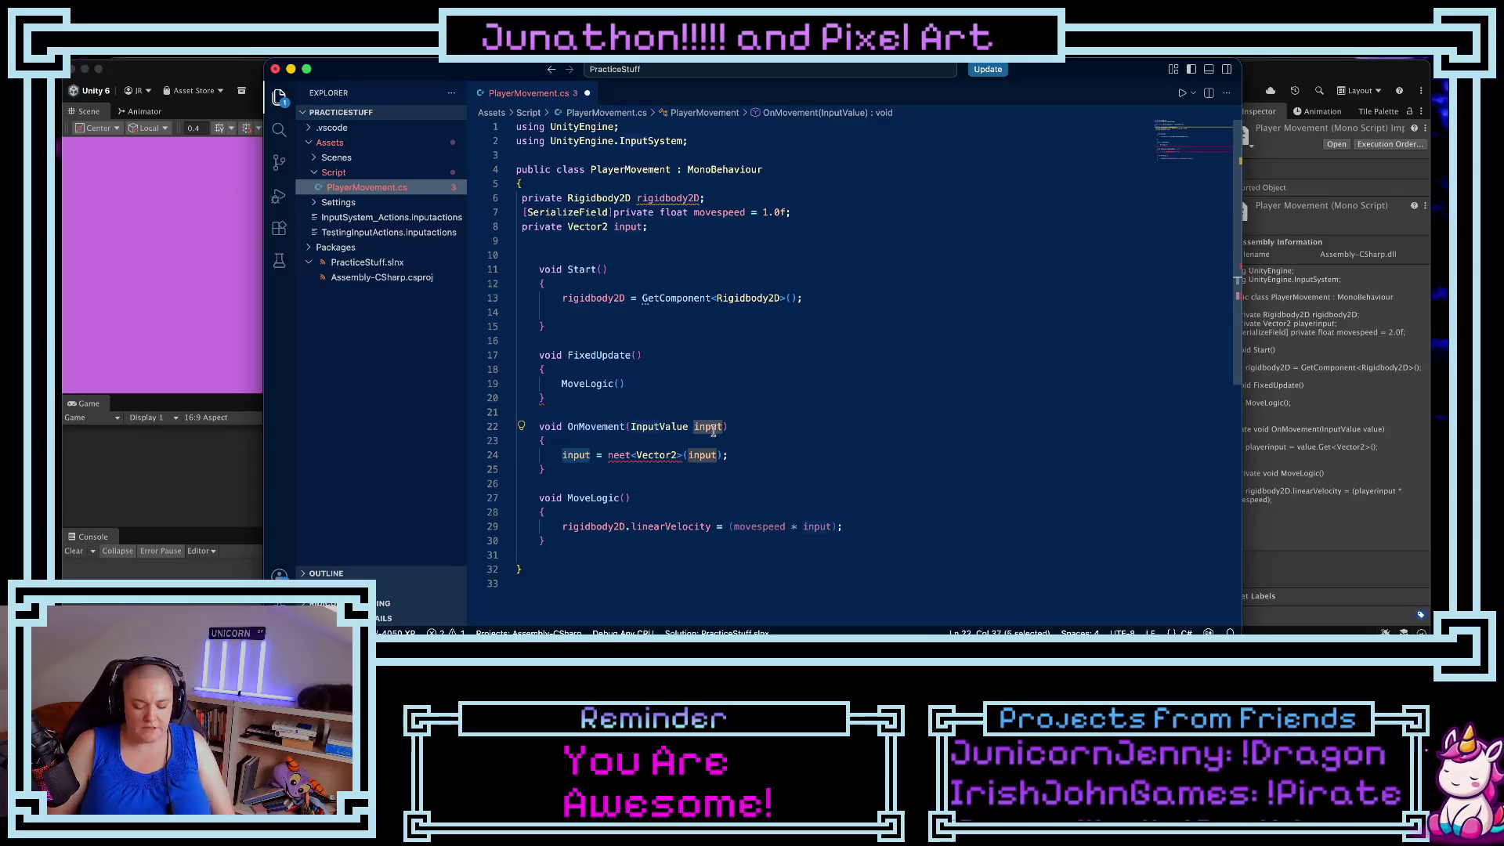
{"action": "type", "text": "vlu"}
{"action": "key", "text": "BackSpace"}
{"action": "key", "text": "BackSpace"}
{"action": "type", "text": "alue"}
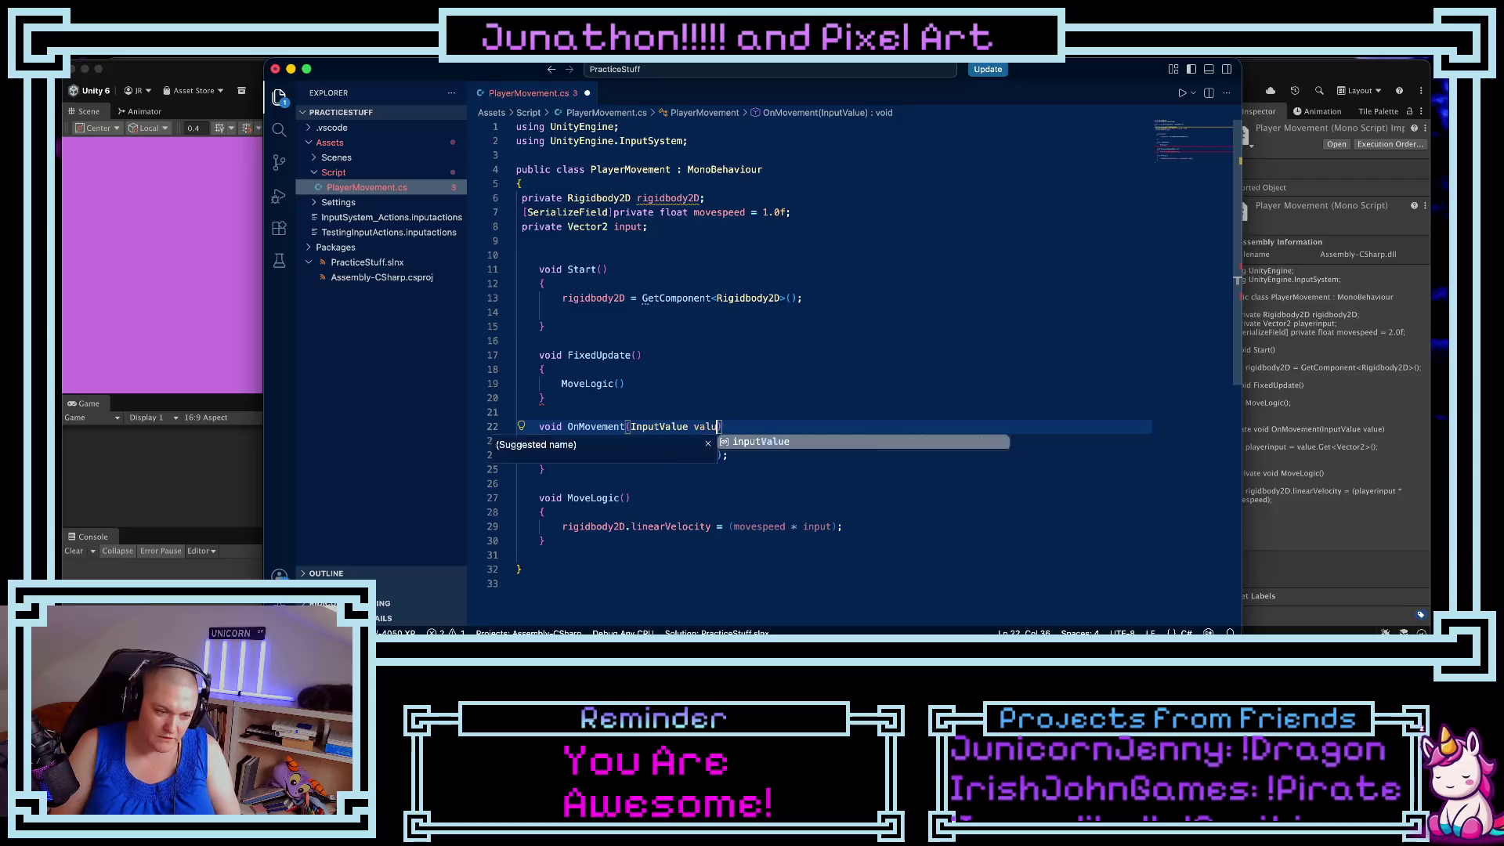
{"action": "left_click", "coordinate": [697, 483]}
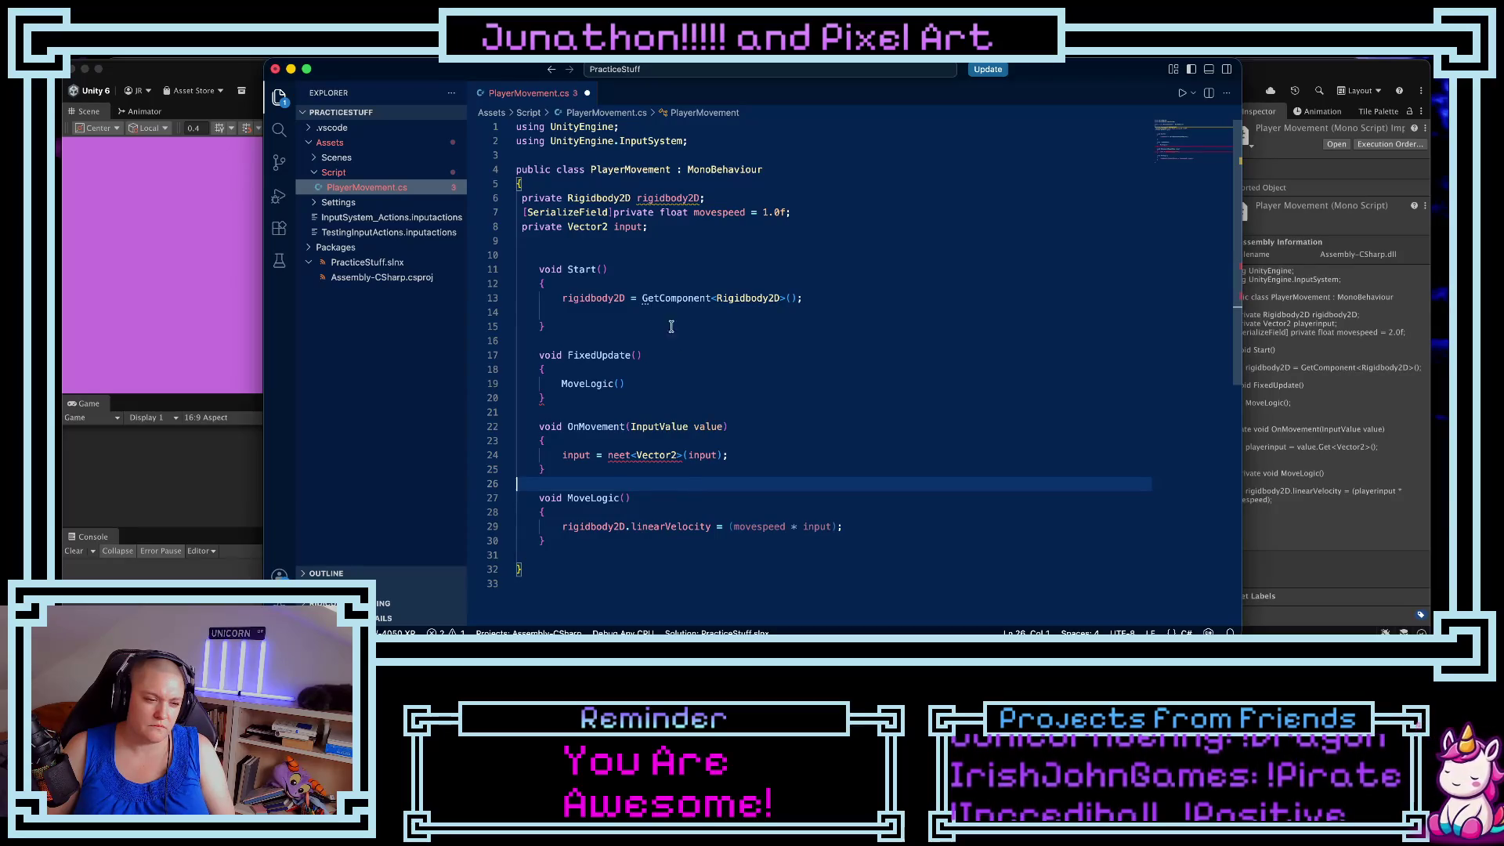
- Replace the line-24 expression with new Vector2(value) and return to Unity to compile
{"action": "left_click", "coordinate": [609, 455]}
{"action": "left_click_drag", "start_coordinate": [608, 455], "coordinate": [719, 460]}
{"action": "type", "text": "new Vec;"}
{"action": "key", "text": "Tab"}
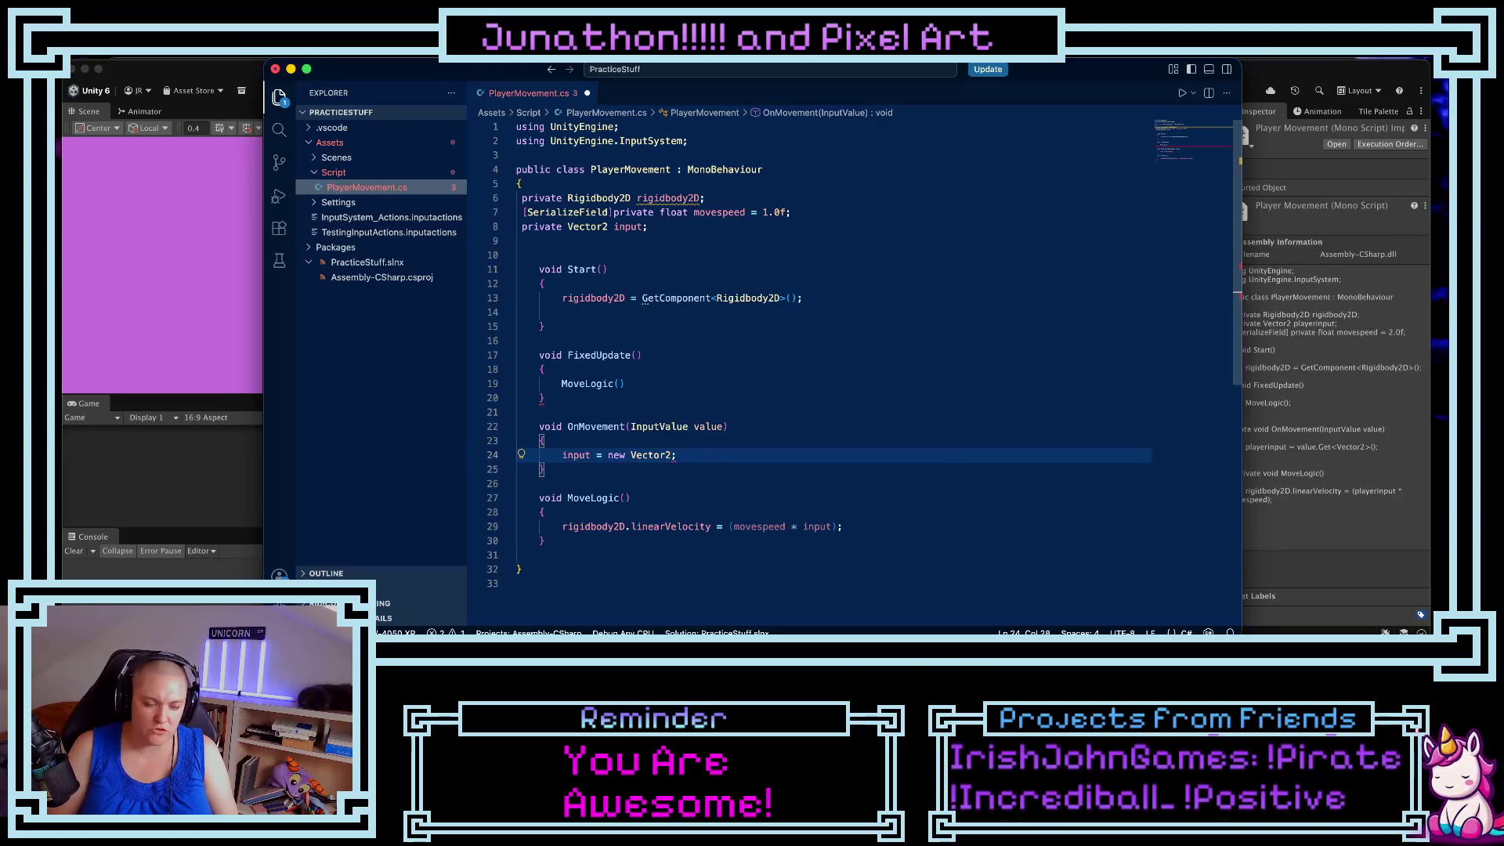
{"action": "type", "text": "(value"}
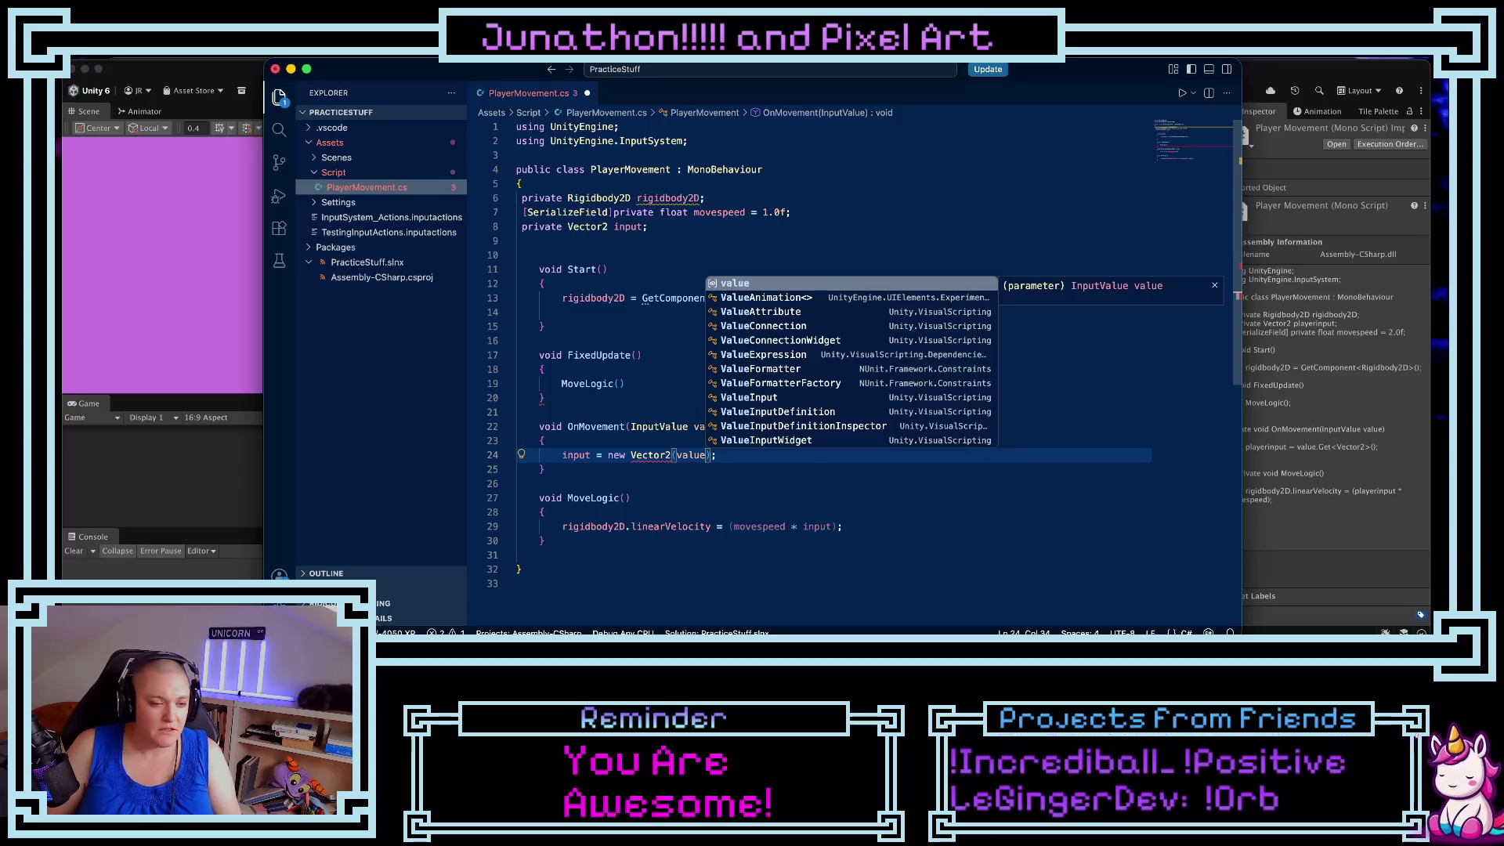
{"action": "key", "text": "super+Tab"}
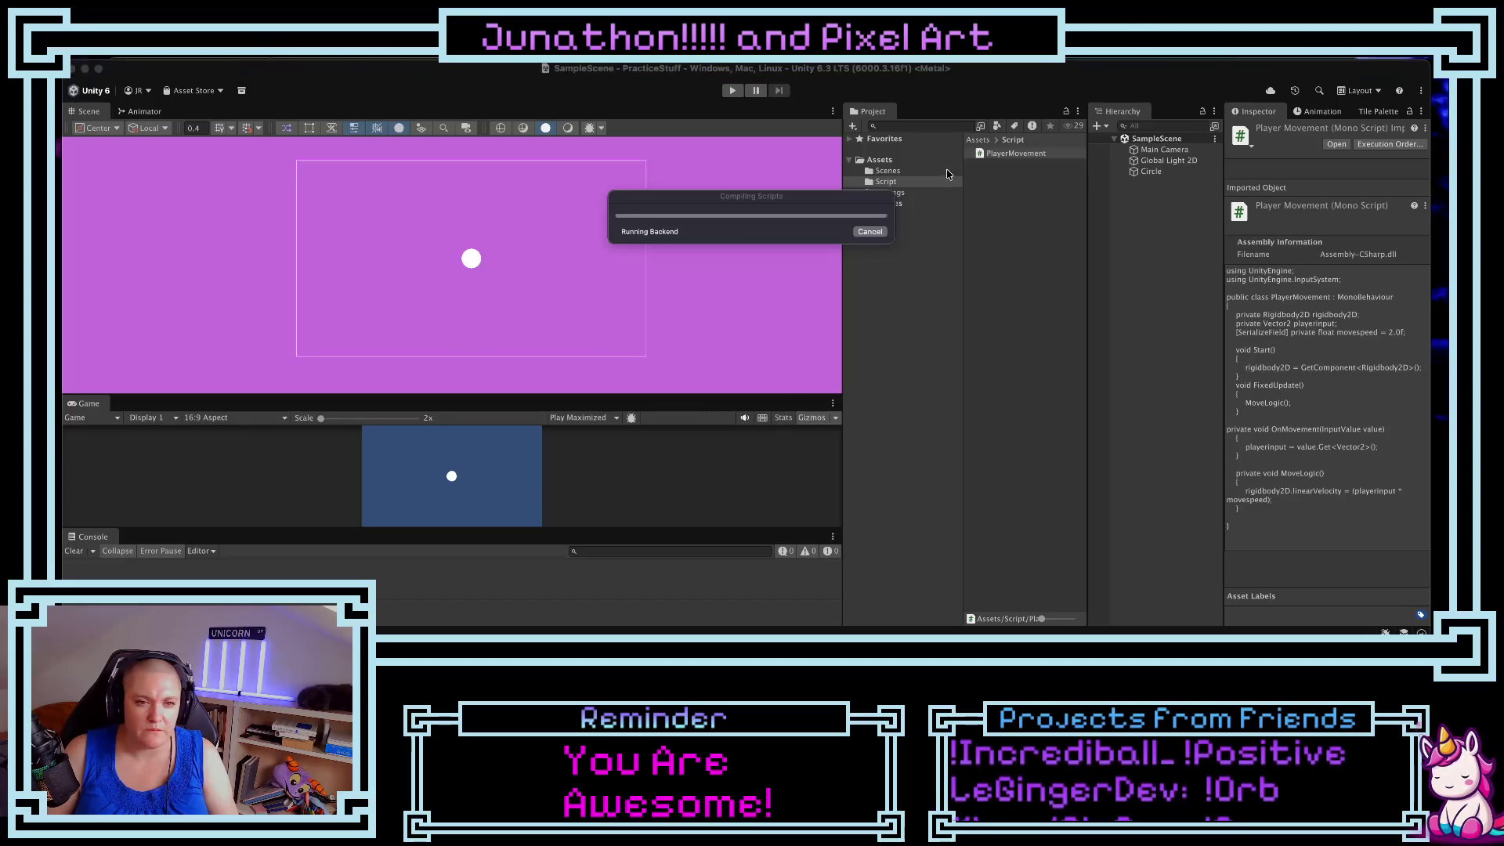
- Open InputSystem_Actions from Assets, then go back to line 24 of PlayerMovement.cs
{"action": "left_click", "coordinate": [908, 161]}
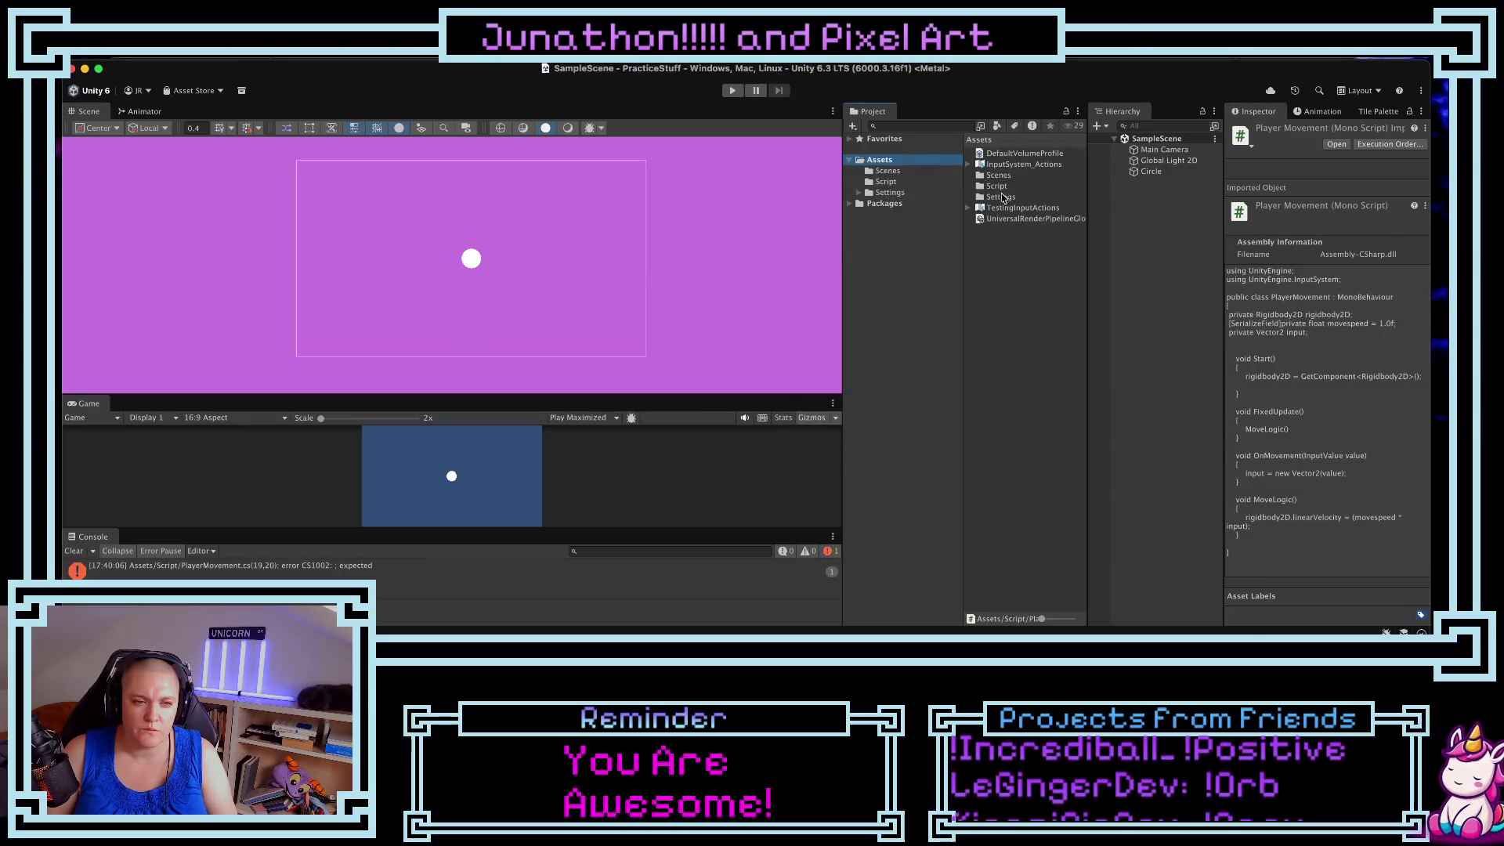
{"action": "double_click", "coordinate": [1001, 165]}
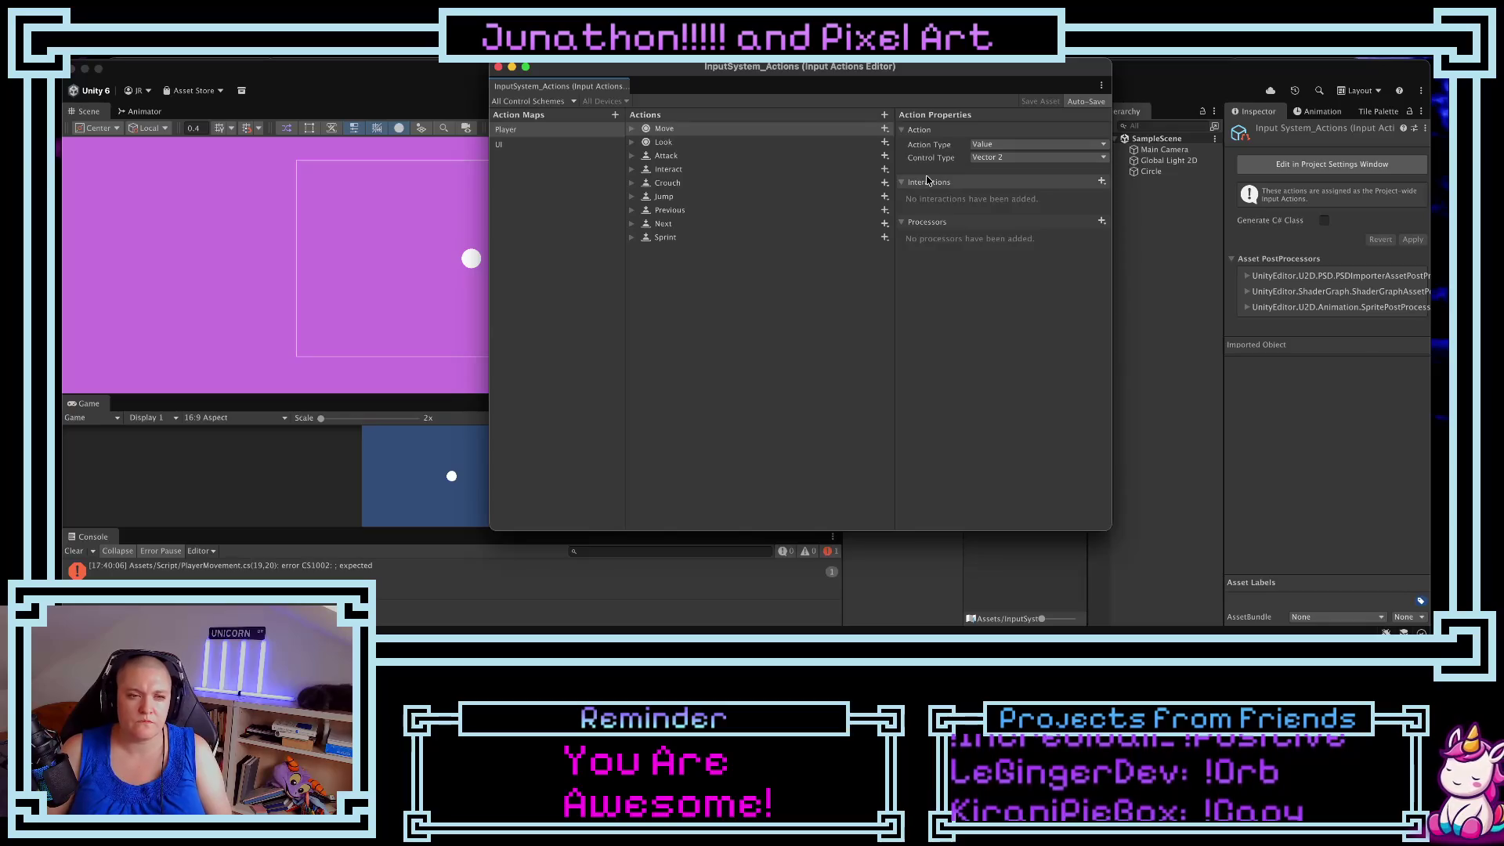
{"action": "key", "text": "super+Tab"}
{"action": "left_click", "coordinate": [630, 454]}
- Rewrite the Vector2(value) call on line 24 as value.Get<Vector2>()
{"action": "type", "text": "InVector2(value);"}
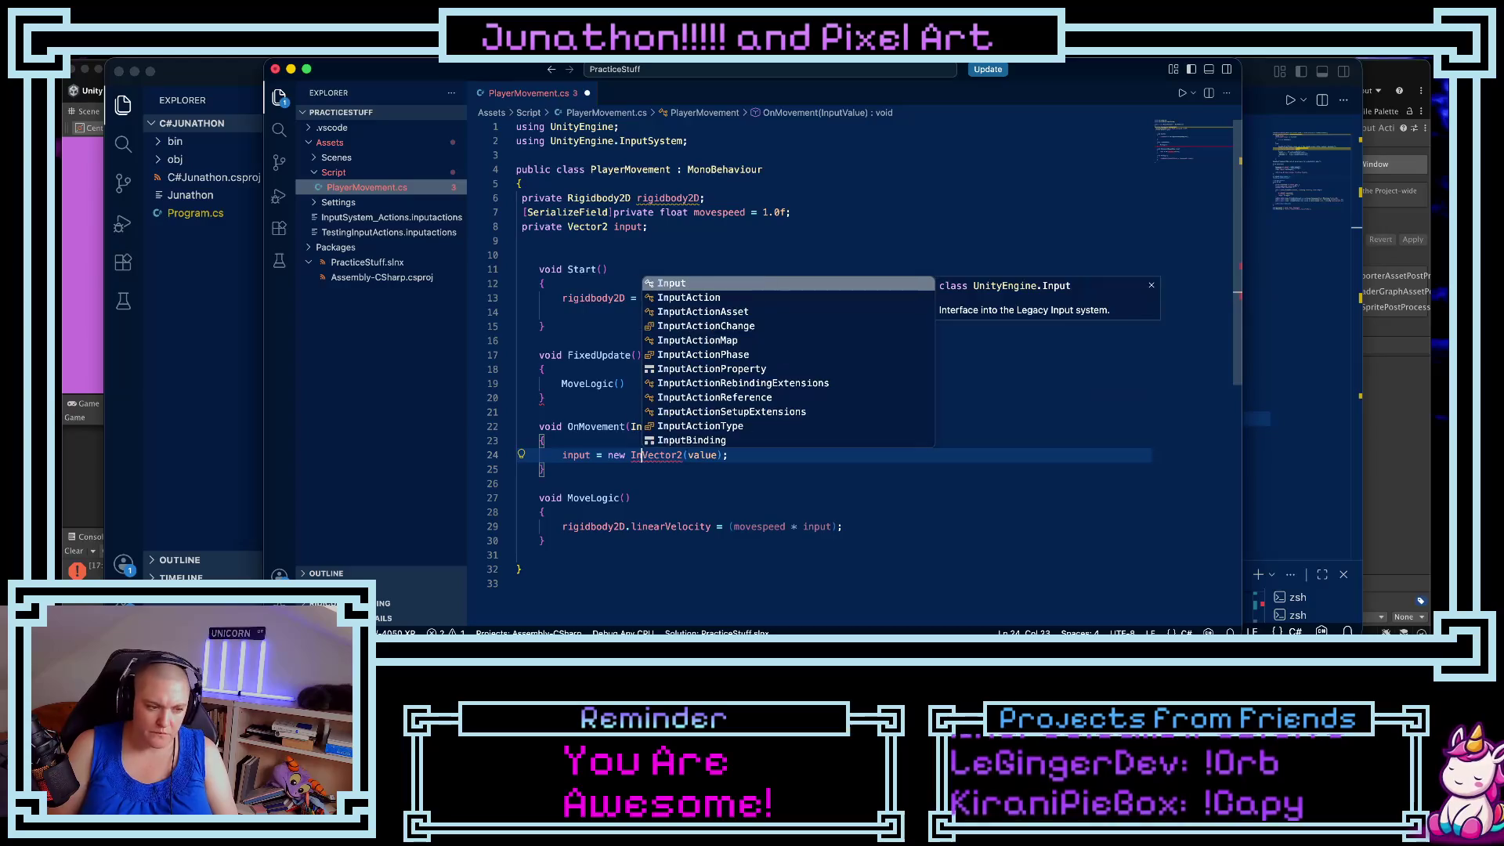
{"action": "key", "text": "BackSpace"}
{"action": "key", "text": "BackSpace"}
{"action": "type", "text": "value.Get"}
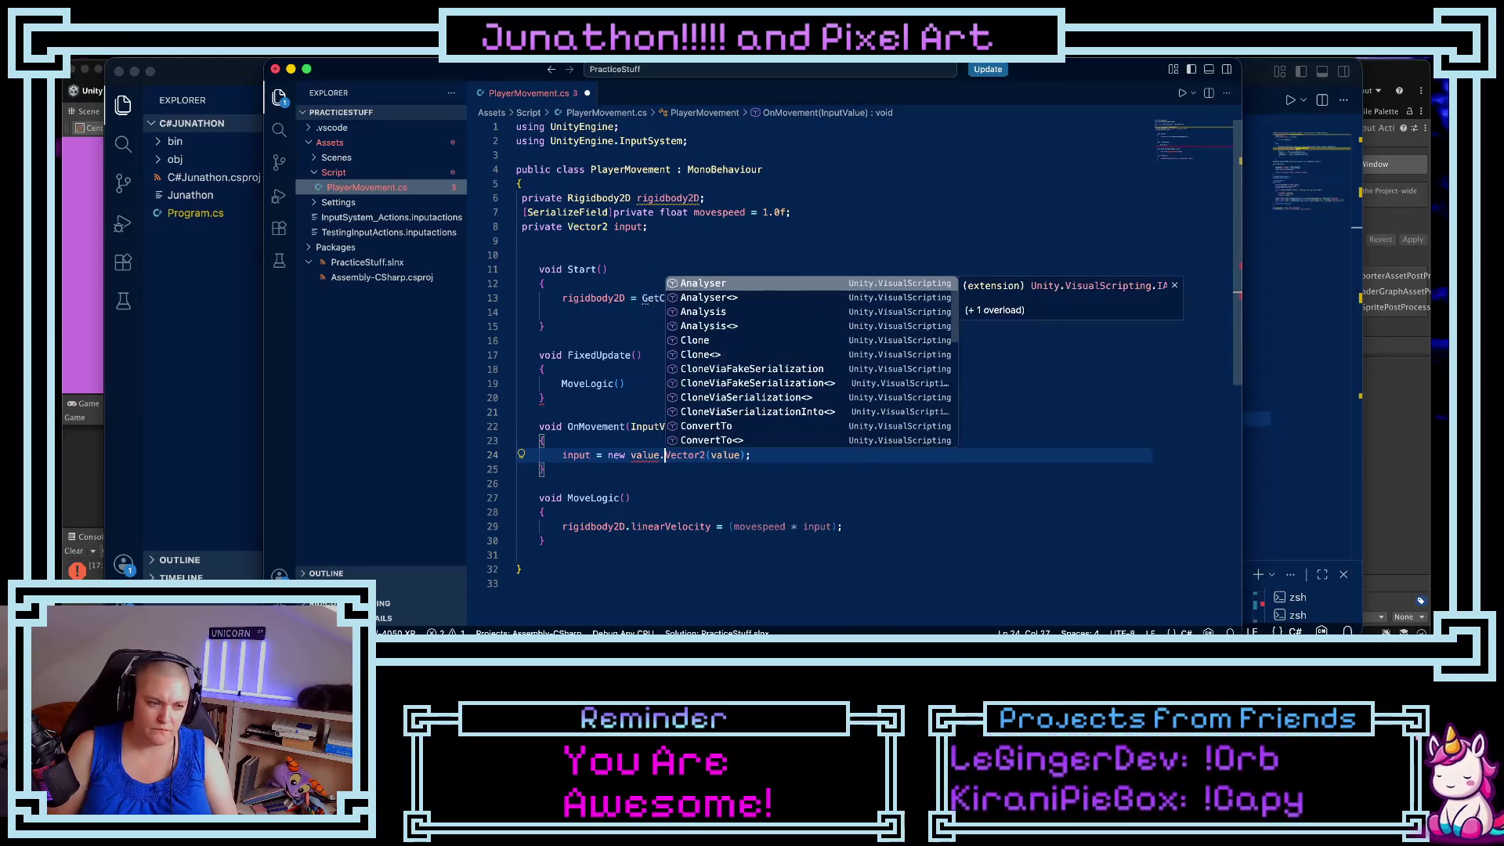
{"action": "type", "text": "<"}
{"action": "left_click", "coordinate": [752, 456]}
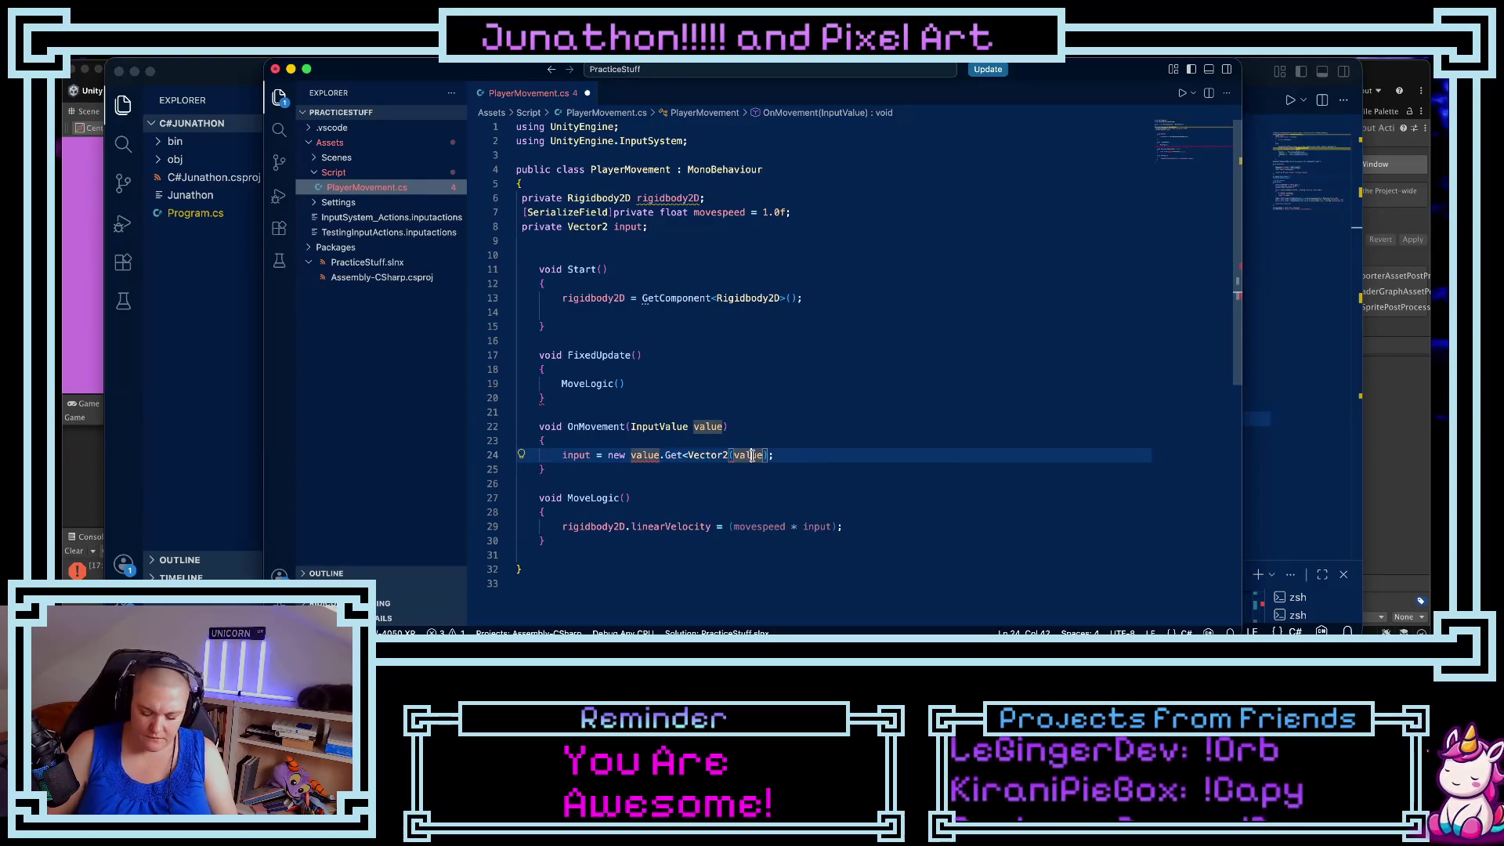
{"action": "key", "text": "BackSpace"}
{"action": "double_click", "coordinate": [752, 455]}
{"action": "key", "text": "BackSpace"}
{"action": "key", "text": "BackSpace"}
{"action": "key", "text": "BackSpace"}
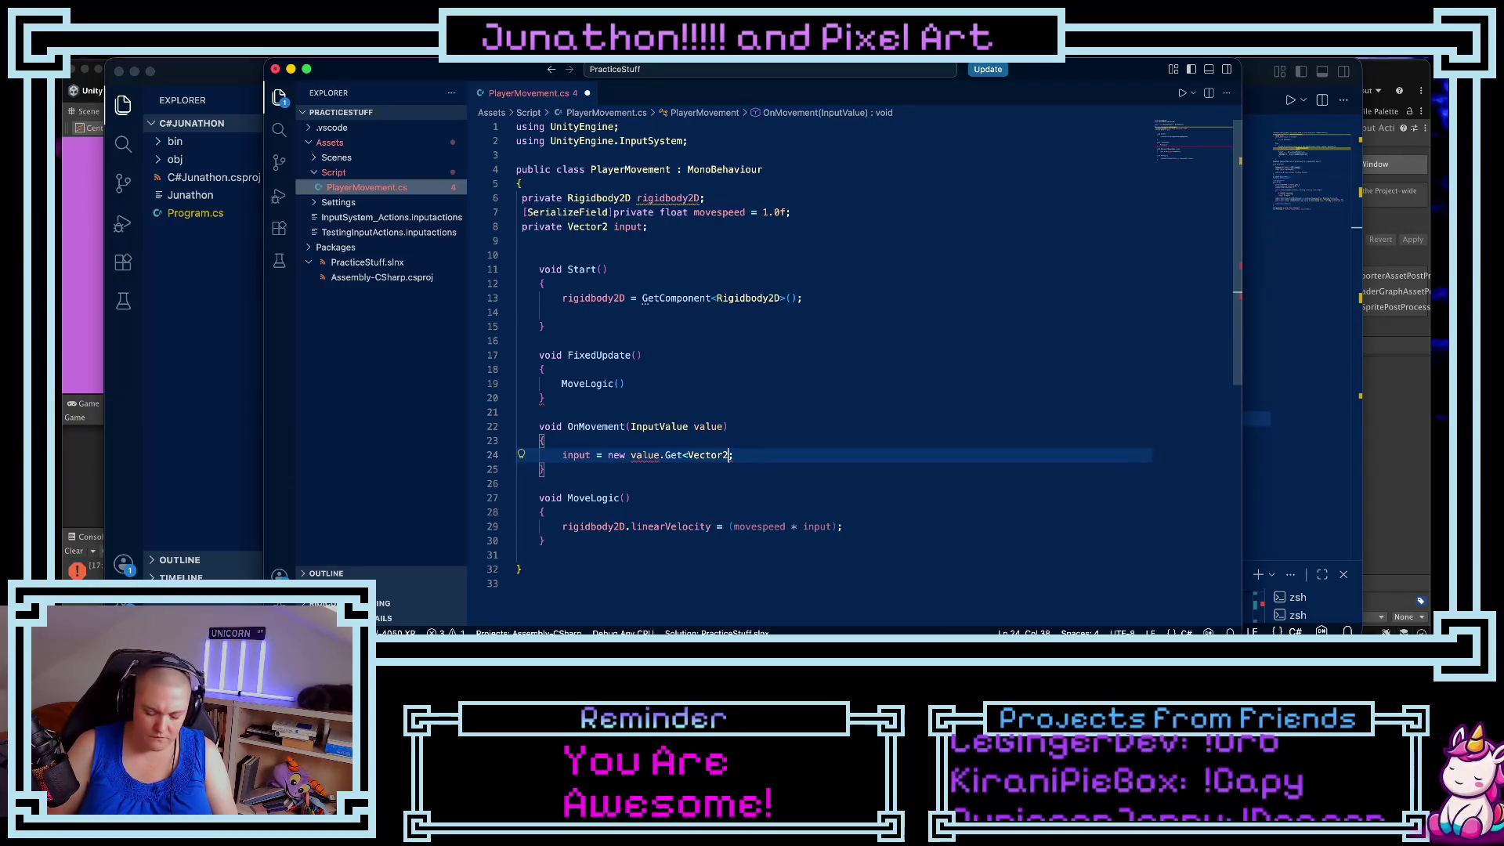
{"action": "type", "text": ">()"}
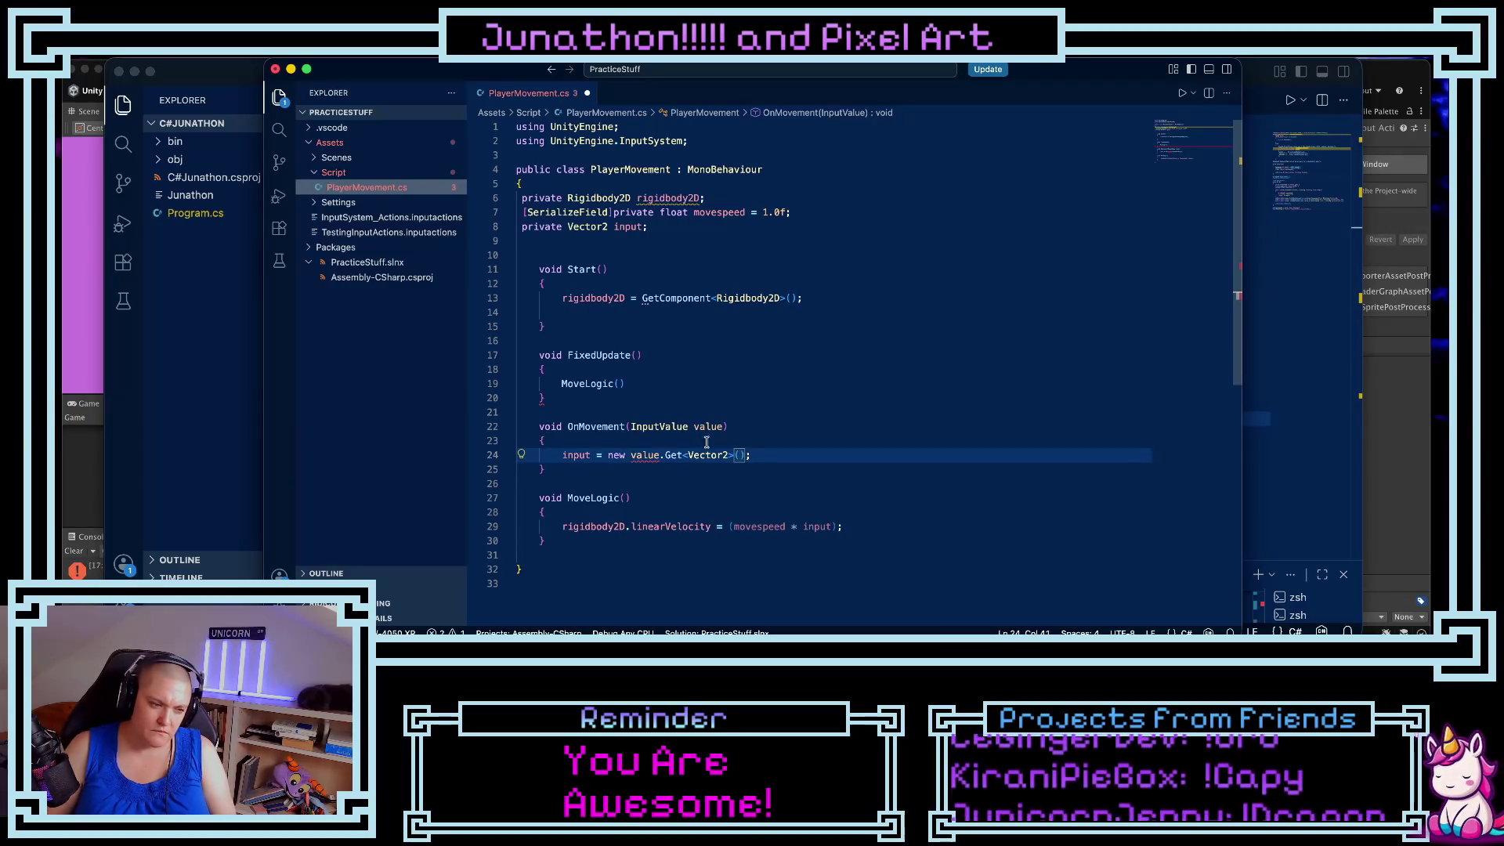
{"action": "mouse_move", "coordinate": [649, 460]}
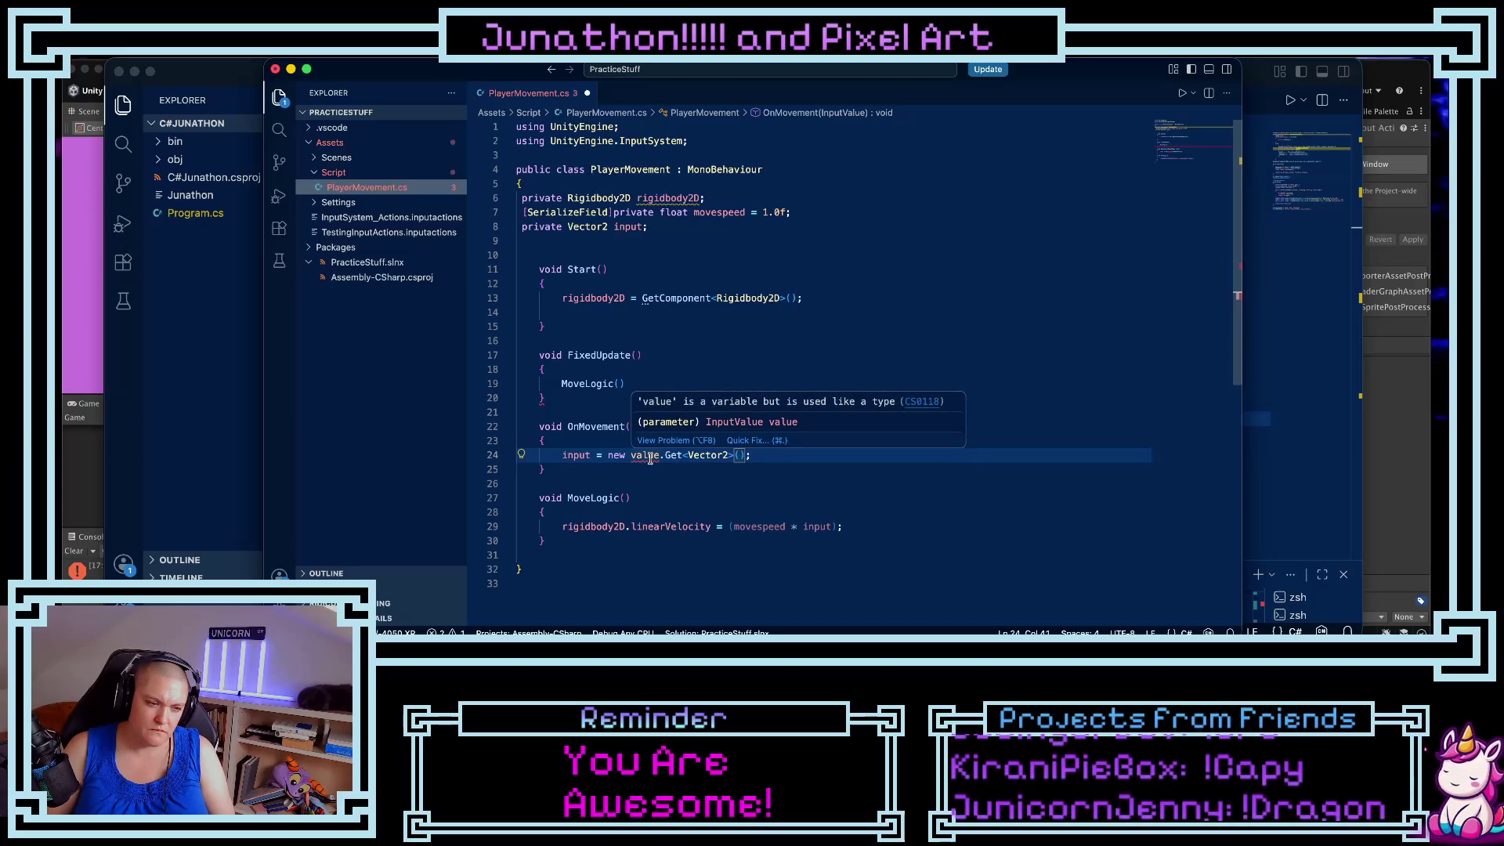
- Swap value for InputValue so line 24 reads input = new InputValue.Get<Vector2>();
{"action": "left_click", "coordinate": [637, 456]}
{"action": "double_click", "coordinate": [642, 457]}
{"action": "type", "text": "InputV"}
{"action": "key", "text": "Return"}
{"action": "left_click", "coordinate": [664, 473]}
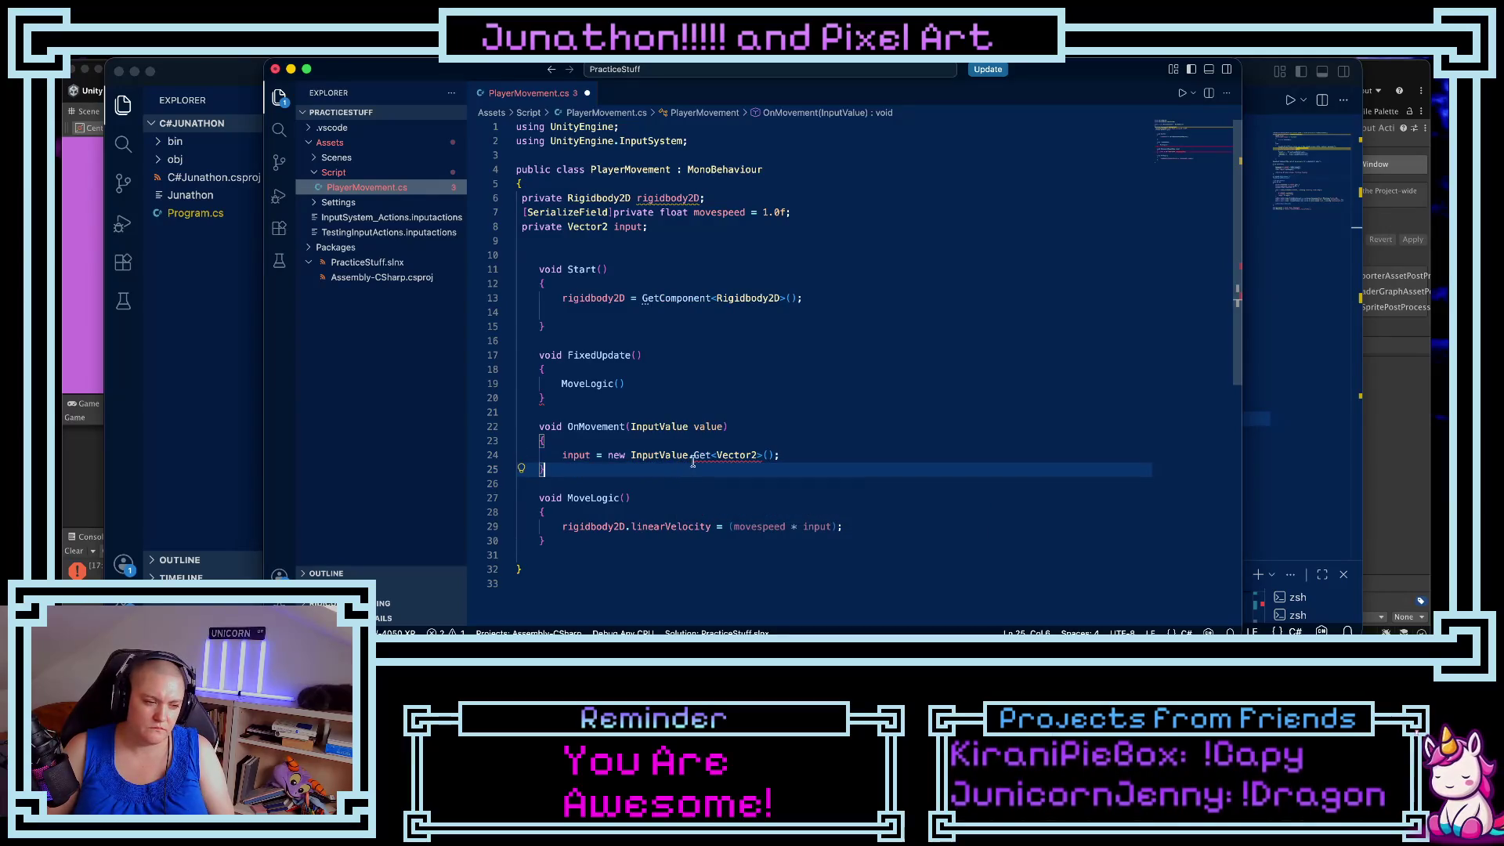
{"action": "mouse_move", "coordinate": [700, 458]}
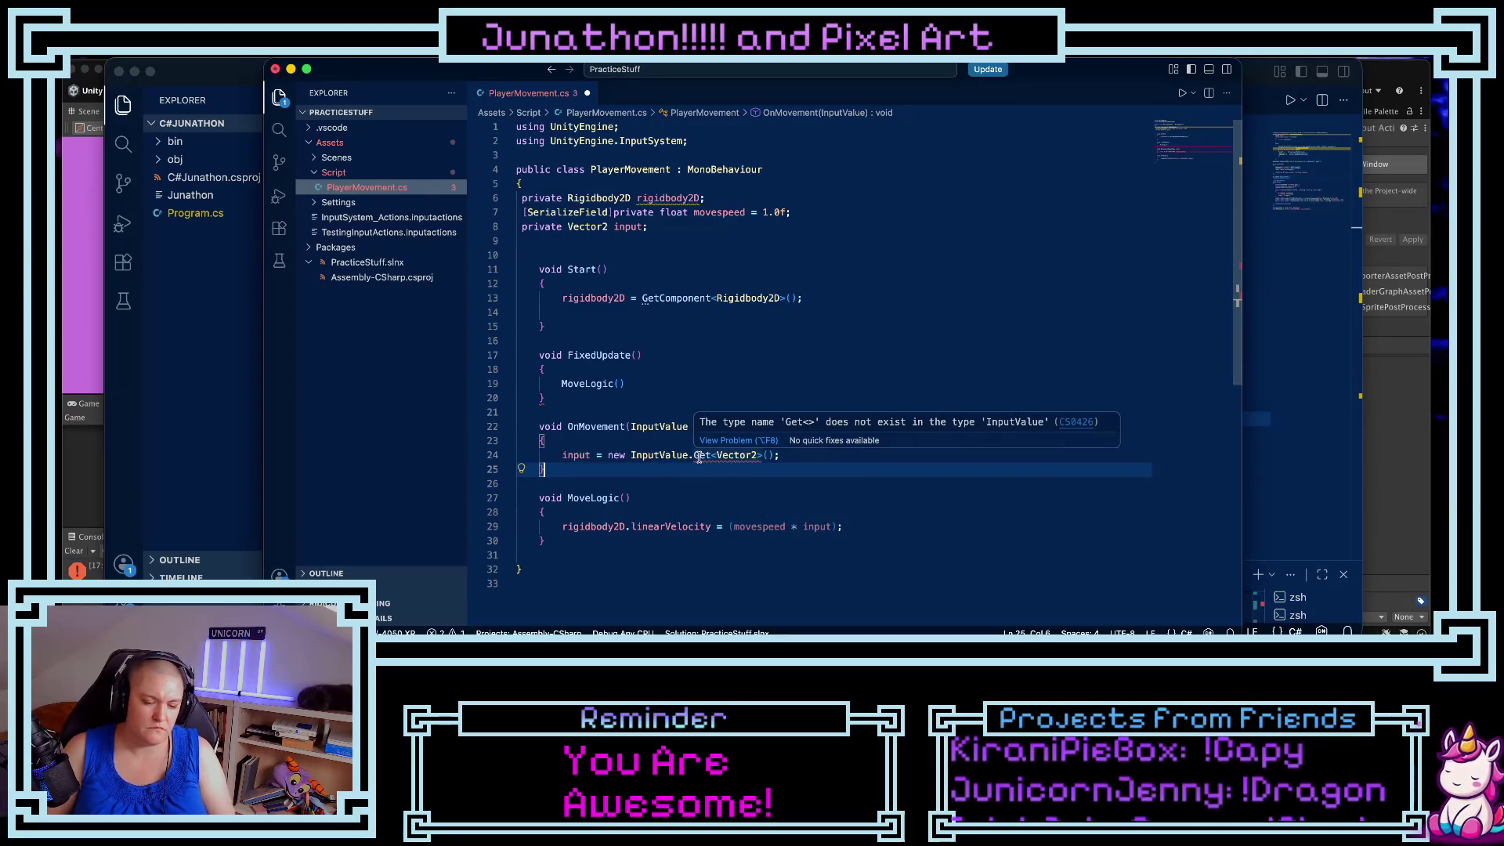
{"action": "key", "text": "Up"}
{"action": "key", "text": "Home"}
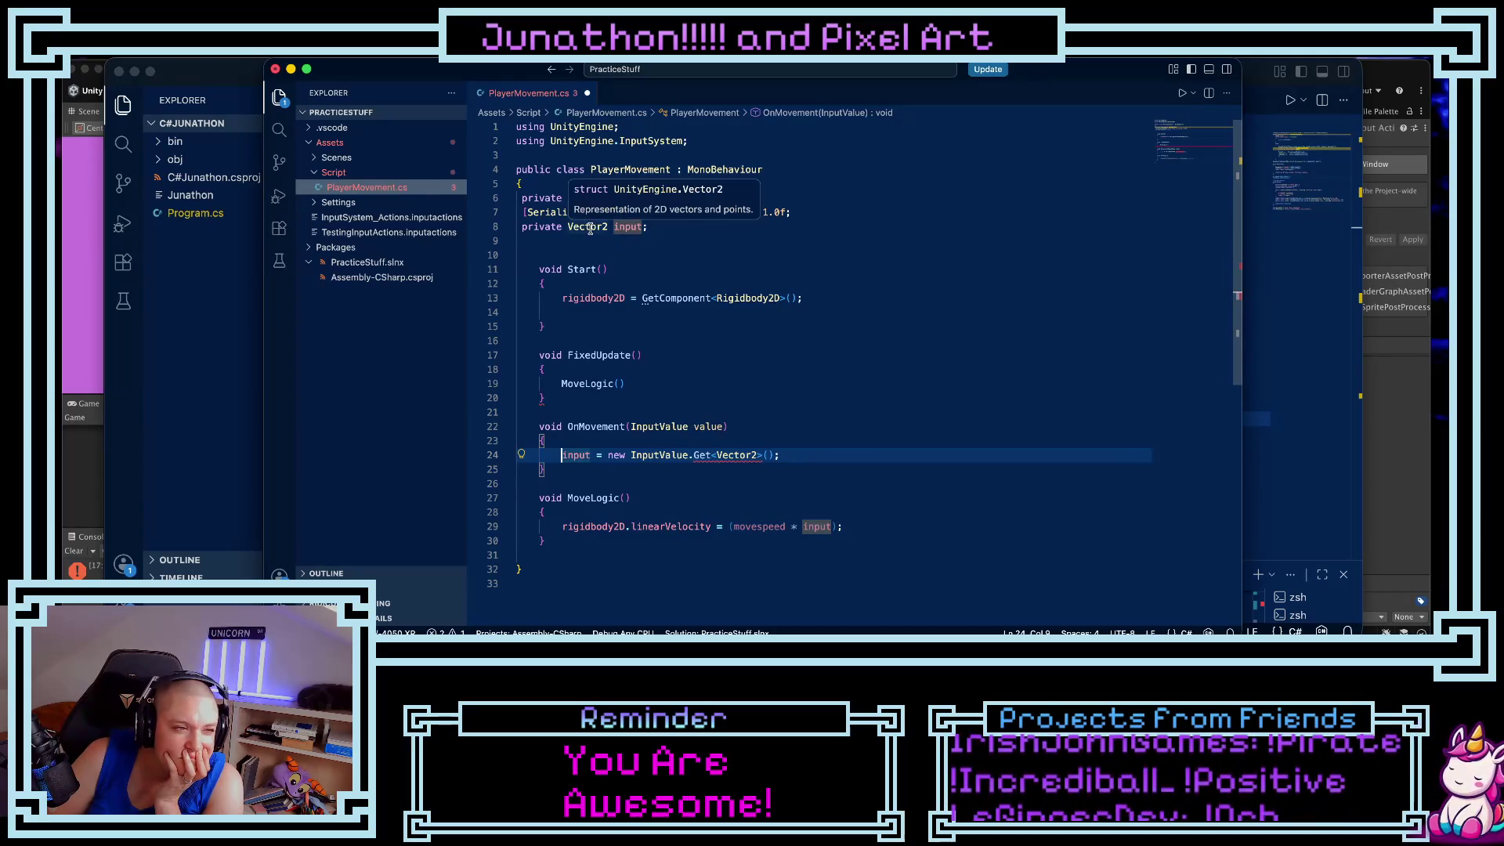
- Delete the InputValue. prefix and pass value inside Get<Vector2>()
{"action": "left_click", "coordinate": [692, 456]}
{"action": "left_click_drag", "start_coordinate": [630, 456], "coordinate": [691, 457]}
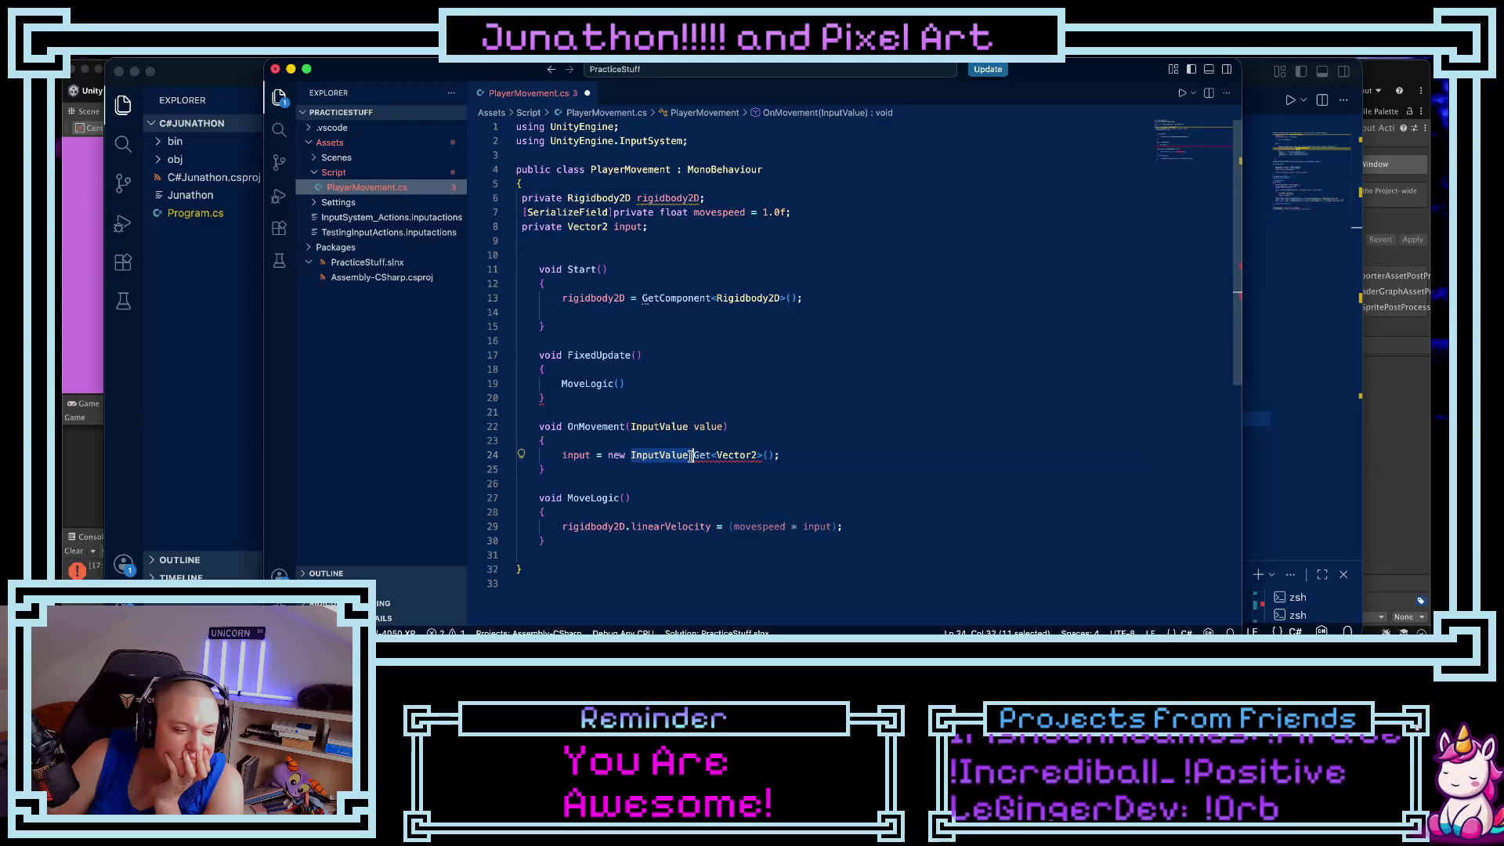
{"action": "key", "text": "BackSpace"}
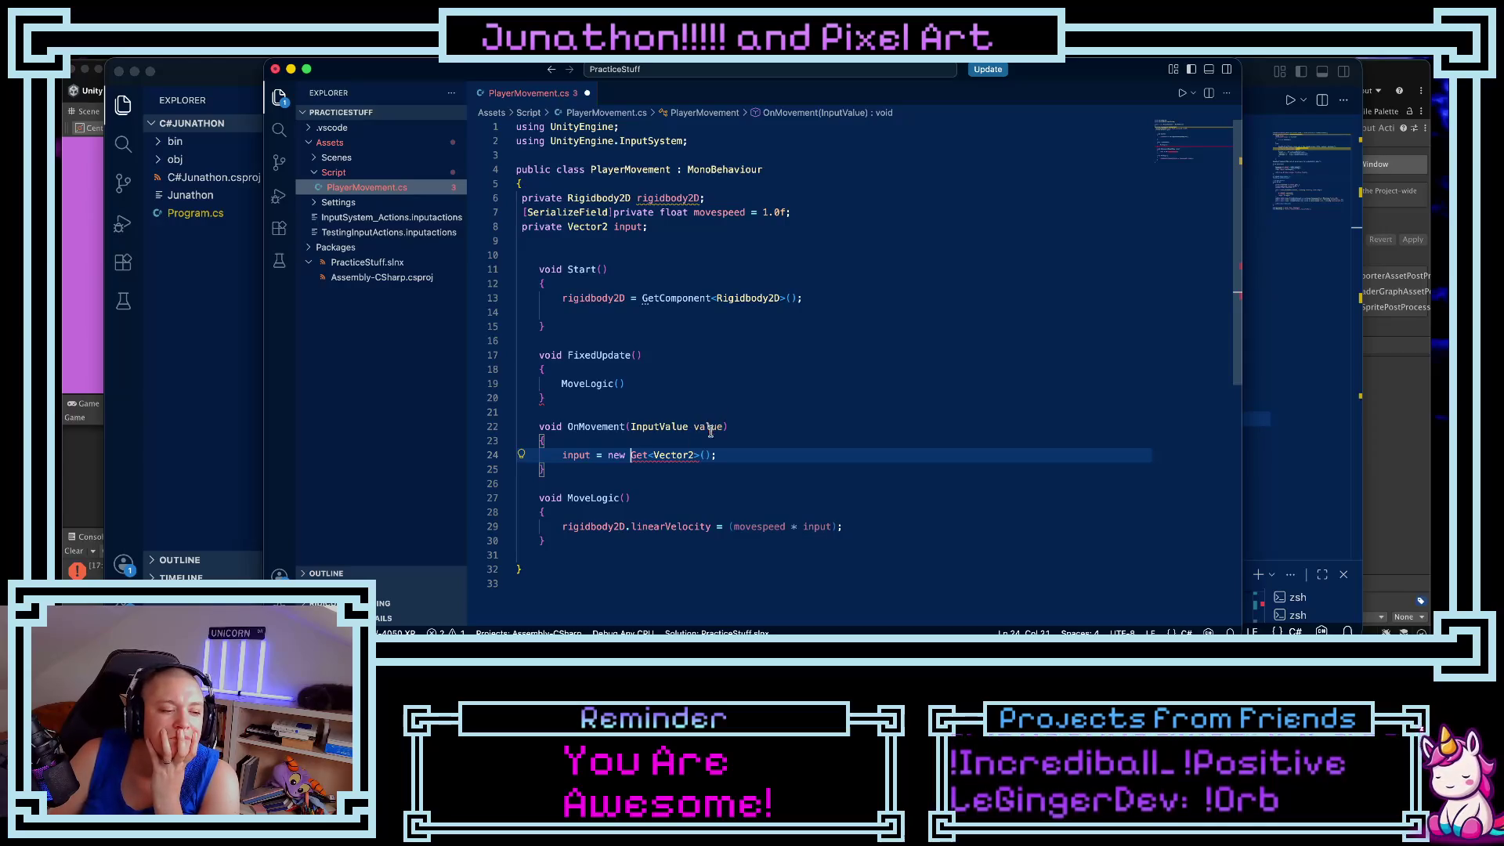
{"action": "left_click", "coordinate": [704, 455]}
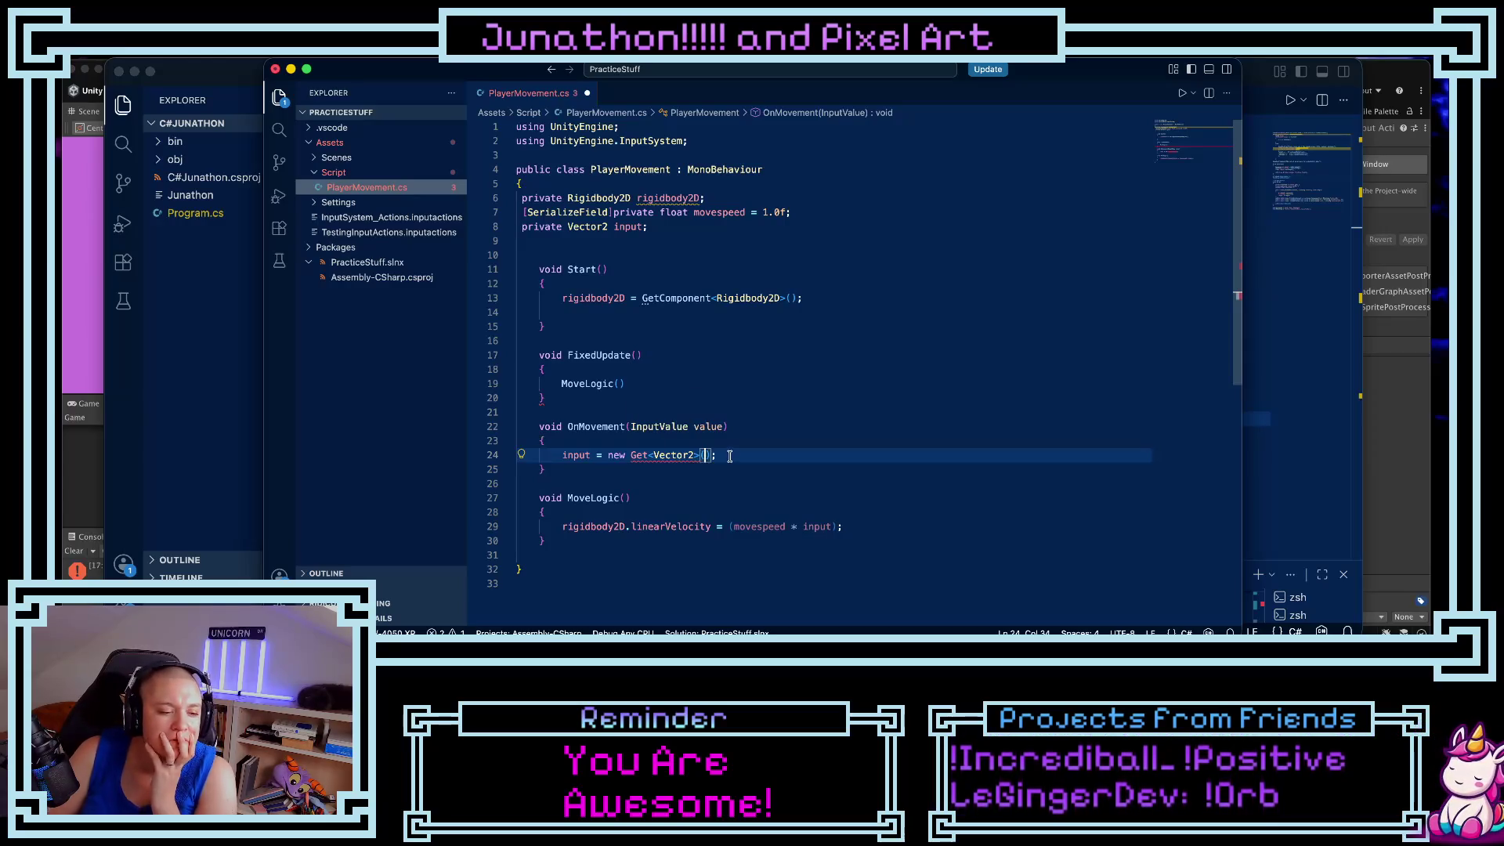
{"action": "type", "text": "value"}
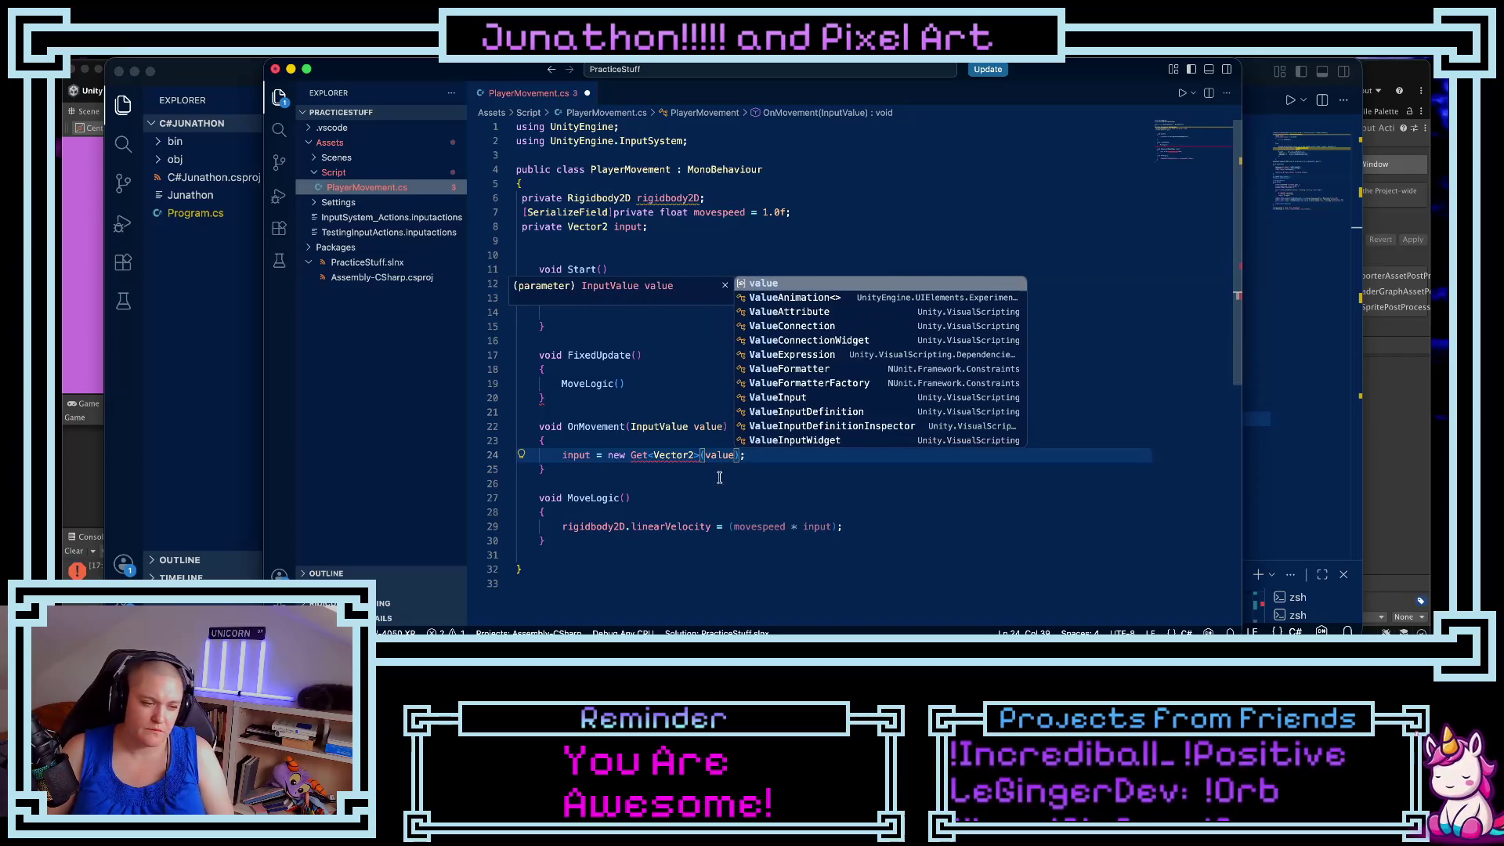
{"action": "left_click", "coordinate": [709, 479]}
- Replace Get<Vector2>(value) with Vector2 so line 24 reads input = new Vector2;
{"action": "double_click", "coordinate": [641, 456]}
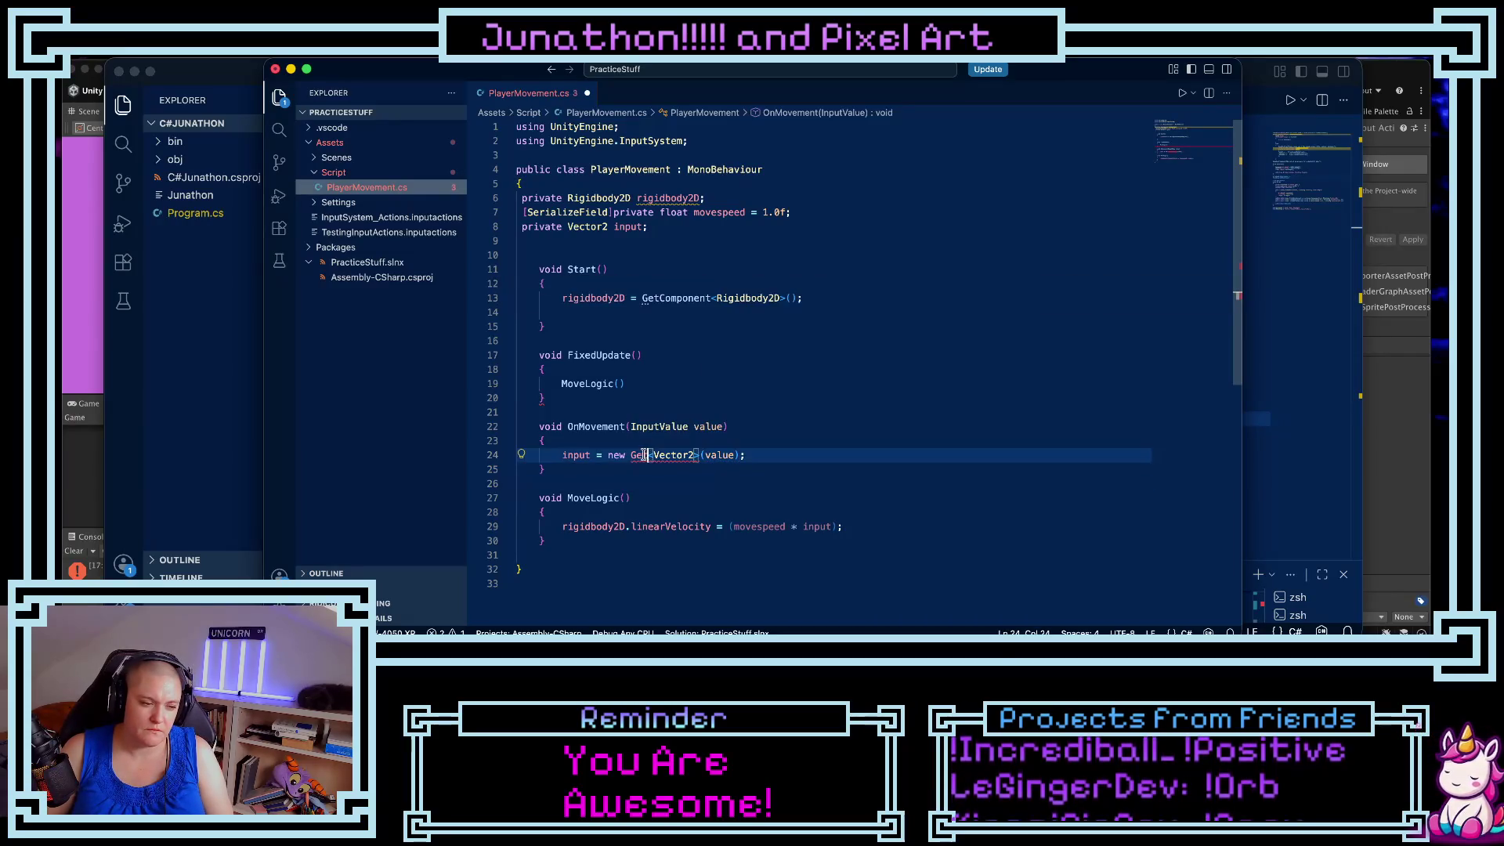
{"action": "left_click_drag", "start_coordinate": [632, 456], "coordinate": [747, 461]}
{"action": "type", "text": "Ve;"}
{"action": "key", "text": "Tab"}
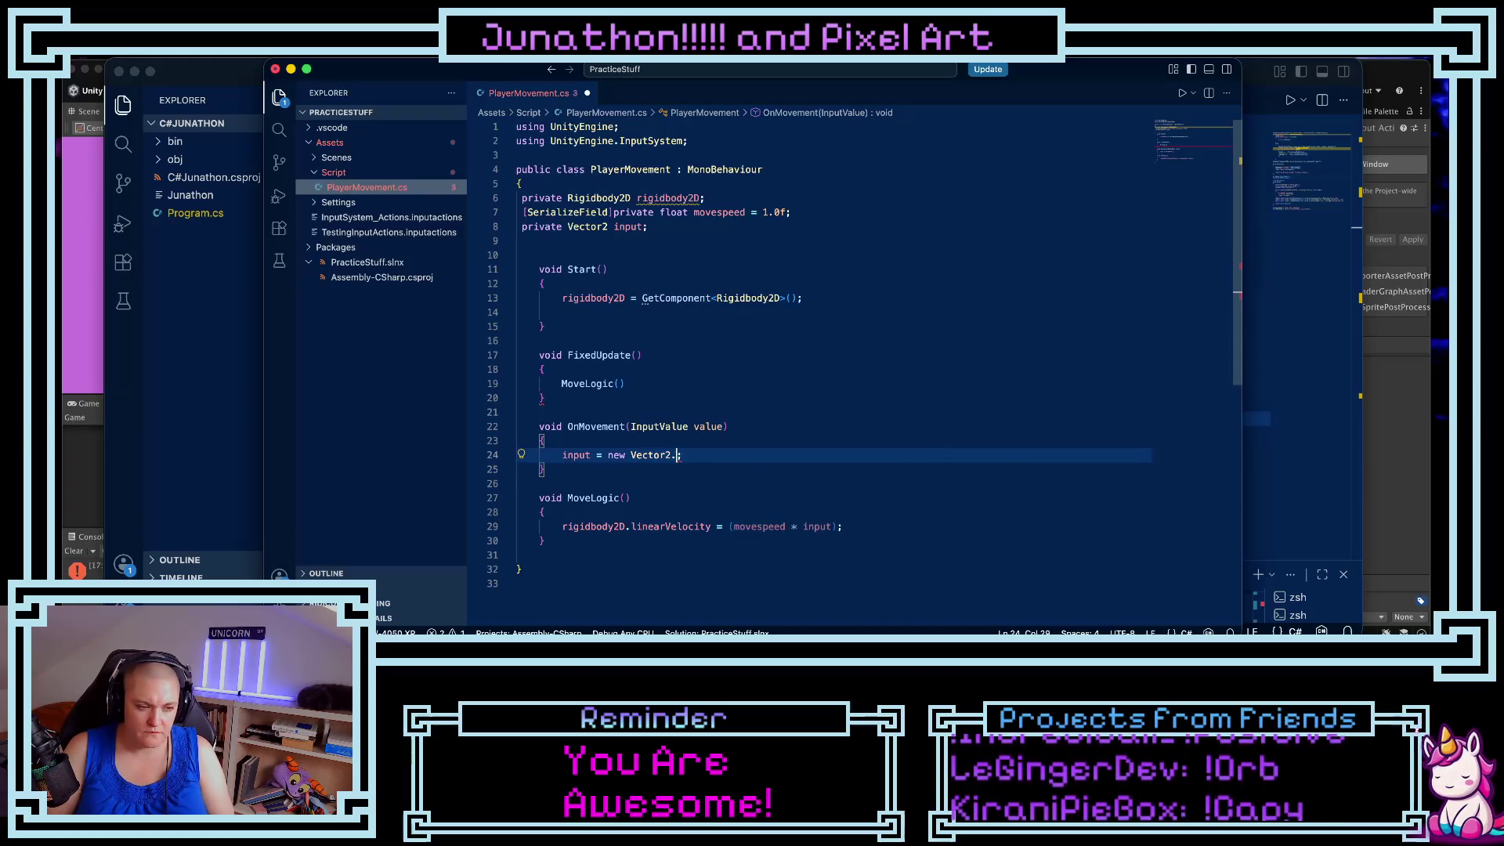
{"action": "type", "text": ".Get"}
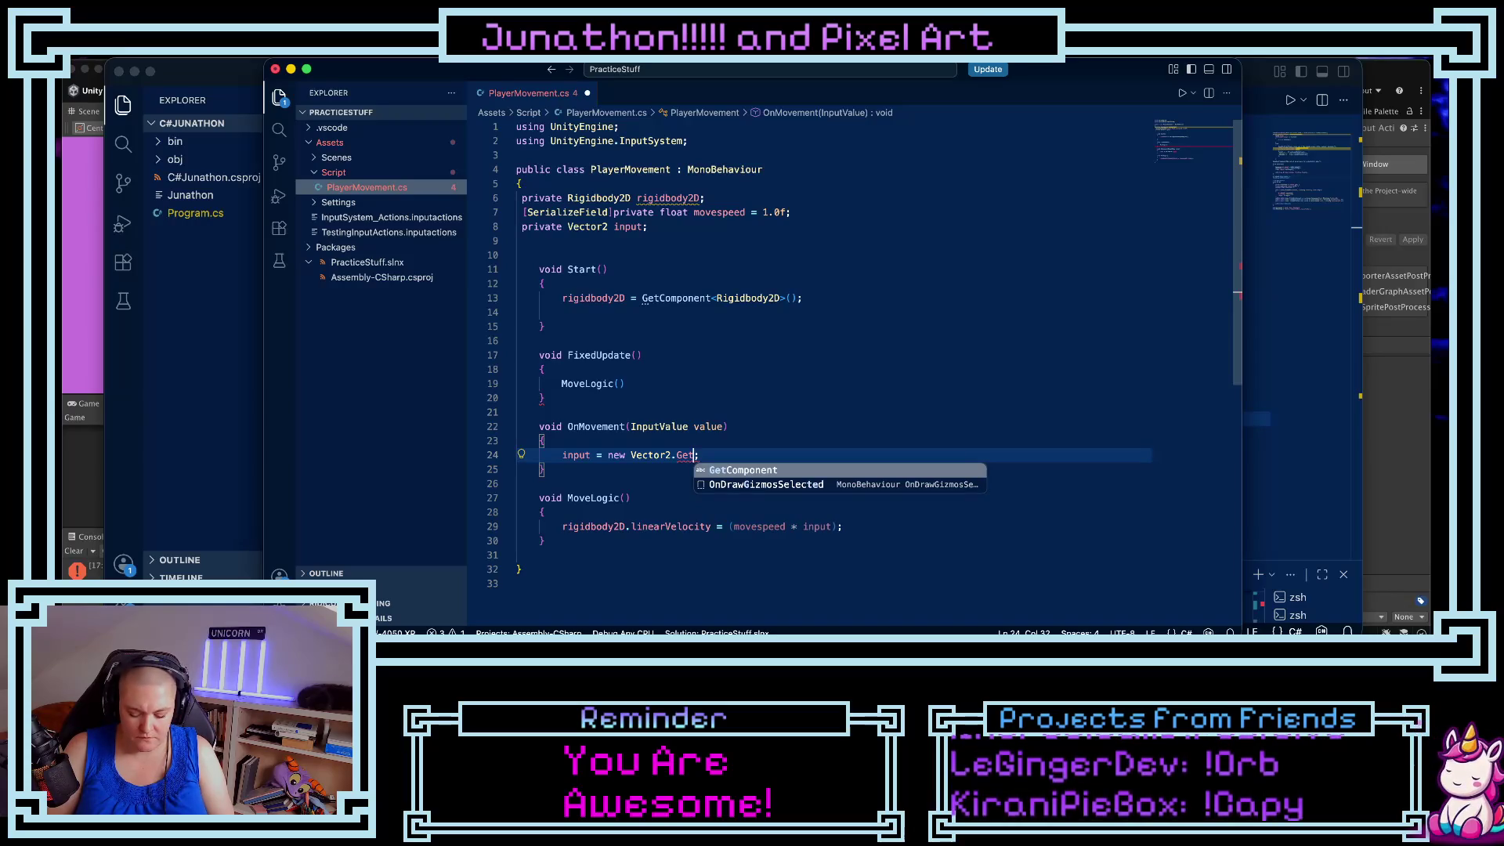
{"action": "key", "text": "BackSpace"}
{"action": "key", "text": "BackSpace"}
{"action": "key", "text": "BackSpace"}
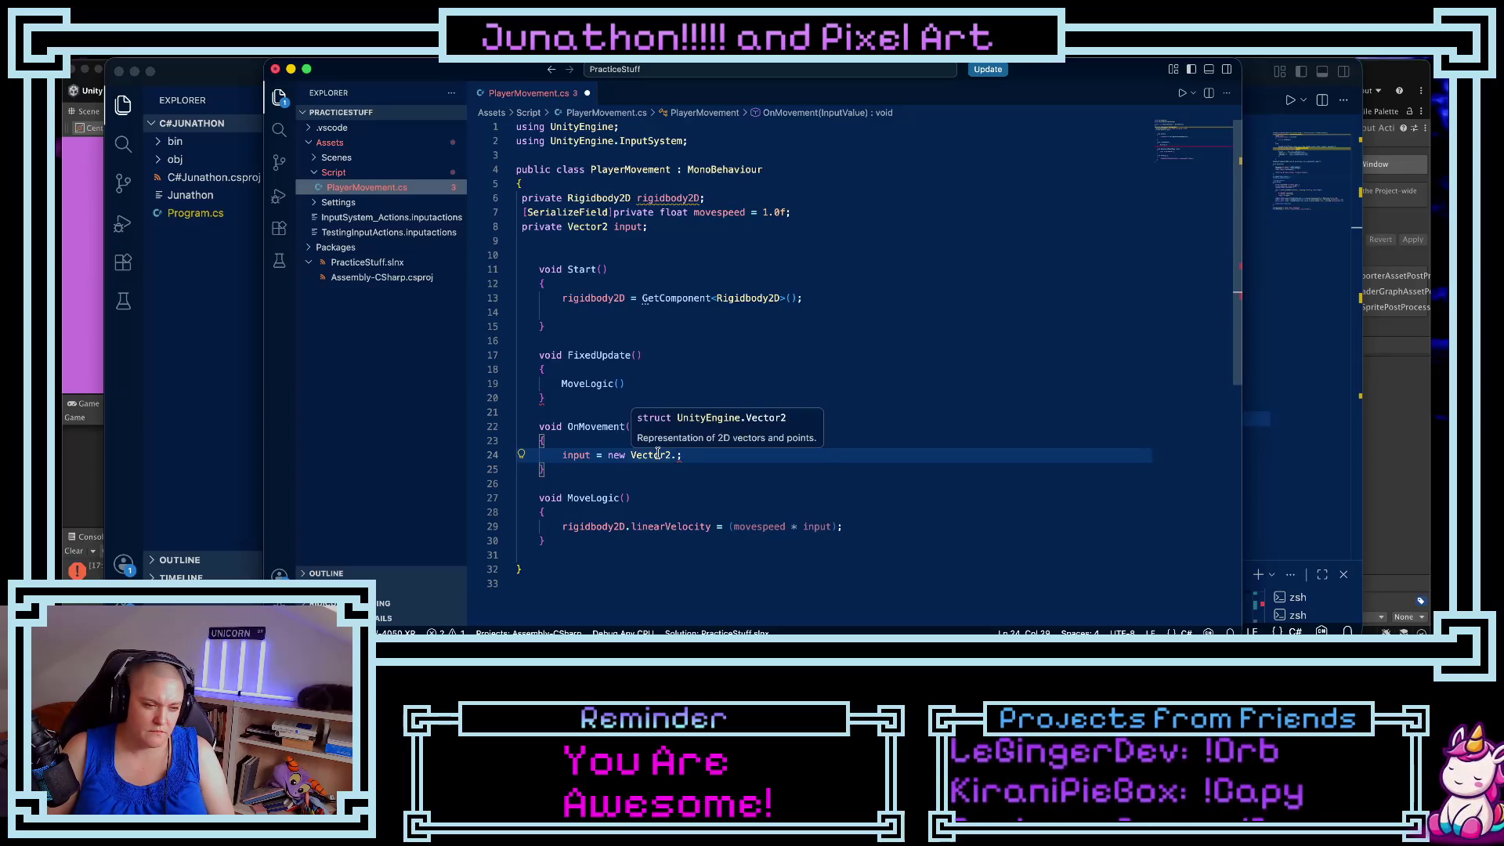
{"action": "key", "text": "BackSpace"}
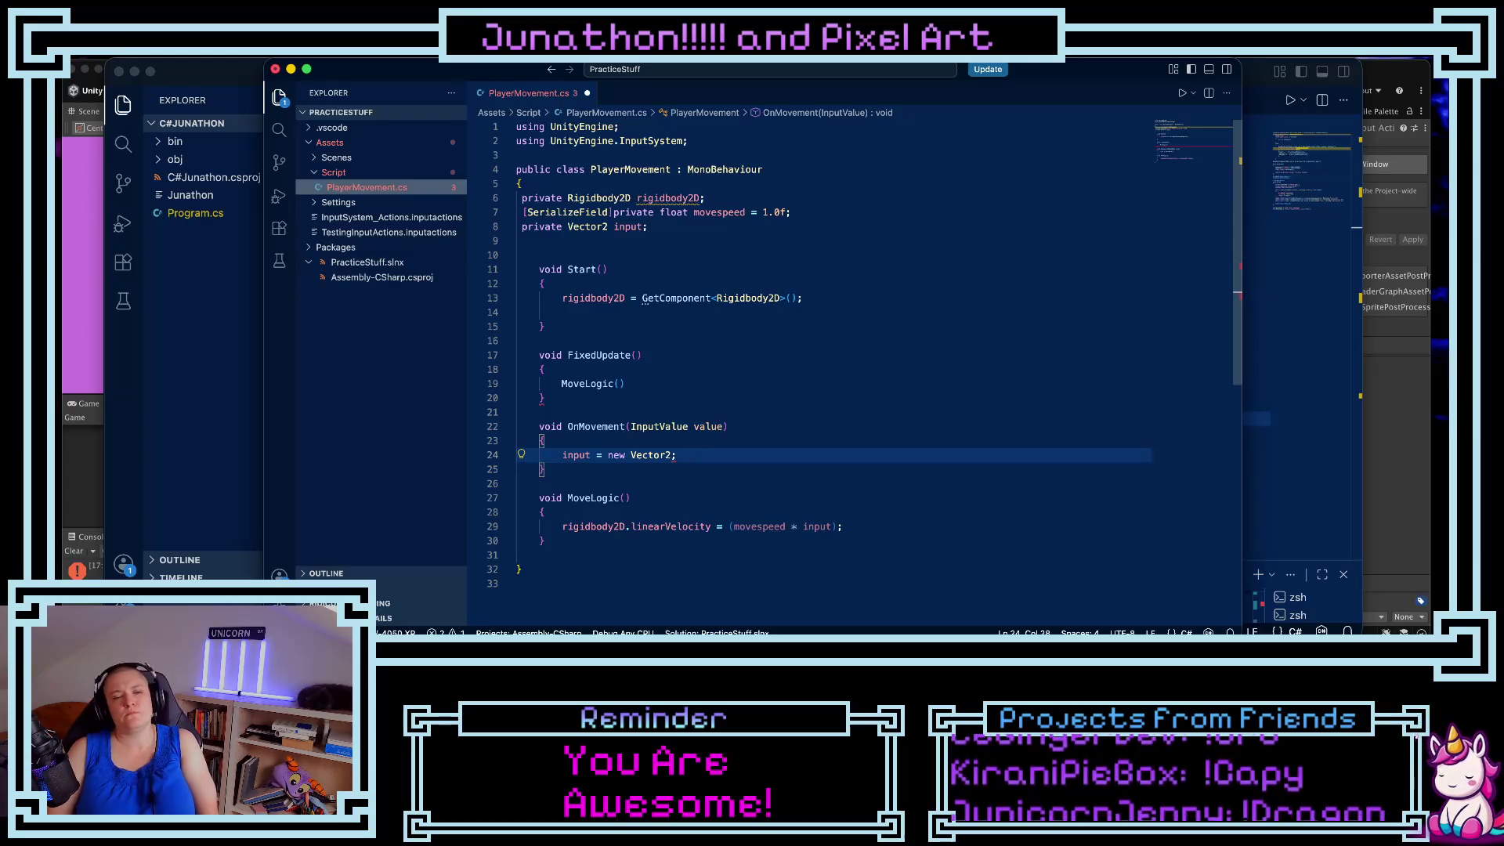
- Move the C#Junathon window aside and shift the PracticeStuff editor left to reveal Unity
{"action": "left_click", "coordinate": [293, 69]}
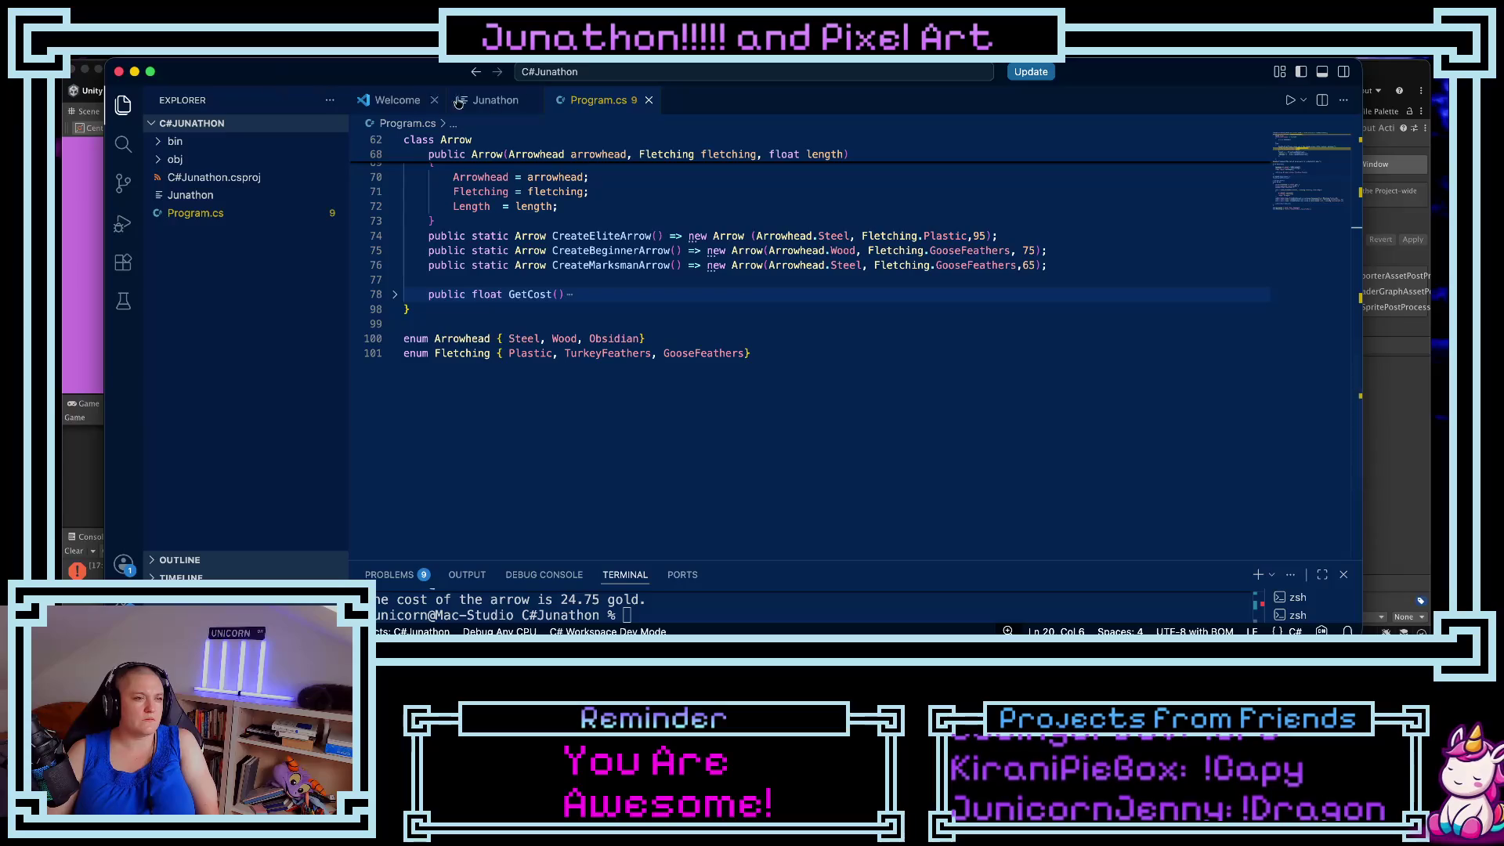
{"action": "left_click", "coordinate": [502, 107]}
{"action": "left_click_drag", "start_coordinate": [306, 78], "coordinate": [364, 188]}
{"action": "left_click", "coordinate": [412, 81]}
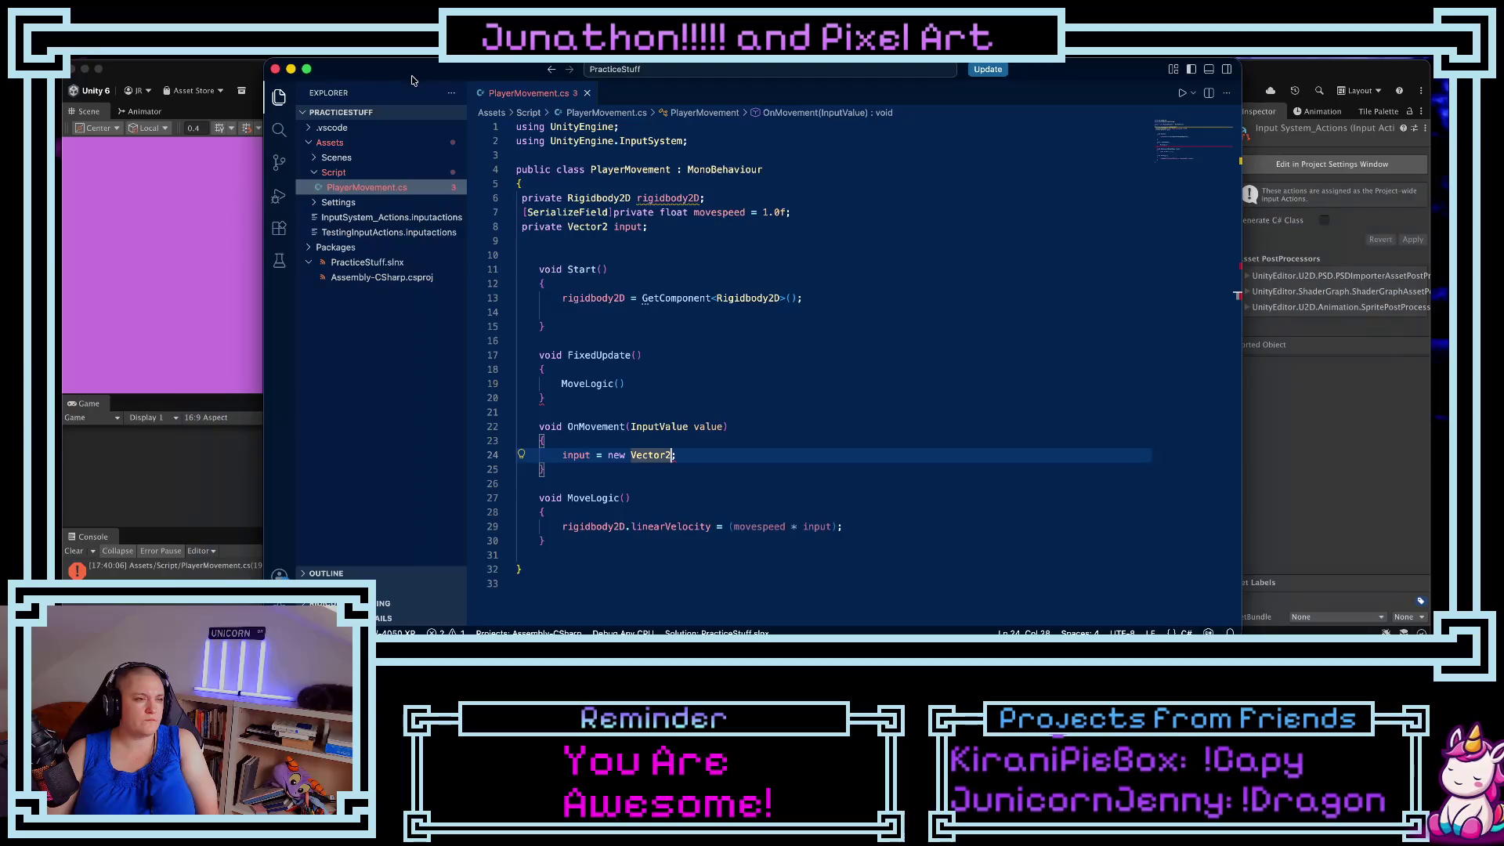
{"action": "left_click_drag", "start_coordinate": [437, 77], "coordinate": [332, 78]}
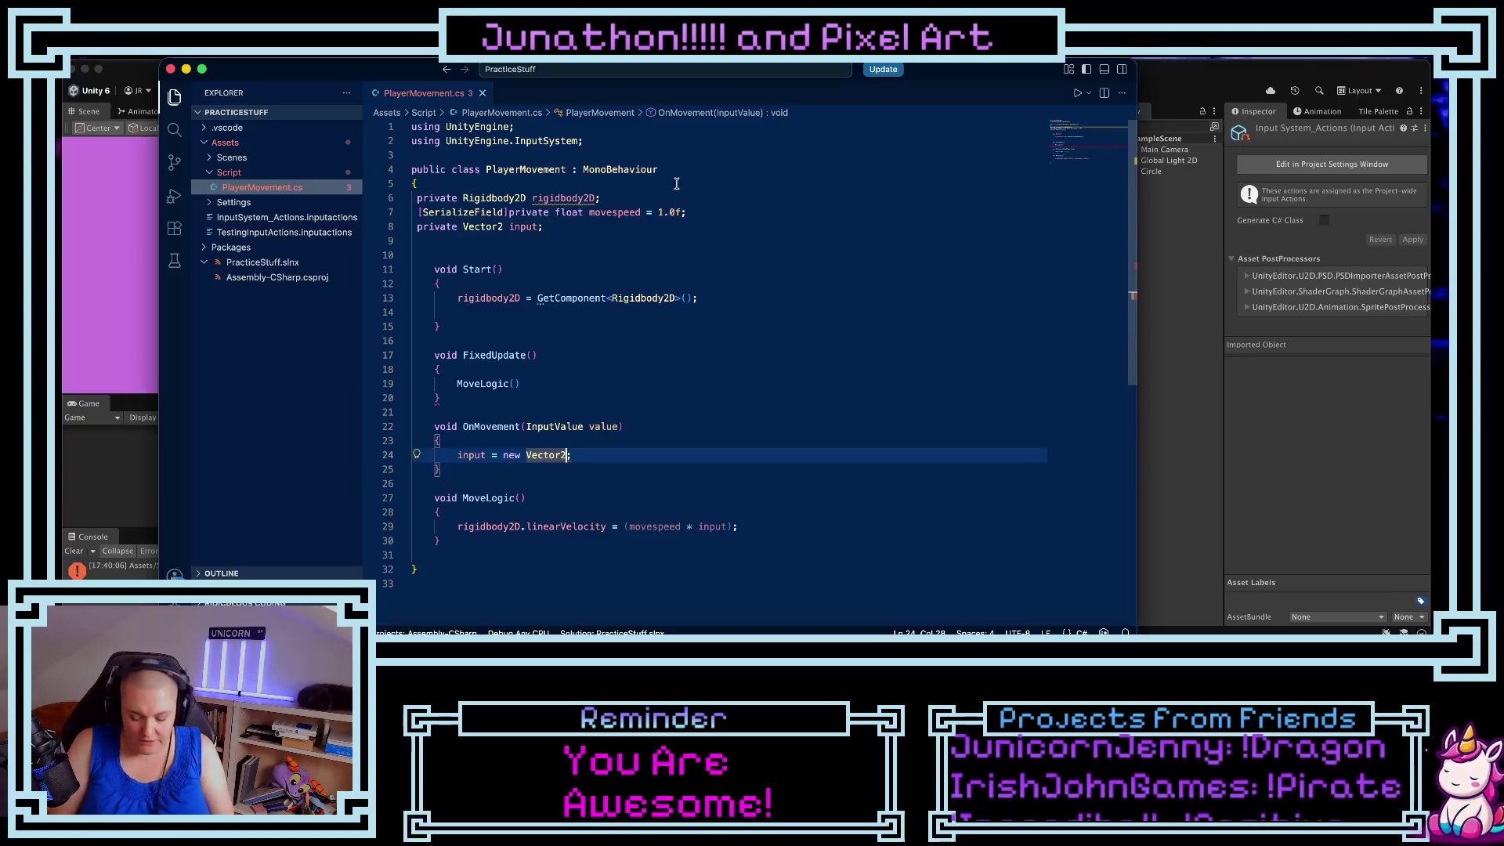
- Rewrite line 25 as input = value.Get<Vector2>(); after a trial value.Clone() call
{"action": "type", "text": "value"}
{"action": "key", "text": "BackSpace"}
{"action": "key", "text": "BackSpace"}
{"action": "key", "text": "BackSpace"}
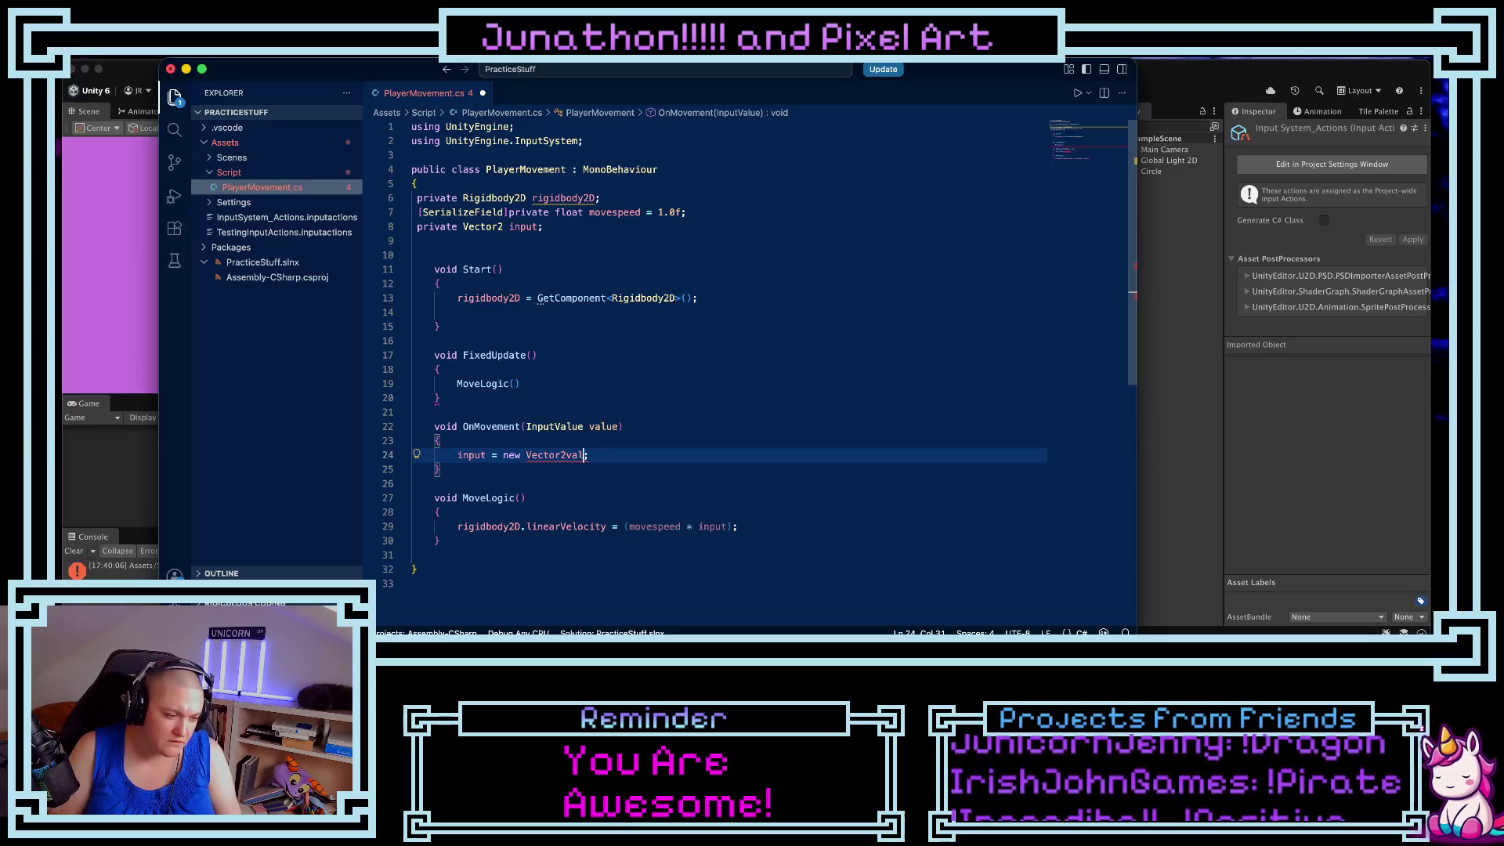
{"action": "key", "text": "BackSpace"}
{"action": "key", "text": "BackSpace"}
{"action": "key", "text": "BackSpace"}
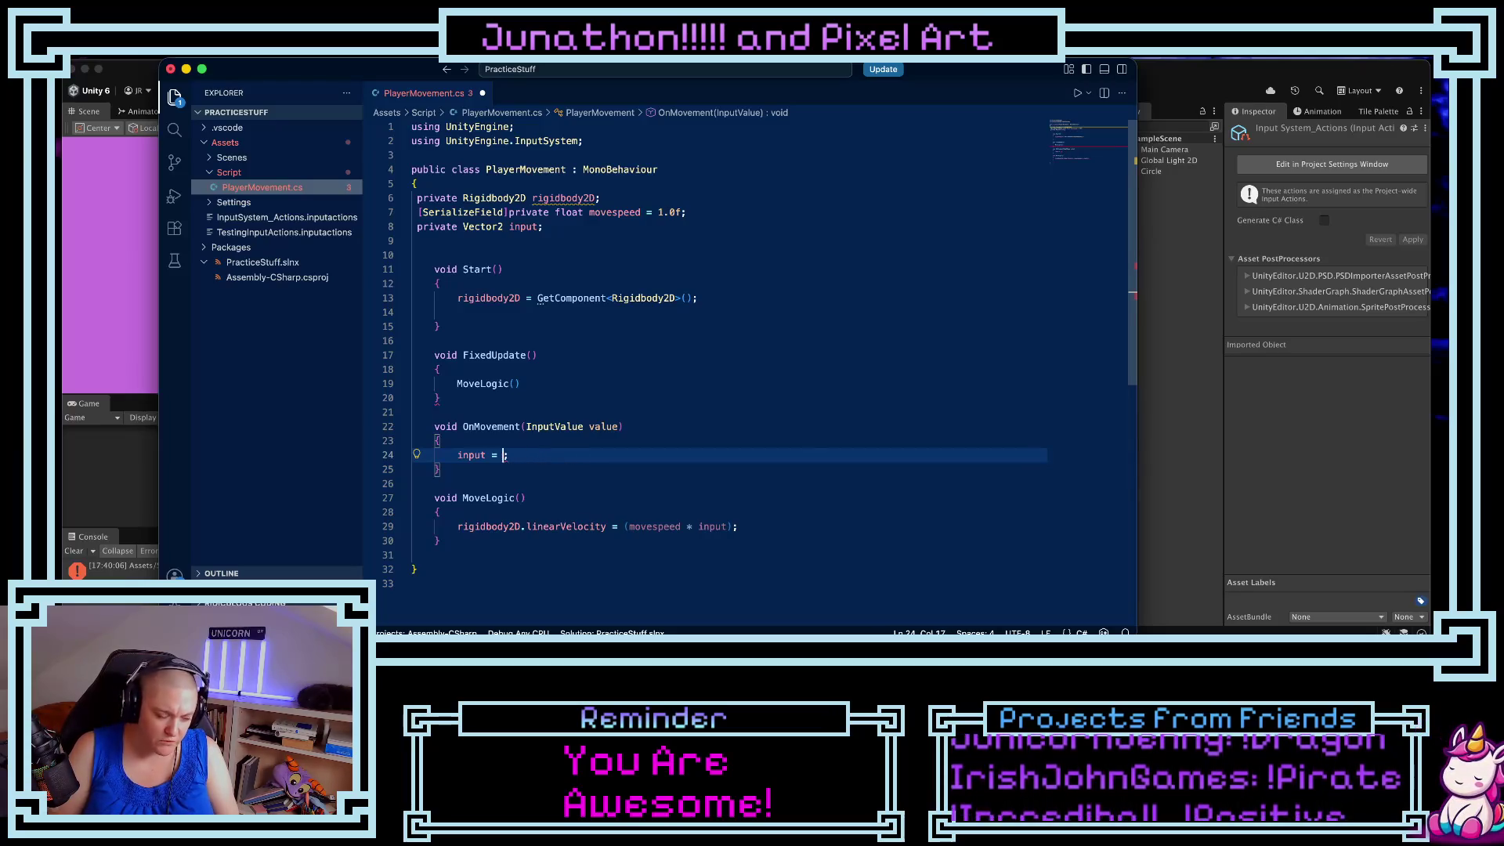
{"action": "type", "text": "value"}
{"action": "type", "text": ".Clo"}
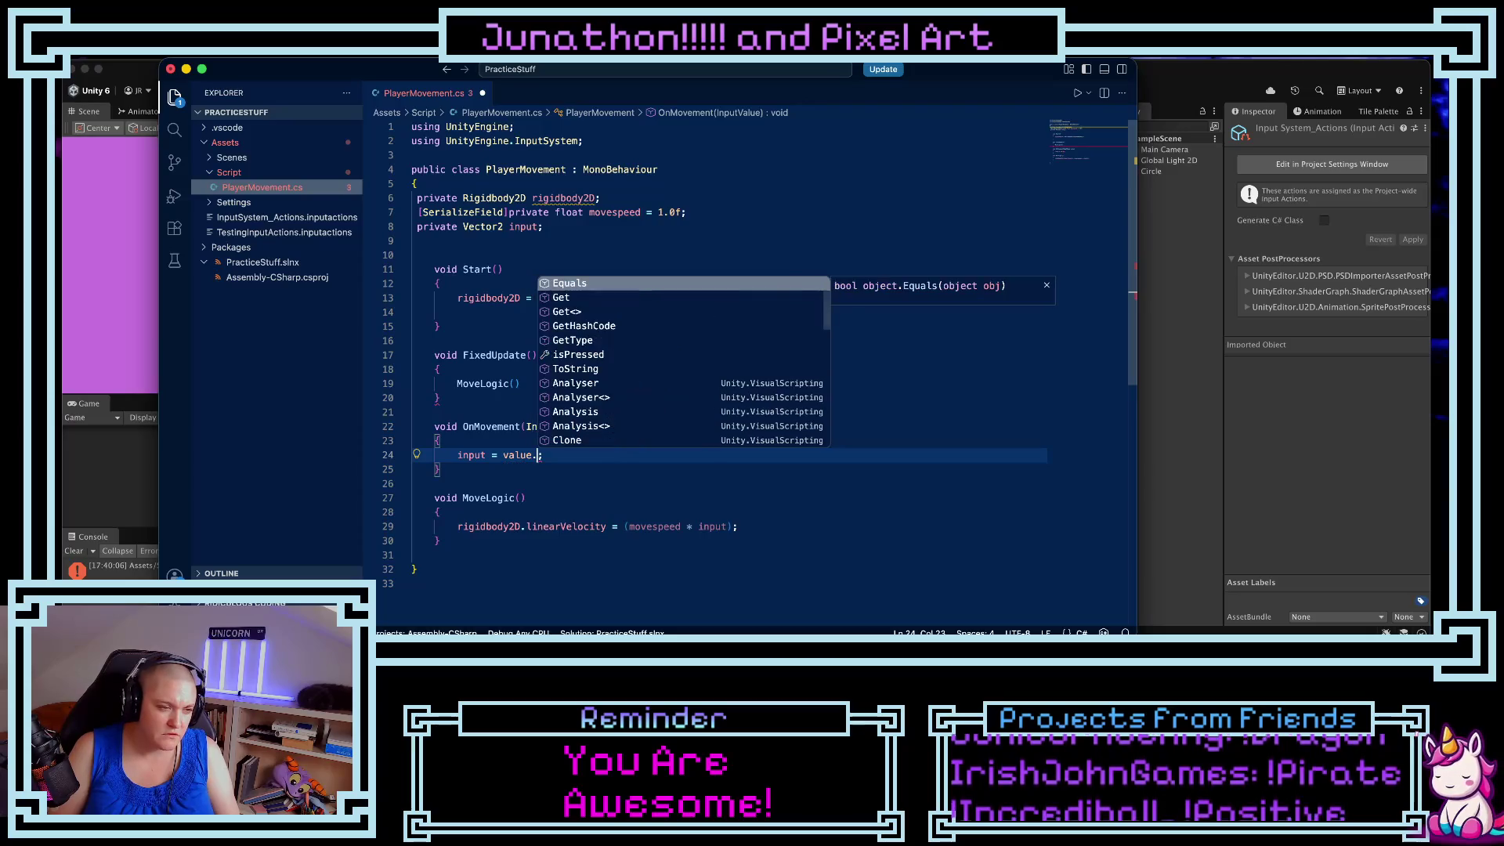
{"action": "key", "text": "Tab"}
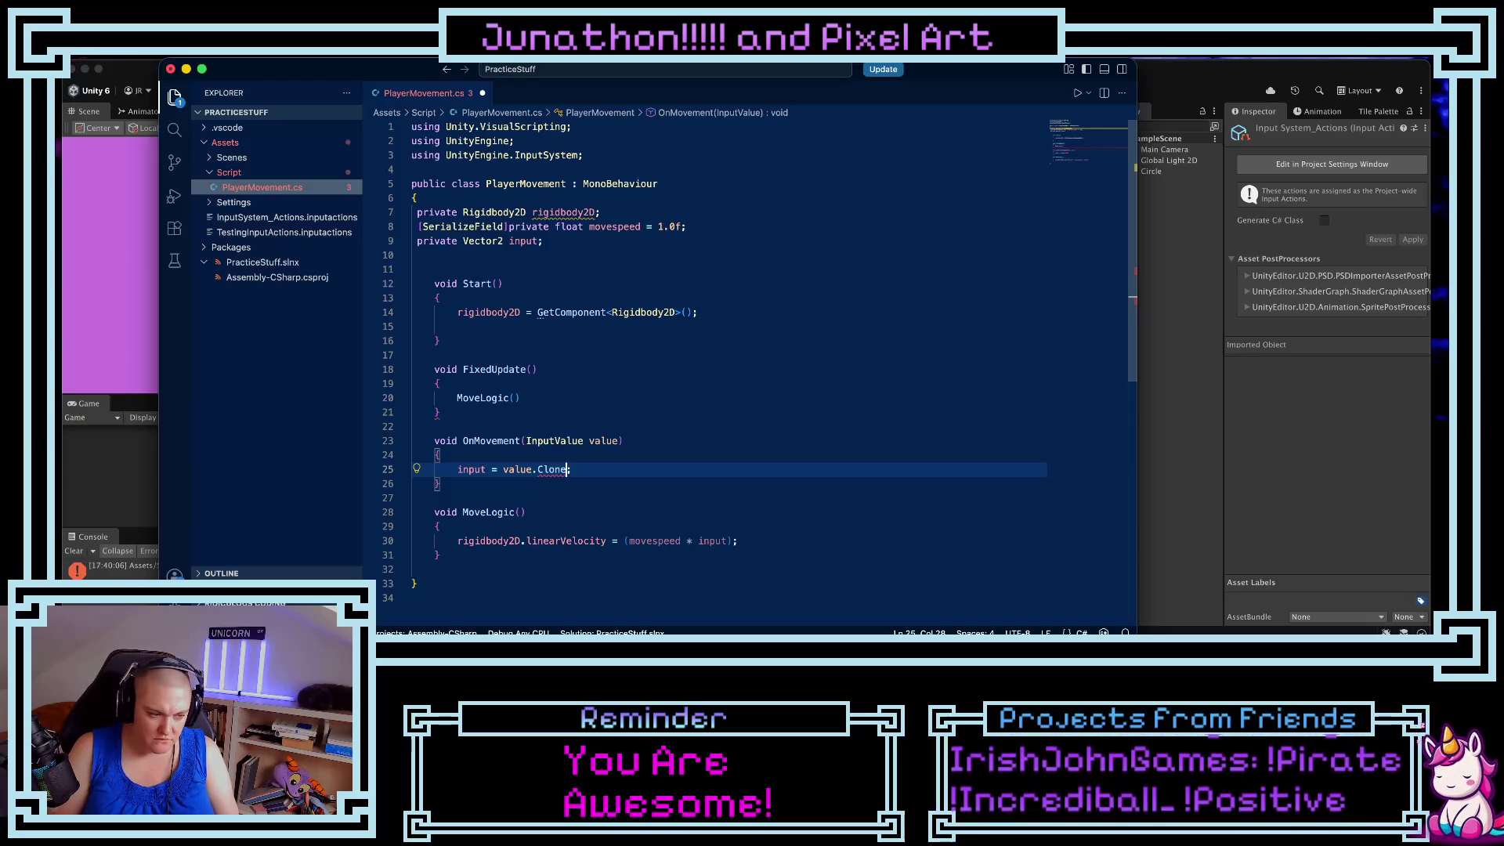
{"action": "type", "text": "()"}
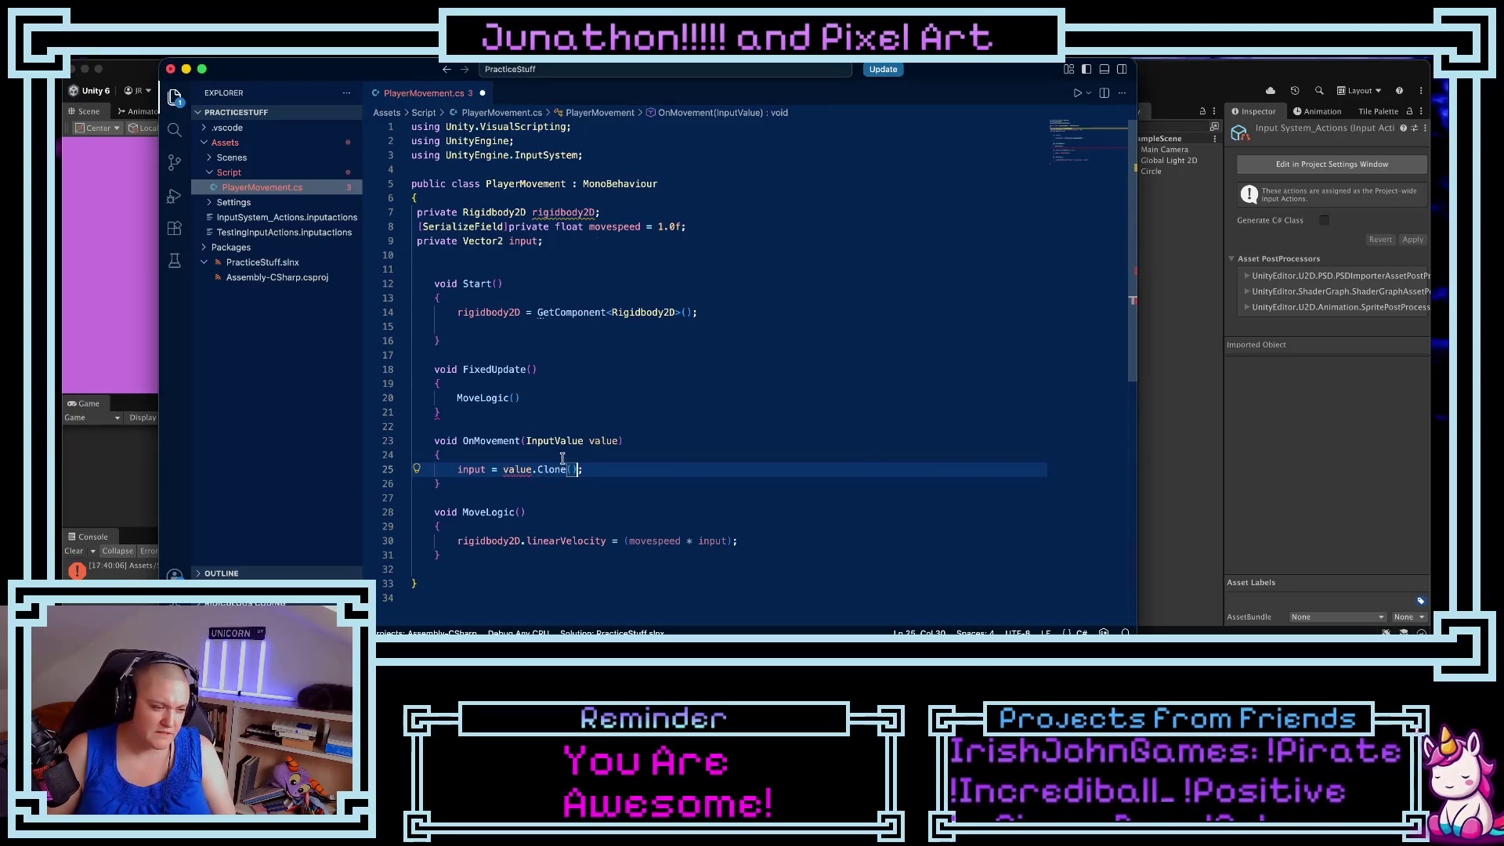
{"action": "mouse_move", "coordinate": [546, 469]}
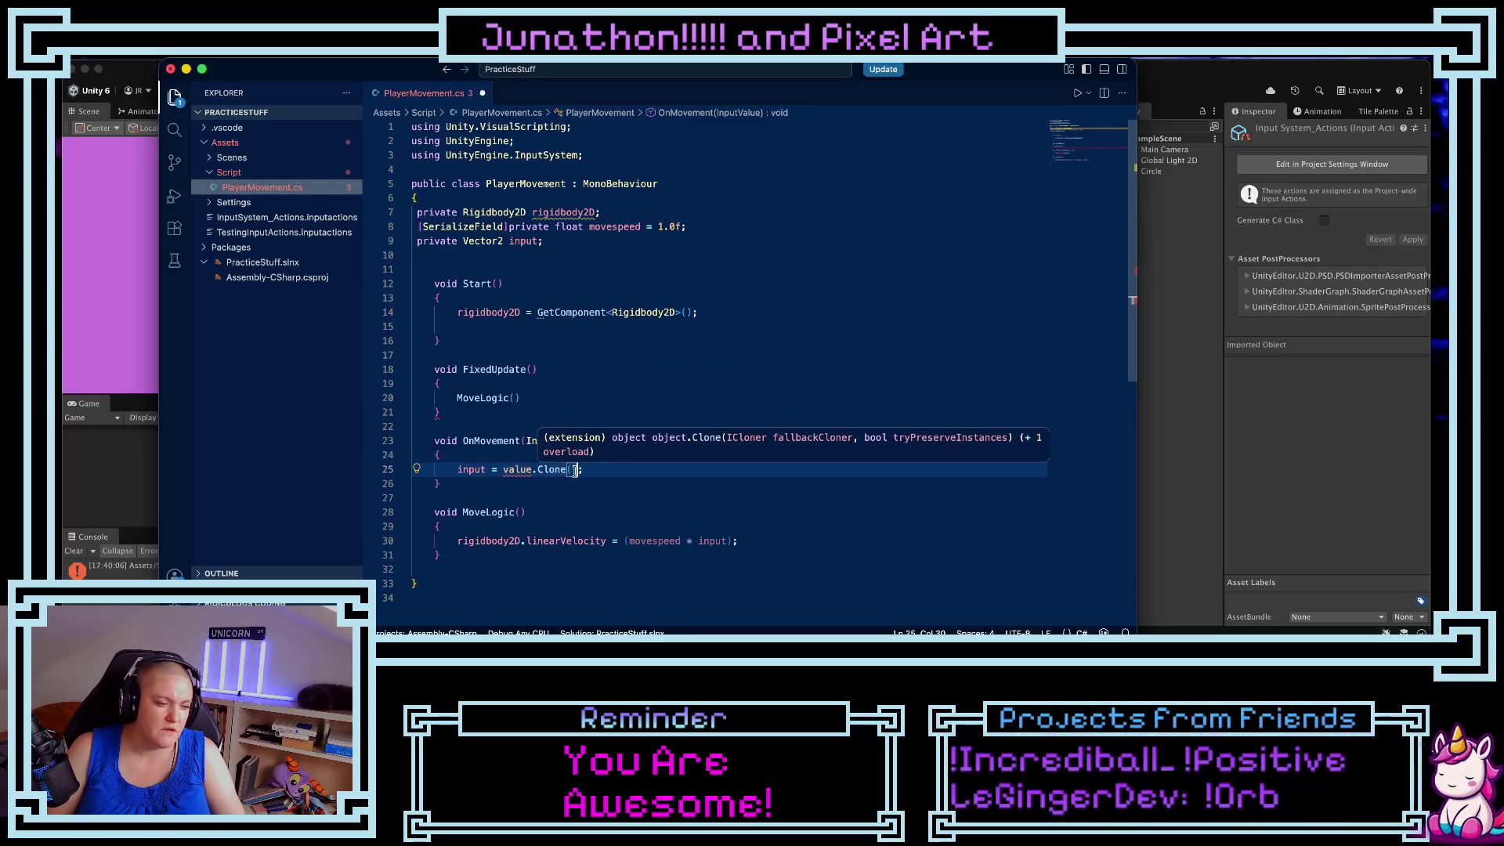
{"action": "key", "text": "BackSpace"}
{"action": "key", "text": "BackSpace"}
{"action": "key", "text": "BackSpace"}
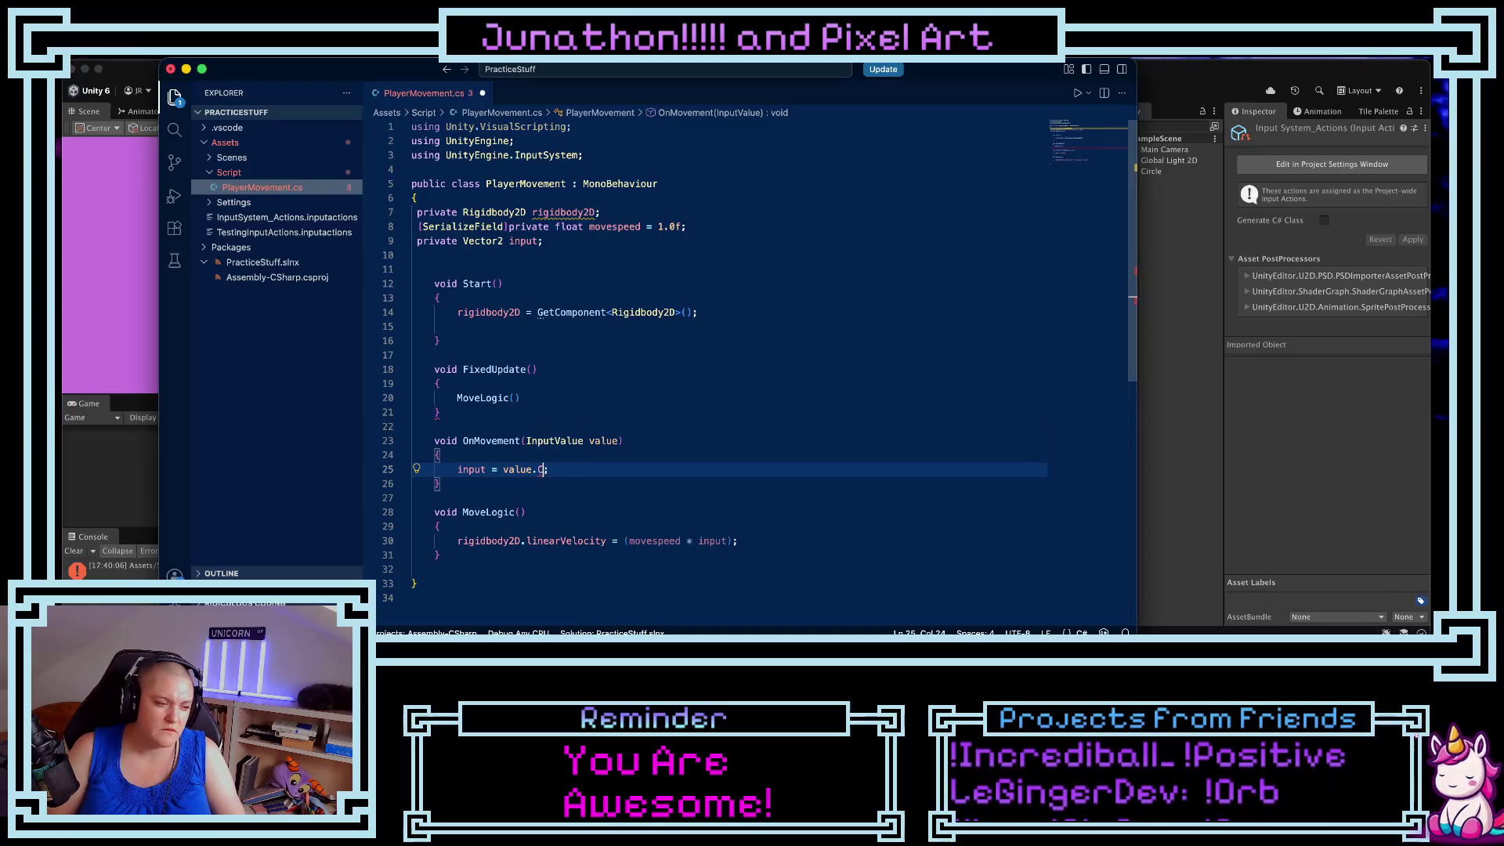
{"action": "type", "text": "."}
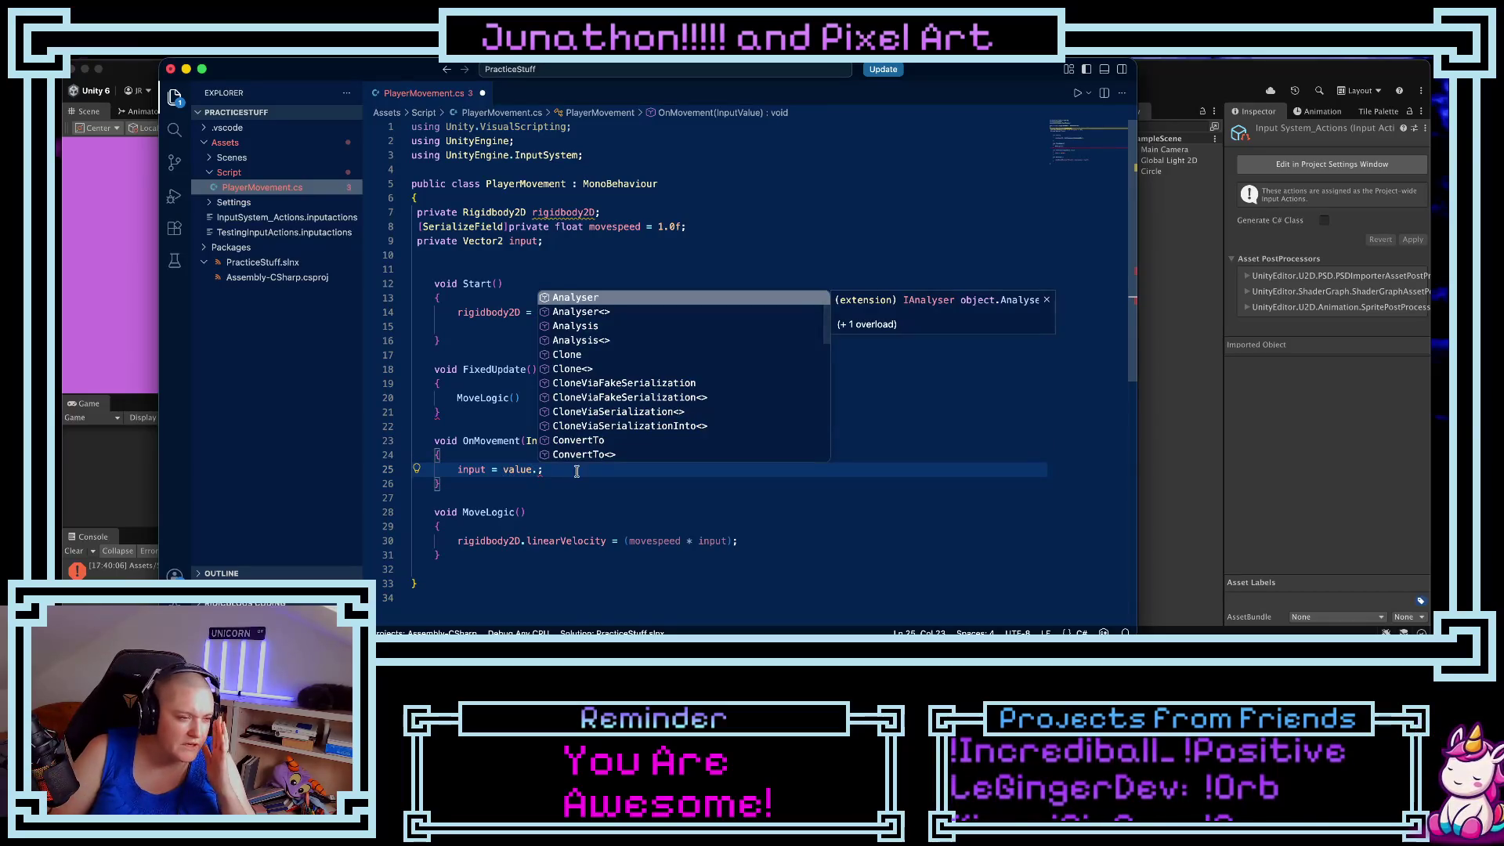
{"action": "scroll", "coordinate": [621, 425], "scroll_direction": "down", "scroll_amount": 5}
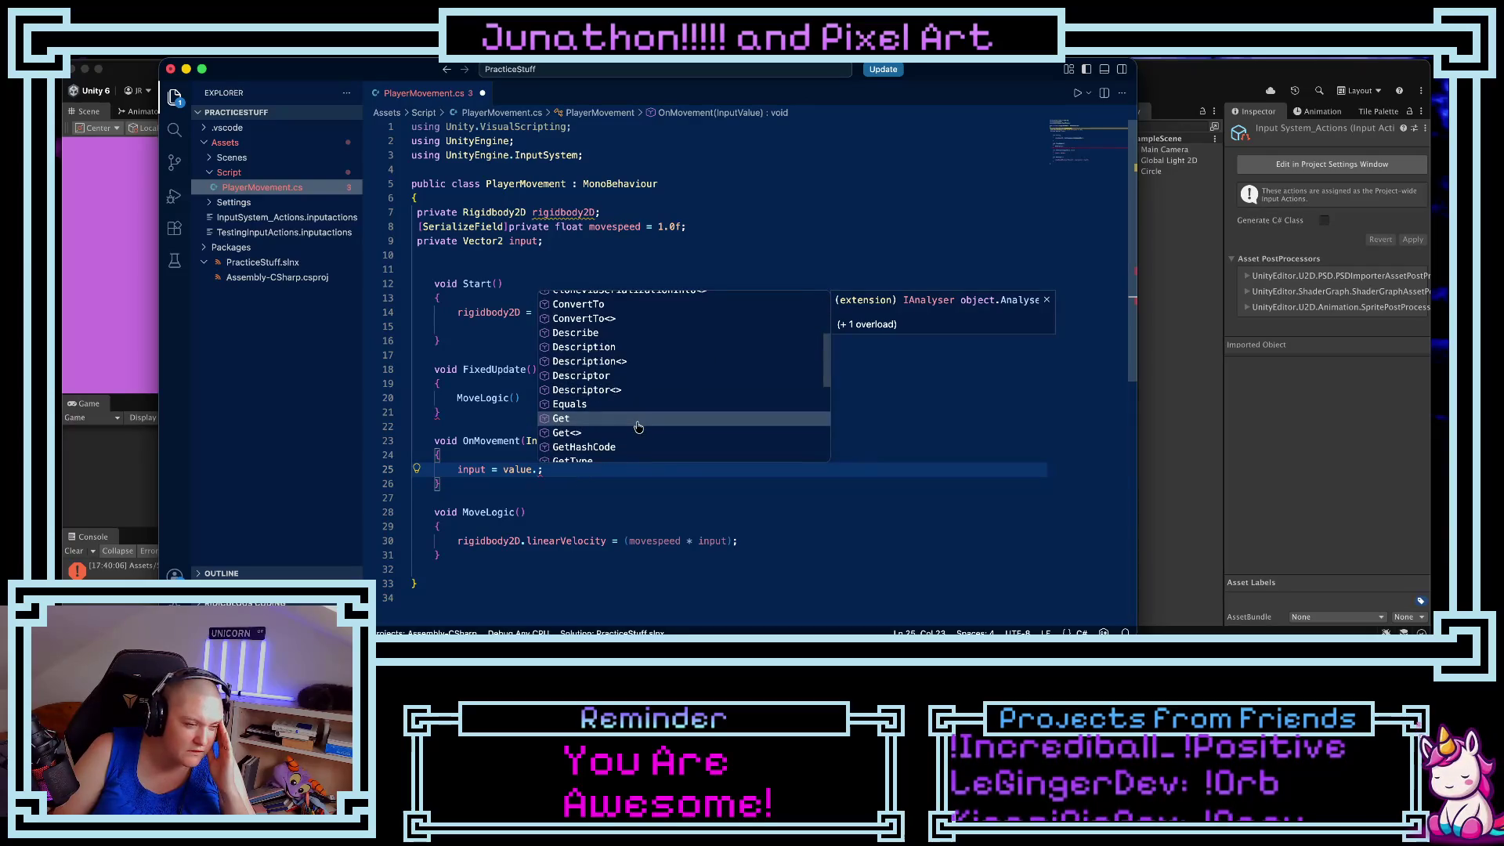
{"action": "left_click", "coordinate": [622, 433]}
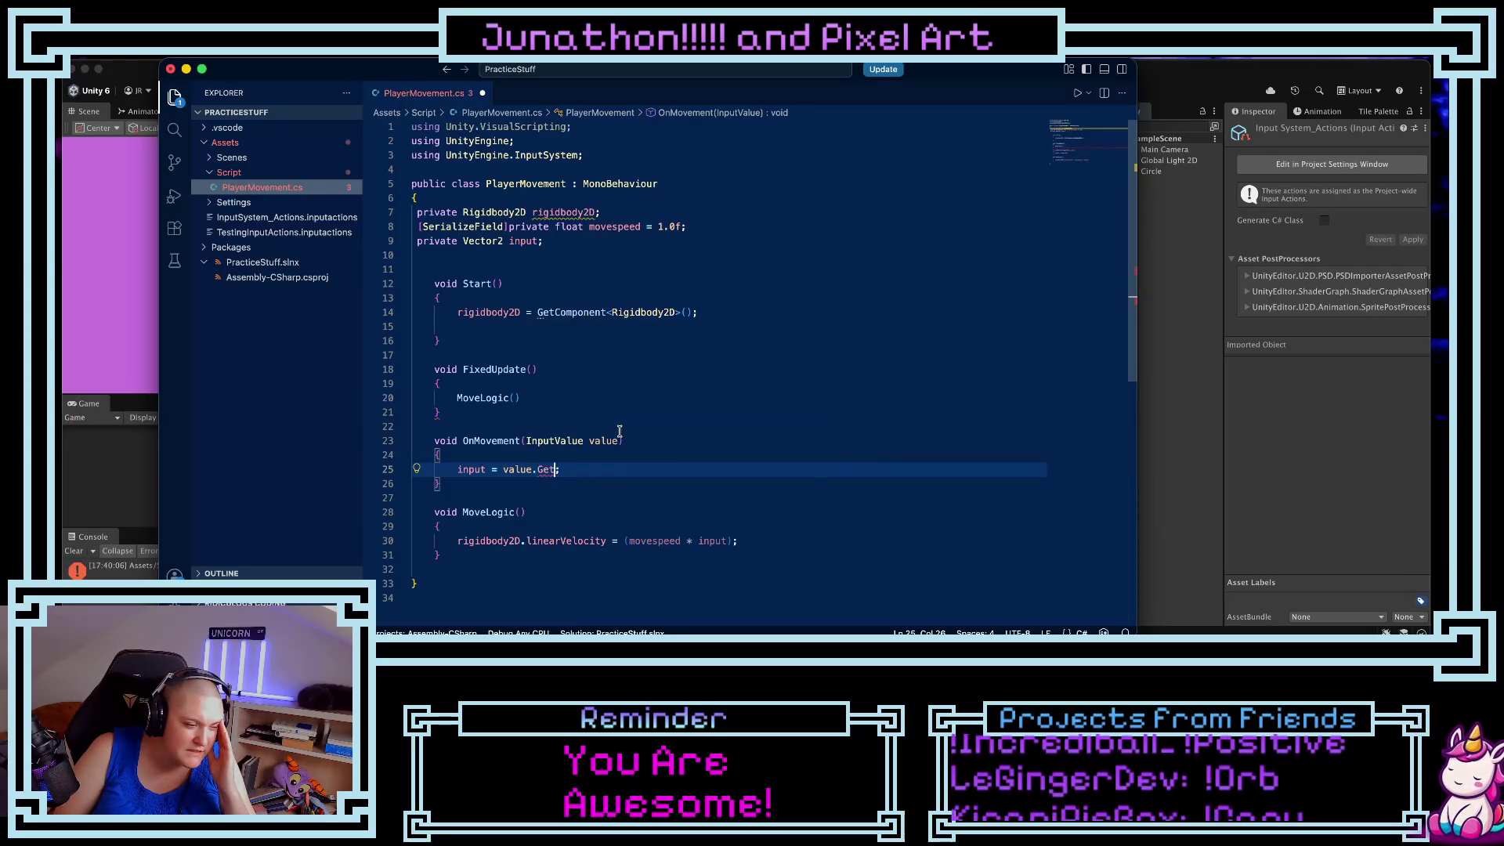
{"action": "type", "text": "<Vec"}
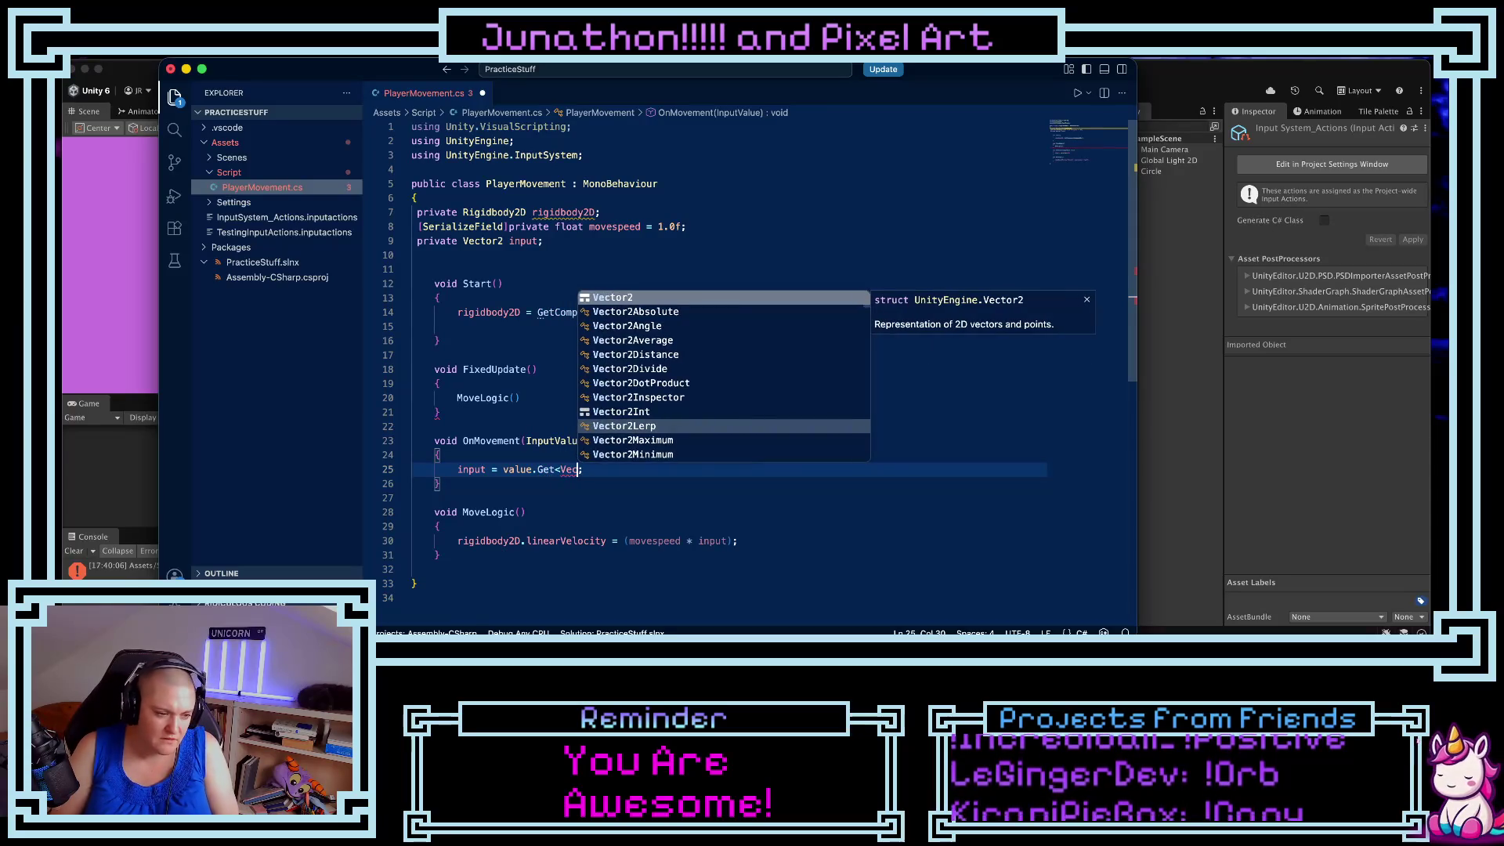
{"action": "type", "text": "tor2>()"}
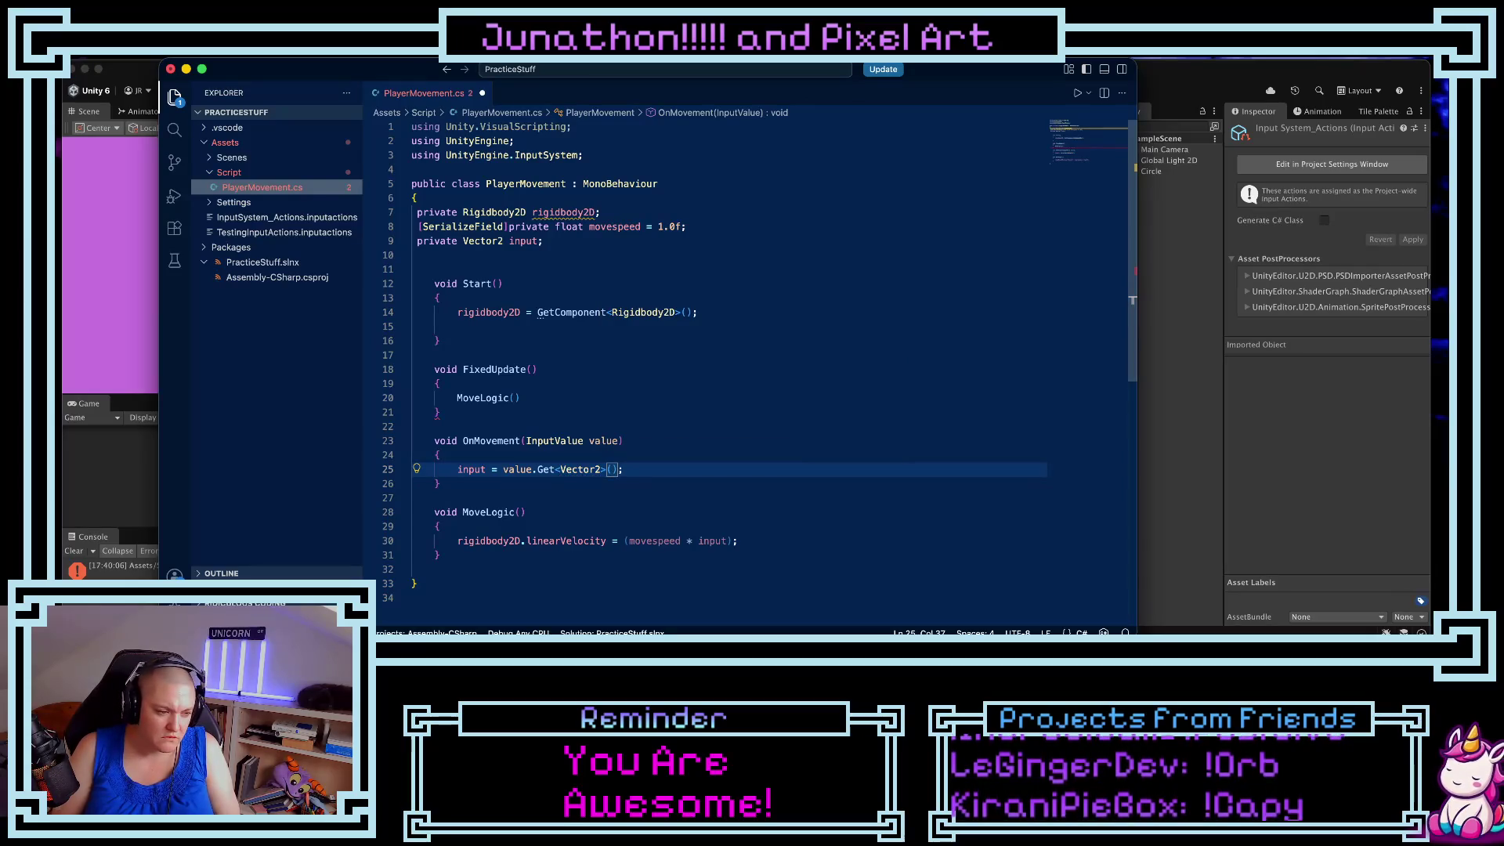
- Save the script, press Play in Unity to test it, and return to VS Code
{"action": "key", "text": "super+s"}
{"action": "left_click", "coordinate": [1199, 233]}
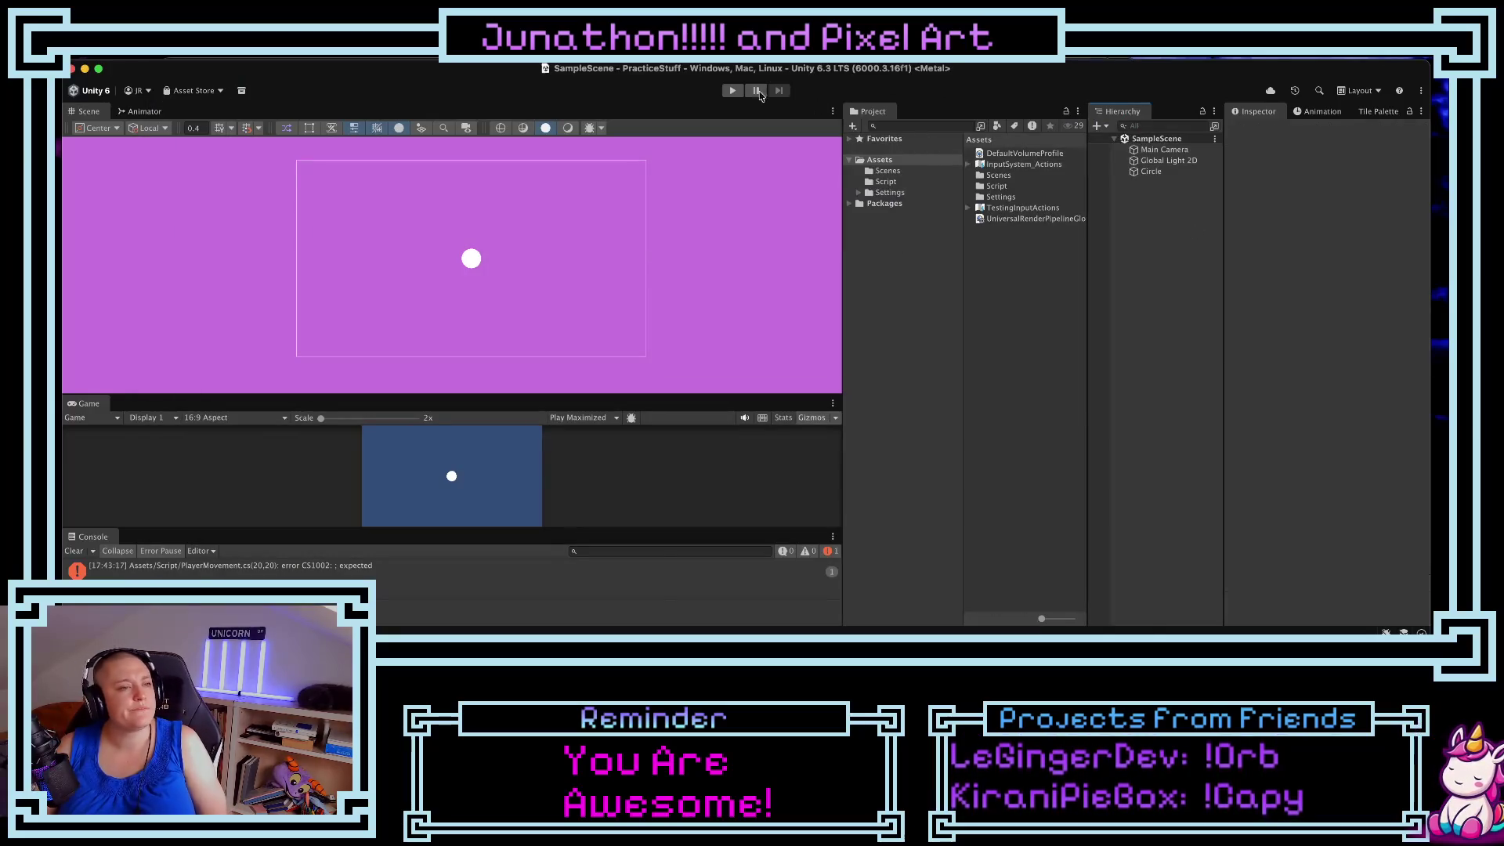
{"action": "left_click", "coordinate": [732, 90]}
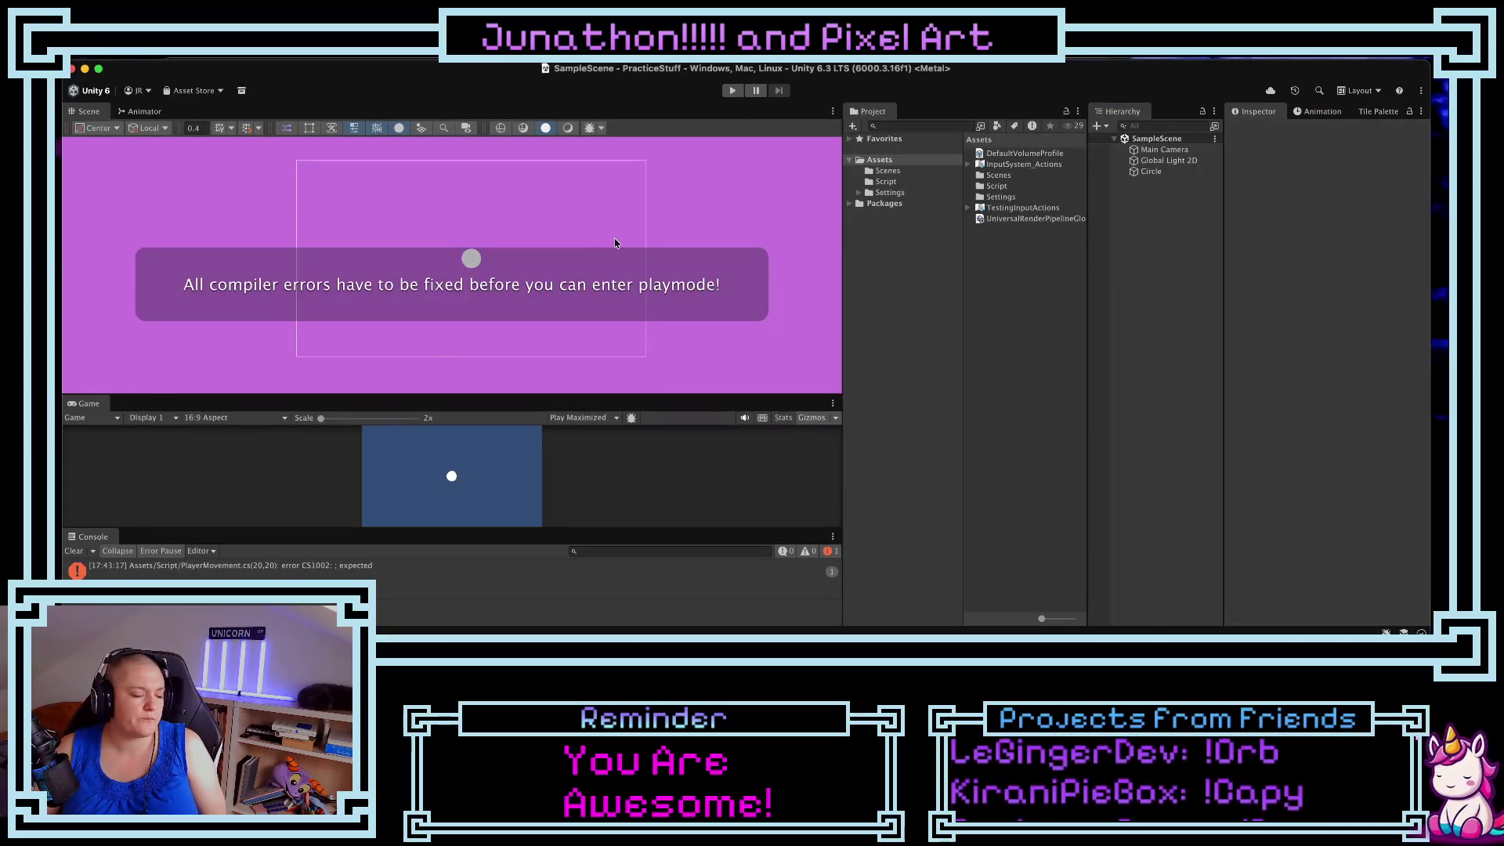
{"action": "key", "text": "super+Tab"}
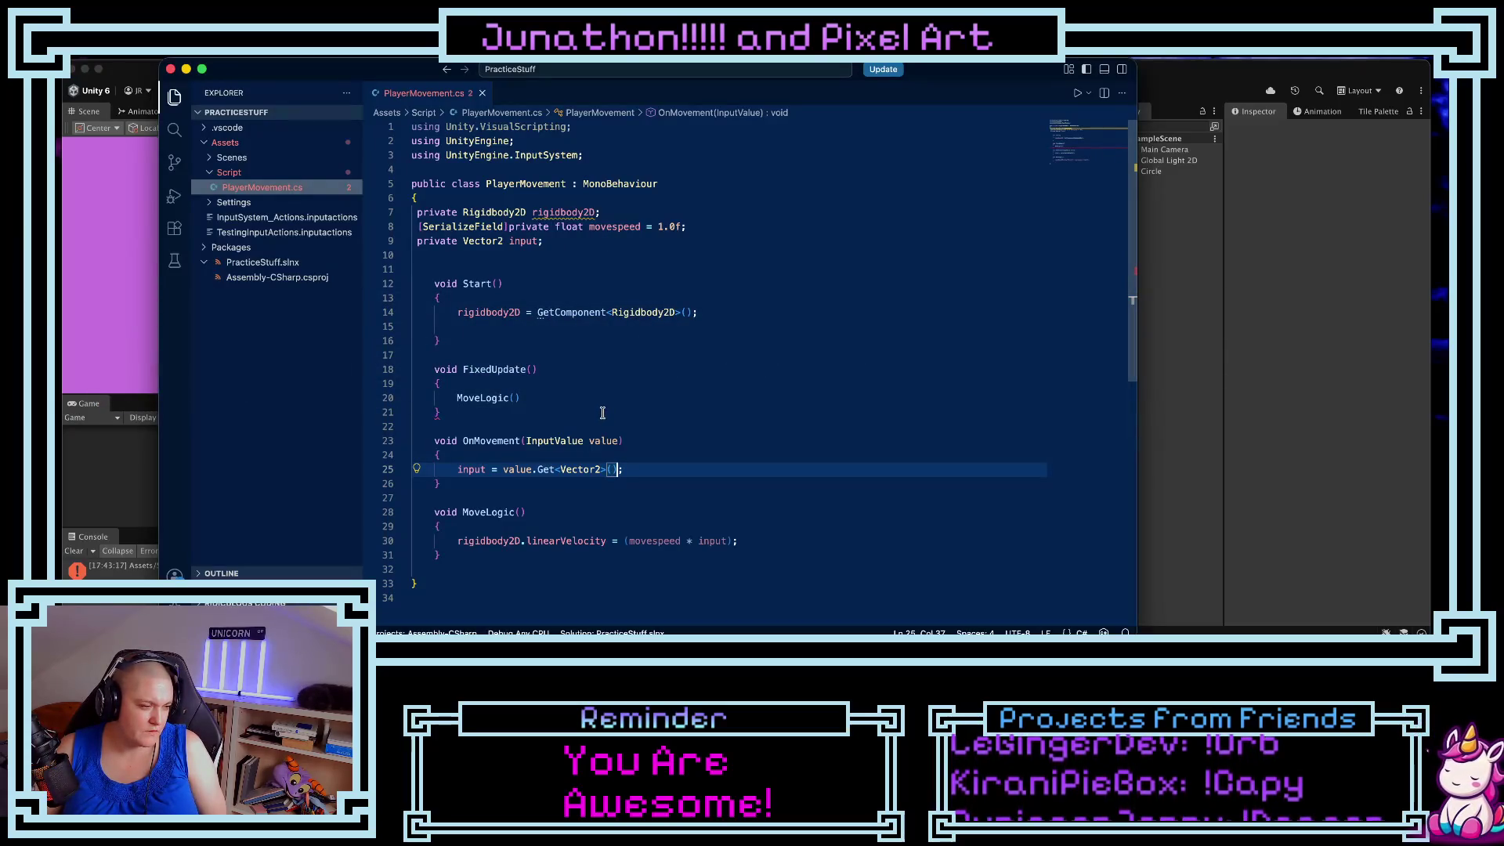
- Add the missing semicolon after MoveLogic() on line 20 and go back to Unity
{"action": "left_click", "coordinate": [531, 400]}
{"action": "type", "text": ";"}
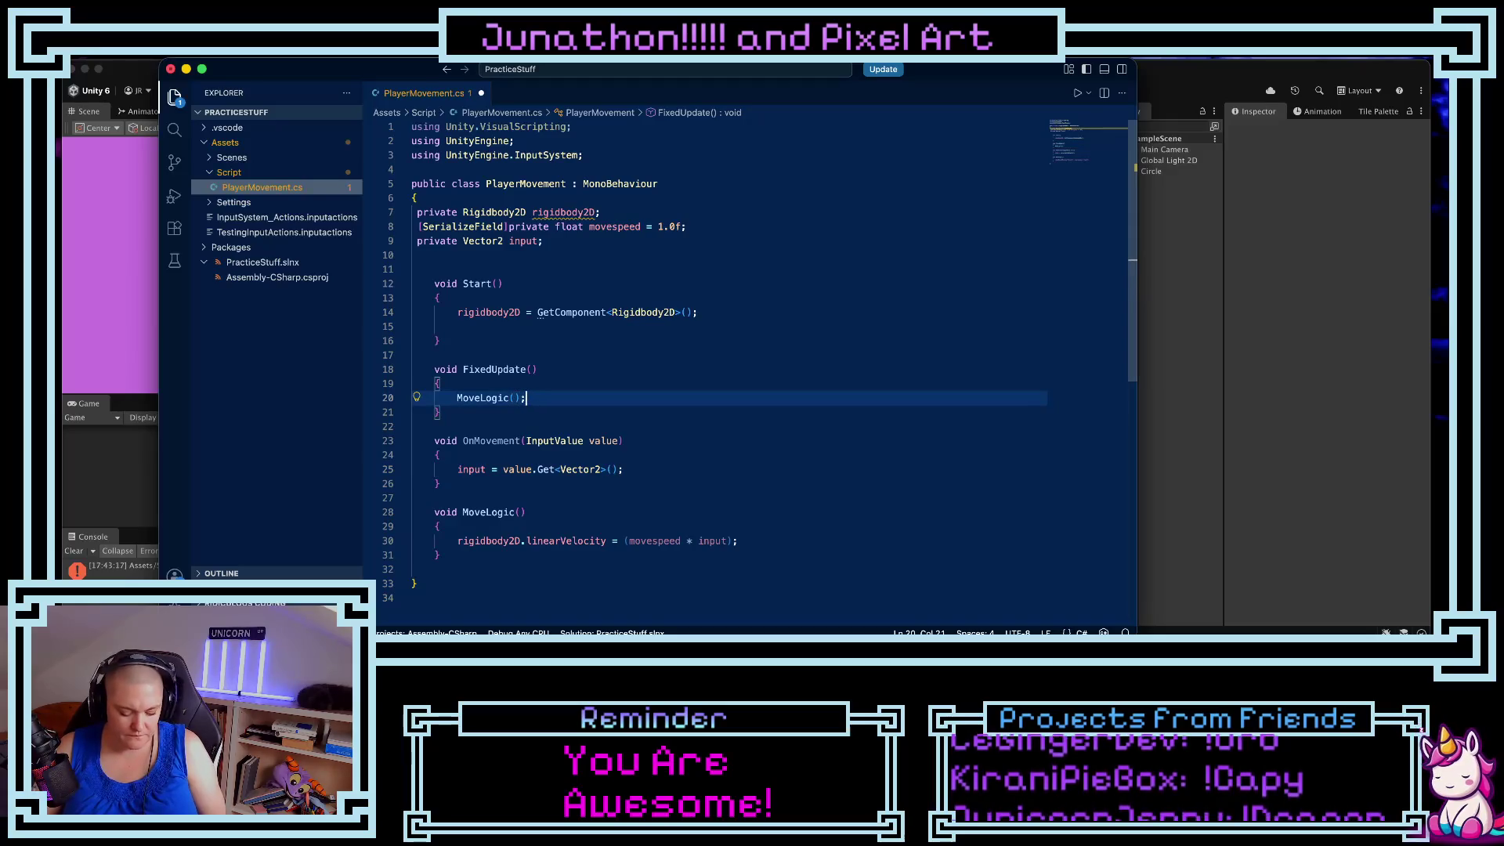
{"action": "key", "text": "super+Tab"}
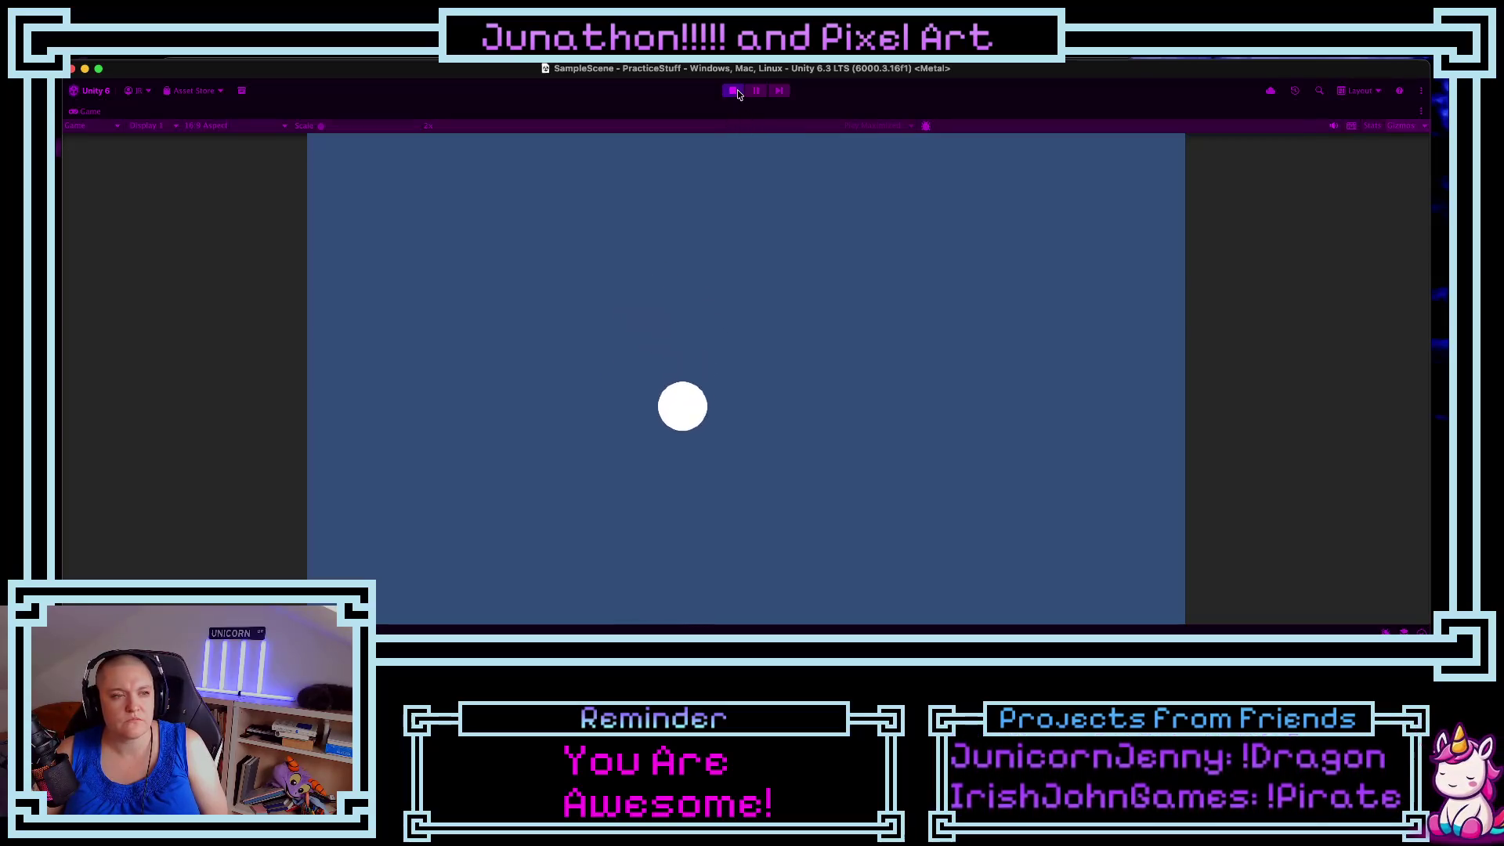
- Exit Play mode, reposition the Unity window, and select the InputSystem_Actions asset
{"action": "left_click", "coordinate": [734, 91]}
{"action": "key", "text": "super+Tab"}
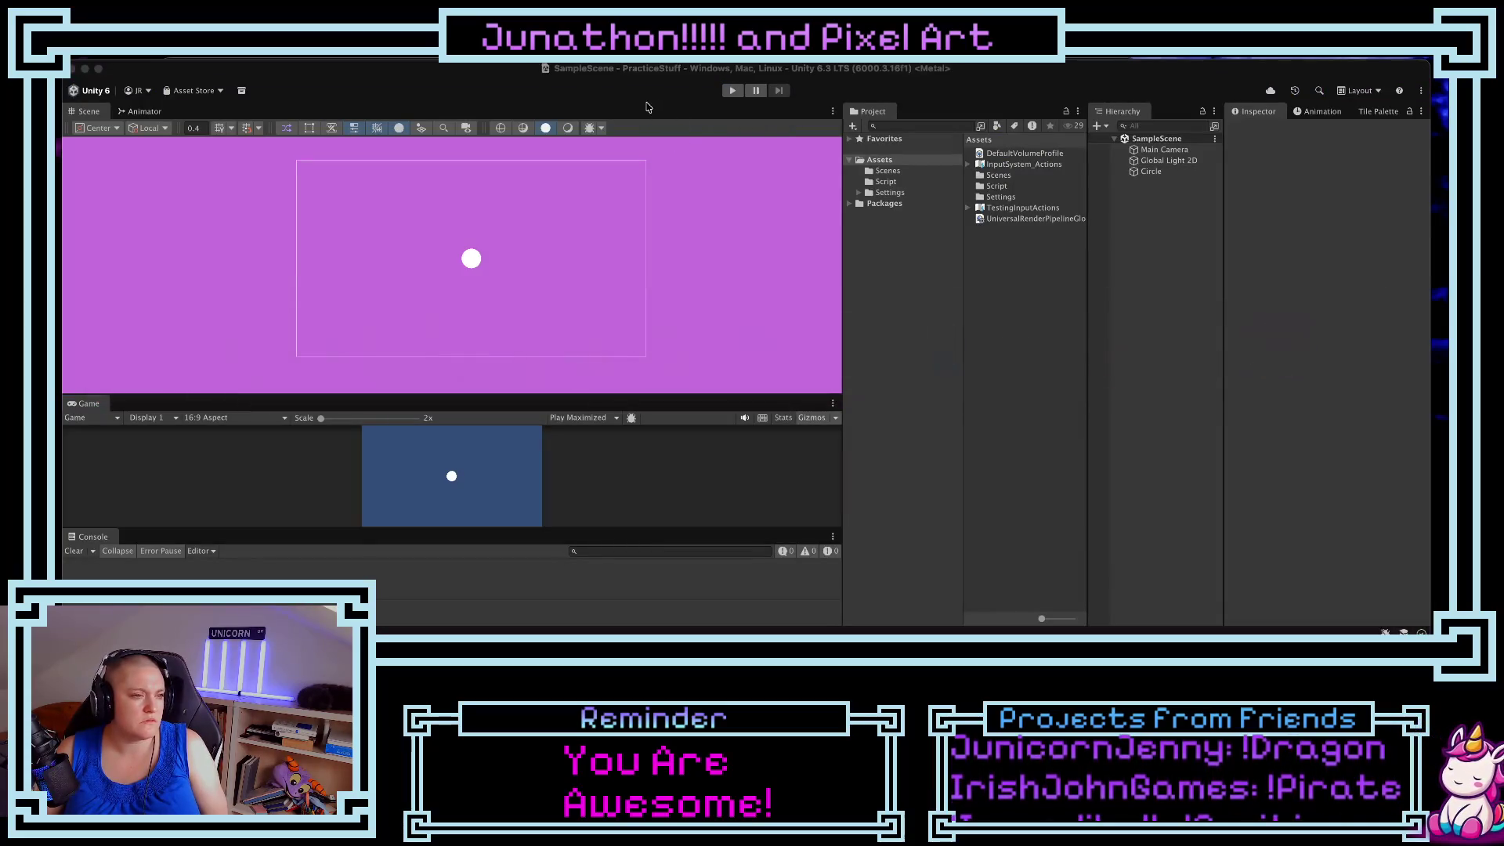
{"action": "left_click_drag", "start_coordinate": [652, 85], "coordinate": [635, 99]}
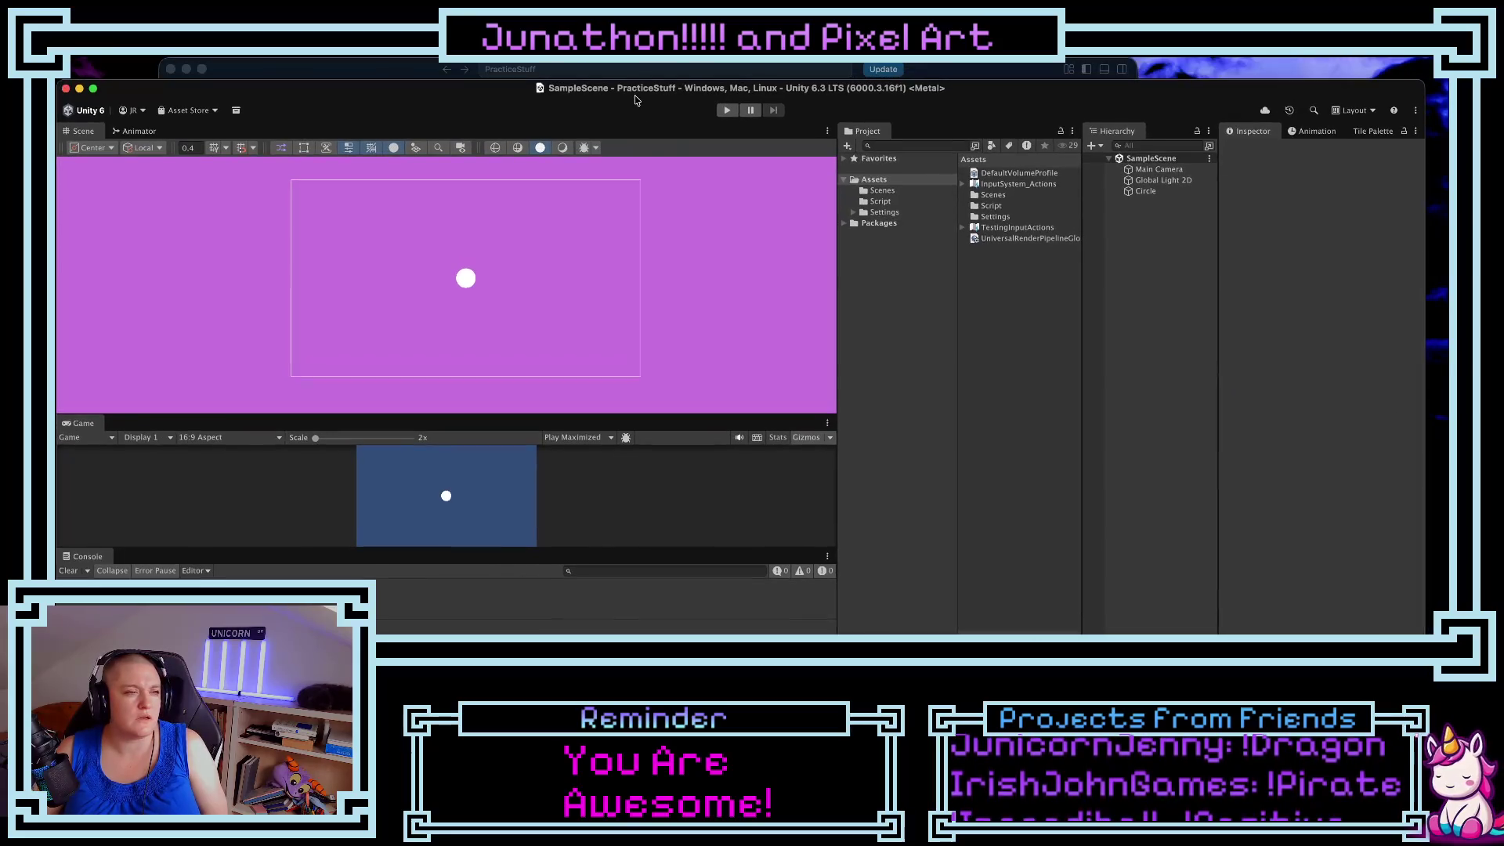
{"action": "left_click", "coordinate": [966, 68]}
{"action": "mouse_move", "coordinate": [141, 93]}
{"action": "left_mouse_down"}
{"action": "mouse_move", "coordinate": [205, 139]}
{"action": "mouse_move", "coordinate": [148, 90]}
{"action": "left_mouse_up"}
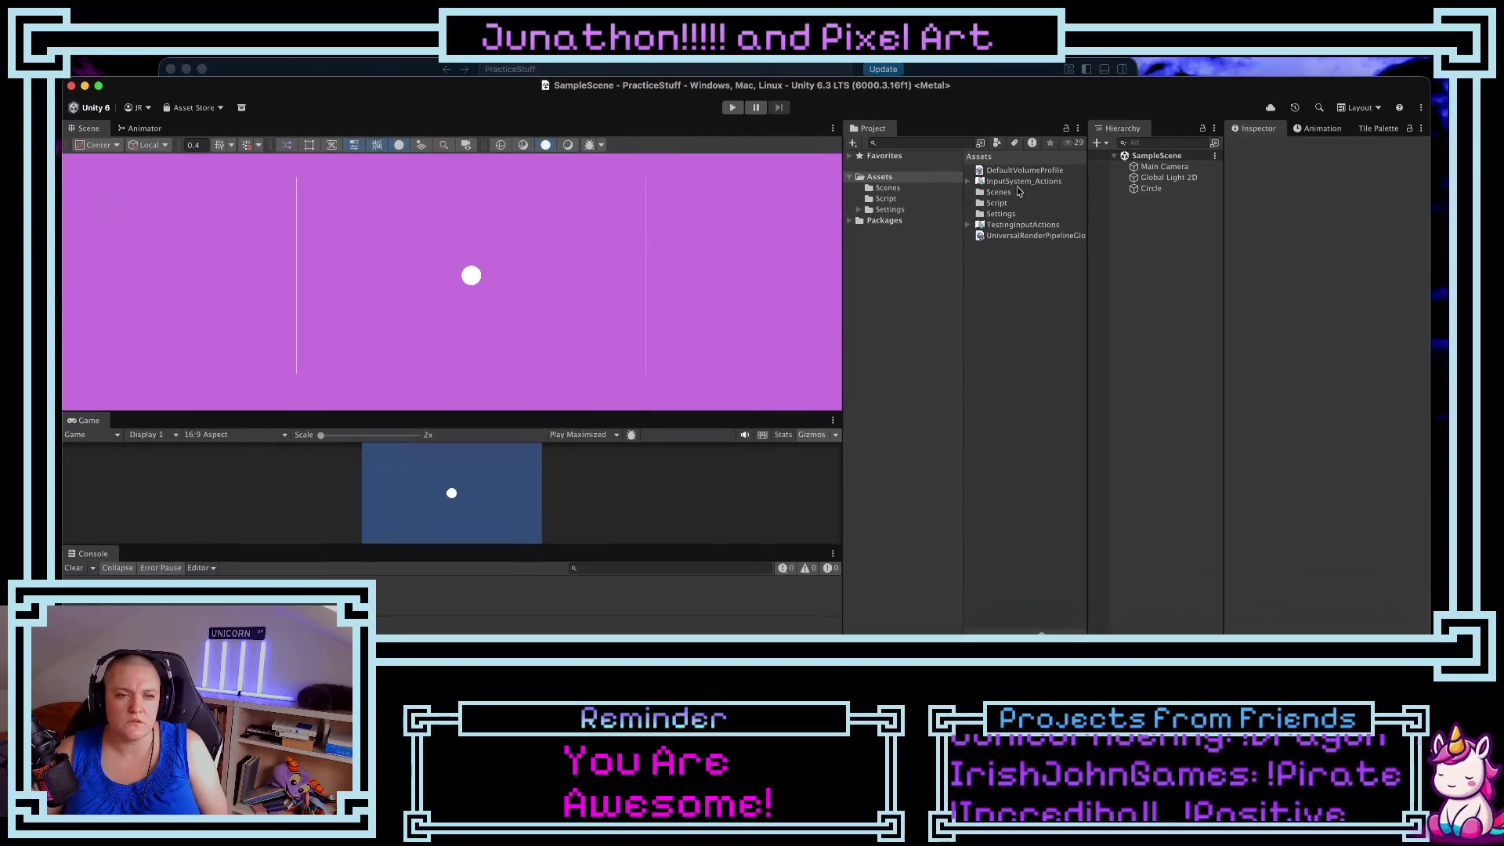
{"action": "left_click", "coordinate": [1004, 183]}
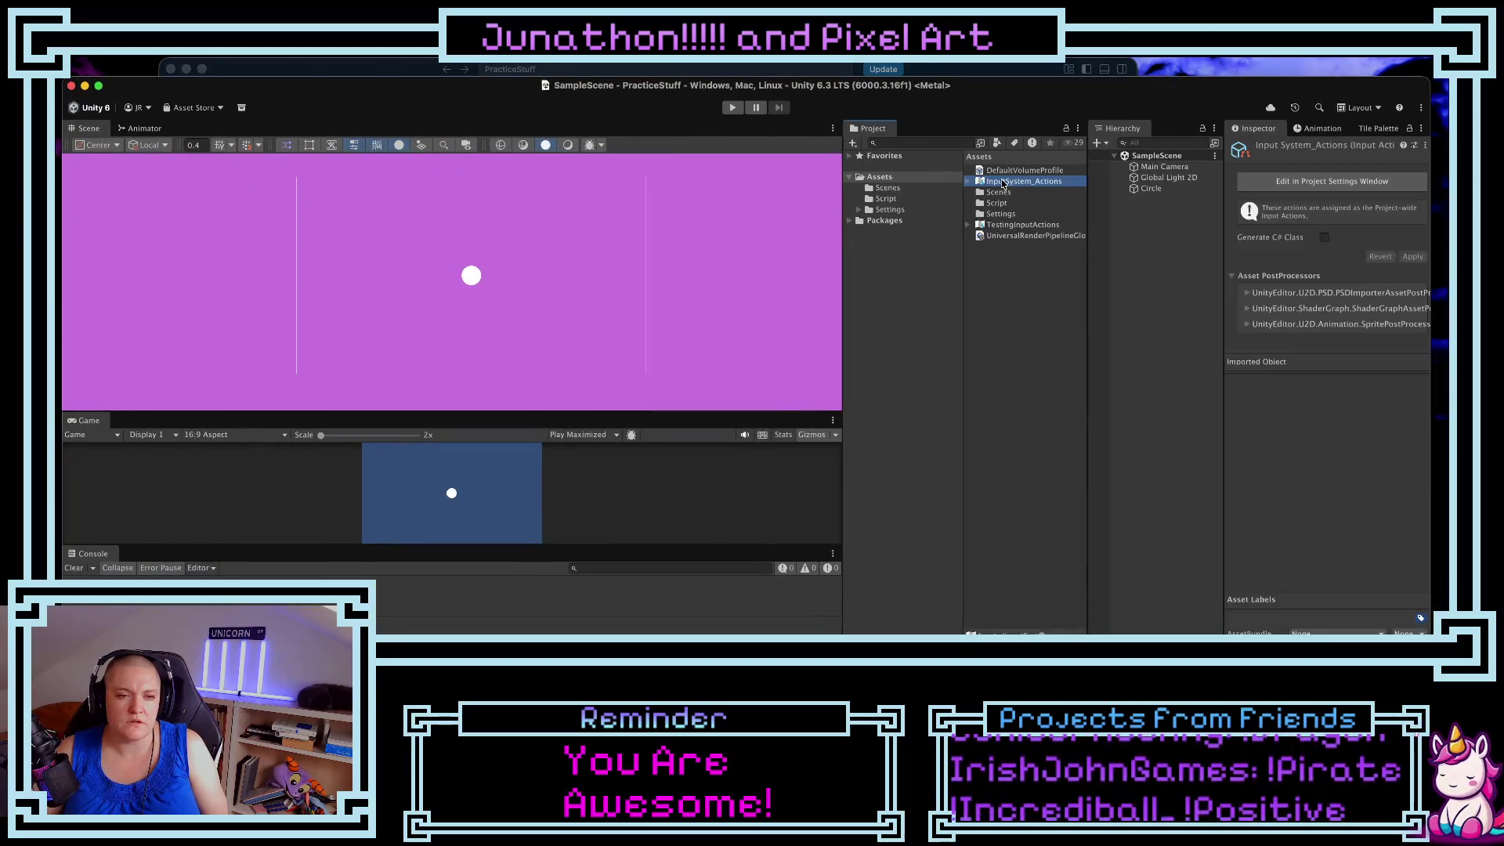
- Open TestingInputActions and confirm the Movement action's control type is Vector 2
{"action": "double_click", "coordinate": [1005, 226]}
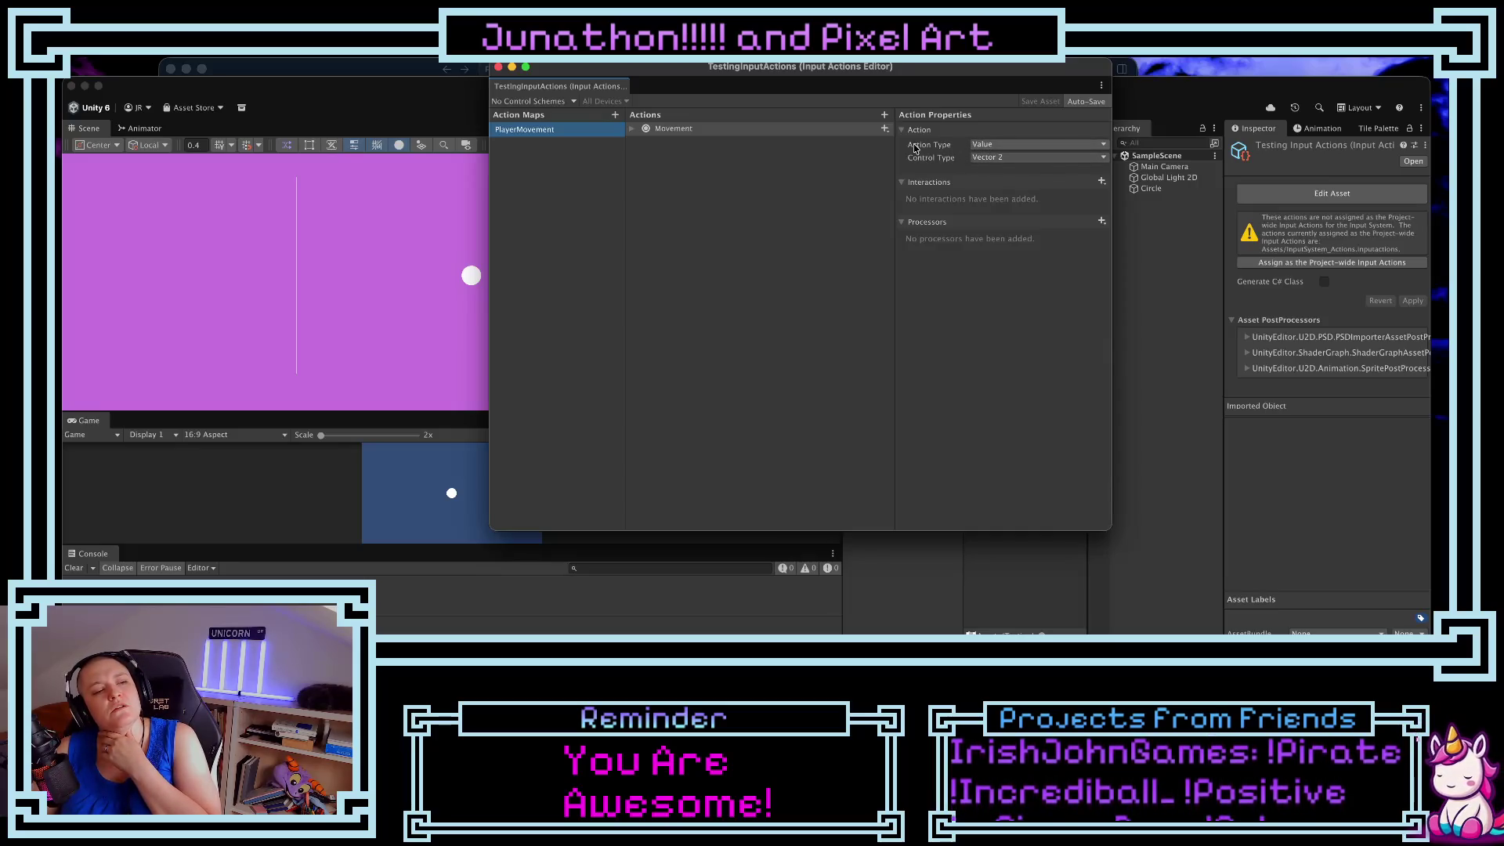
{"action": "left_click", "coordinate": [632, 129]}
{"action": "left_click", "coordinate": [632, 129]}
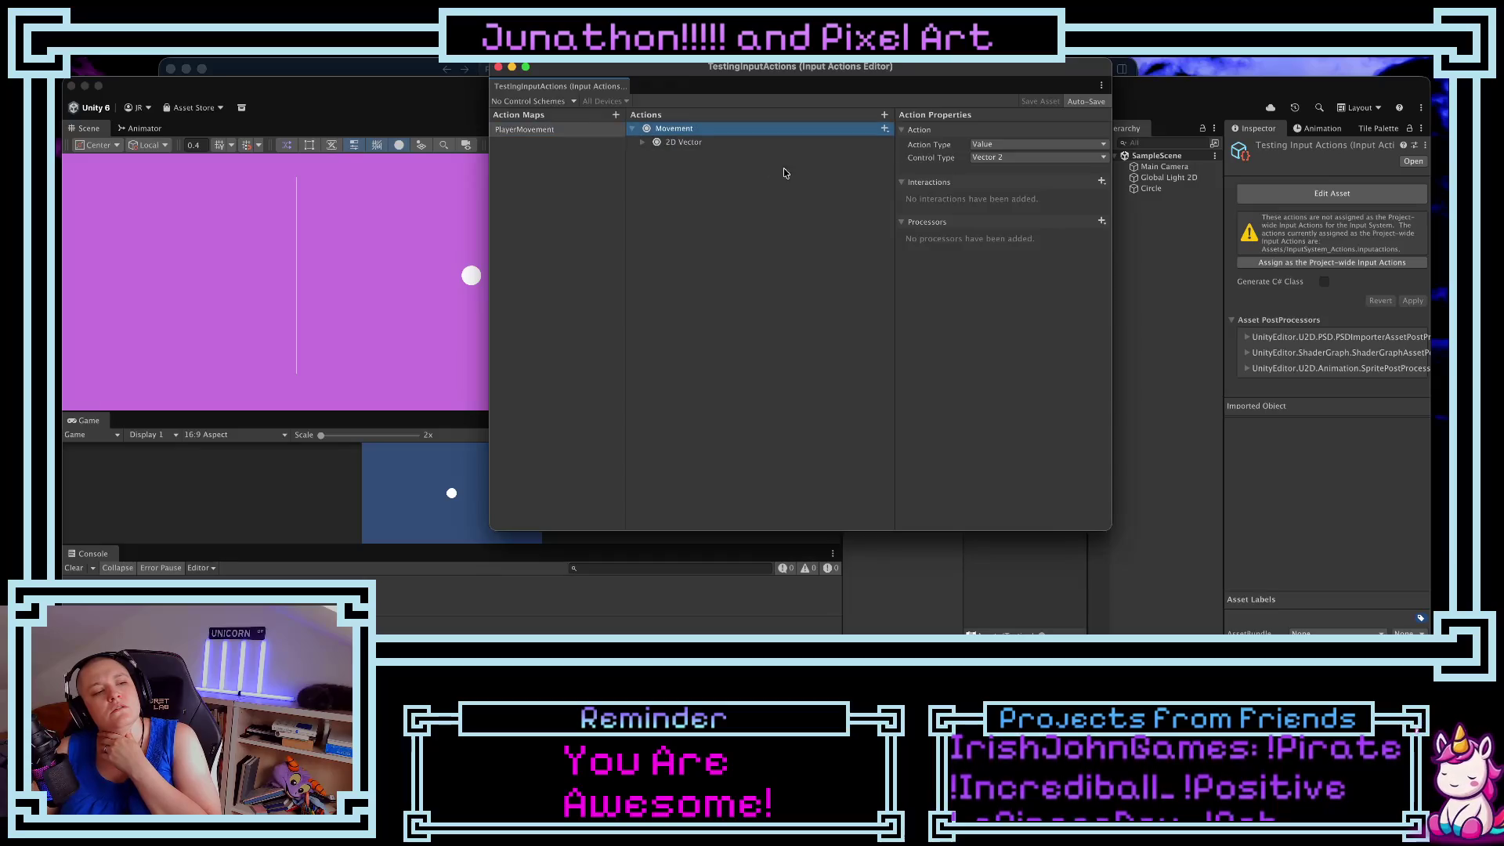
{"action": "left_click", "coordinate": [985, 159]}
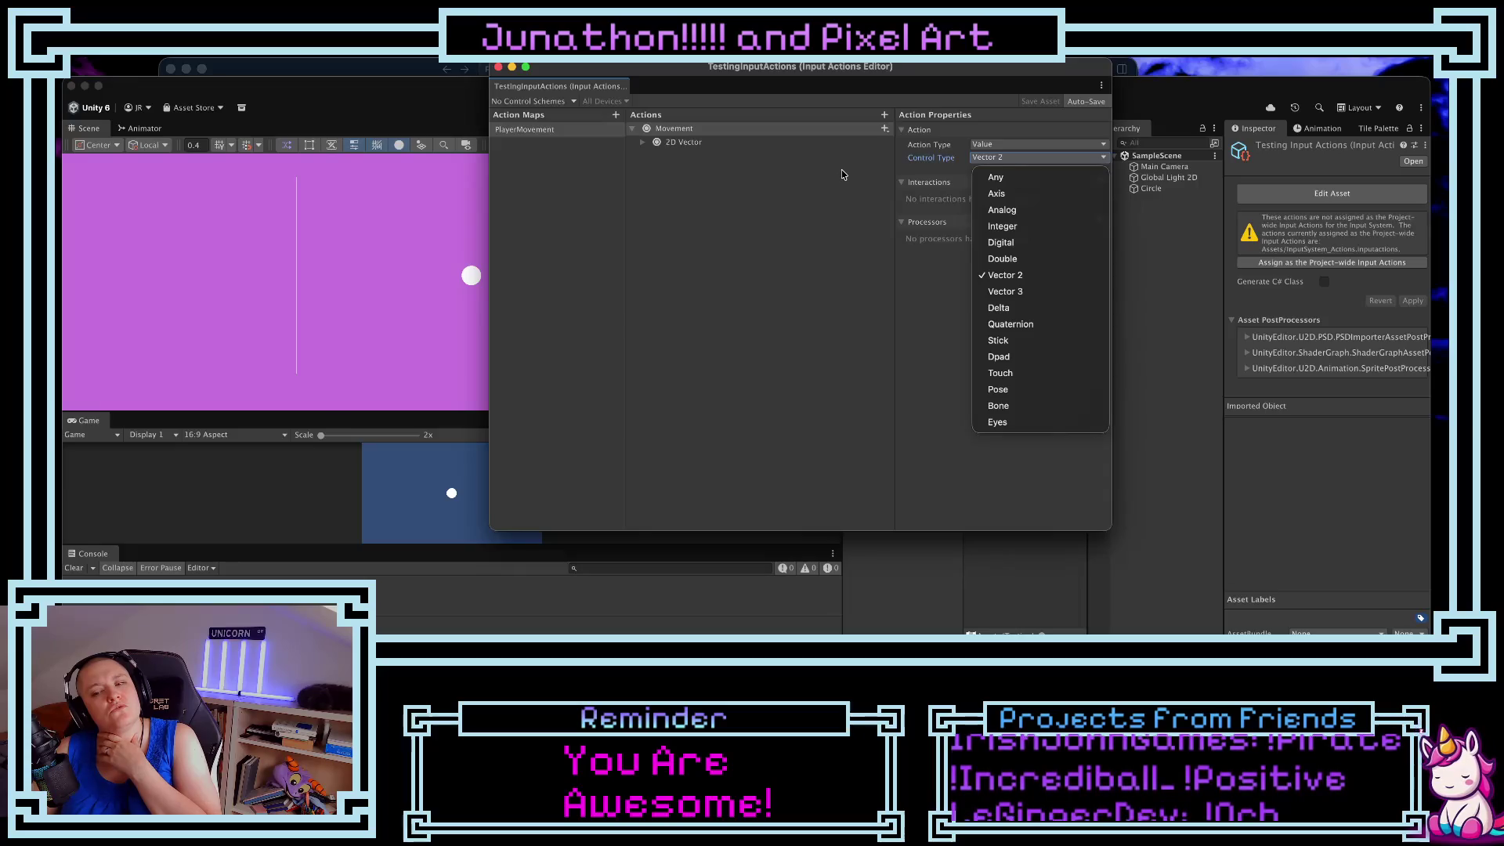
{"action": "key", "text": "Escape"}
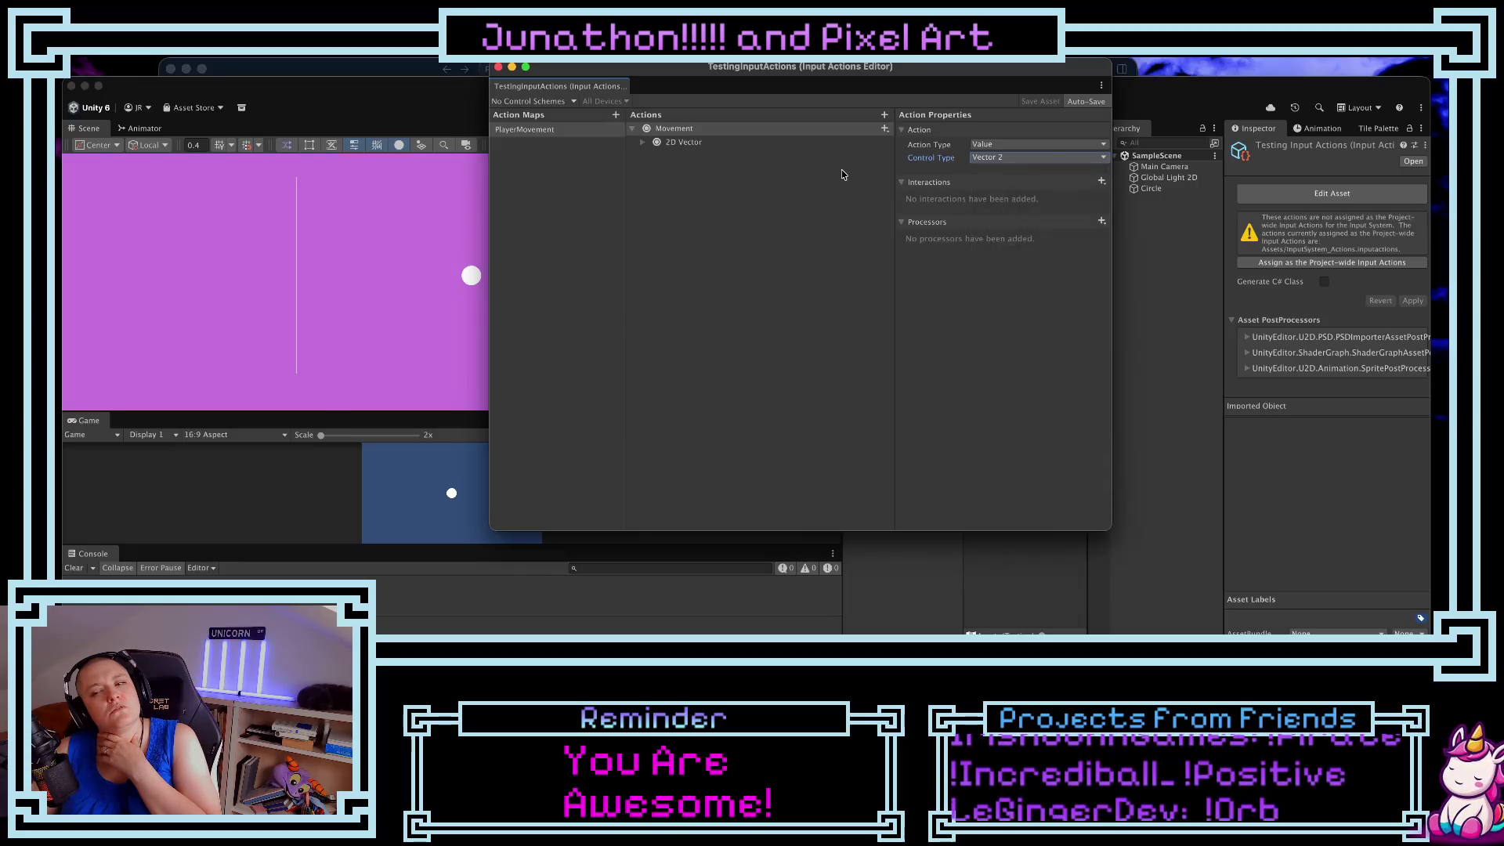
- Inspect the 2D Vector's Up W, Down S, Left A, Right D bindings, then minimize the editor
{"action": "left_click", "coordinate": [642, 143]}
{"action": "left_click", "coordinate": [702, 157]}
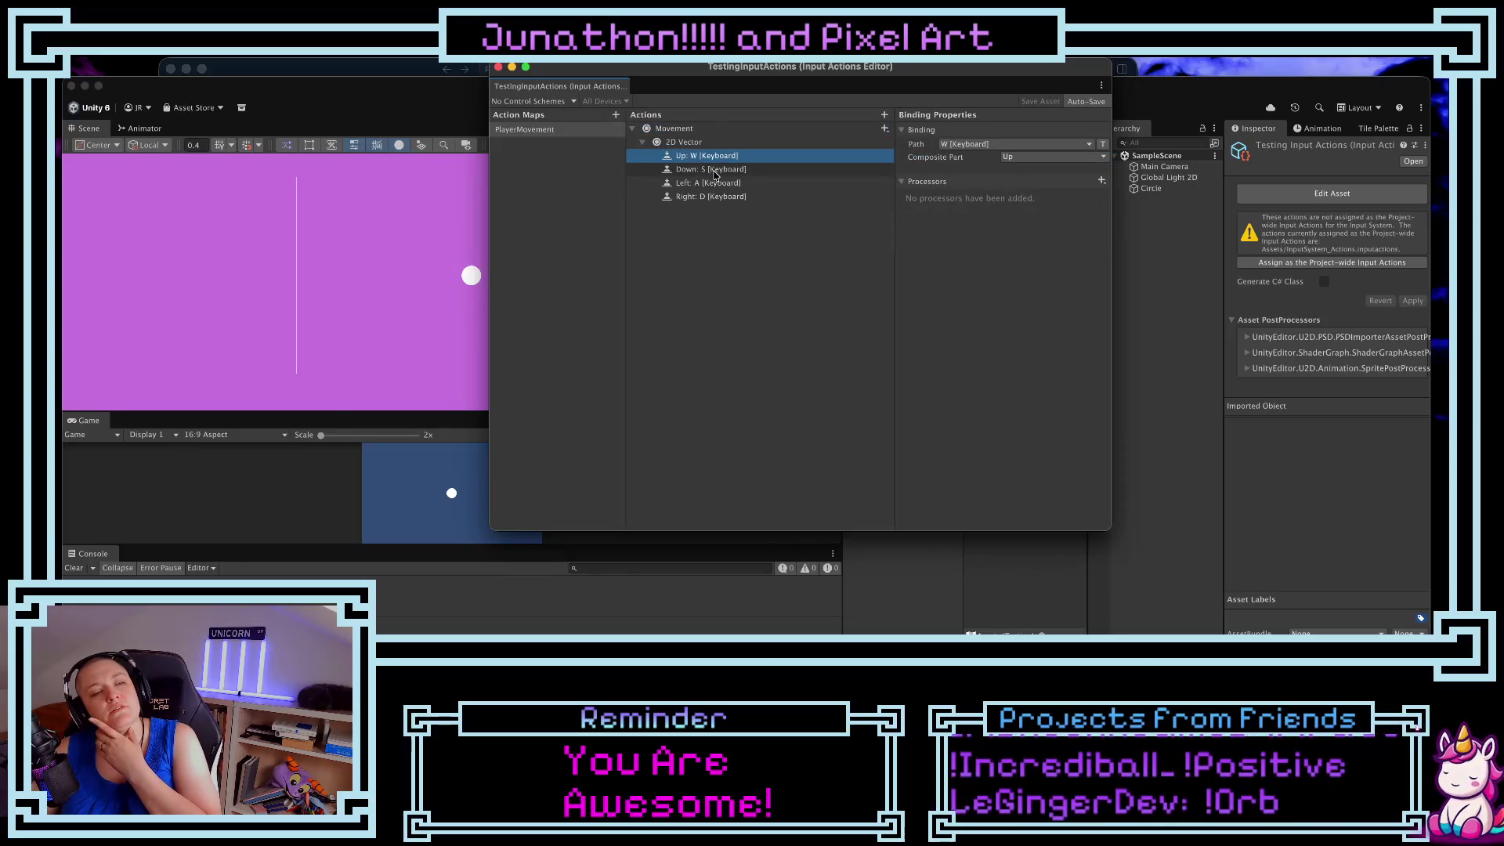
{"action": "left_click", "coordinate": [714, 170]}
{"action": "left_click", "coordinate": [722, 183]}
{"action": "left_click", "coordinate": [731, 197]}
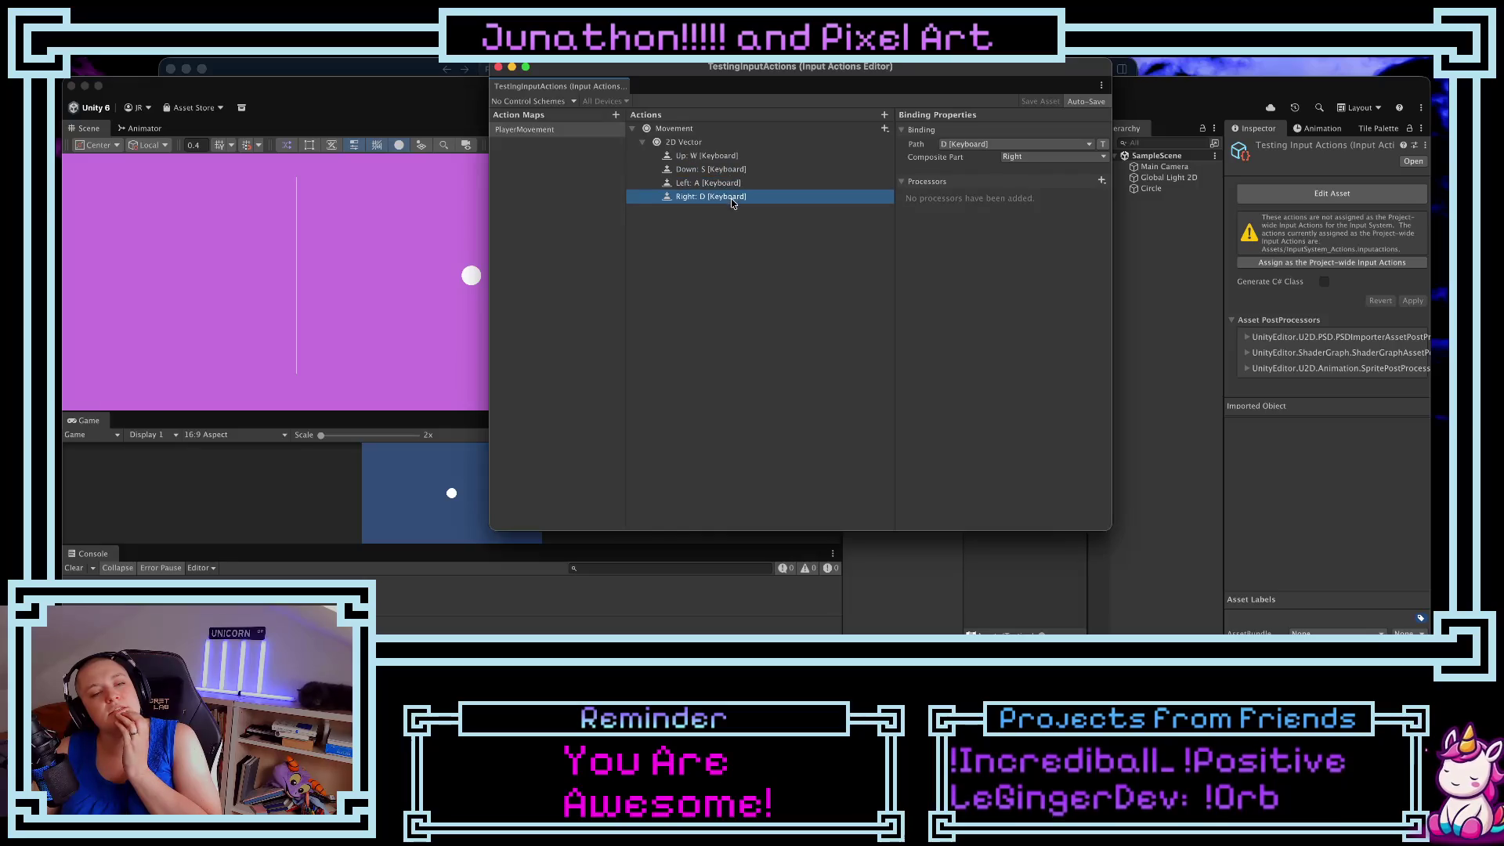
{"action": "left_click", "coordinate": [513, 69]}
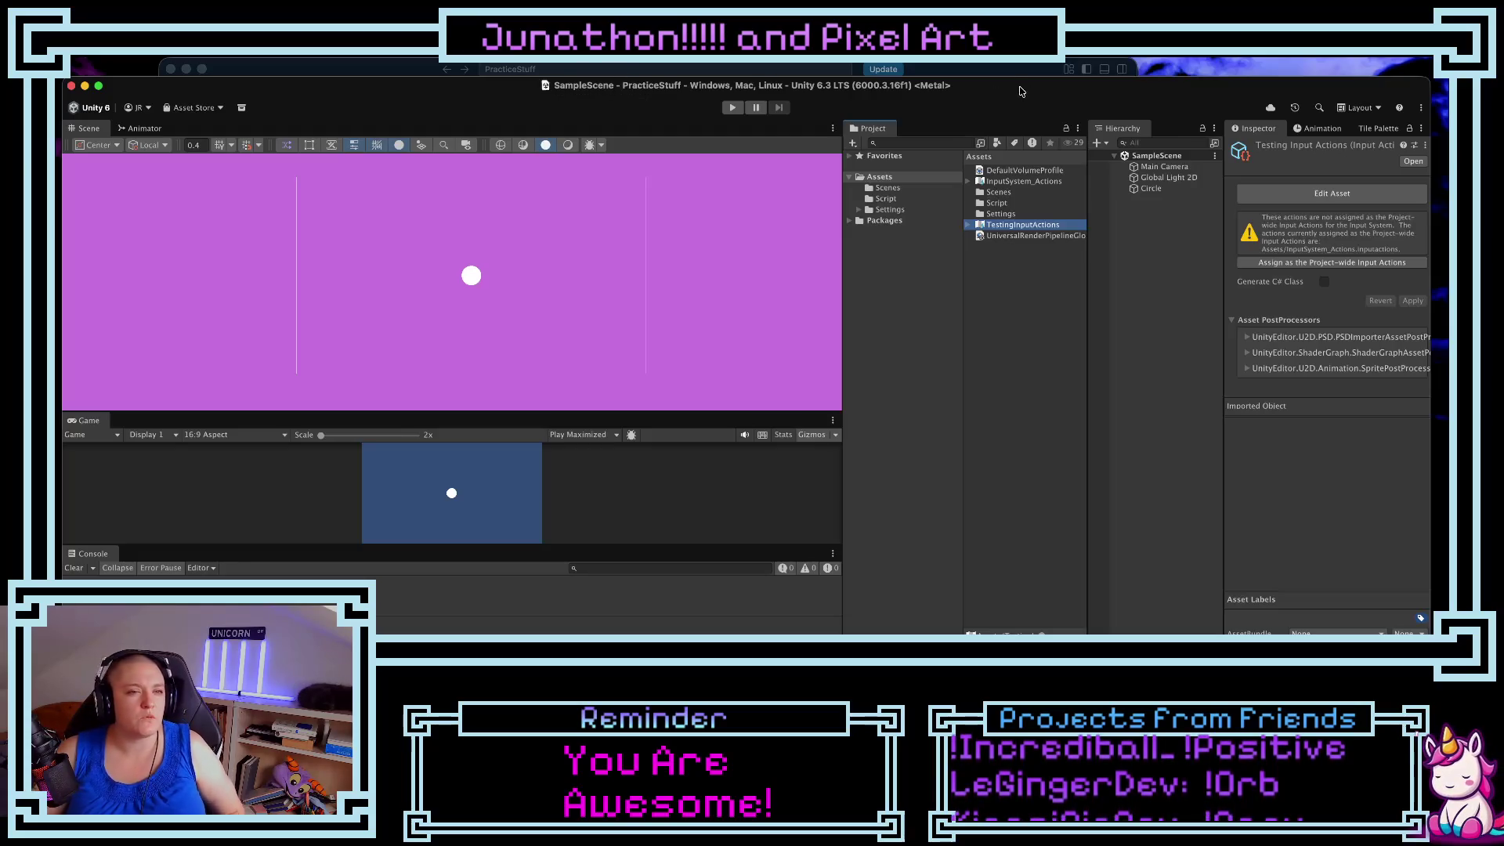
- Create a Square sprite and position it below the circle as a wide floor bar
{"action": "right_click", "coordinate": [1133, 229]}
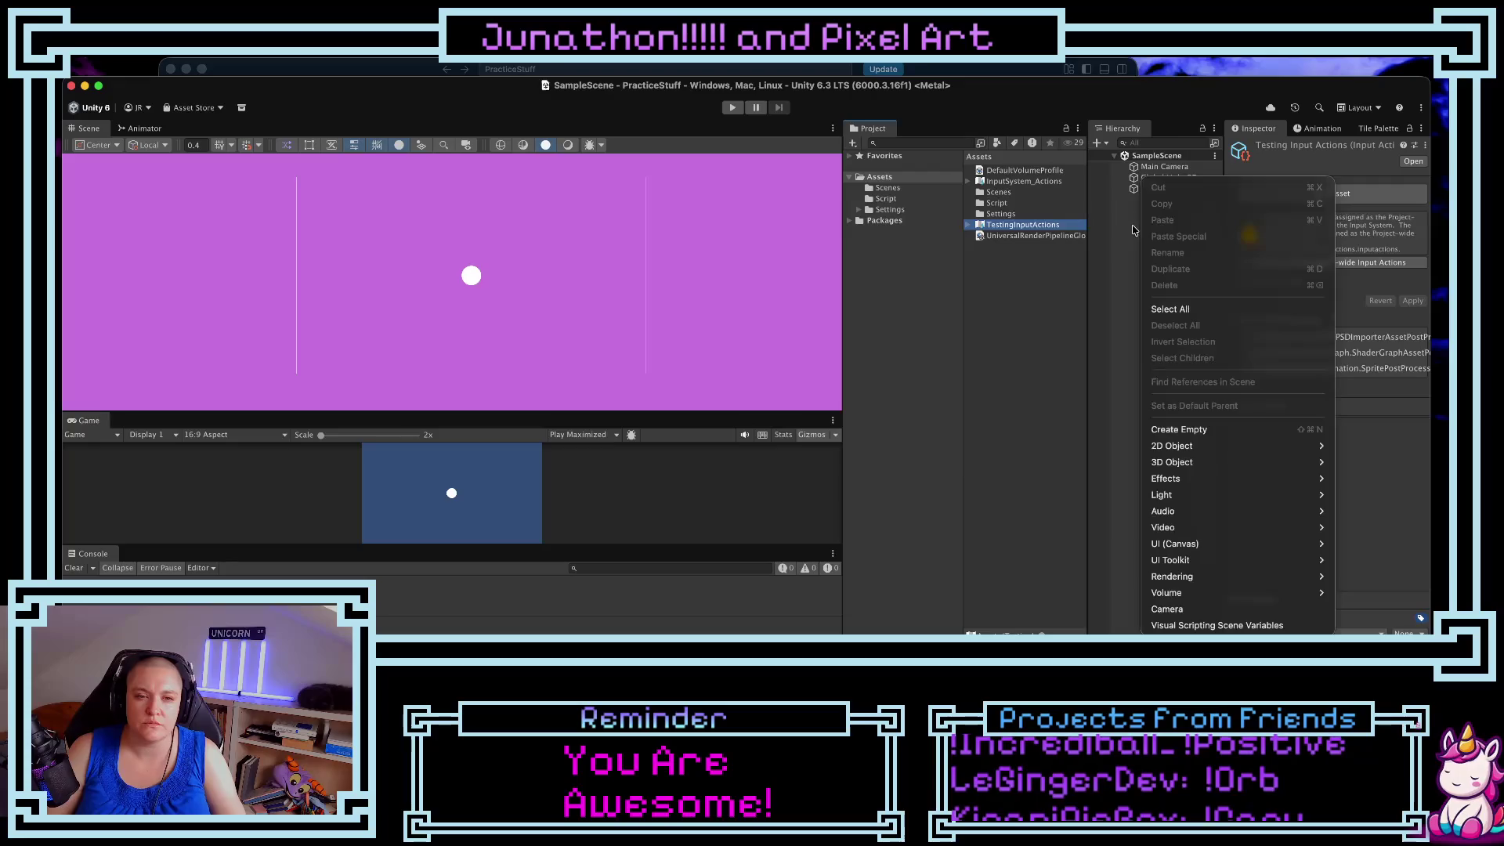
{"action": "mouse_move", "coordinate": [1261, 447]}
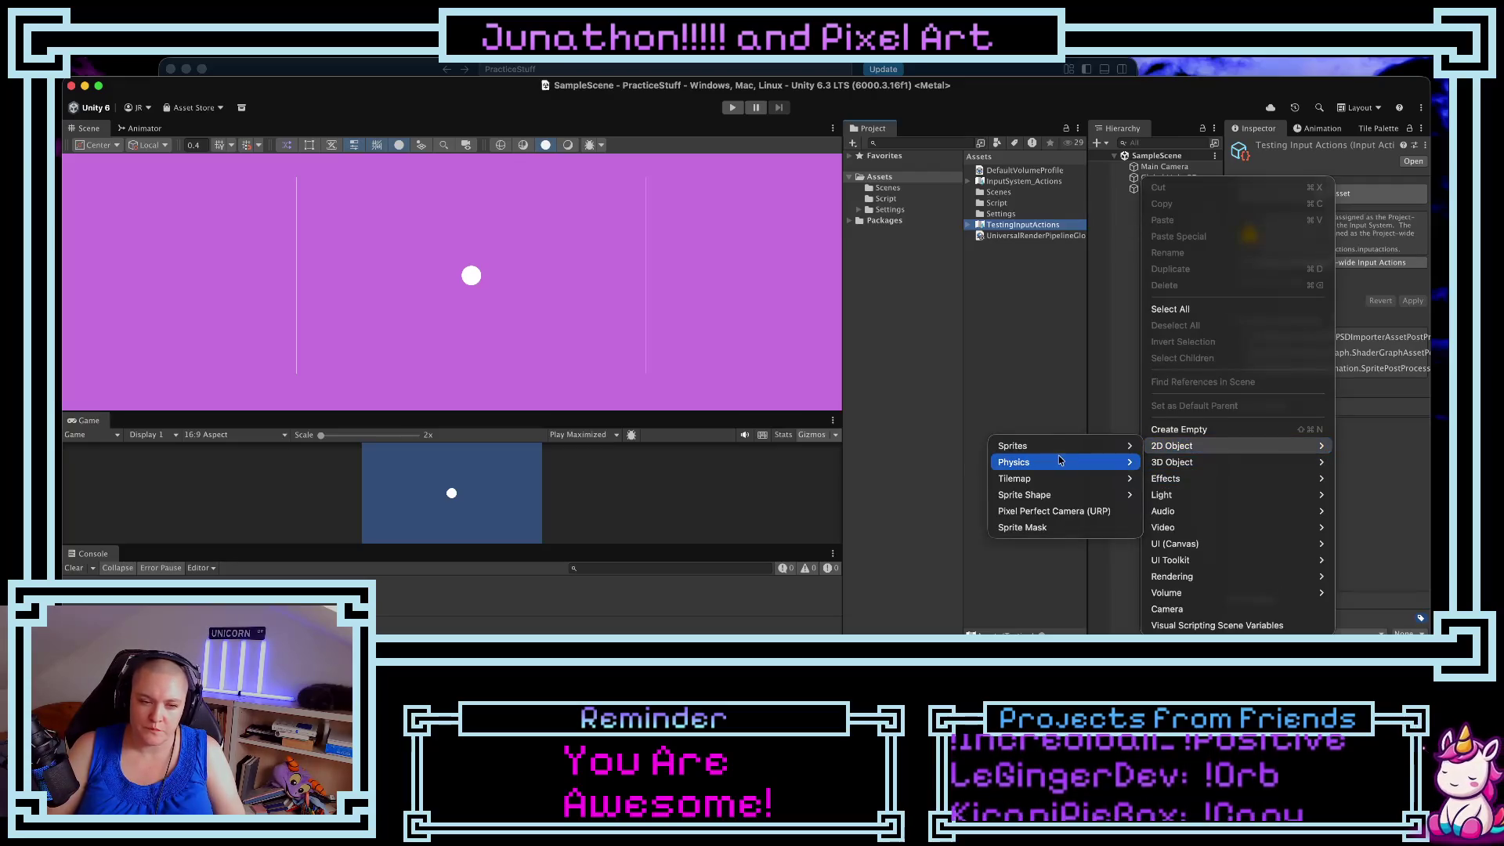
{"action": "mouse_move", "coordinate": [1065, 448]}
{"action": "left_click", "coordinate": [1175, 447]}
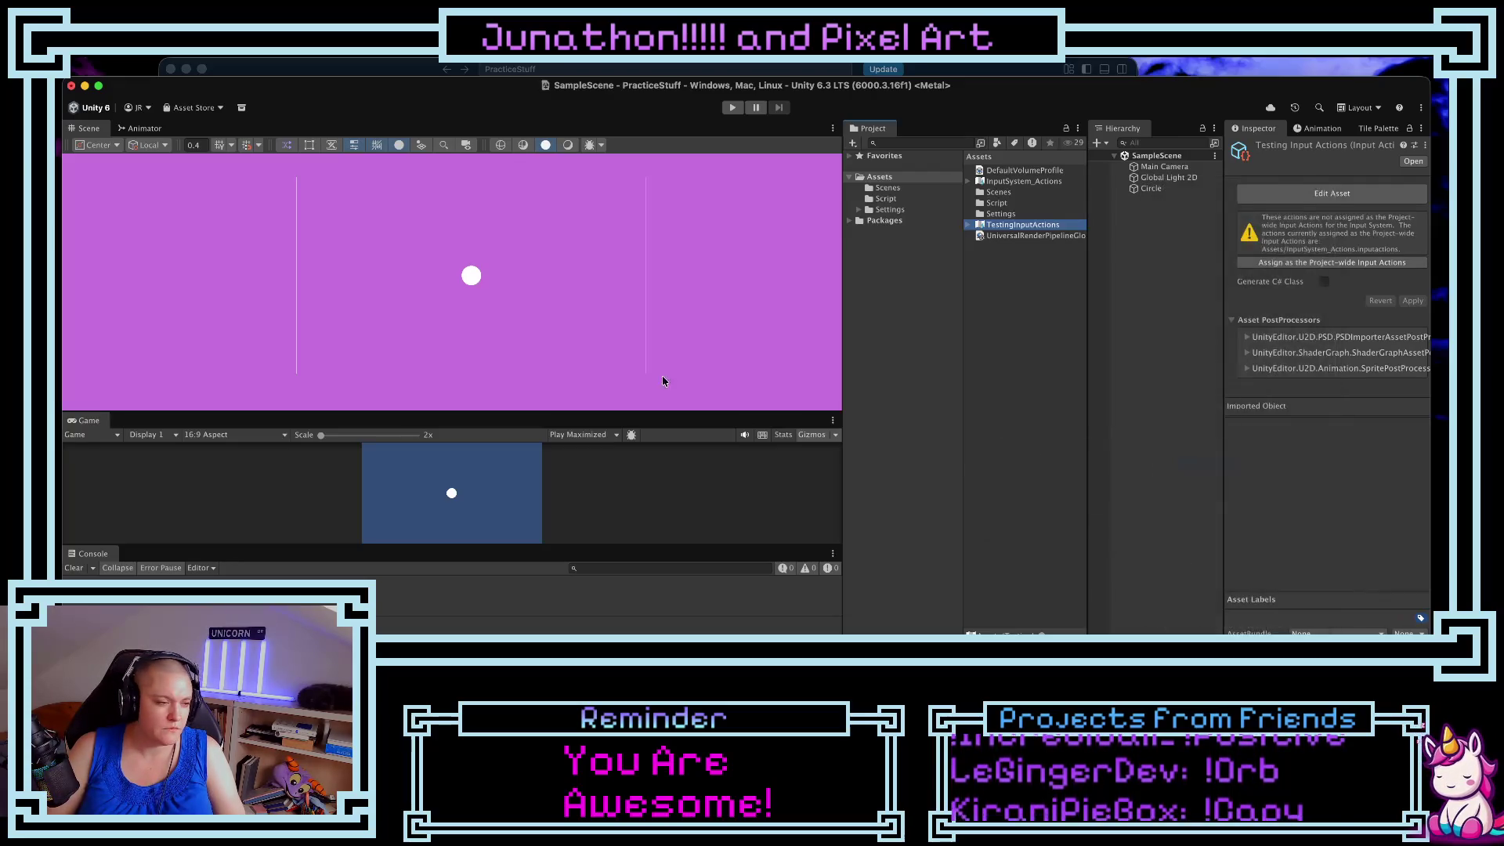
{"action": "mouse_move", "coordinate": [452, 287]}
{"action": "left_mouse_down"}
{"action": "mouse_move", "coordinate": [397, 348]}
{"action": "mouse_move", "coordinate": [842, 342]}
{"action": "left_mouse_up"}
{"action": "key", "text": "w"}
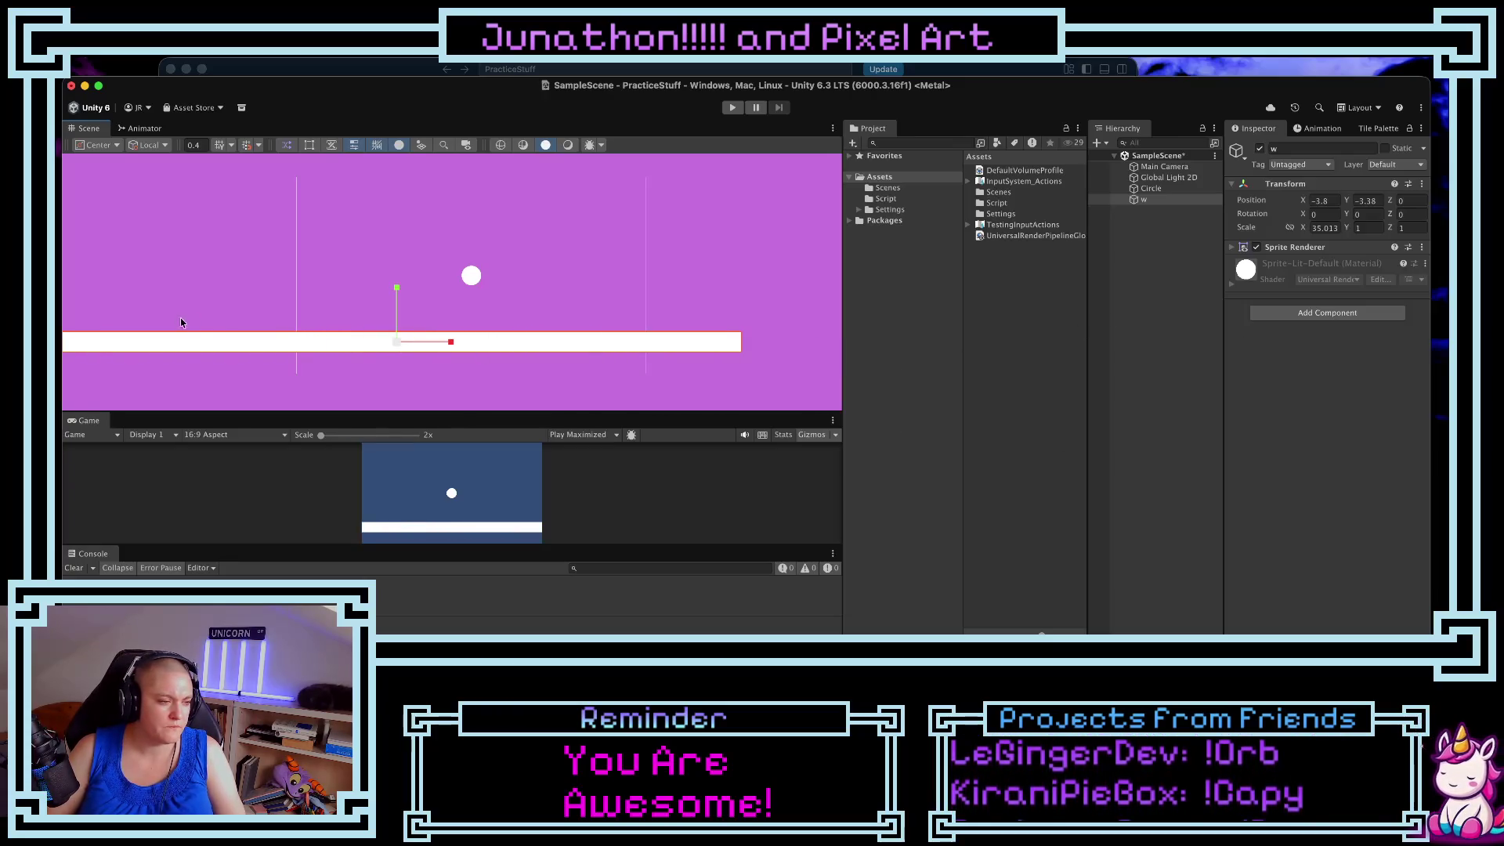
{"action": "left_click_drag", "start_coordinate": [400, 342], "coordinate": [486, 357]}
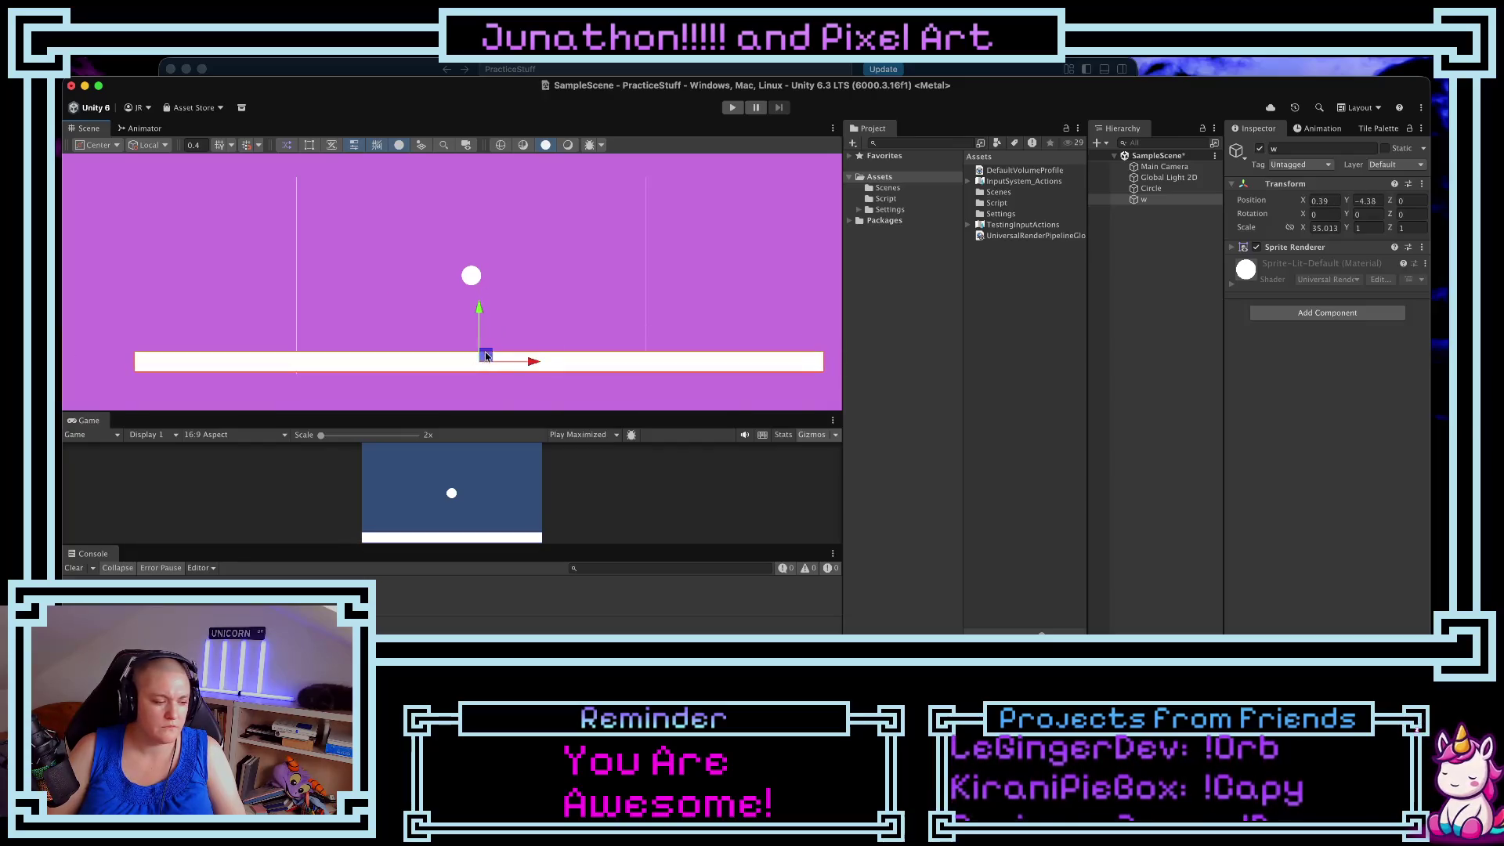
{"action": "double_click", "coordinate": [1146, 200]}
- Name the floor bar and add a Box Collider 2D to it
{"action": "left_click", "coordinate": [1294, 147]}
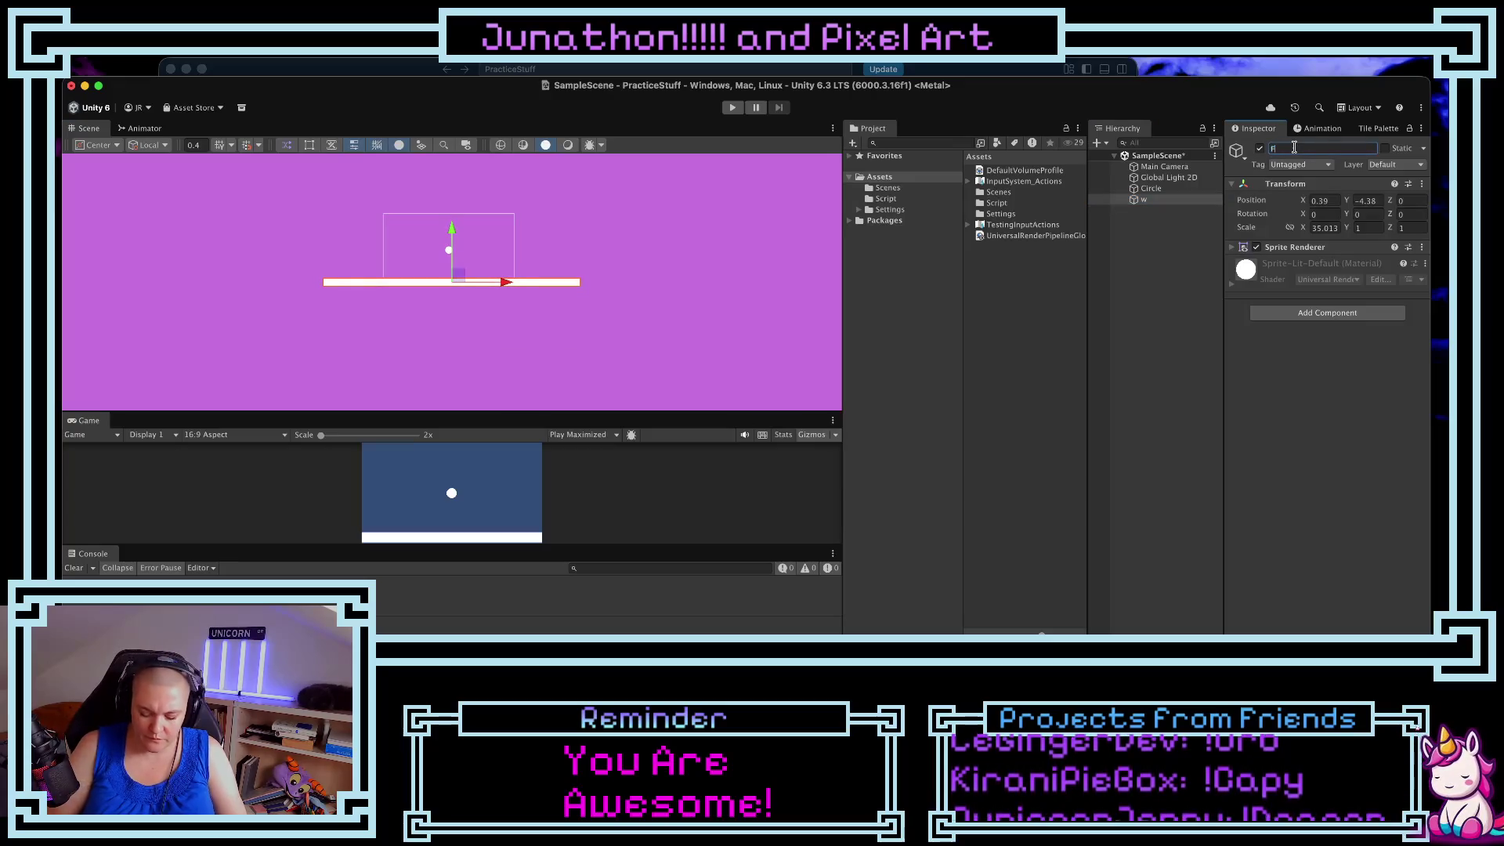
{"action": "left_click", "coordinate": [1316, 313]}
{"action": "type", "text": "box"}
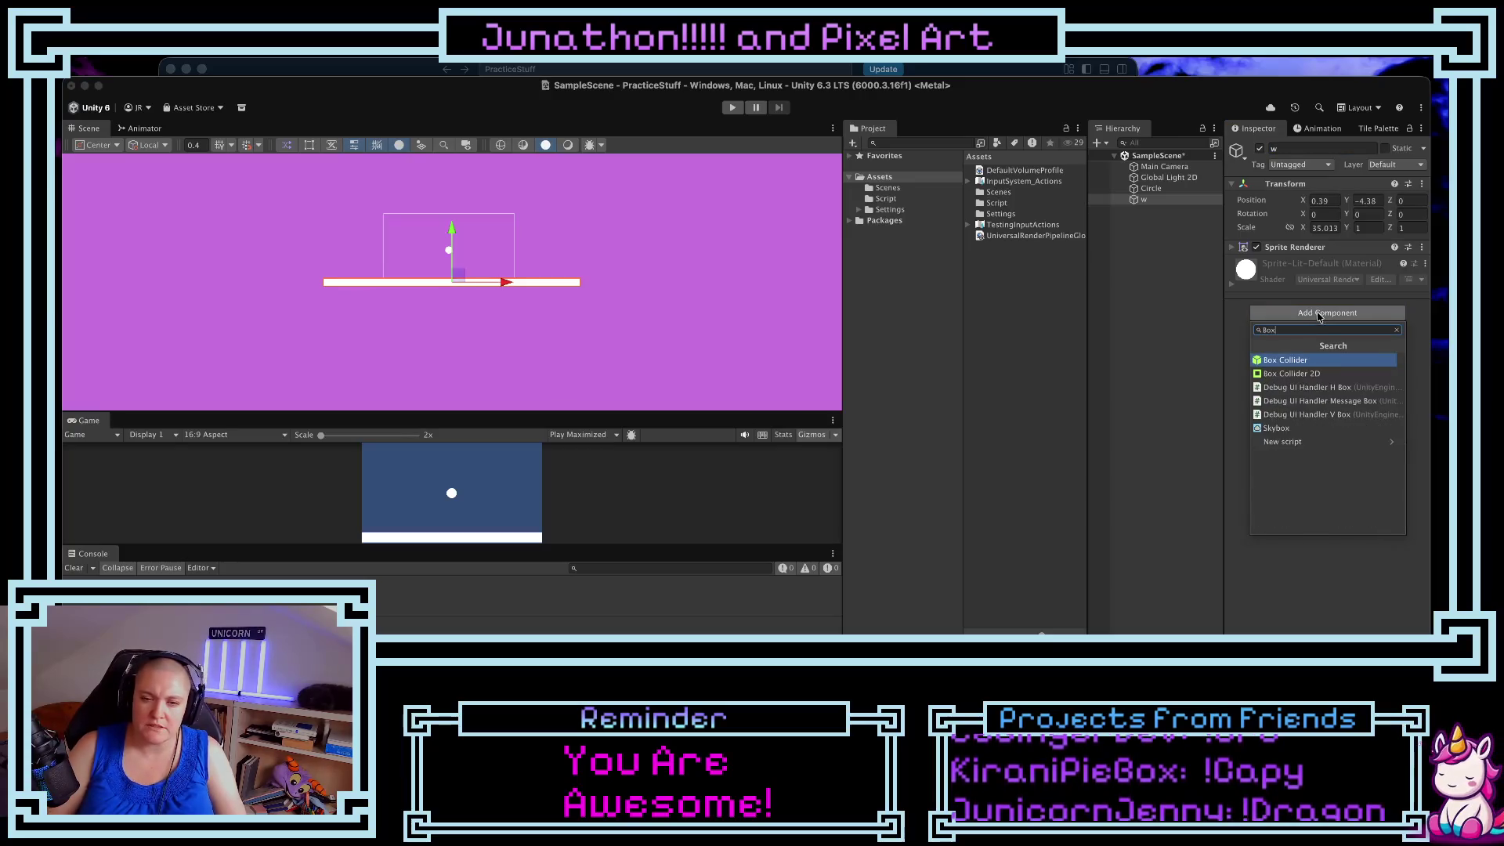
{"action": "left_click", "coordinate": [1308, 374]}
{"action": "left_click", "coordinate": [1330, 281]}
{"action": "left_click", "coordinate": [1330, 280]}
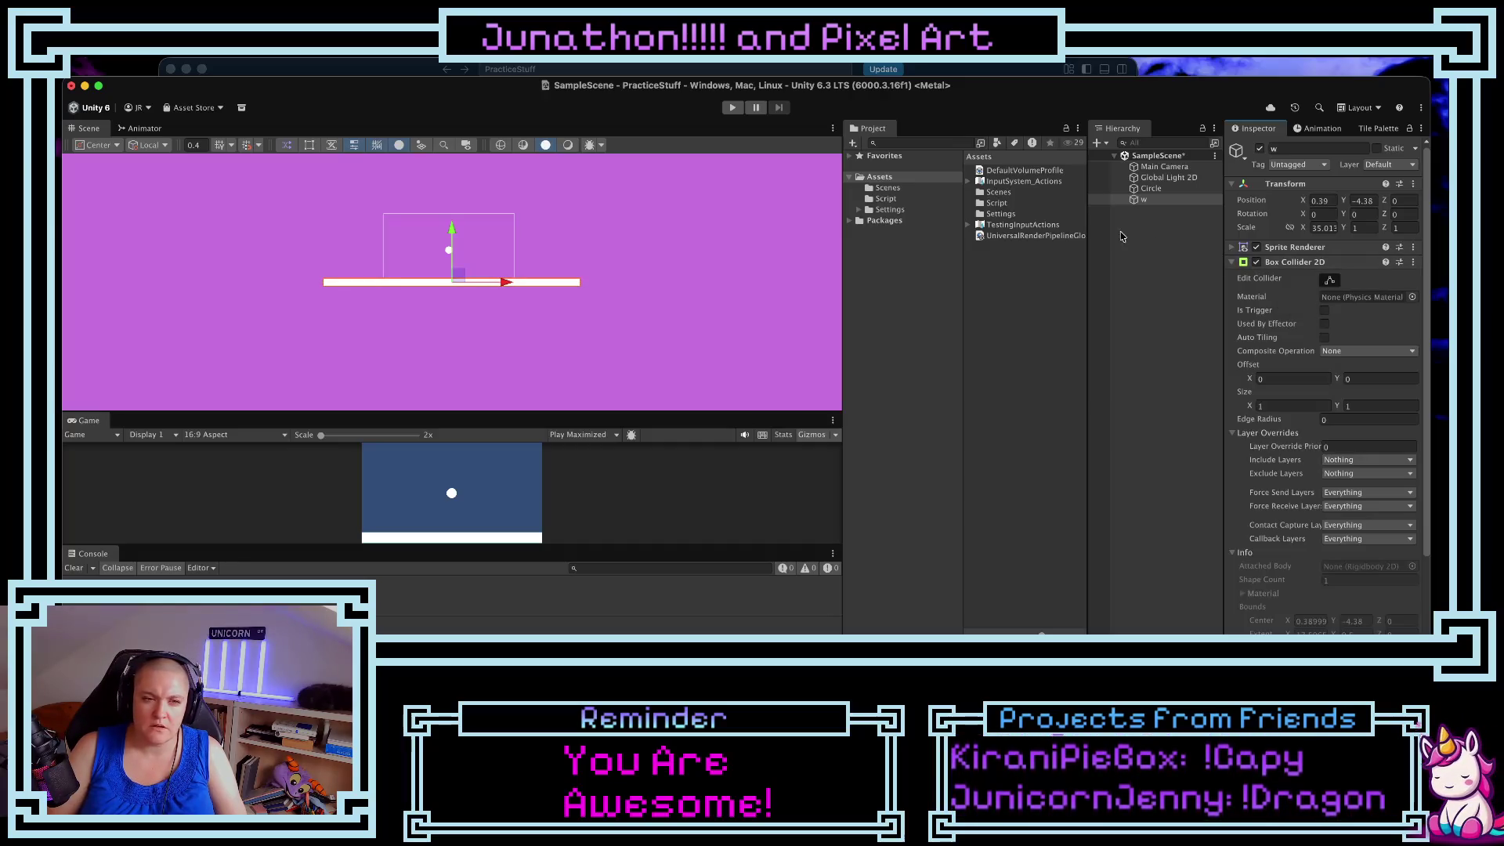
- Set the Circle's Rigidbody 2D Gravity Scale to 1
{"action": "left_click", "coordinate": [1146, 191]}
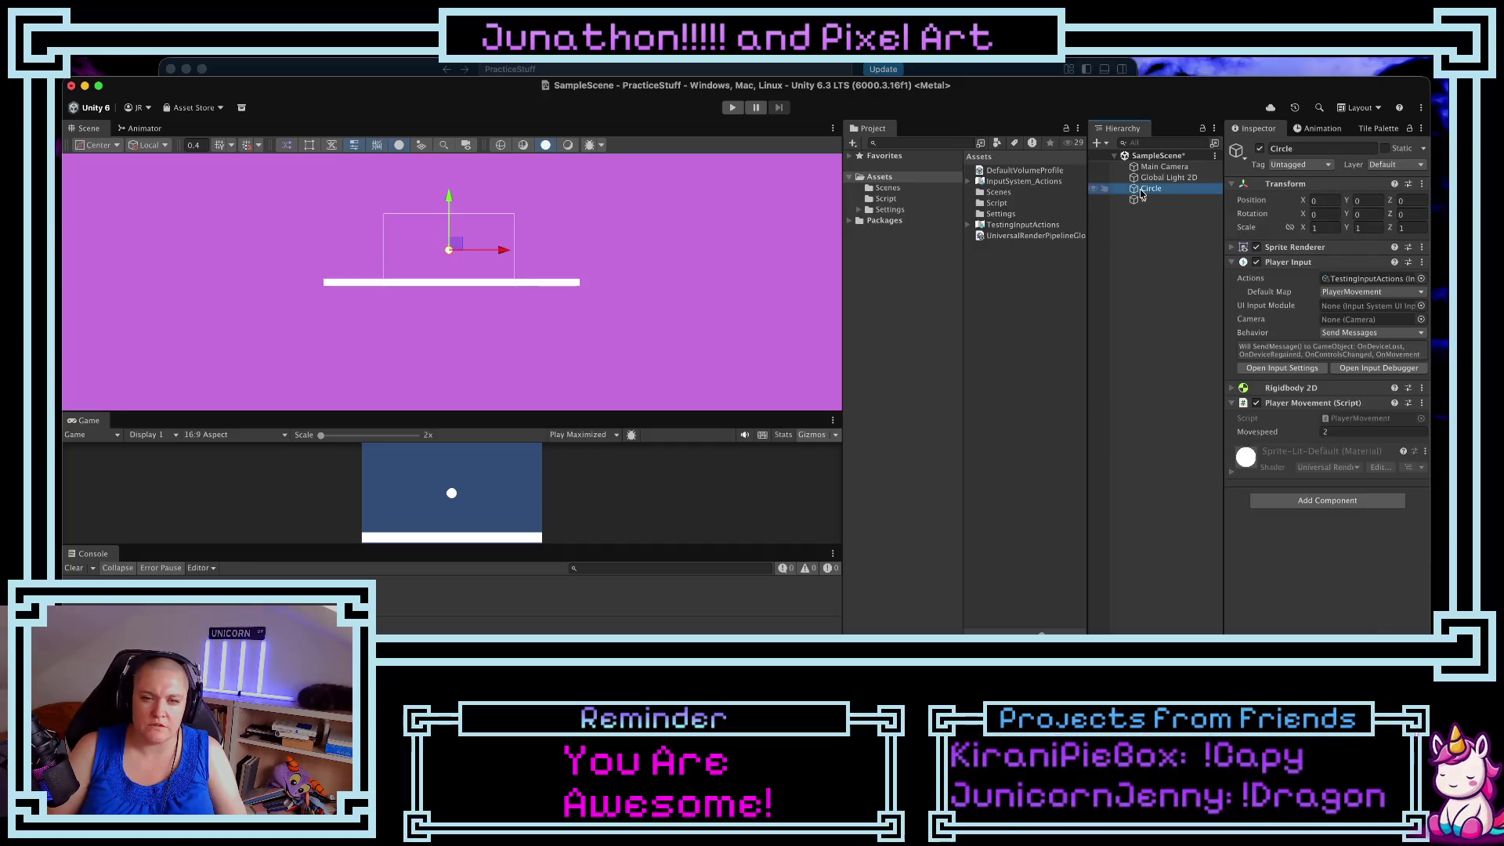
{"action": "left_click", "coordinate": [1237, 388]}
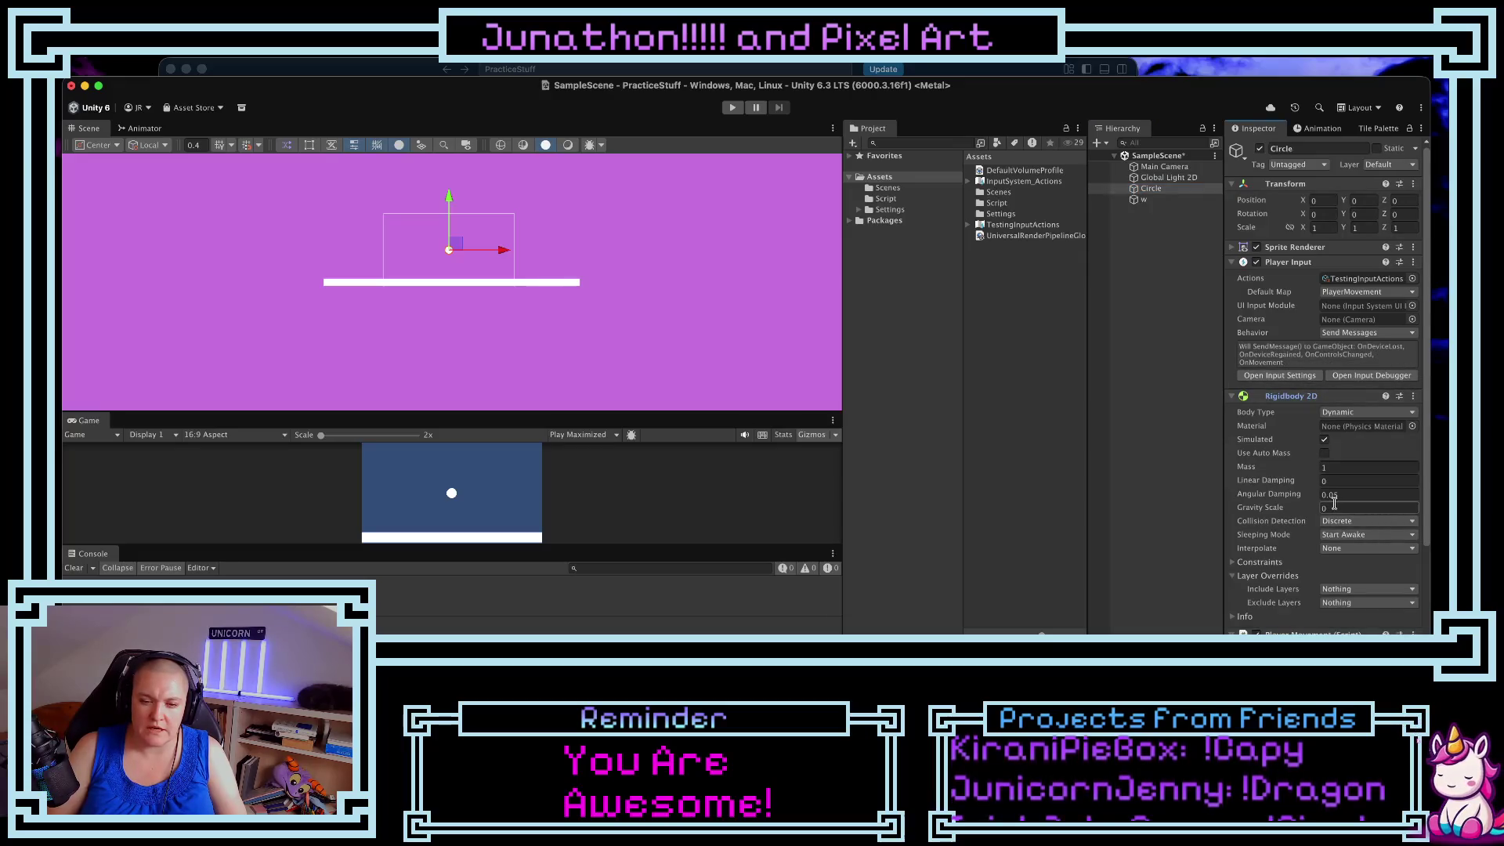
{"action": "type", "text": "1"}
{"action": "left_click", "coordinate": [1283, 481]}
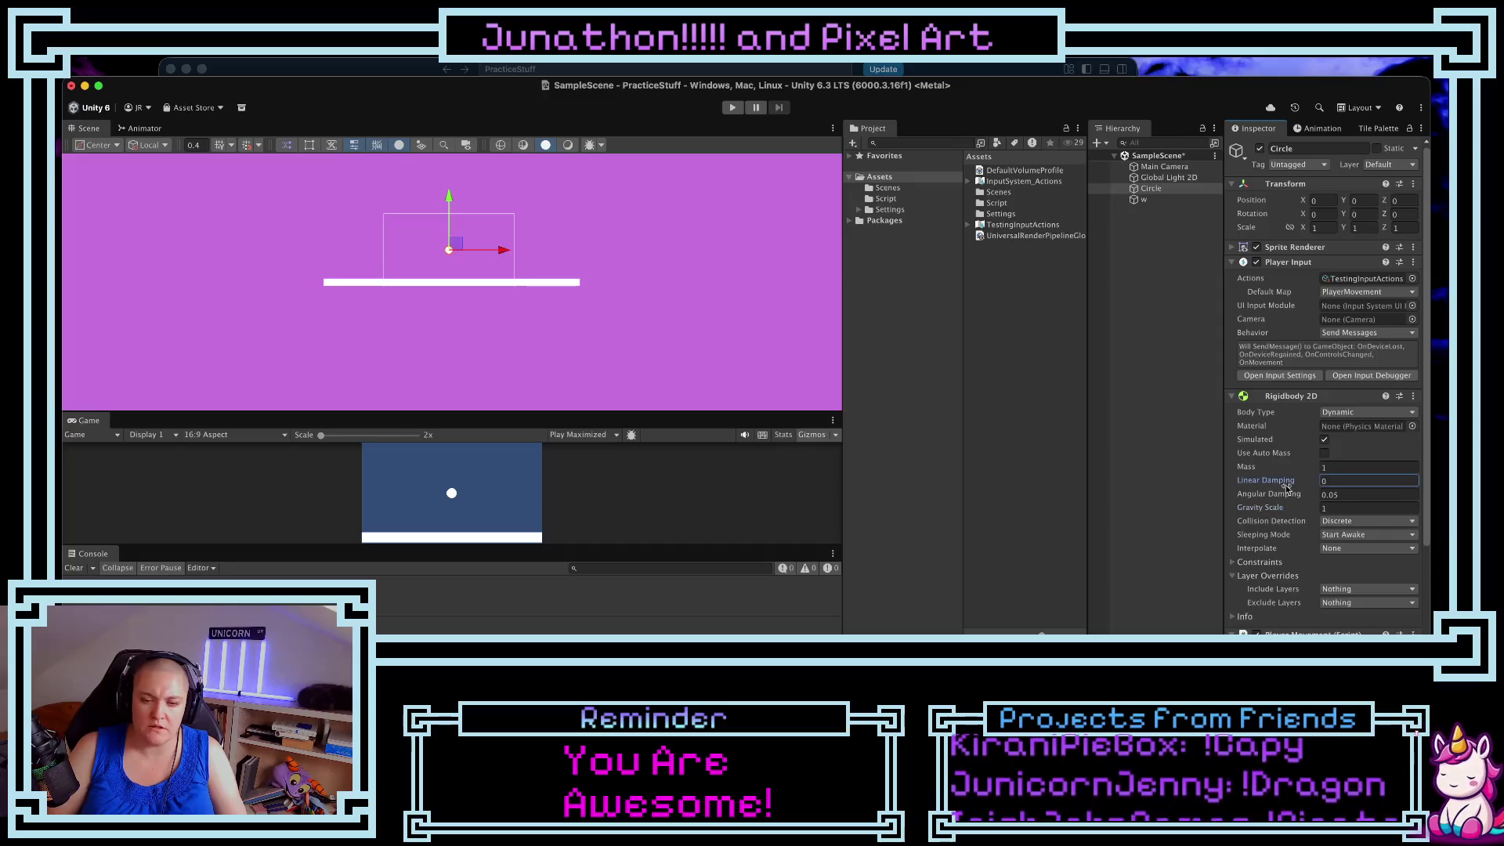
- Play-test the ball by pushing it right and left, then stop and return to the script
{"action": "left_click", "coordinate": [733, 109]}
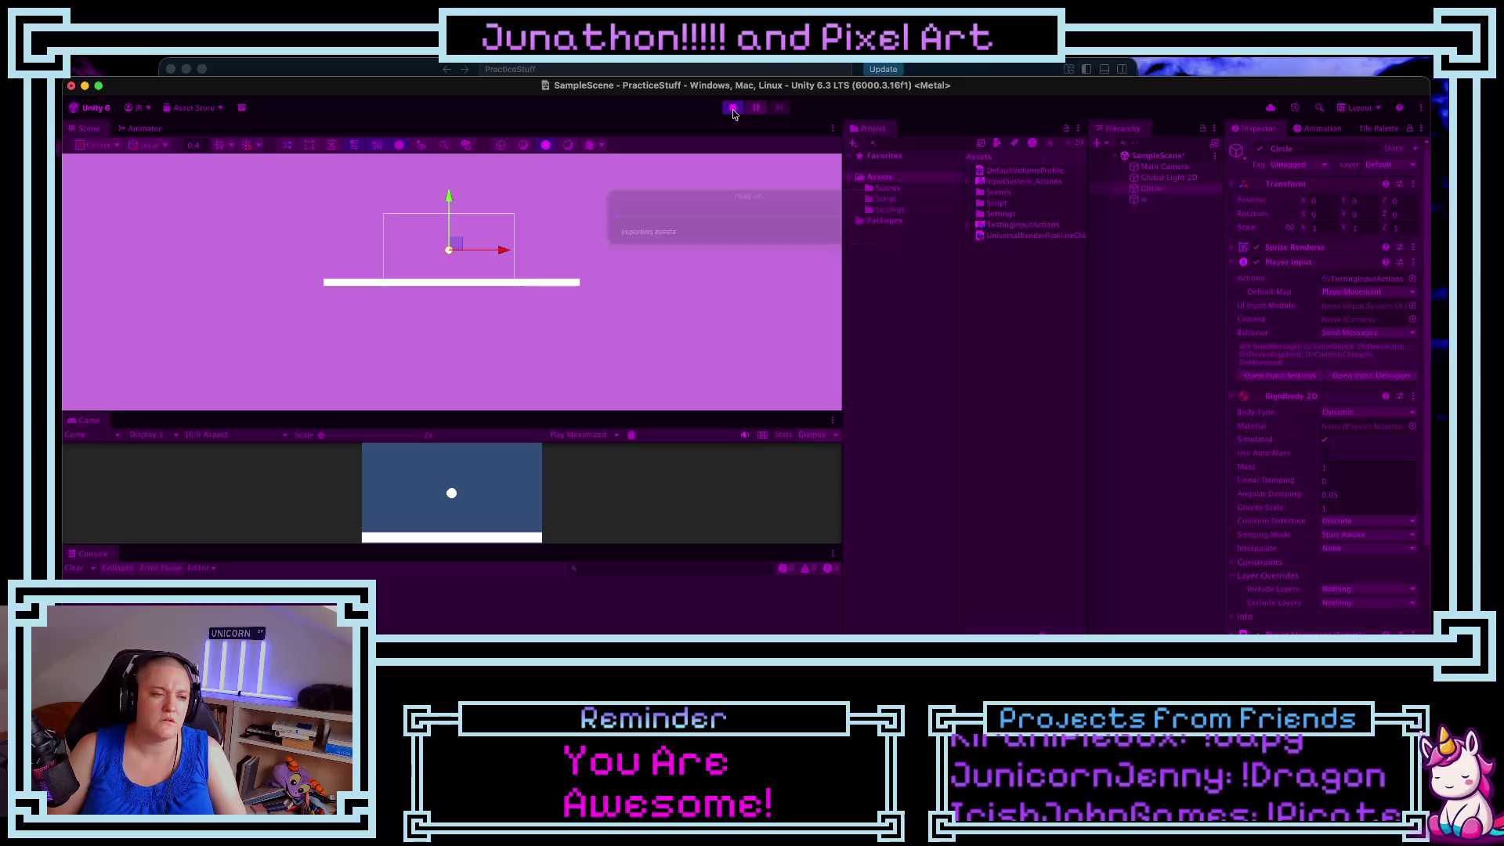
{"action": "key", "text": "space"}
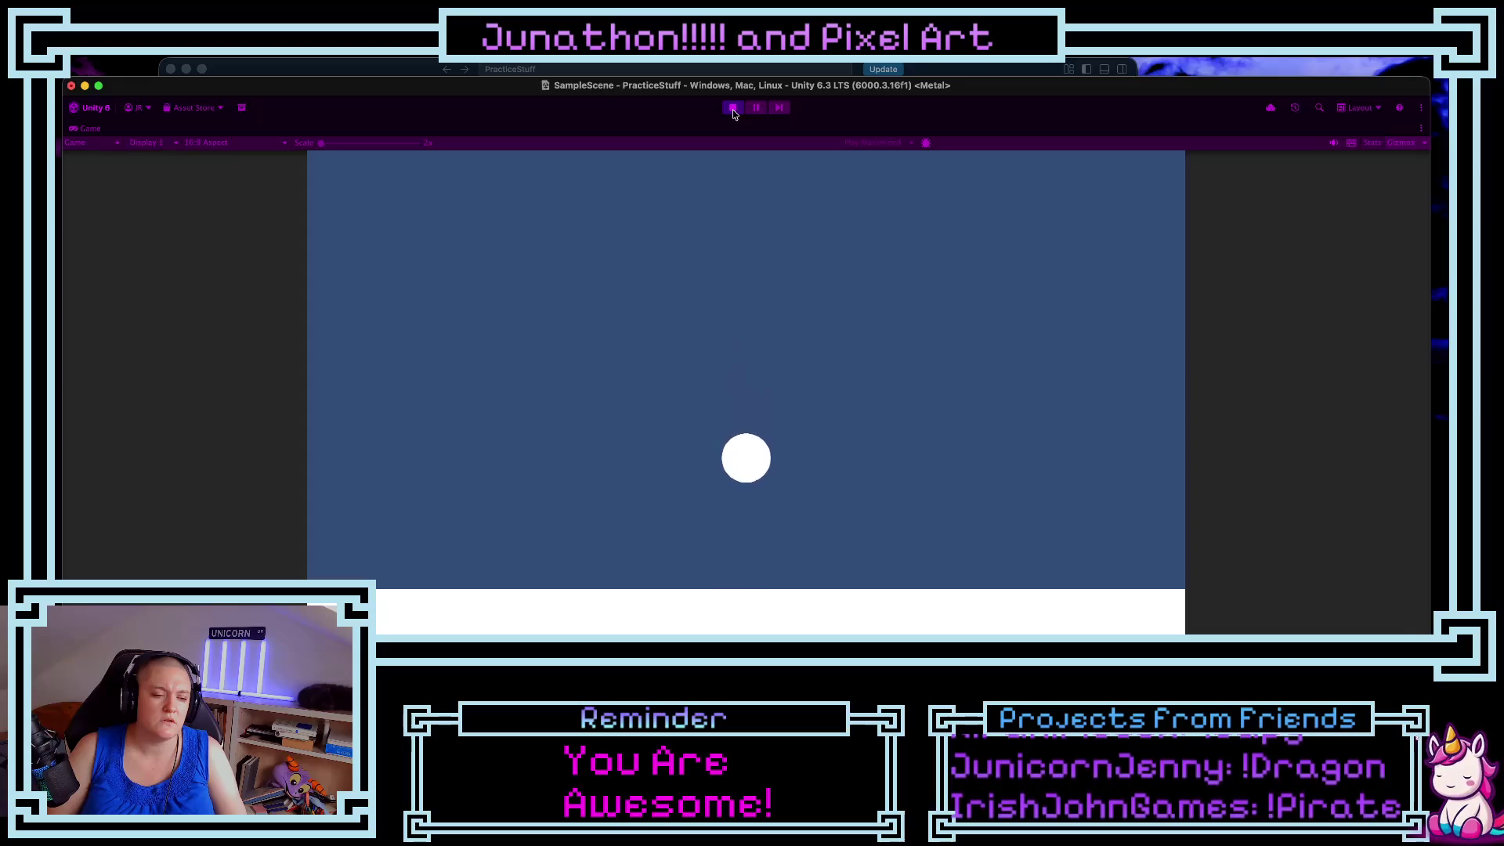
{"action": "key", "text": "Right"}
{"action": "key", "text": "Left"}
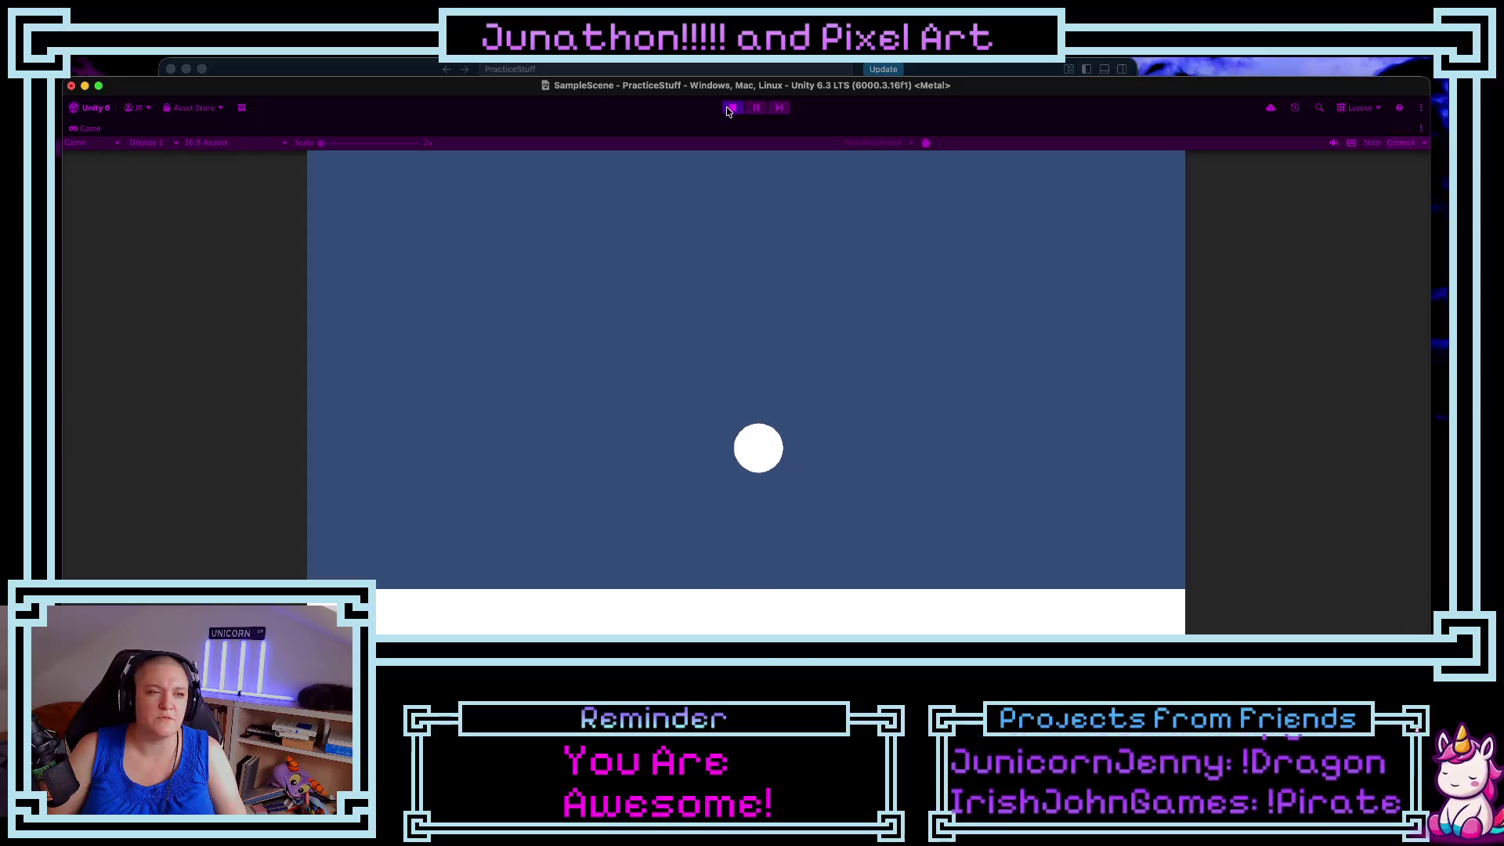
{"action": "left_click", "coordinate": [733, 107]}
{"action": "key", "text": "super+Tab"}
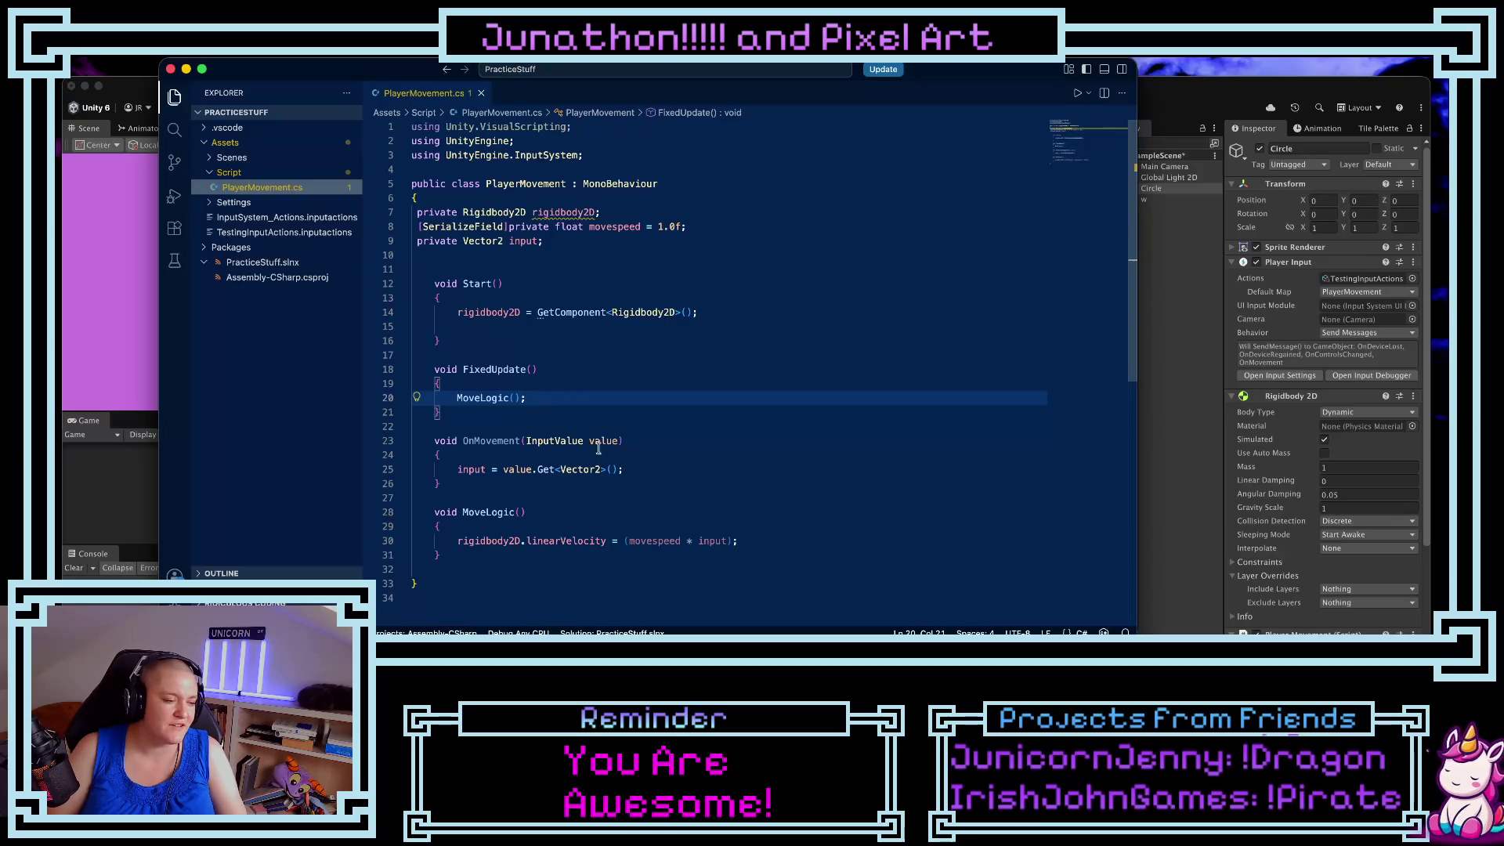
- Replace linearVelocity on line 30 with a partly typed 'Ad' member on rigidbody2D
{"action": "scroll", "coordinate": [610, 473], "scroll_direction": "down", "scroll_amount": 2}
{"action": "left_click", "coordinate": [610, 472]}
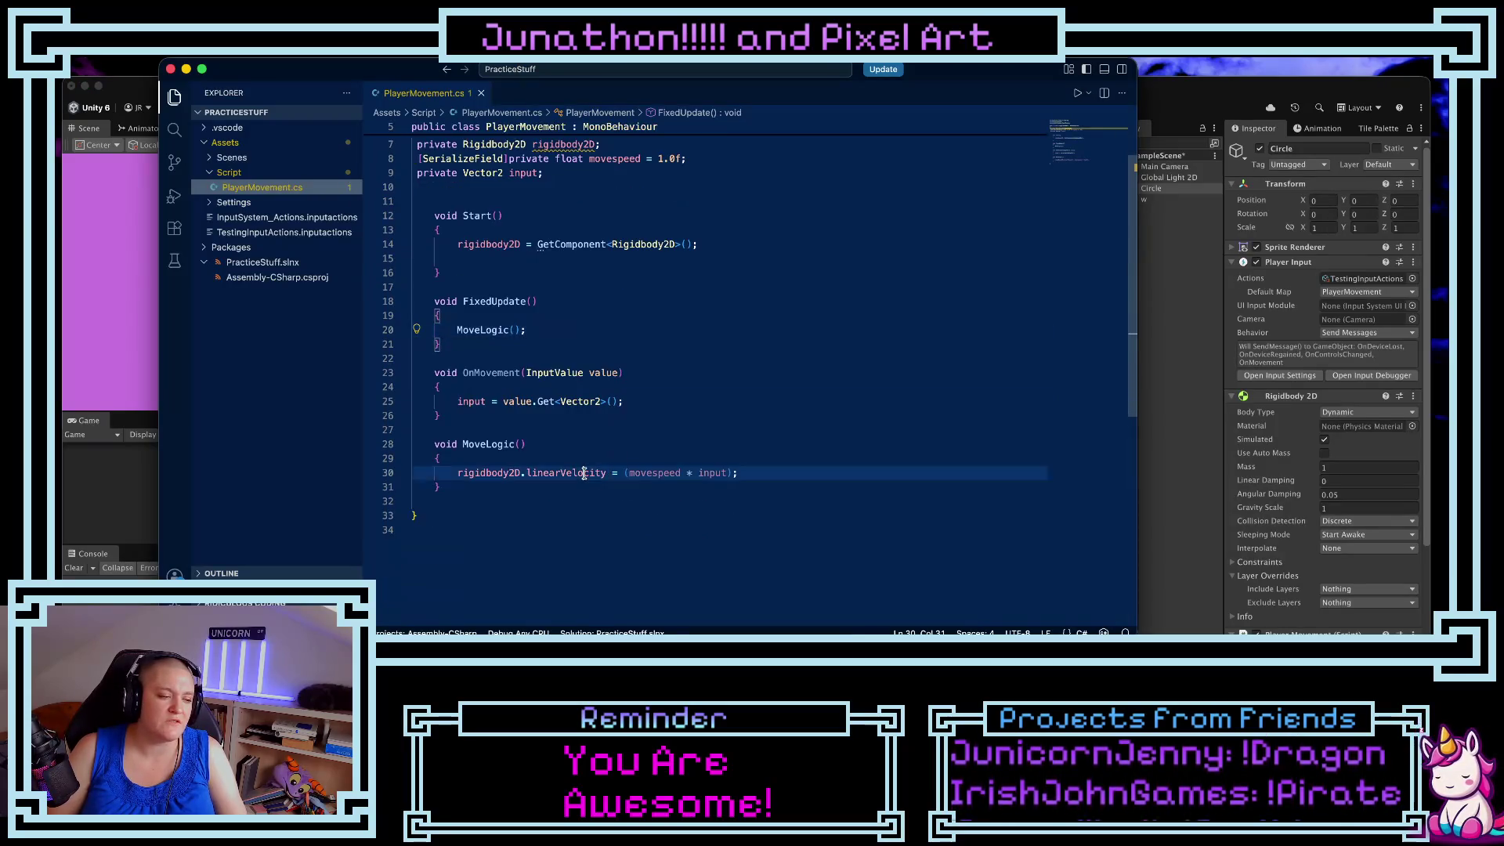
{"action": "left_click", "coordinate": [544, 472]}
{"action": "double_click", "coordinate": [529, 474]}
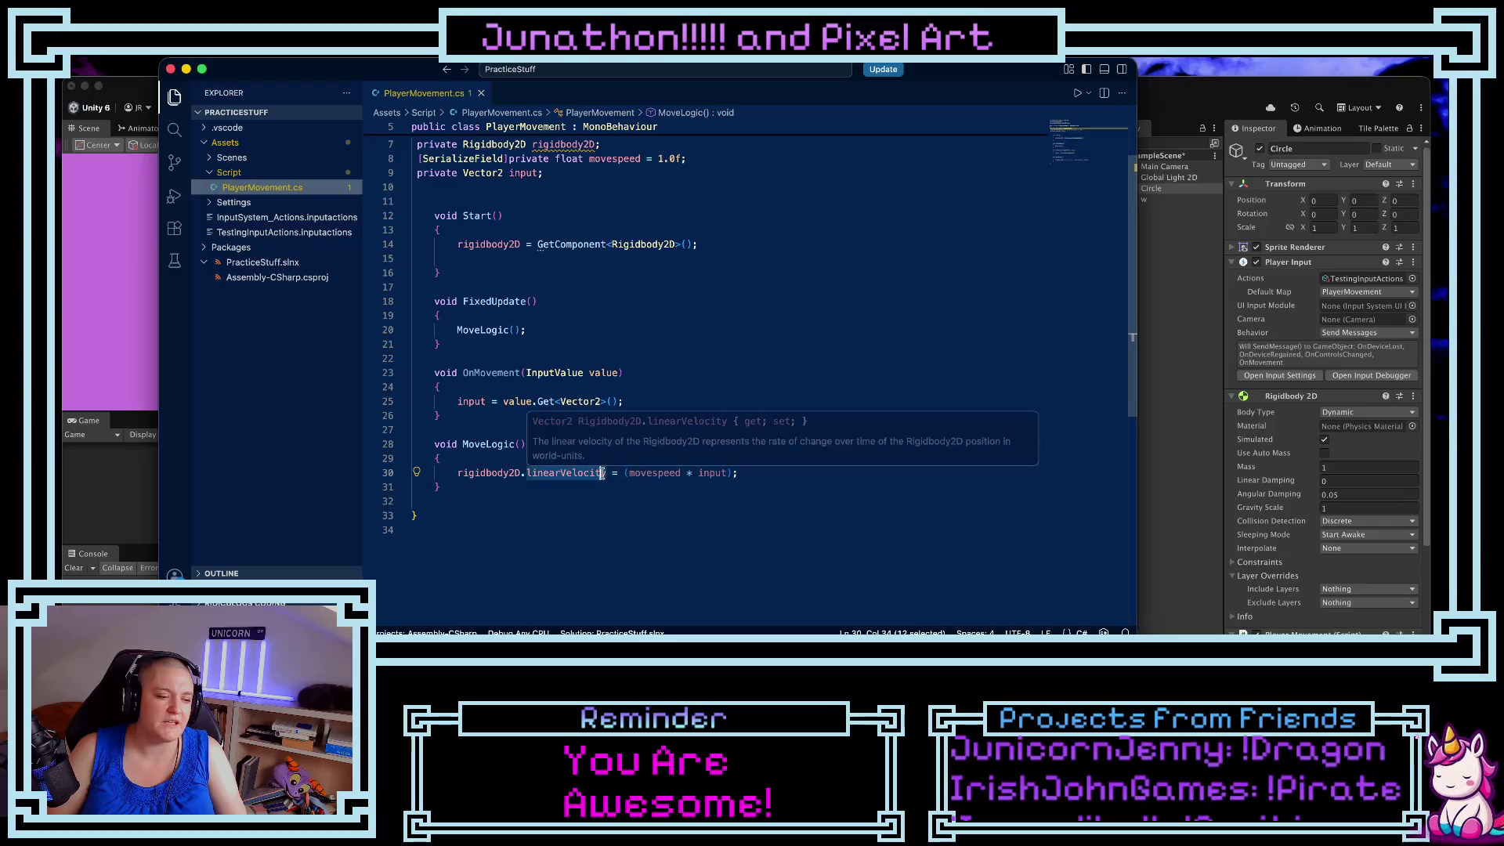
{"action": "type", "text": "lAd"}
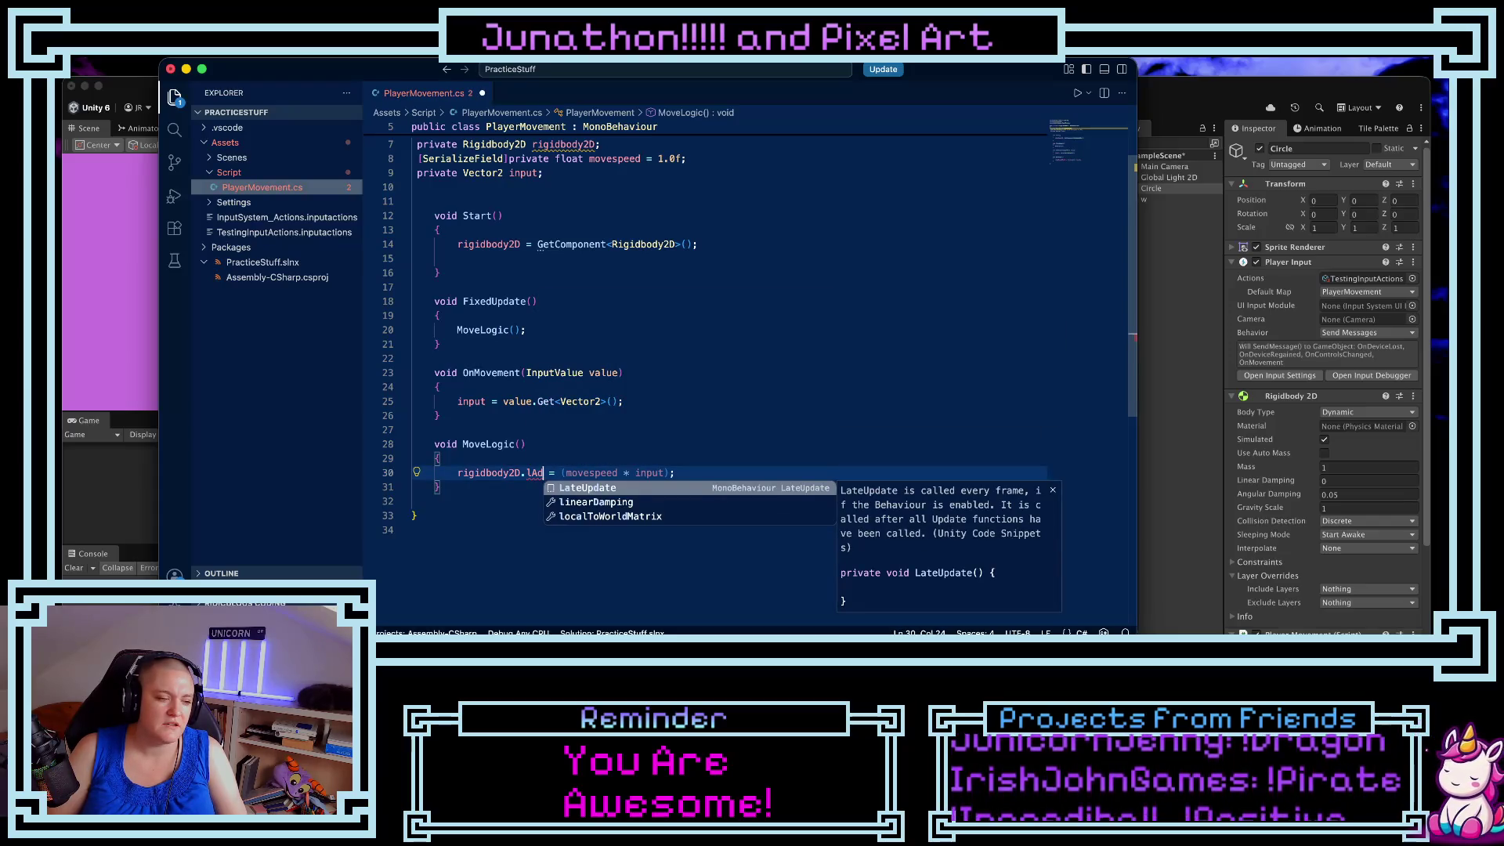
{"action": "key", "text": "BackSpace"}
{"action": "key", "text": "BackSpace"}
{"action": "key", "text": "BackSpace"}
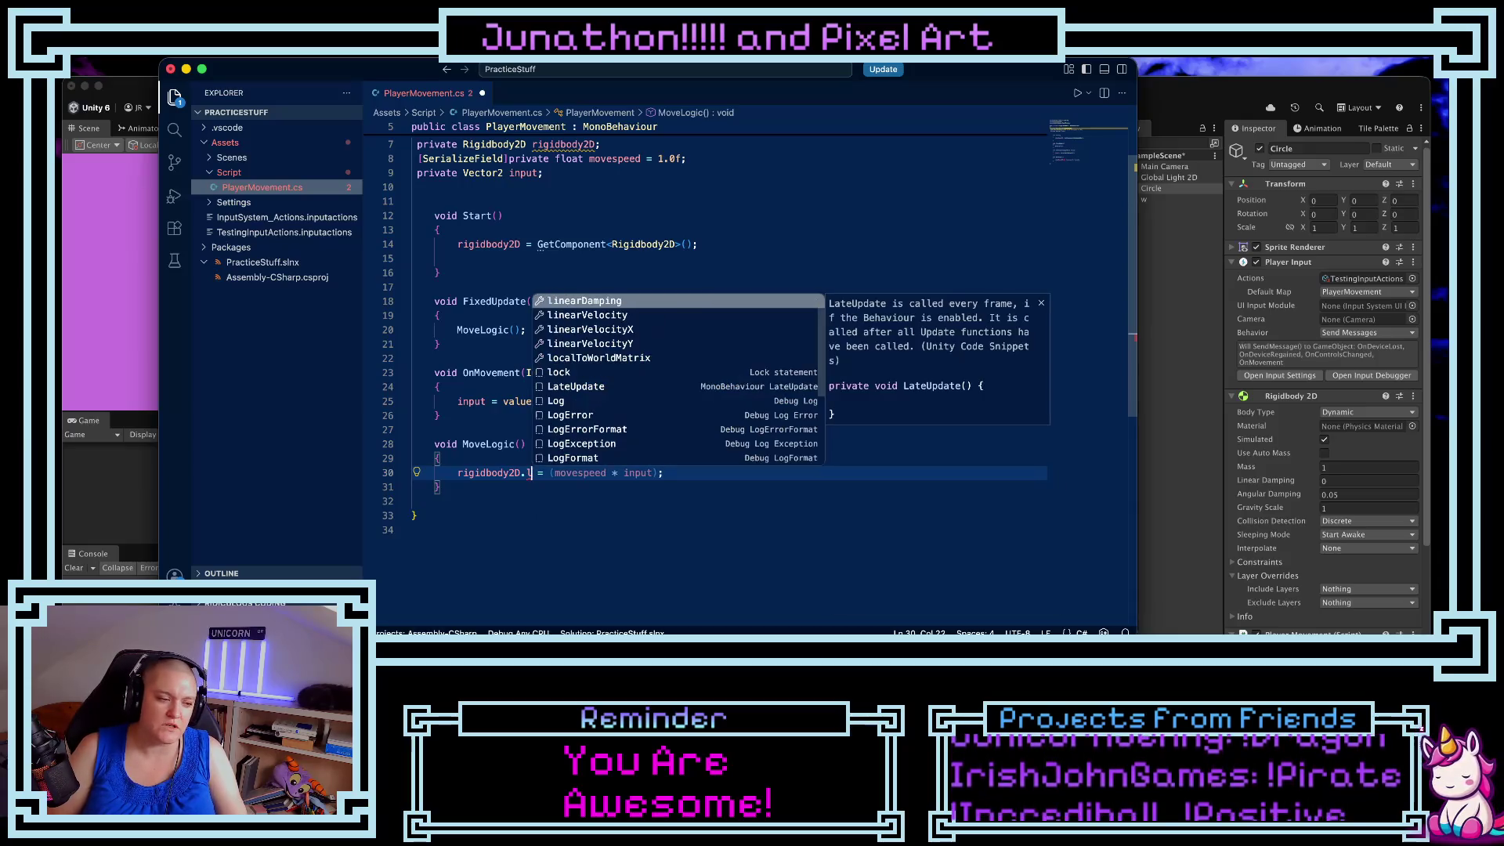
{"action": "type", "text": "Add"}
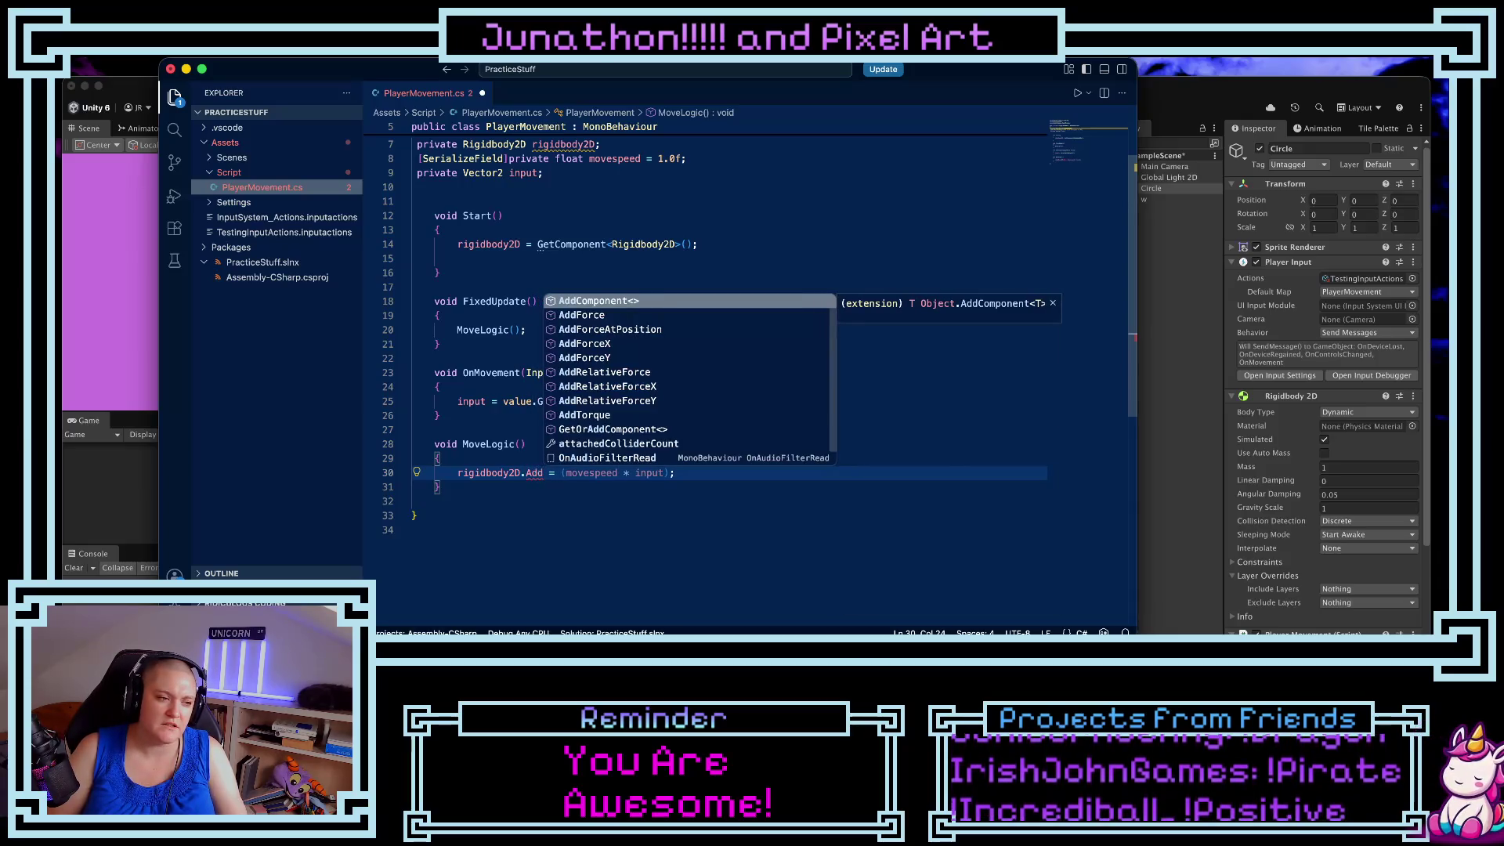
{"action": "key", "text": "BackSpace"}
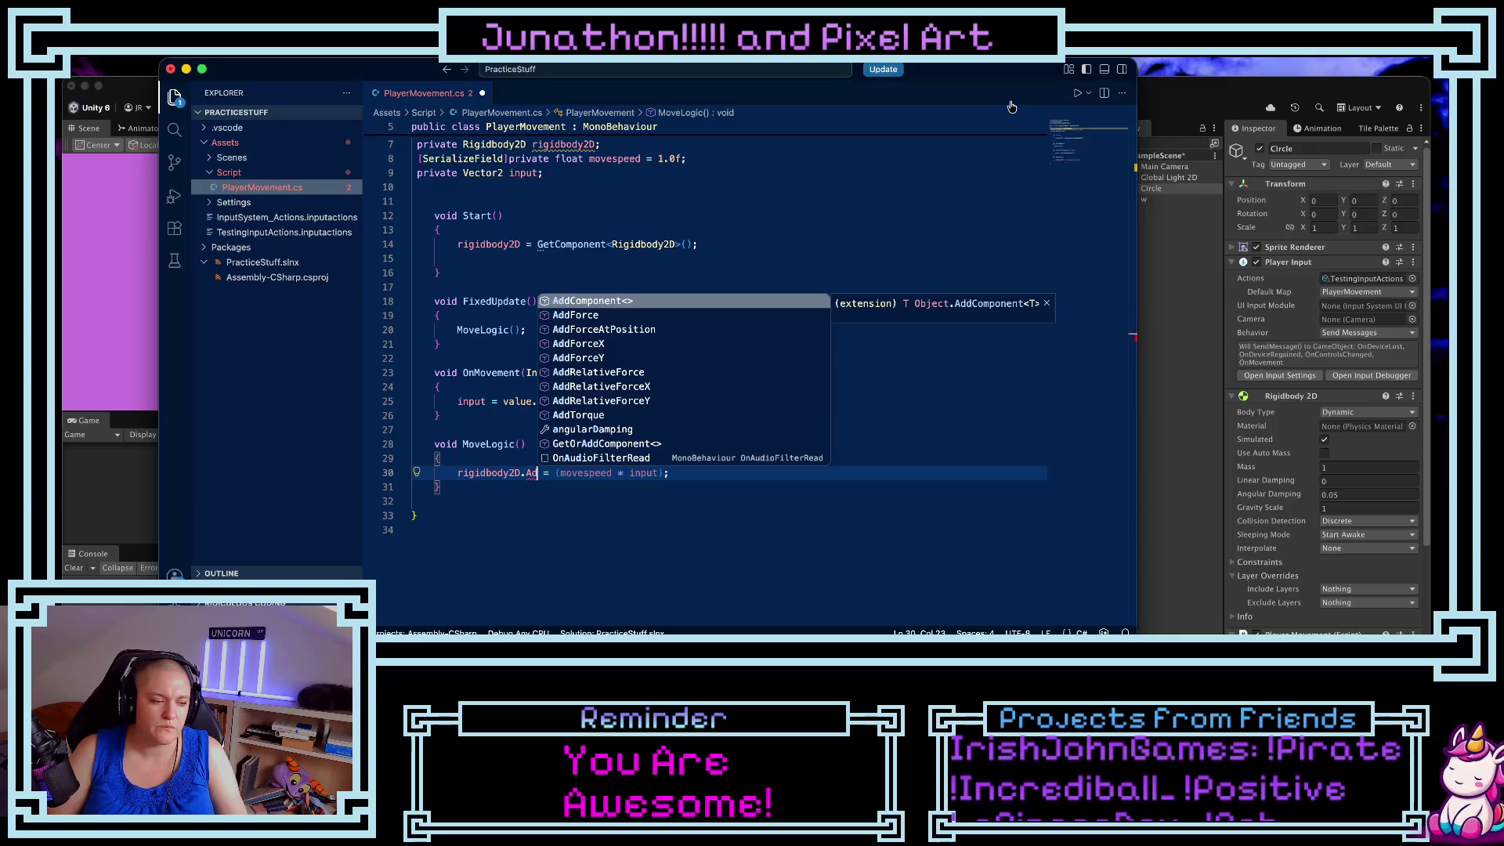
{"action": "key", "text": "super+Tab"}
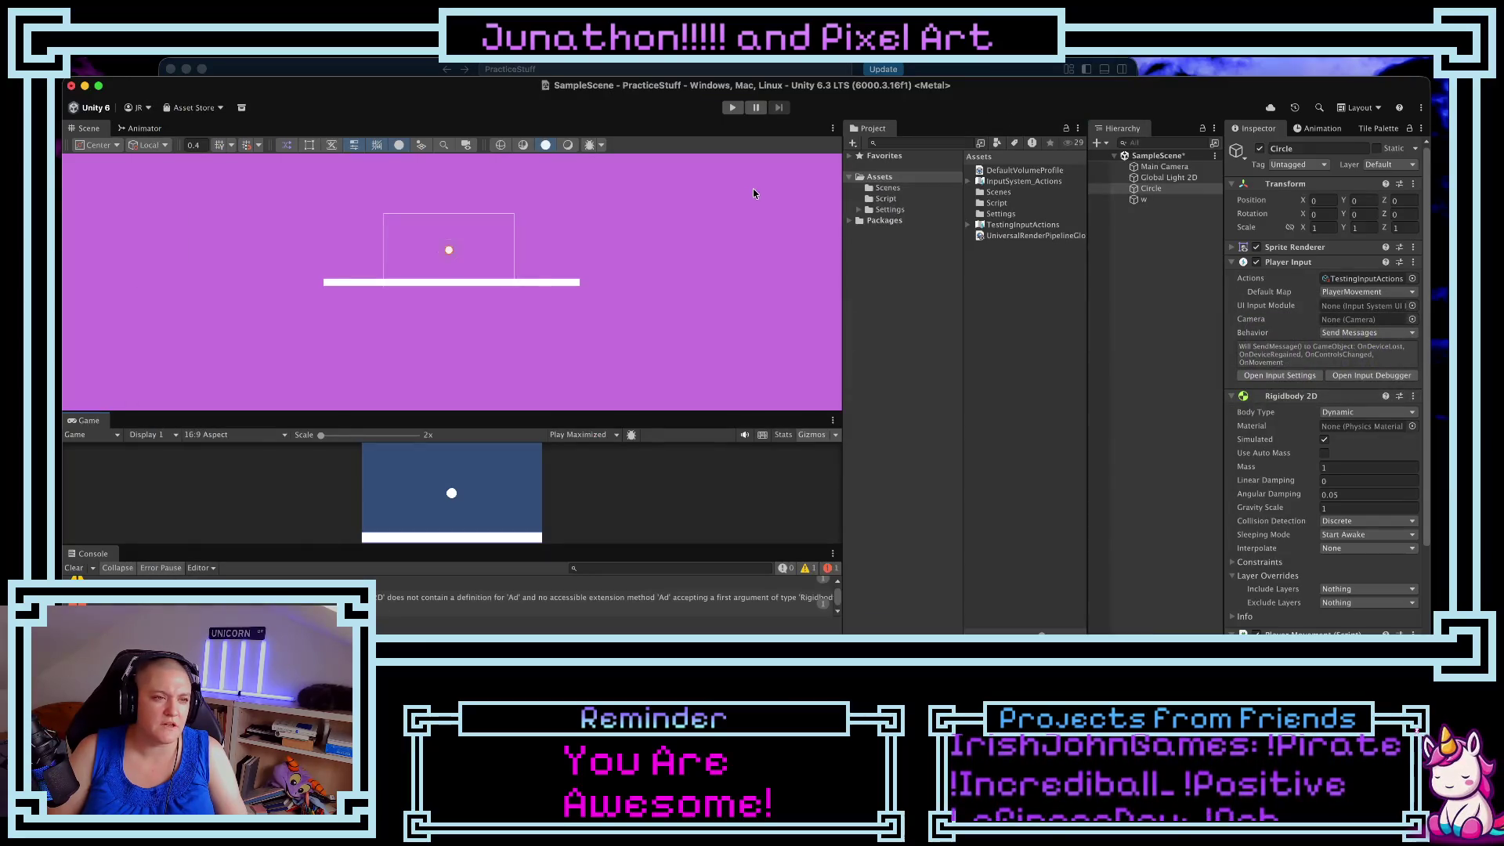
- In TestingInputActions, delete the Up: W and Down: S bindings, keeping Left: A and Right: D
{"action": "left_click", "coordinate": [1019, 238]}
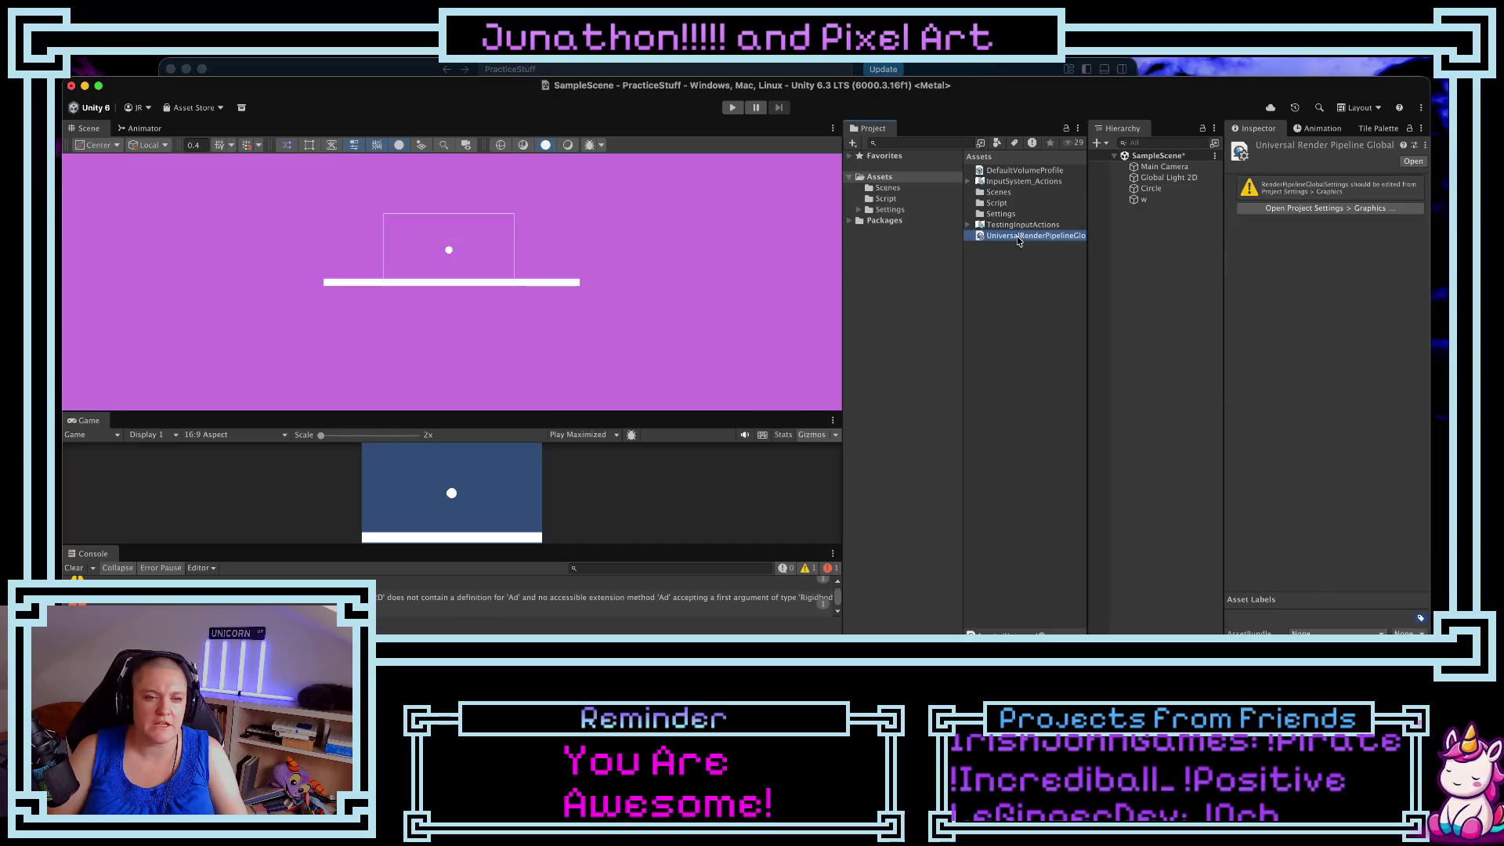
{"action": "double_click", "coordinate": [1008, 228]}
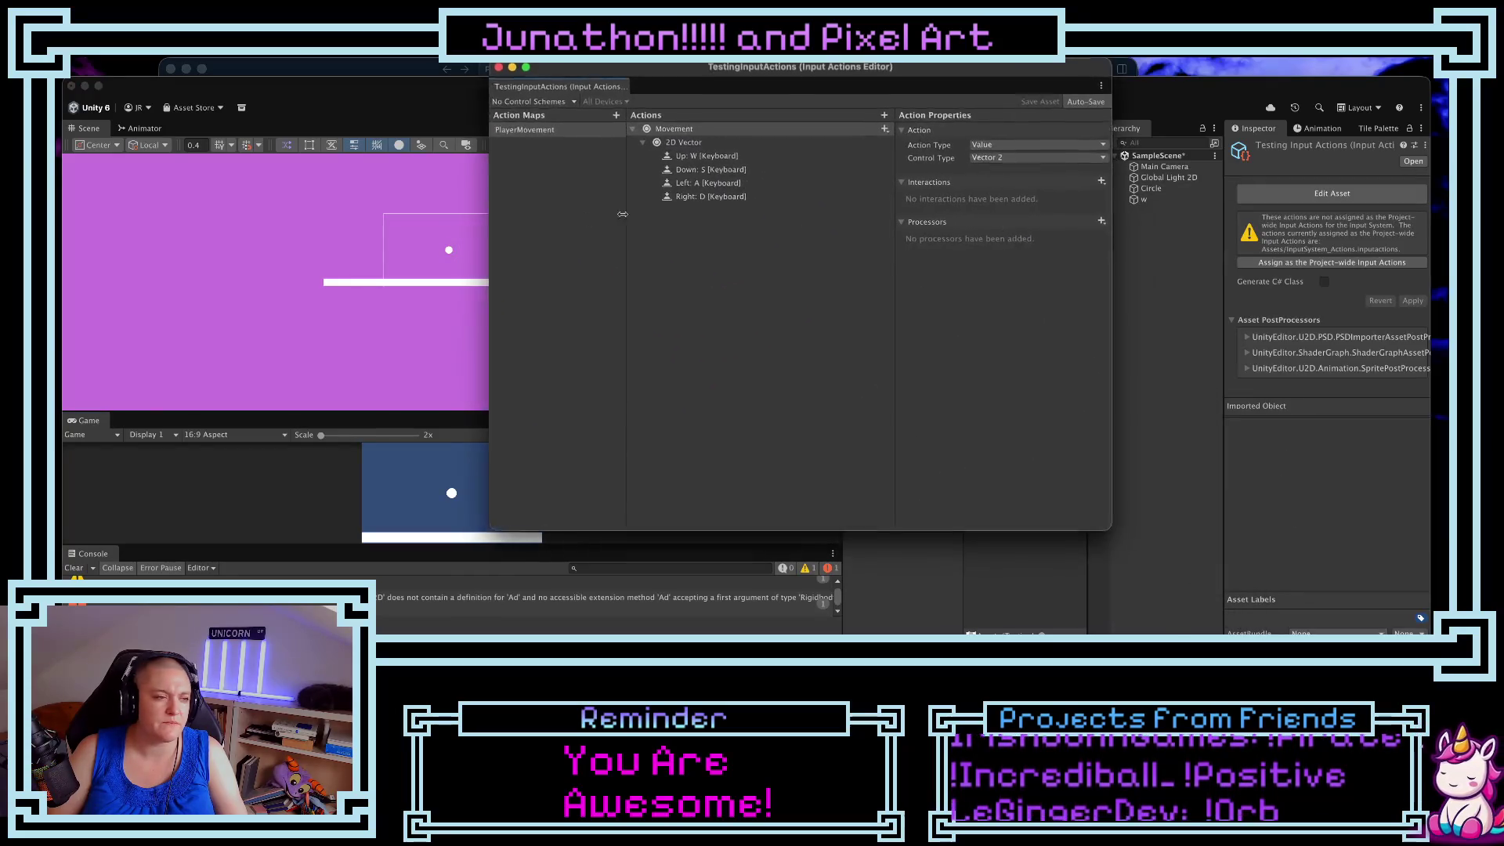
{"action": "left_click", "coordinate": [694, 174]}
{"action": "left_click", "coordinate": [683, 162]}
{"action": "right_click", "coordinate": [683, 162]}
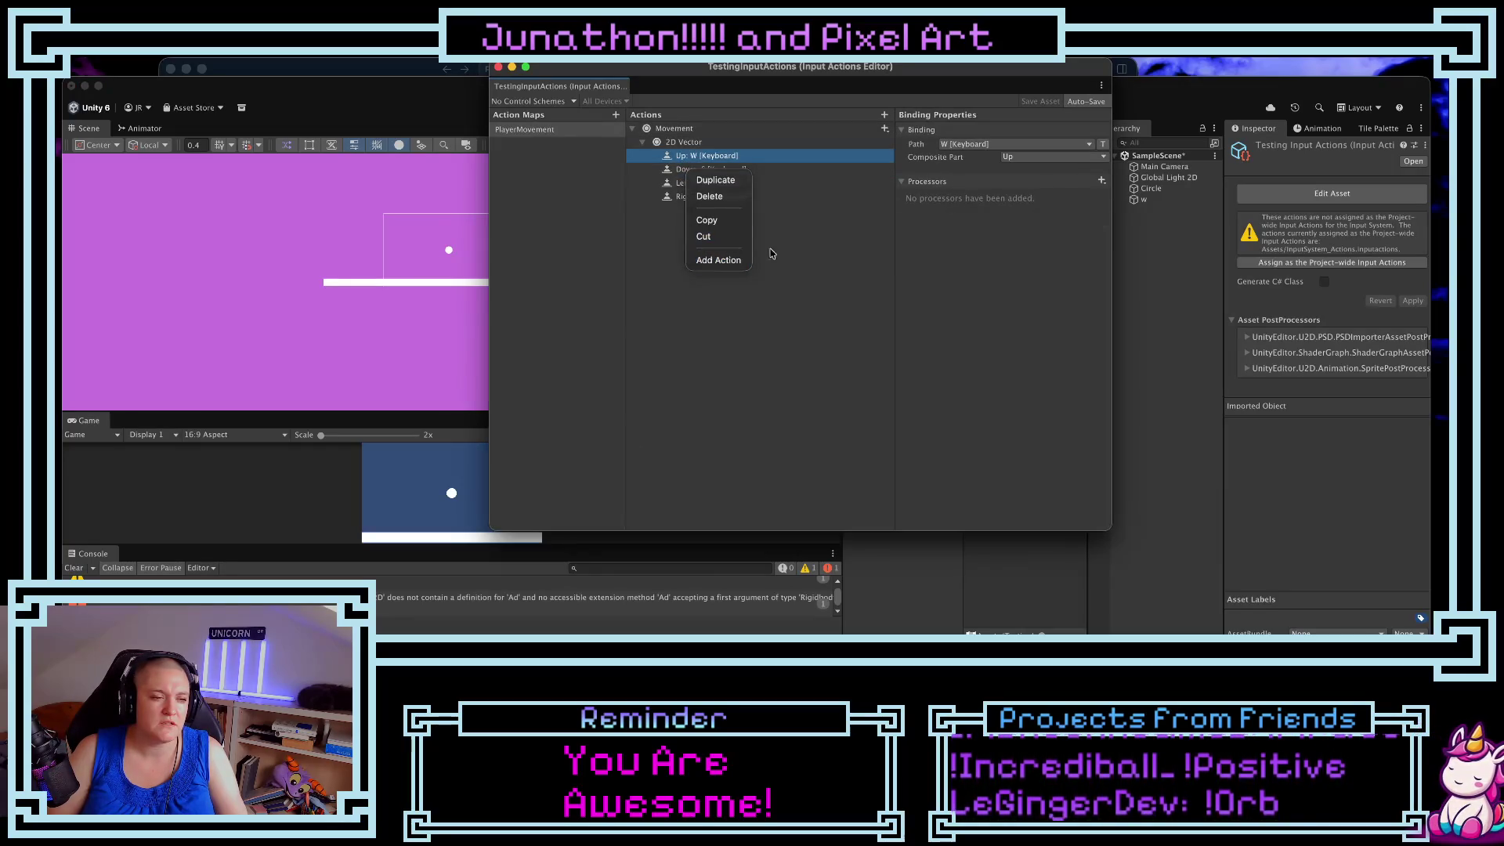
{"action": "left_click", "coordinate": [713, 196]}
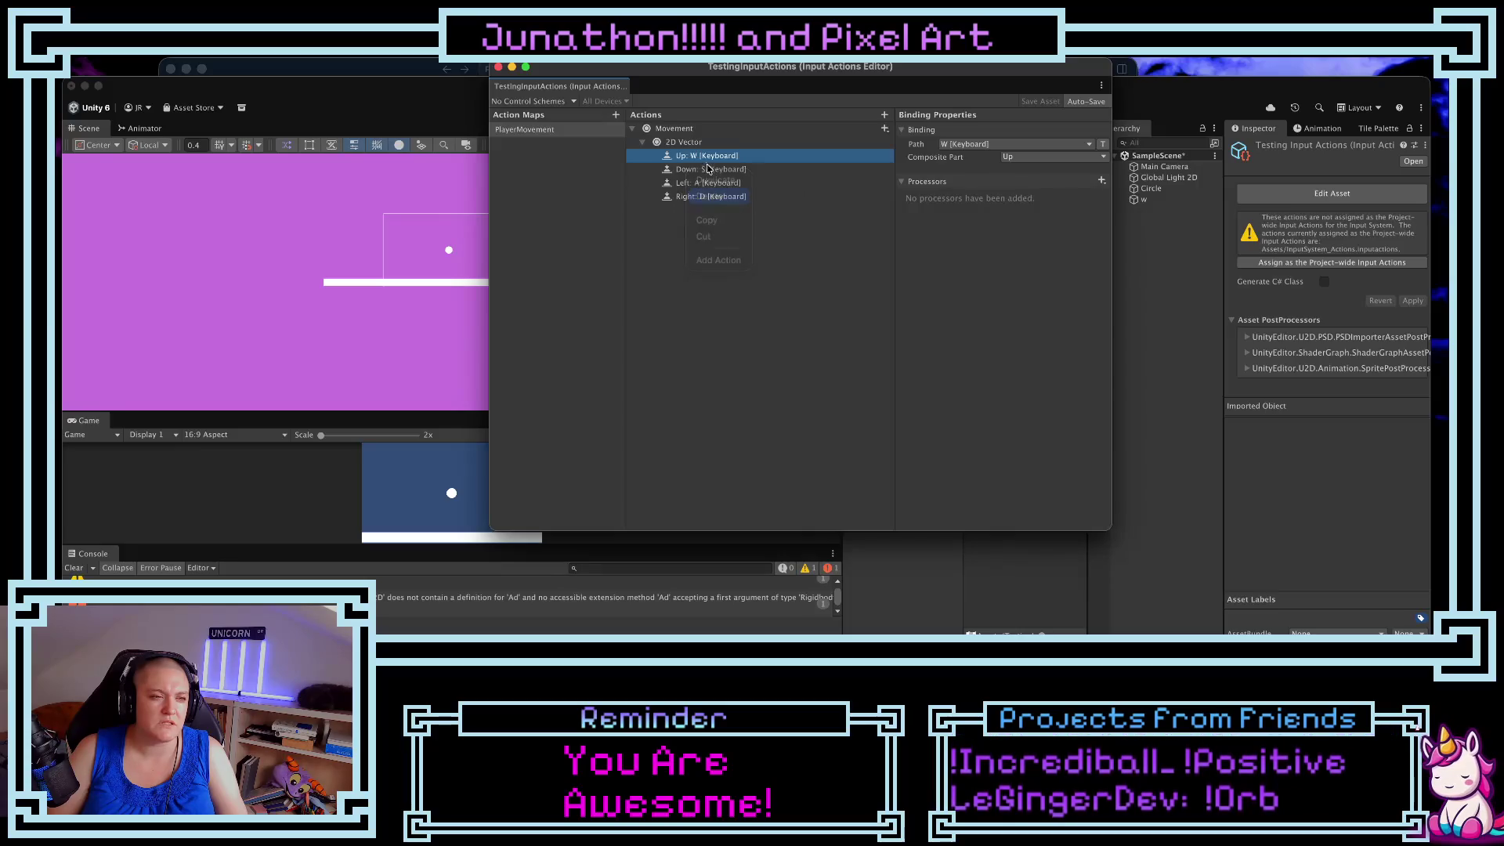
{"action": "right_click", "coordinate": [693, 158]}
{"action": "left_click", "coordinate": [718, 192]}
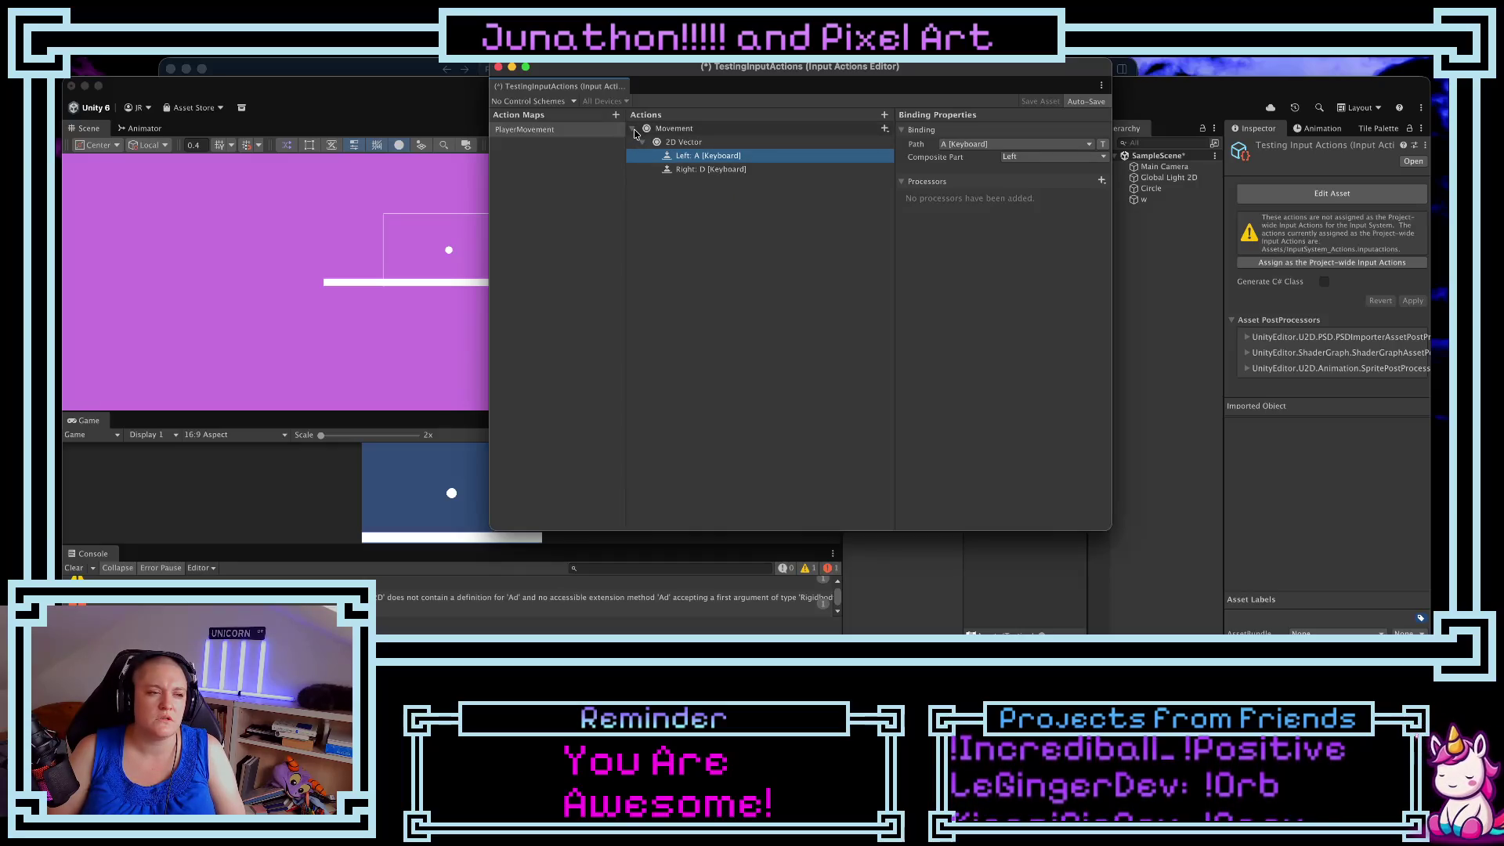
{"action": "left_click", "coordinate": [372, 73]}
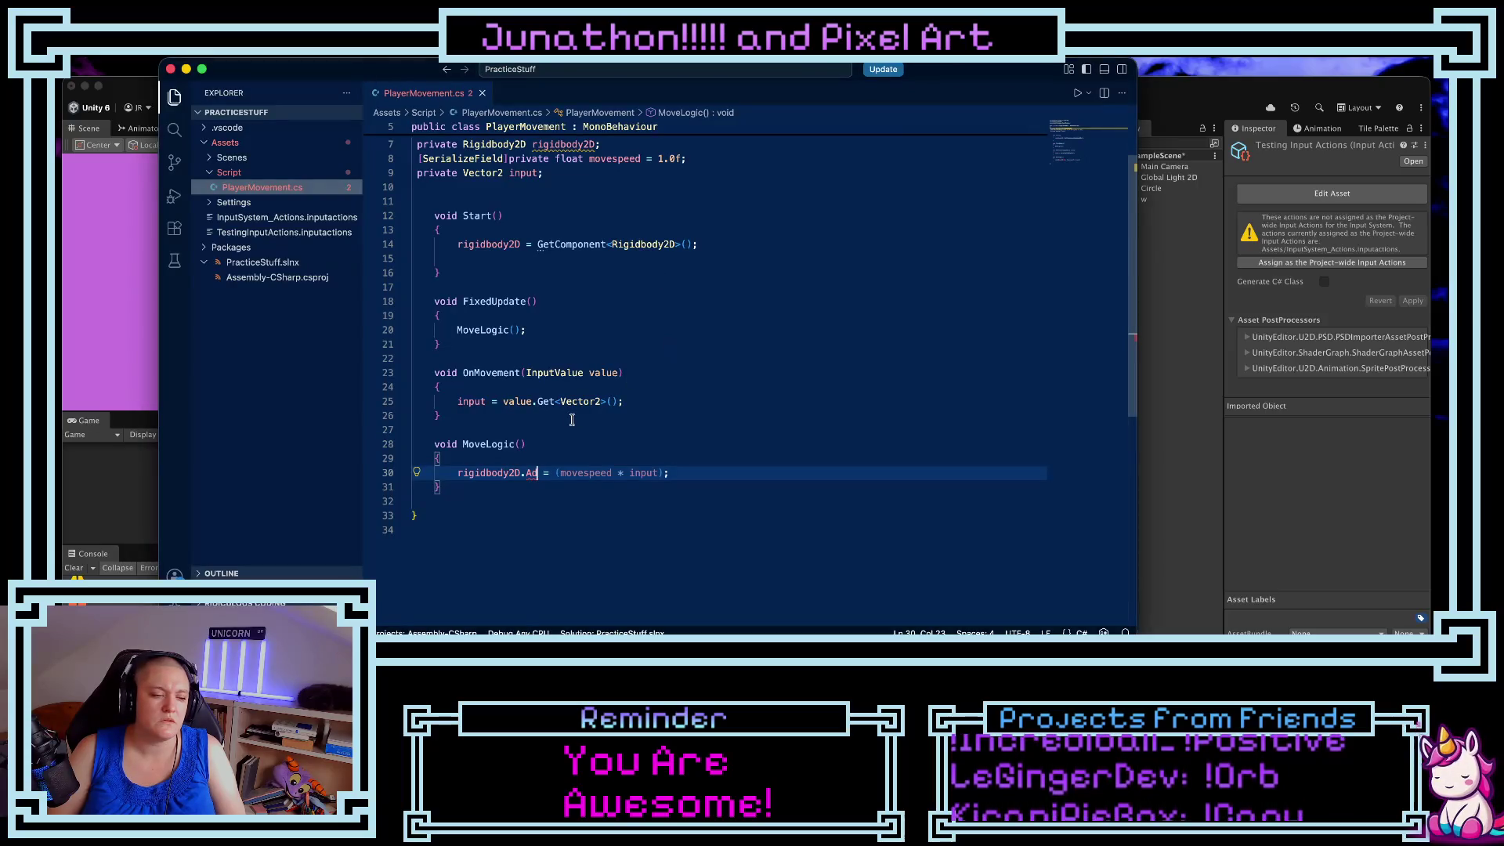
- Retype the dot after rigidbody2D on line 30 and choose AddForce from the suggestion list
{"action": "key", "text": "BackSpace"}
{"action": "key", "text": "BackSpace"}
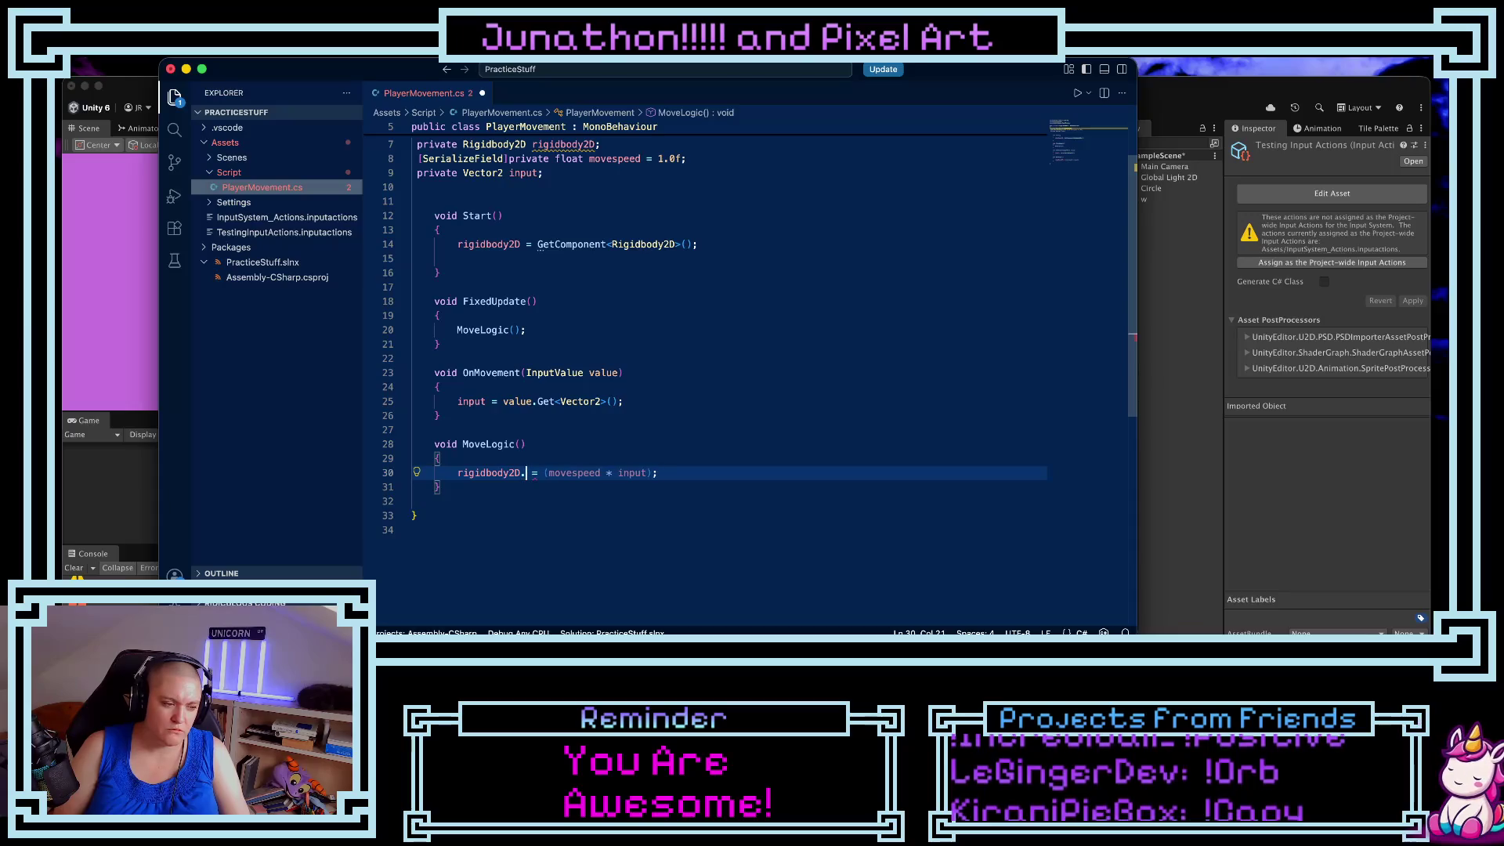
{"action": "key", "text": "BackSpace"}
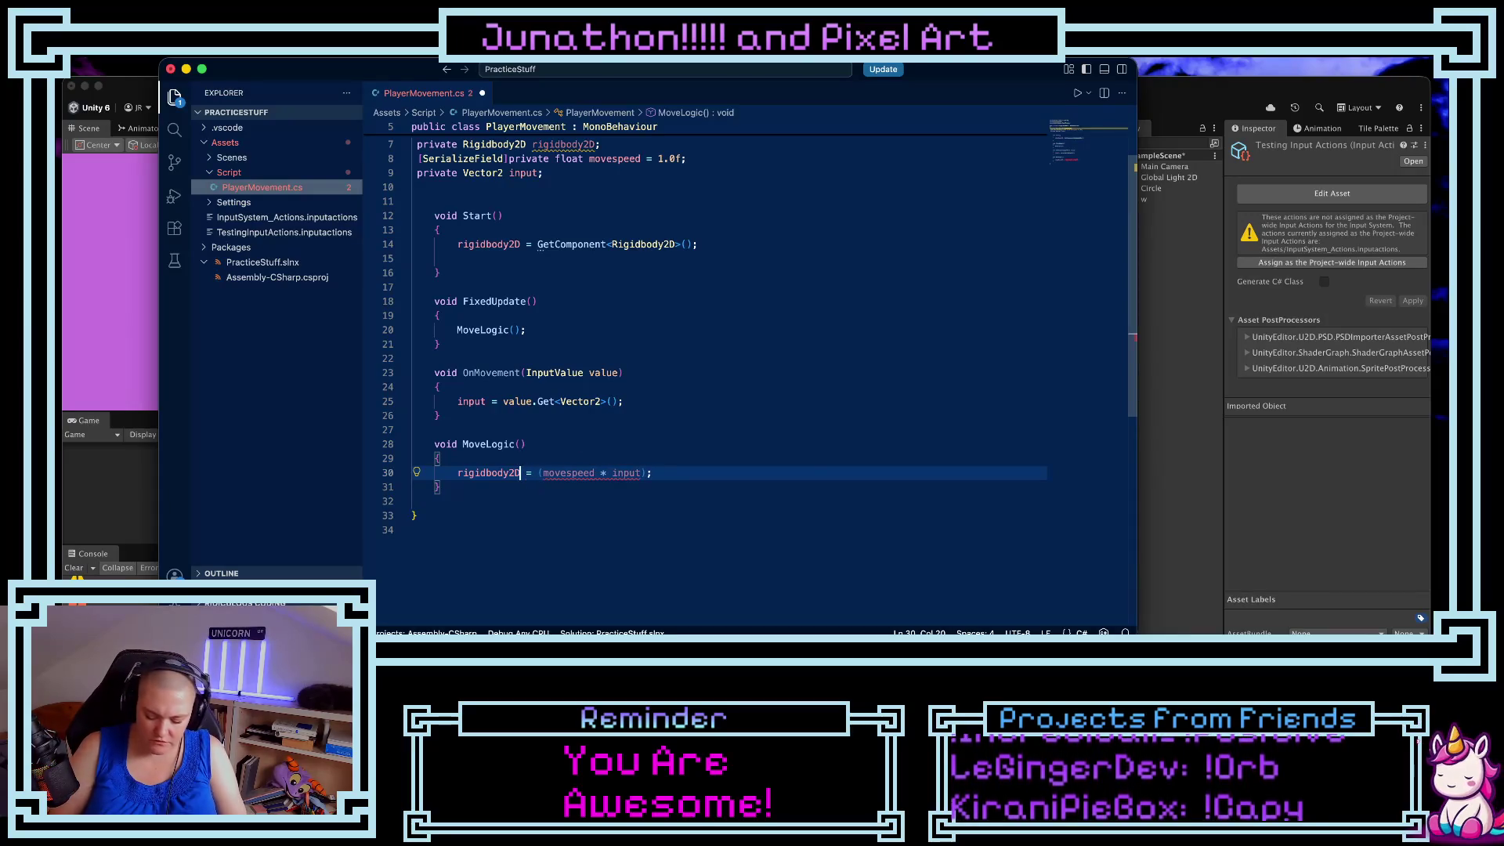
{"action": "type", "text": "."}
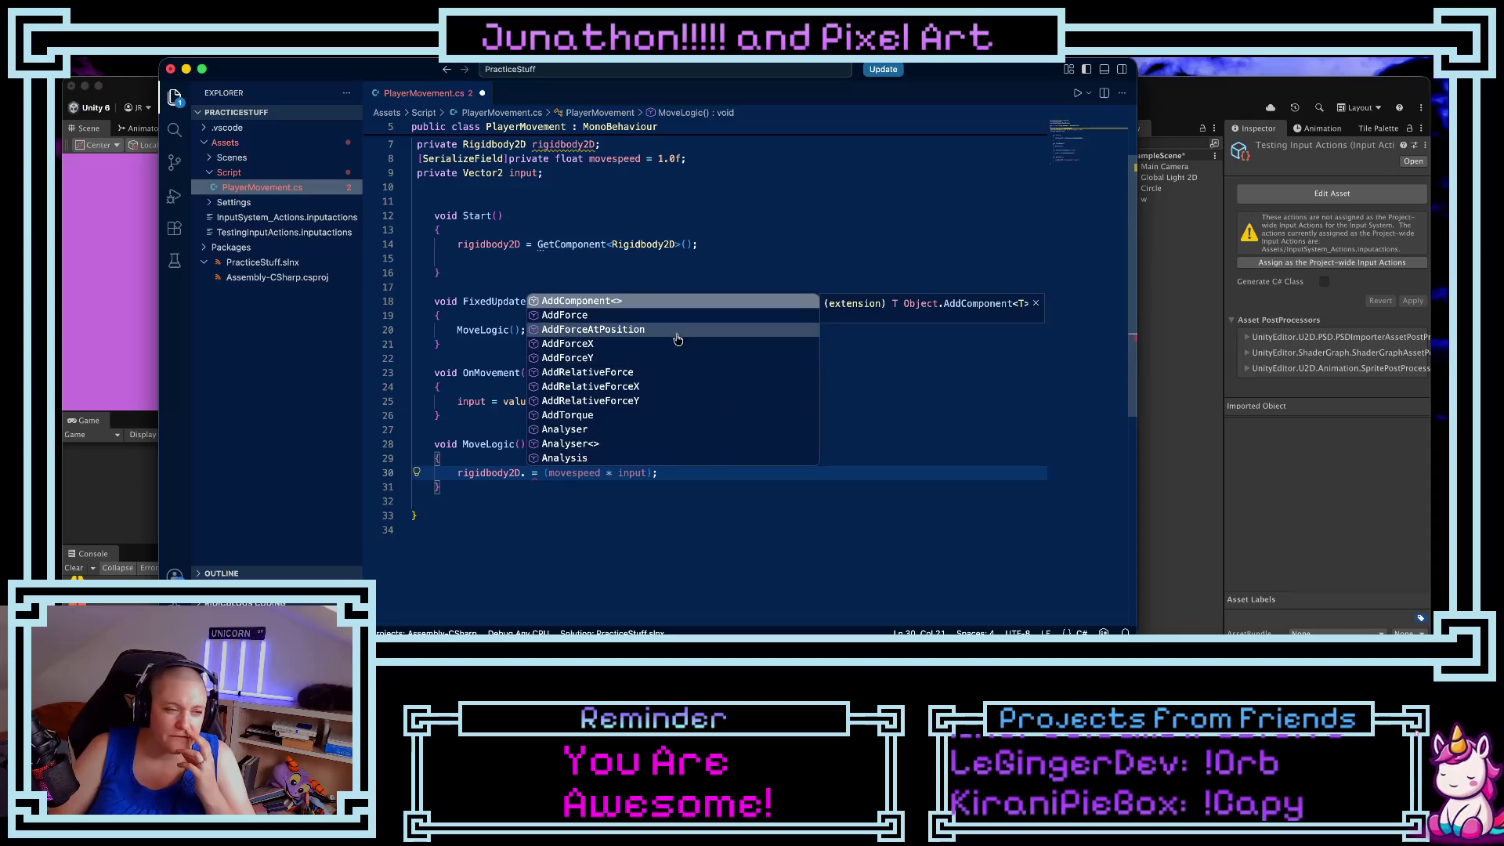
{"action": "scroll", "coordinate": [682, 351], "scroll_direction": "down", "scroll_amount": 3}
{"action": "scroll", "coordinate": [685, 360], "scroll_direction": "down", "scroll_amount": 5}
{"action": "scroll", "coordinate": [685, 360], "scroll_direction": "down", "scroll_amount": 10}
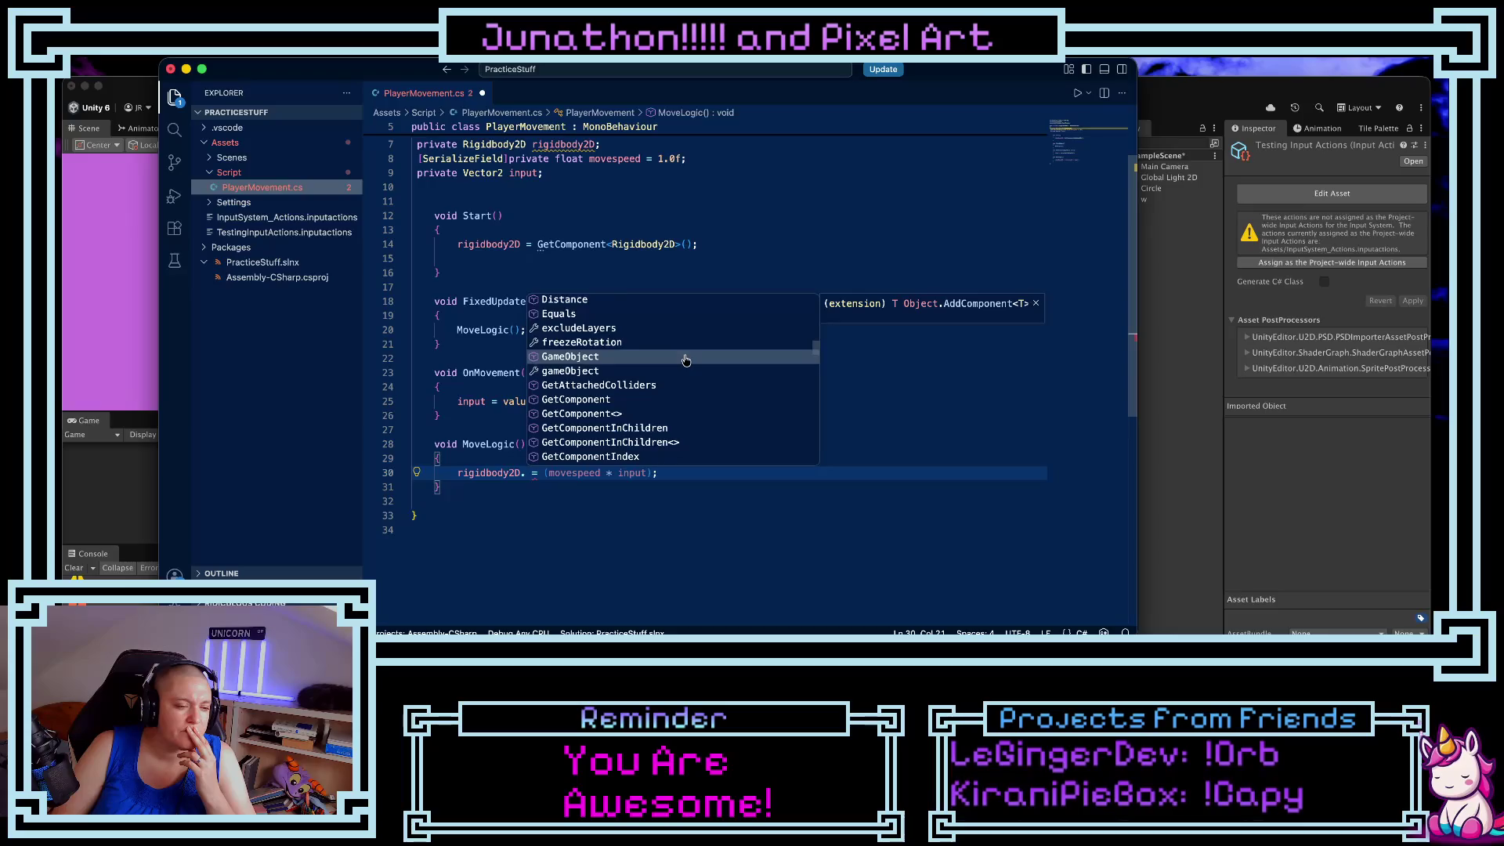
{"action": "scroll", "coordinate": [685, 360], "scroll_direction": "down", "scroll_amount": 8}
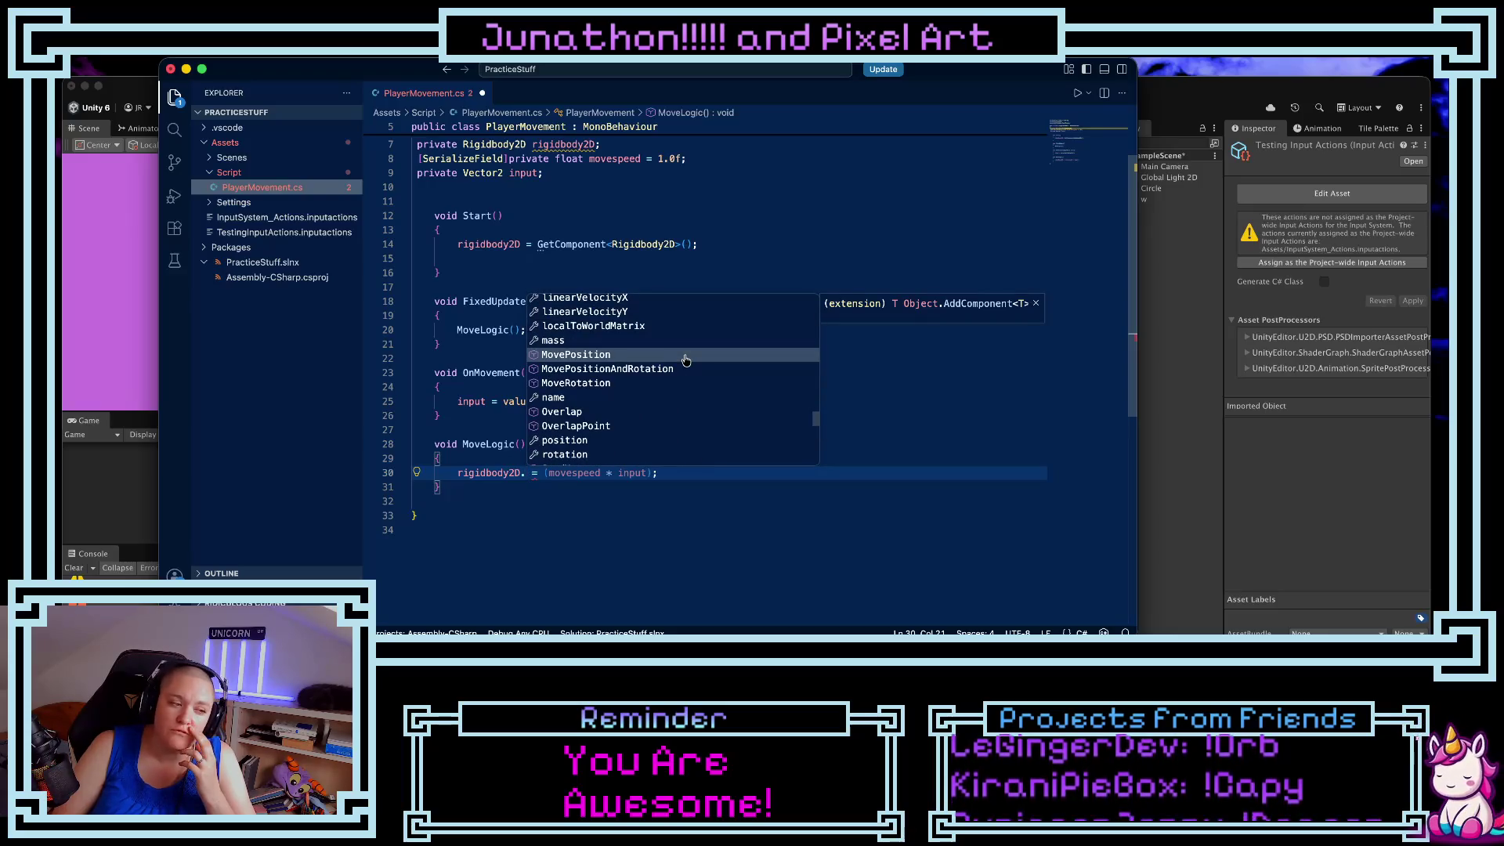
{"action": "scroll", "coordinate": [685, 360], "scroll_direction": "down", "scroll_amount": 5}
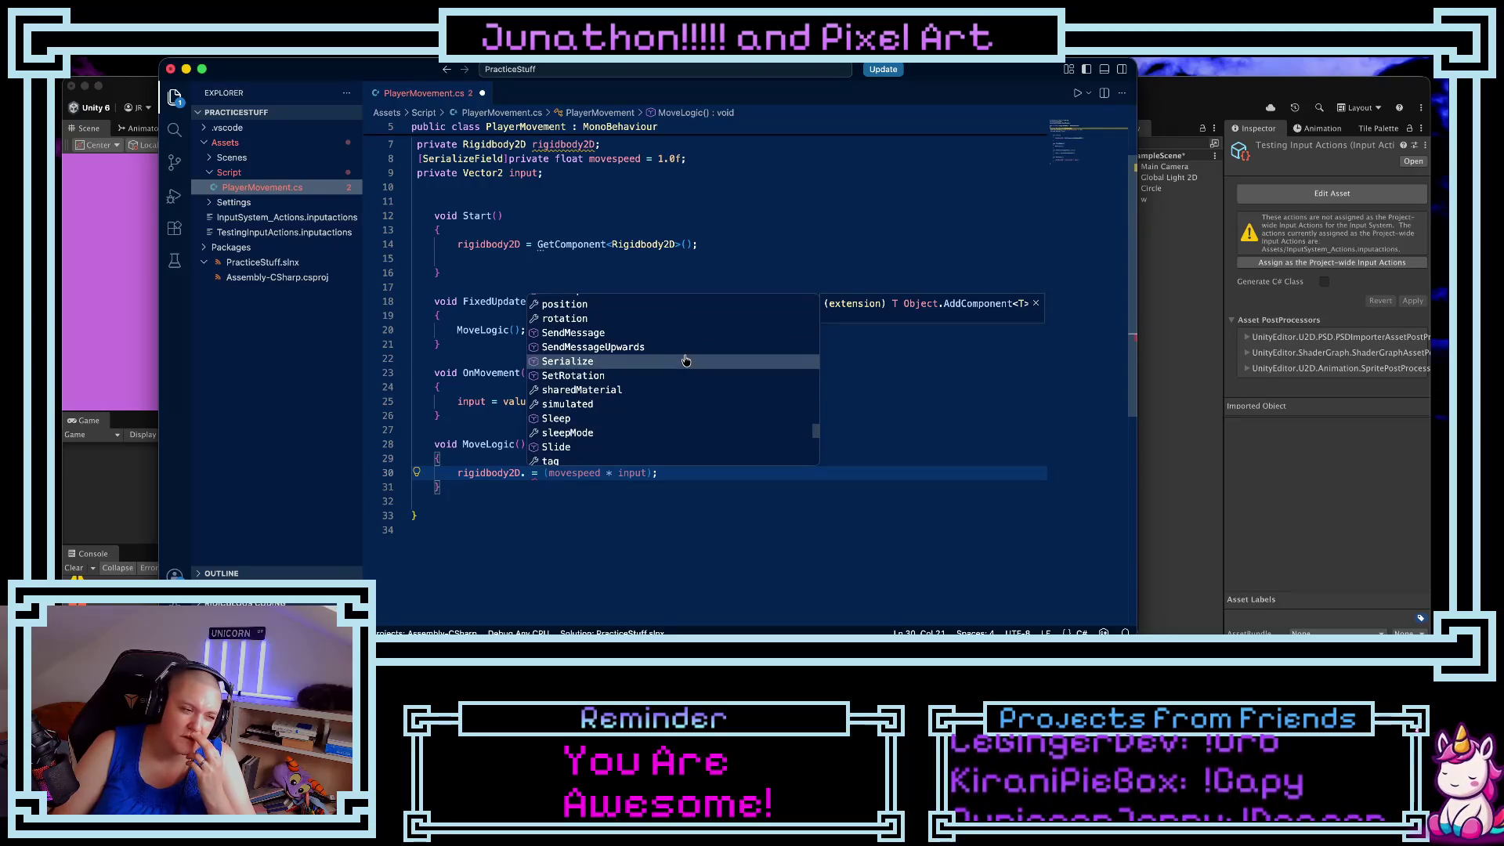
{"action": "scroll", "coordinate": [686, 360], "scroll_direction": "down", "scroll_amount": 6}
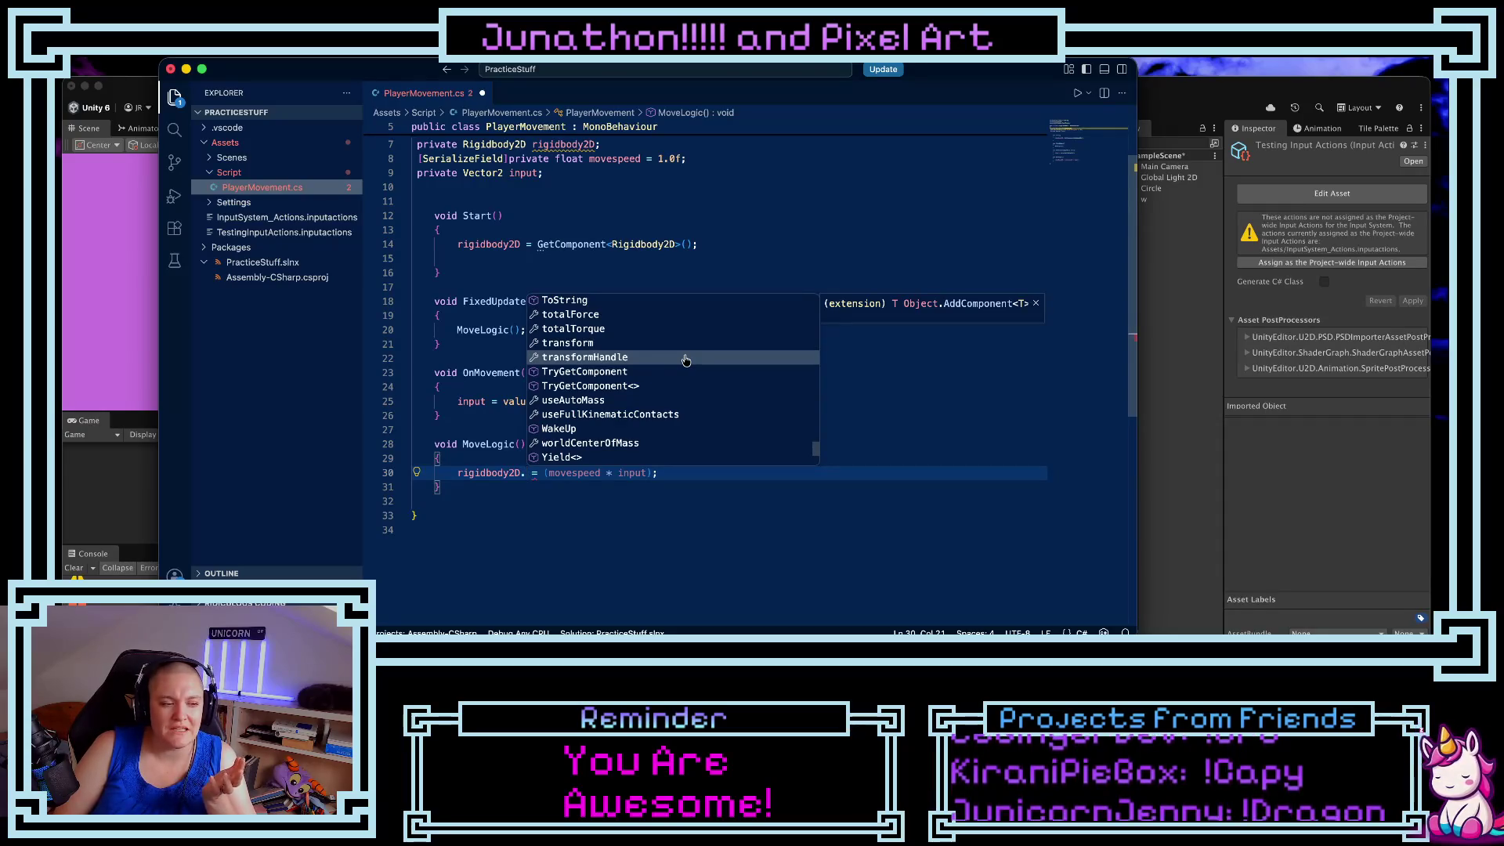
{"action": "scroll", "coordinate": [685, 360], "scroll_direction": "down", "scroll_amount": 4}
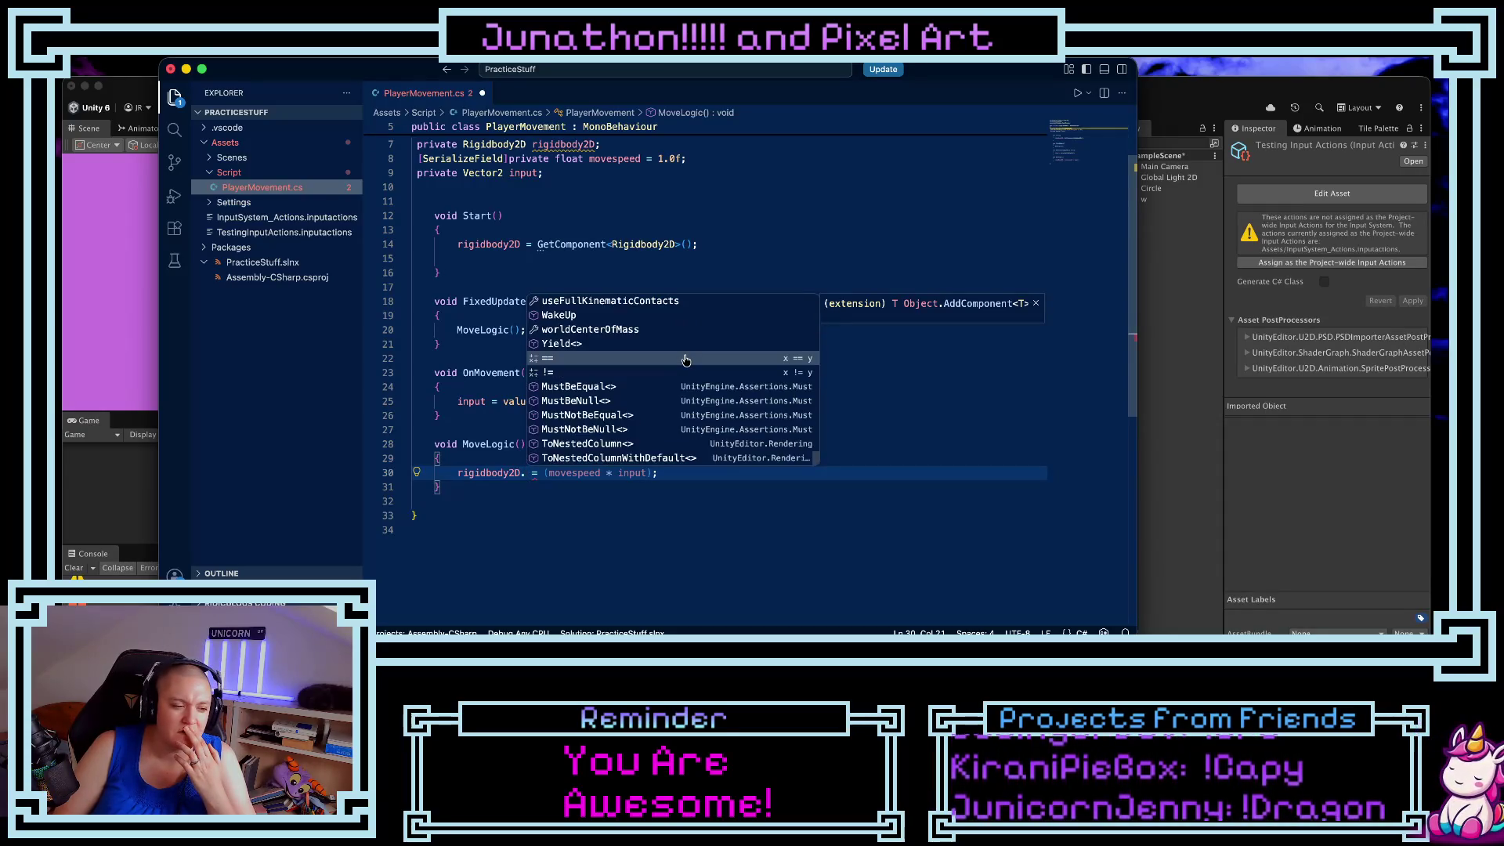
{"action": "scroll", "coordinate": [686, 360], "scroll_direction": "up", "scroll_amount": 2}
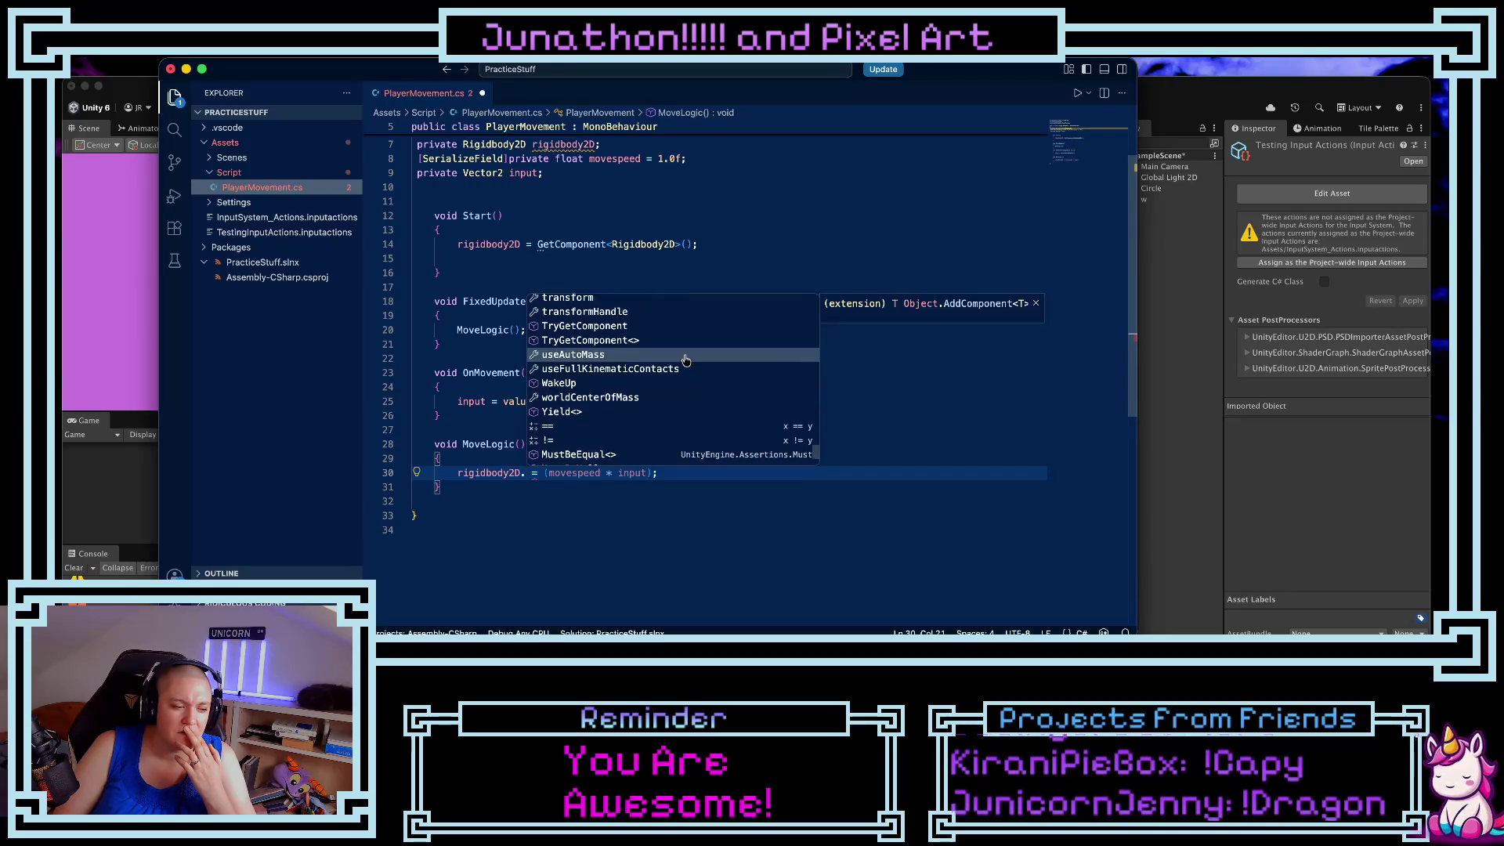
{"action": "scroll", "coordinate": [685, 361], "scroll_direction": "up", "scroll_amount": 2}
{"action": "scroll", "coordinate": [686, 360], "scroll_direction": "up", "scroll_amount": 1}
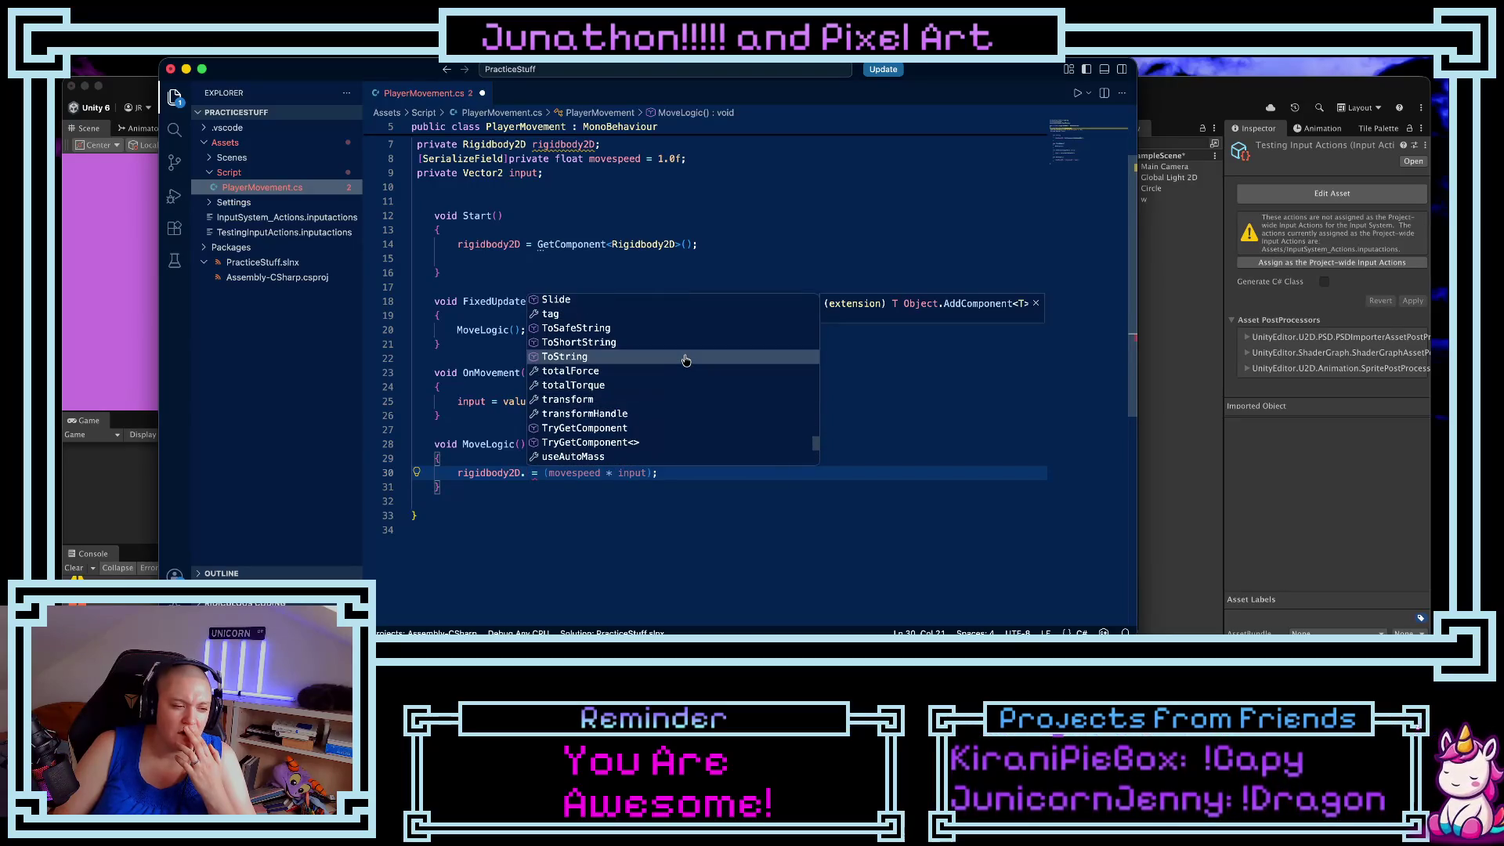
{"action": "scroll", "coordinate": [685, 360], "scroll_direction": "up", "scroll_amount": 1}
{"action": "scroll", "coordinate": [686, 360], "scroll_direction": "up", "scroll_amount": 2}
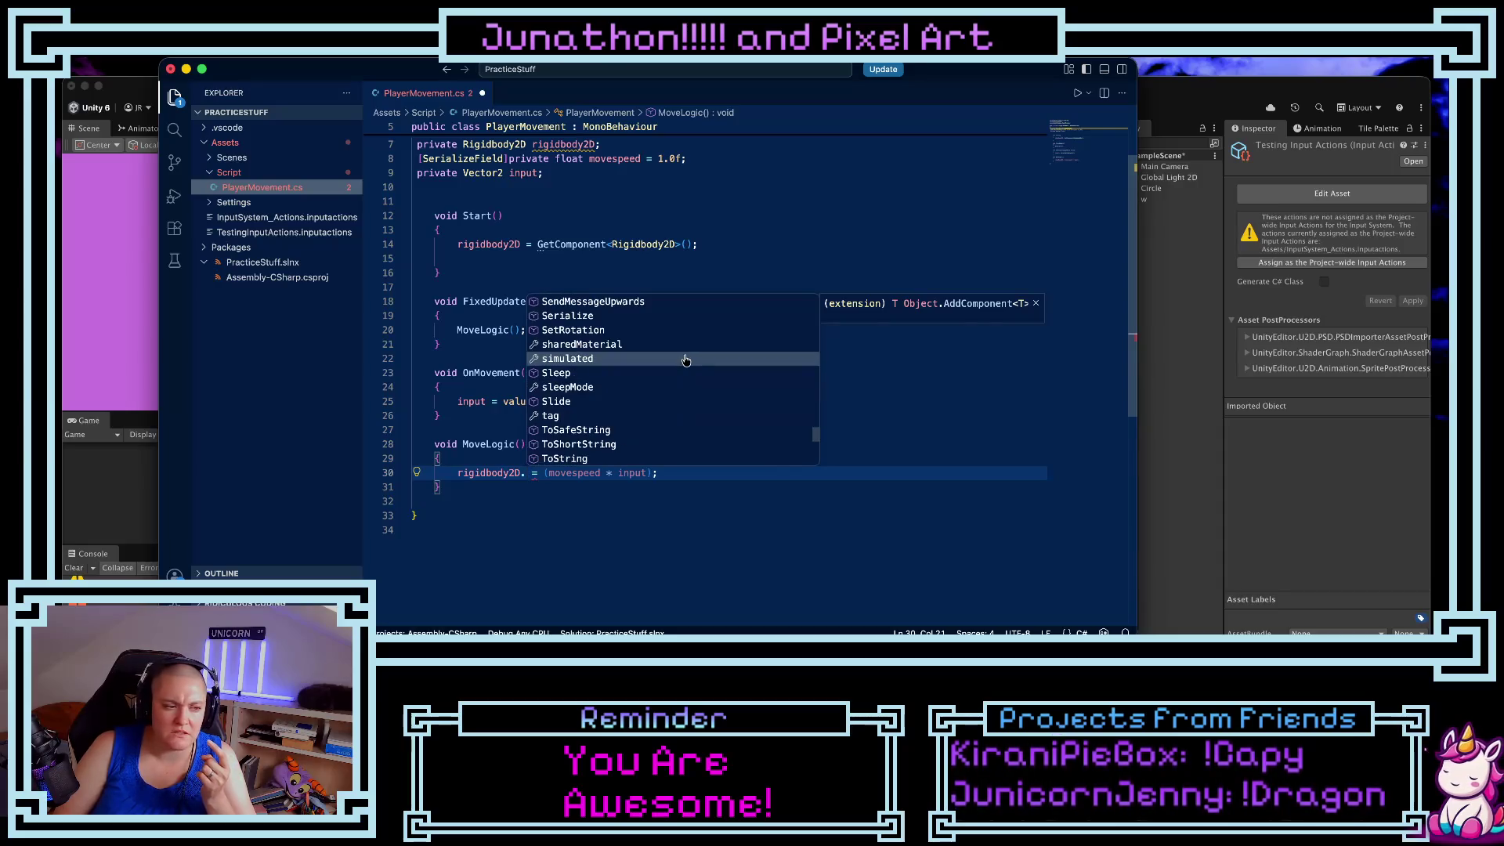
{"action": "scroll", "coordinate": [685, 361], "scroll_direction": "down", "scroll_amount": 3}
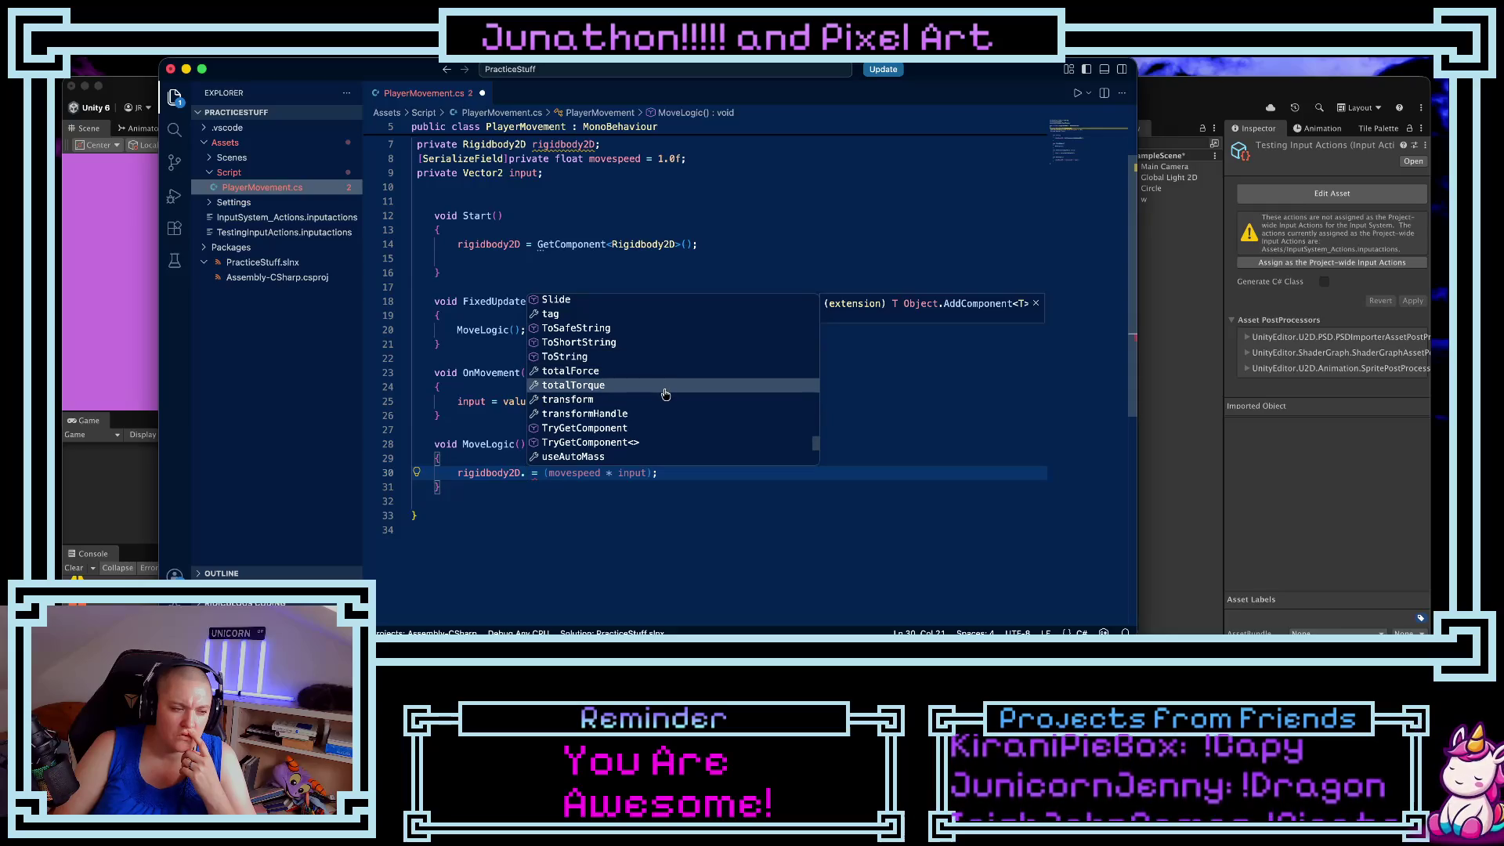
{"action": "scroll", "coordinate": [668, 403], "scroll_direction": "up", "scroll_amount": 10}
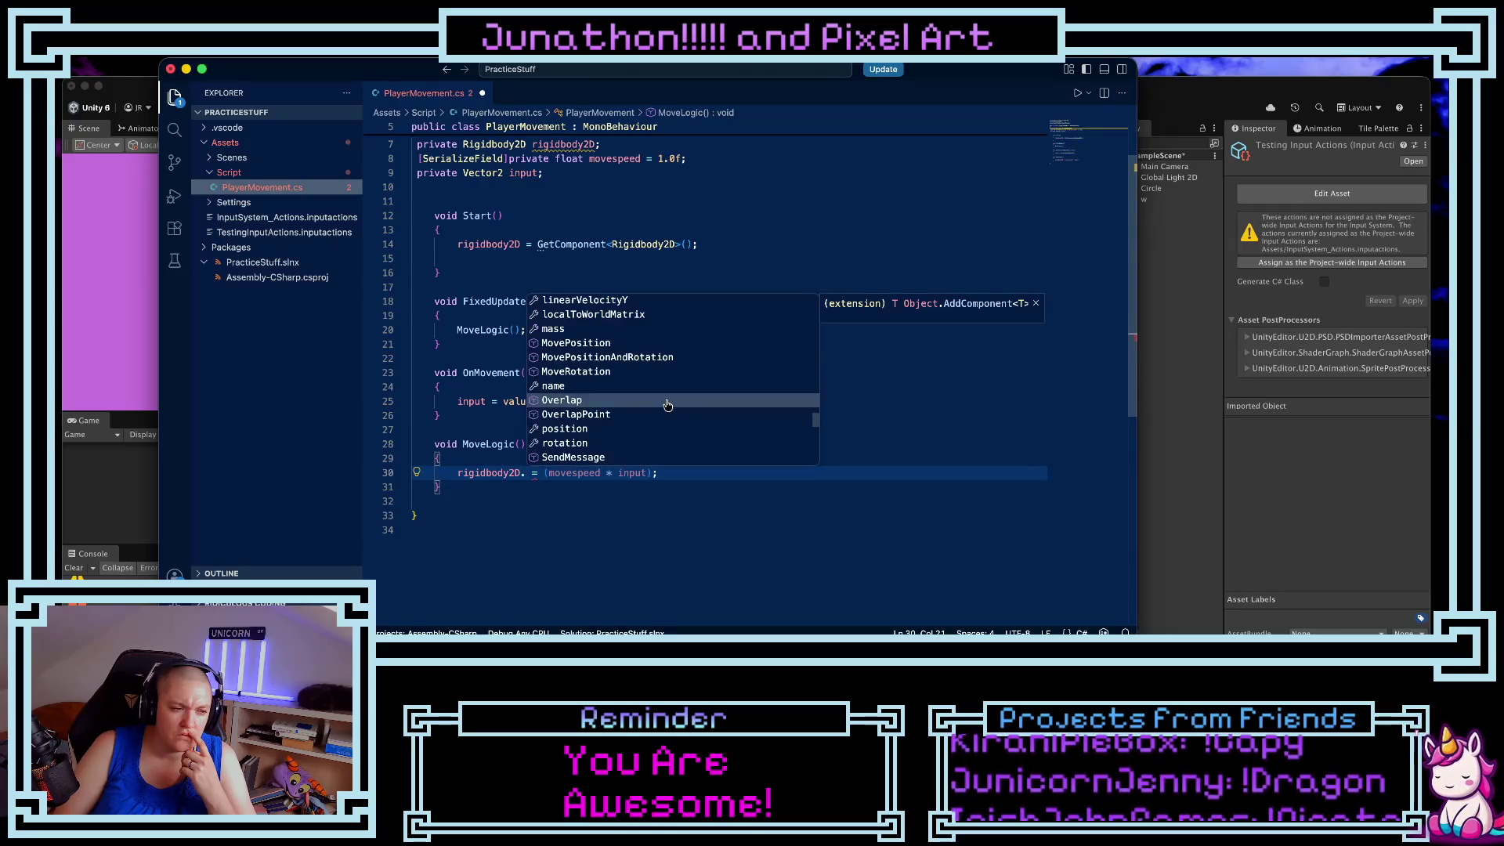
{"action": "key", "text": "Down"}
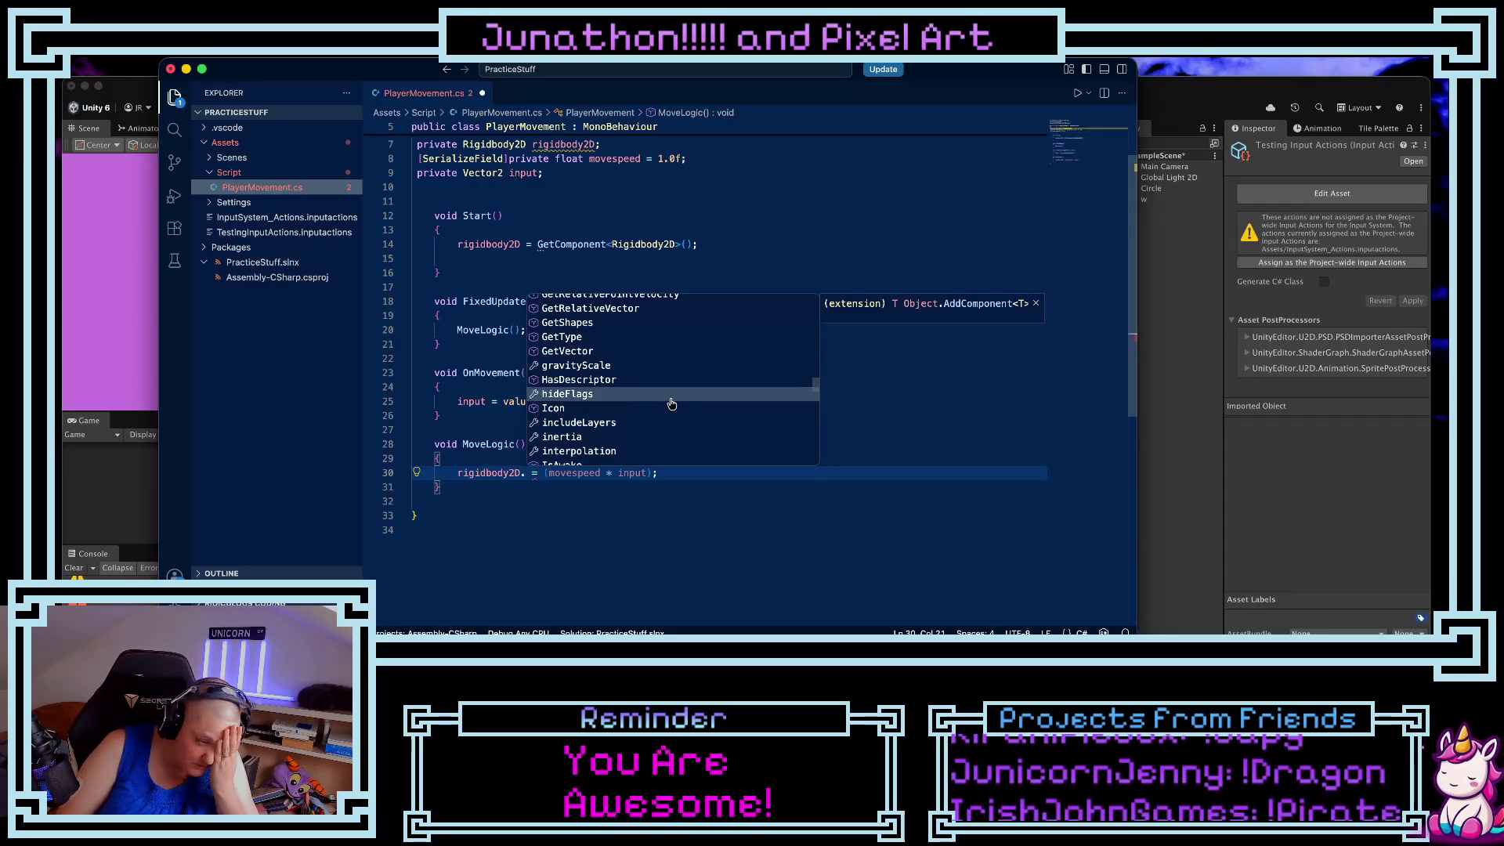
{"action": "scroll", "coordinate": [652, 367], "scroll_direction": "up", "scroll_amount": 10}
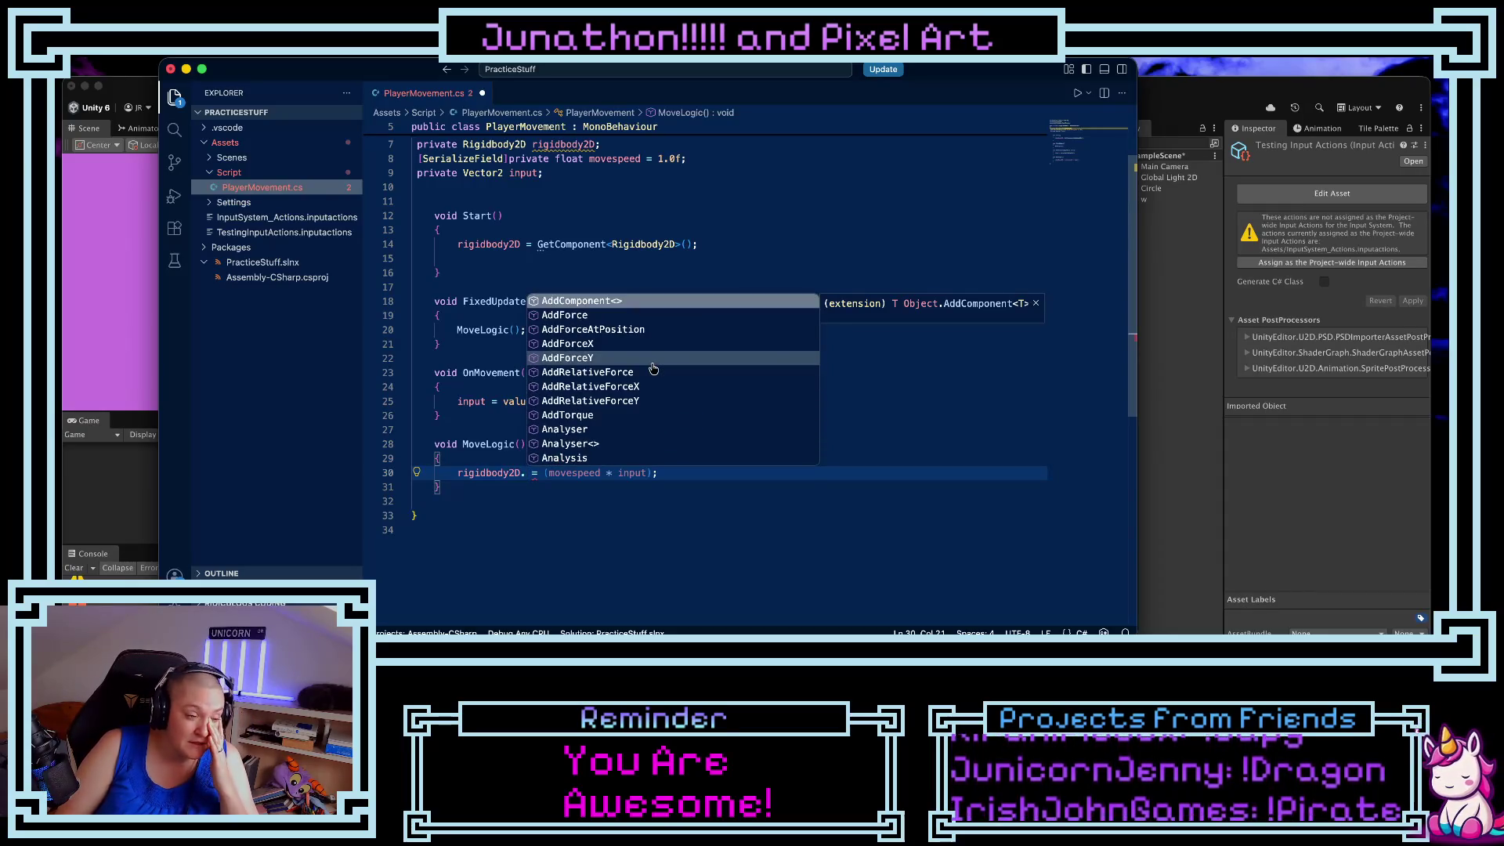
{"action": "left_click", "coordinate": [625, 315]}
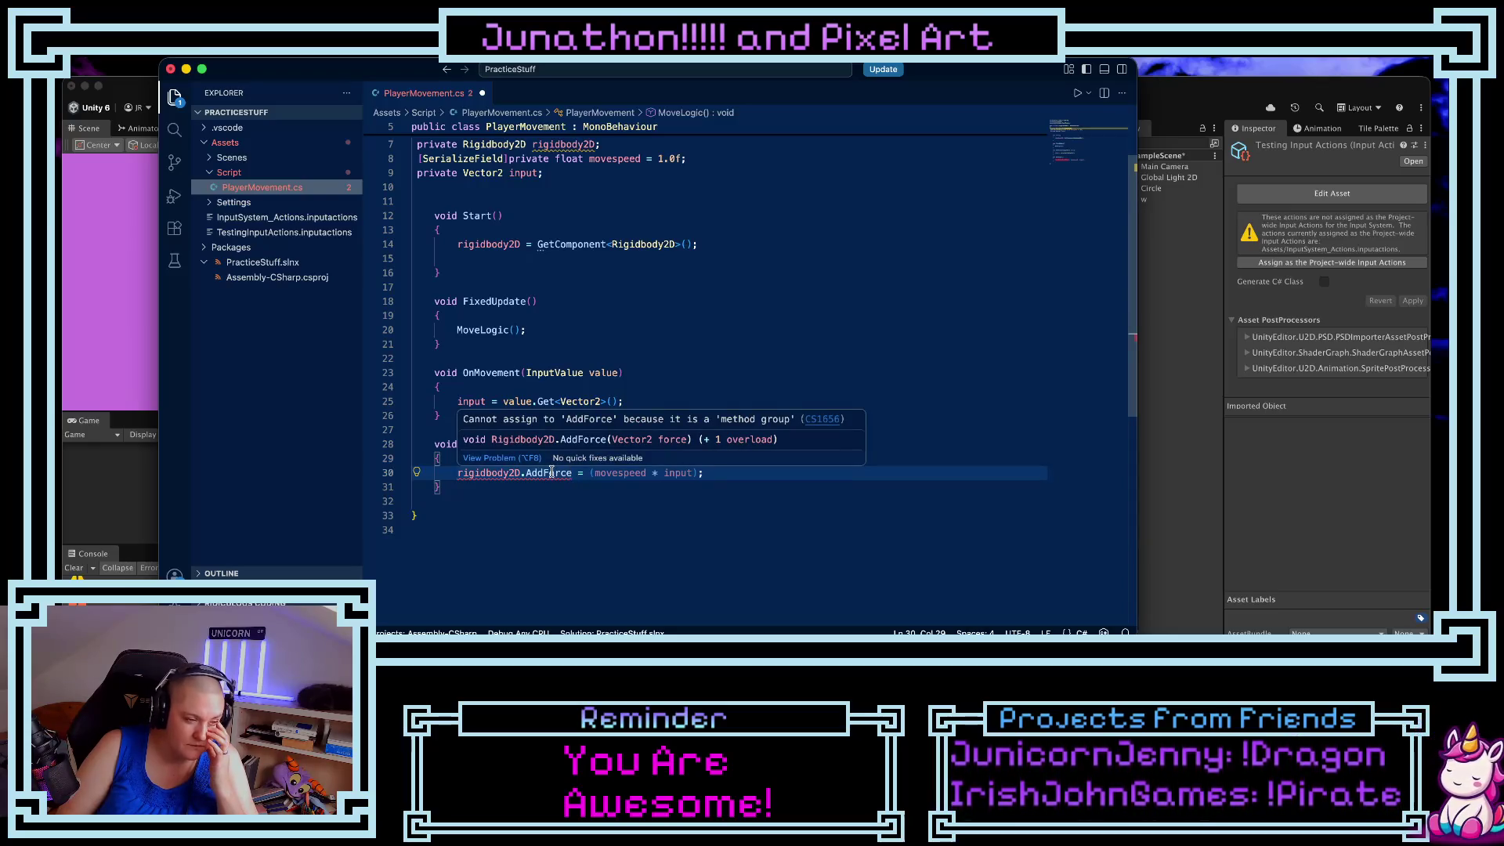
{"action": "left_click", "coordinate": [523, 482]}
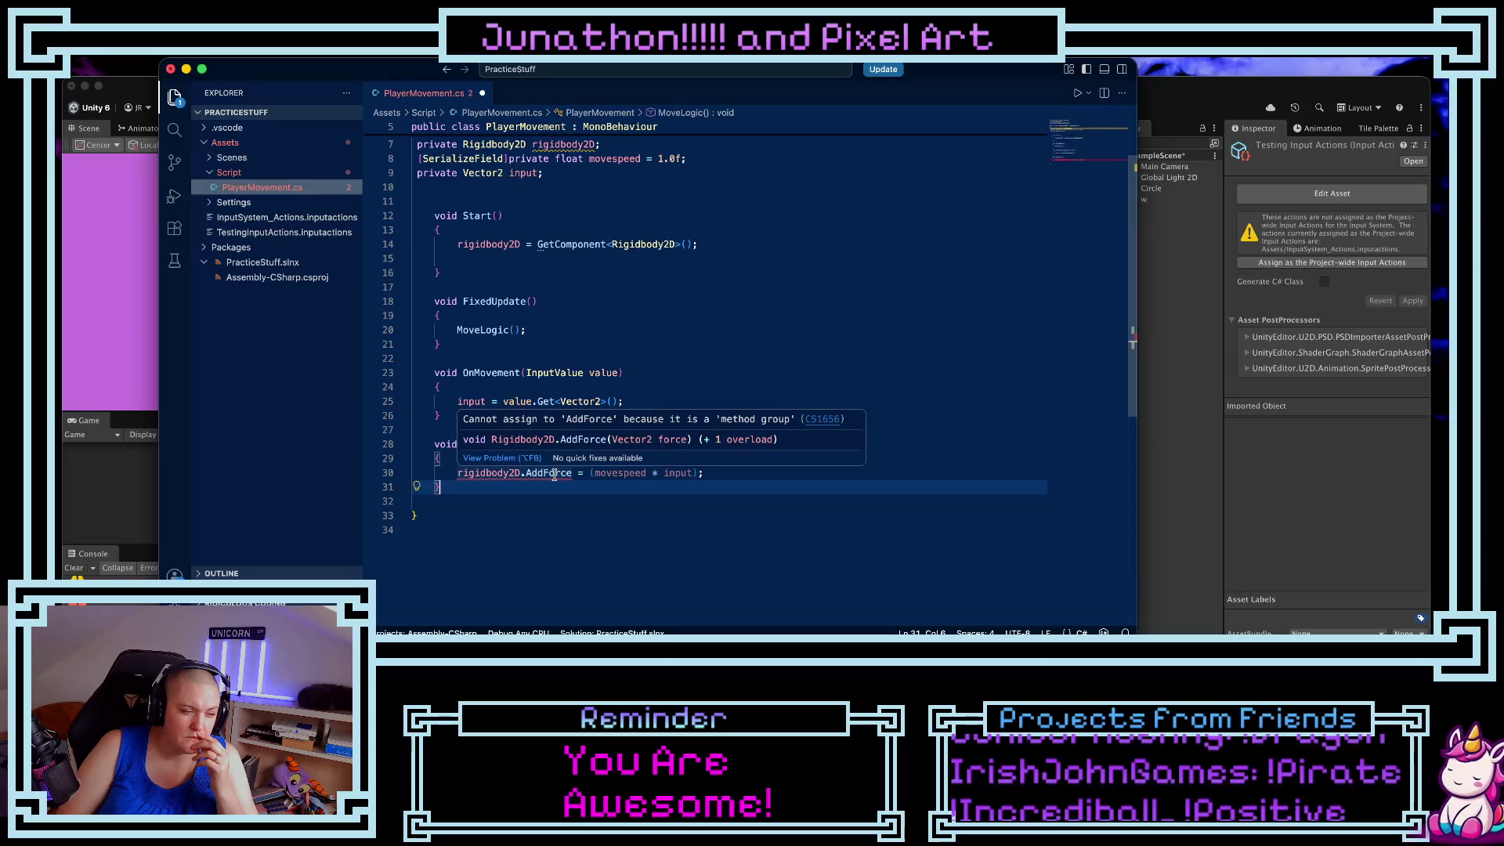
- Remove the stray ' = ' so line 30 reads rigidbody2D.AddForce(movespeed * input);
{"action": "left_click_drag", "start_coordinate": [573, 473], "coordinate": [588, 473]}
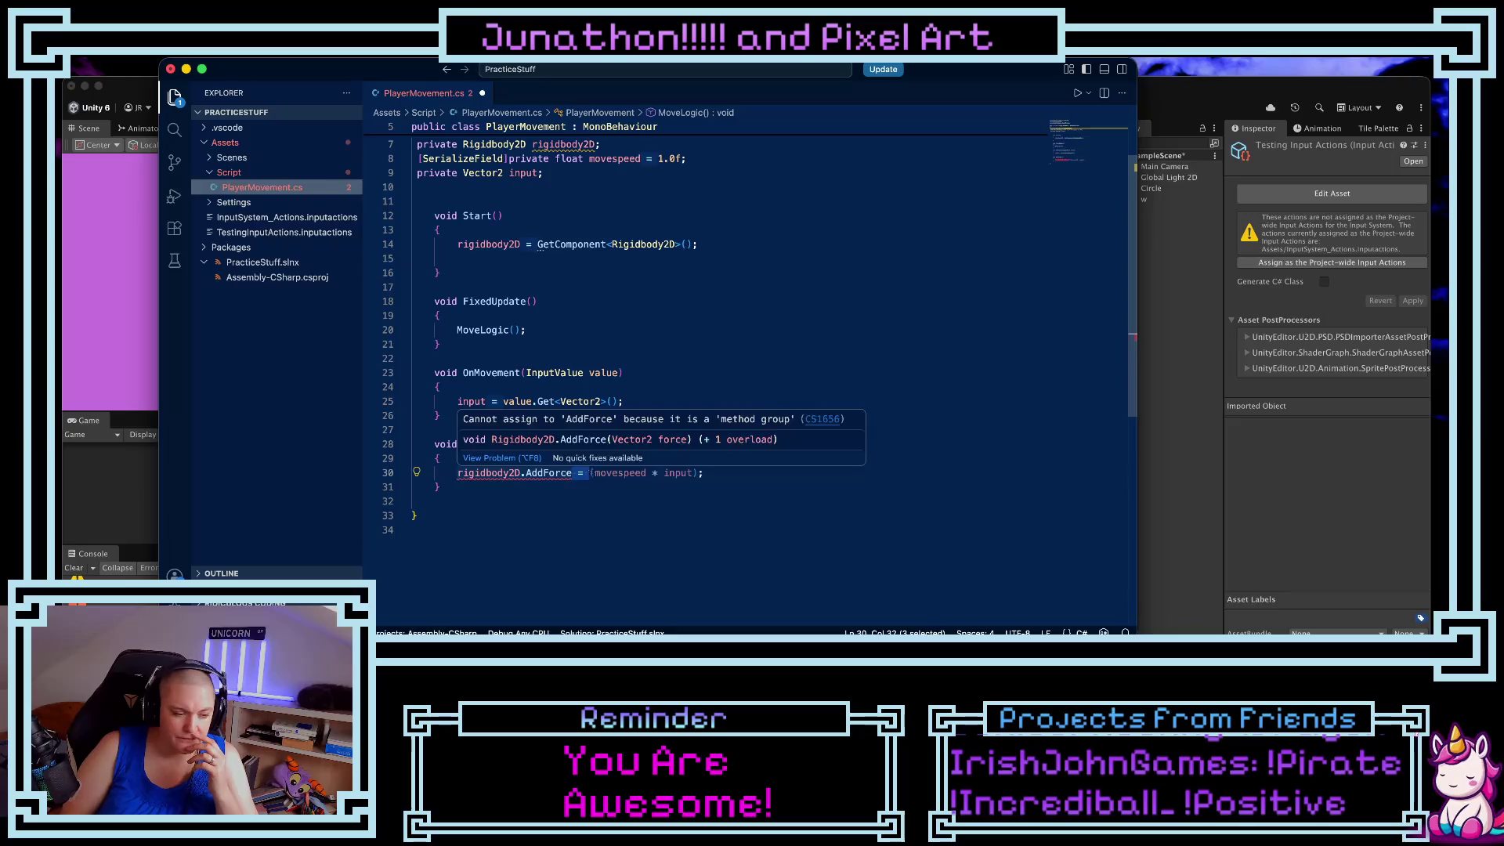
{"action": "key", "text": "BackSpace"}
{"action": "left_click", "coordinate": [691, 474]}
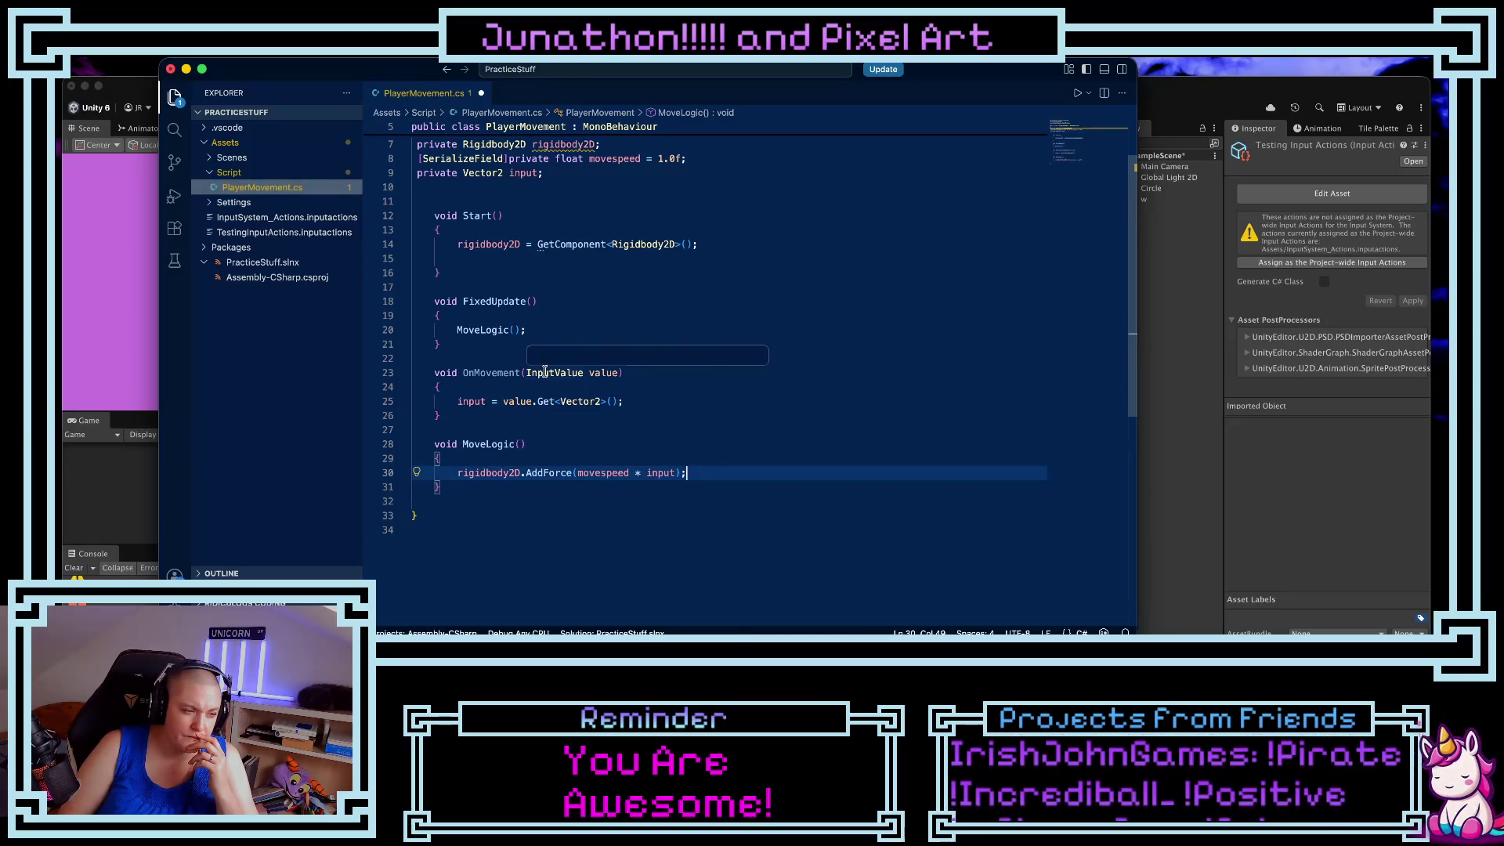
{"action": "left_click", "coordinate": [142, 97]}
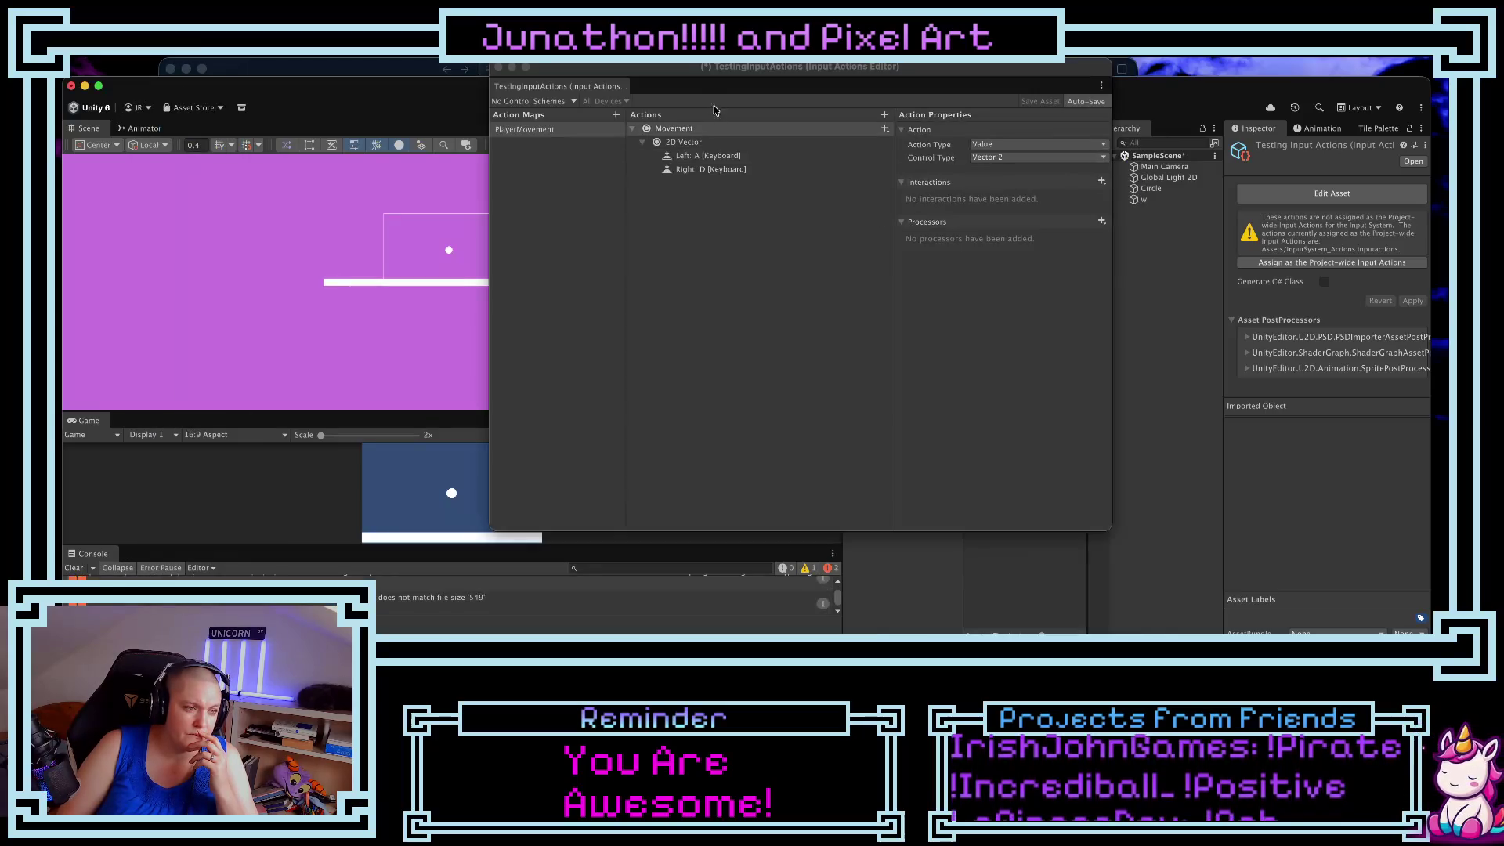
- Save the TestingInputActions asset, let Unity reload the updated script, and start Play mode
{"action": "left_click", "coordinate": [461, 95]}
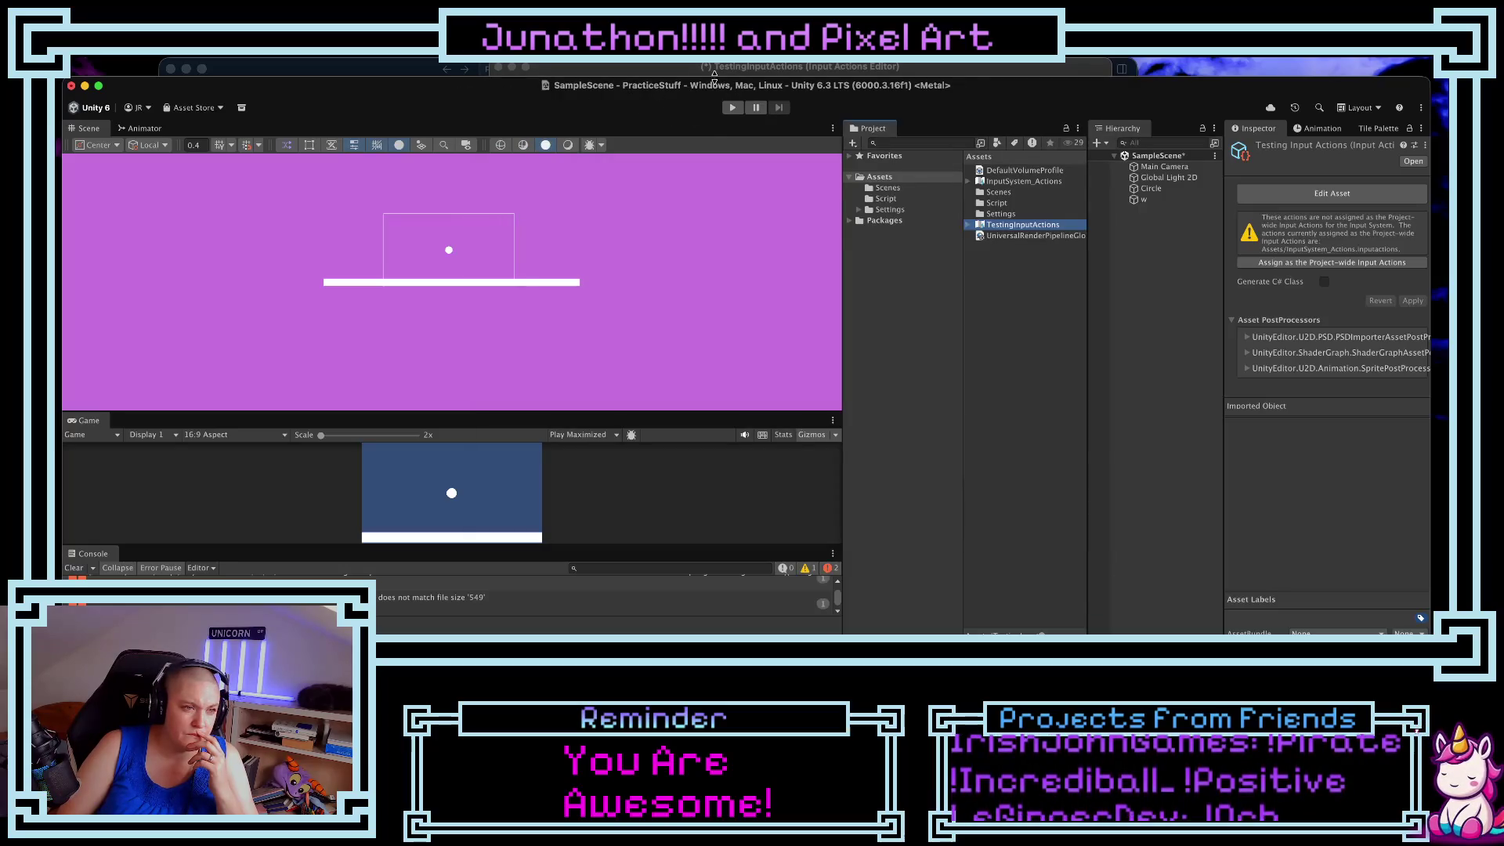
{"action": "left_click", "coordinate": [687, 73]}
{"action": "key", "text": "super+Tab"}
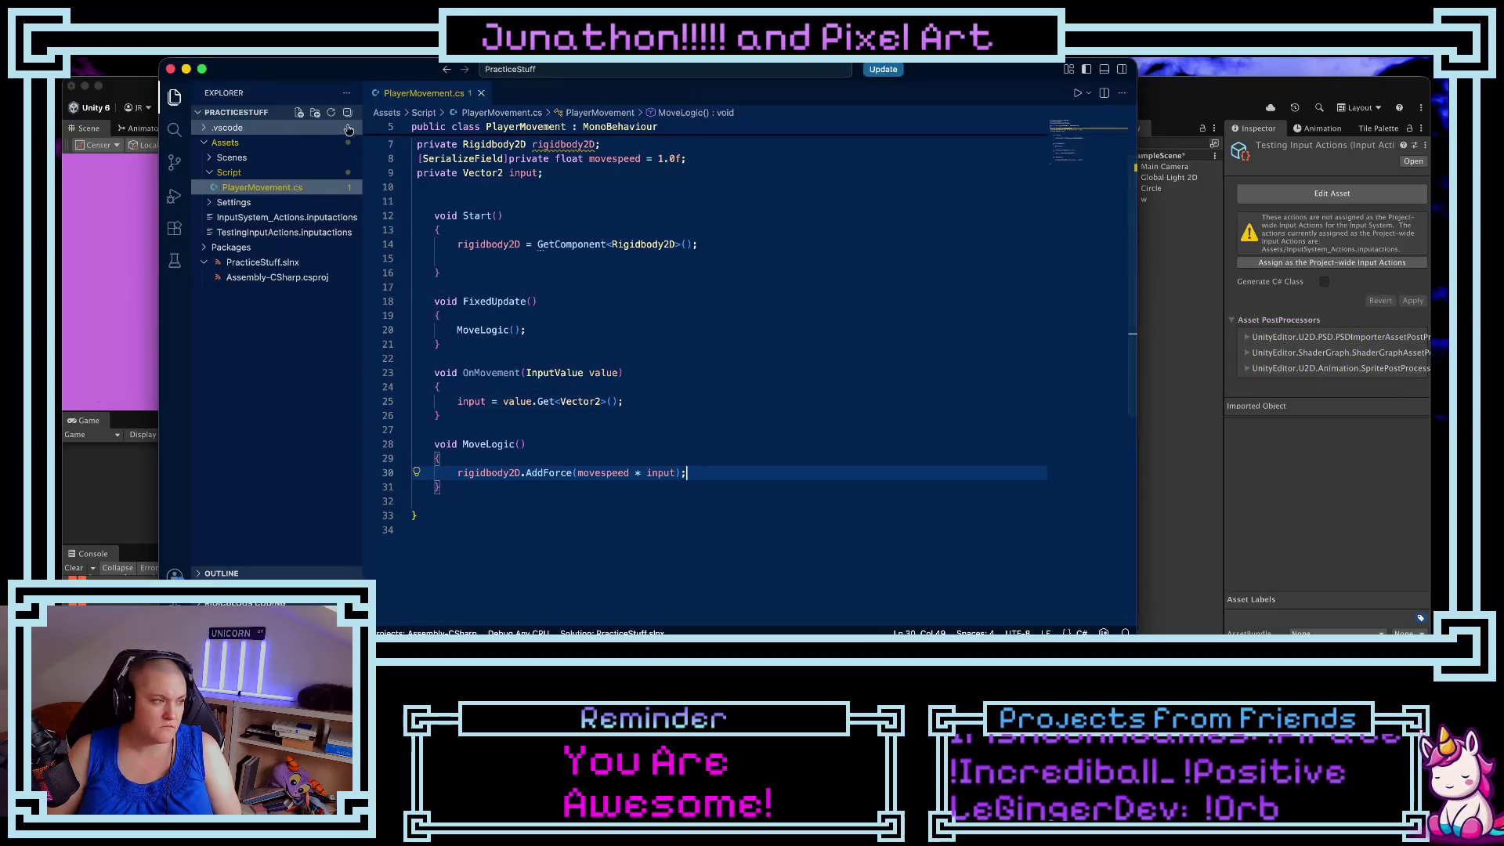
{"action": "left_click", "coordinate": [124, 188]}
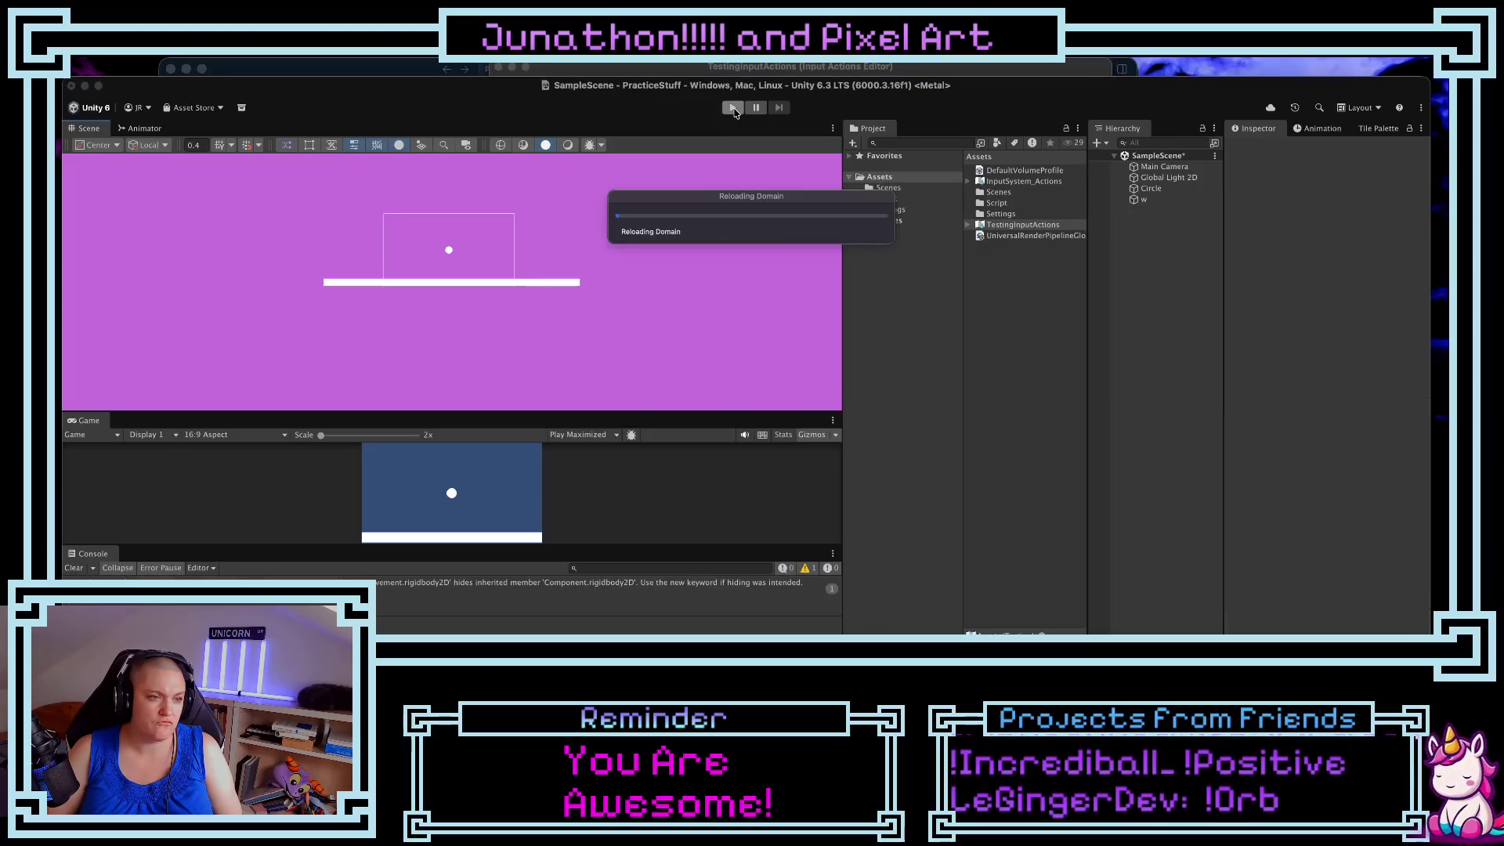
{"action": "left_click", "coordinate": [733, 108]}
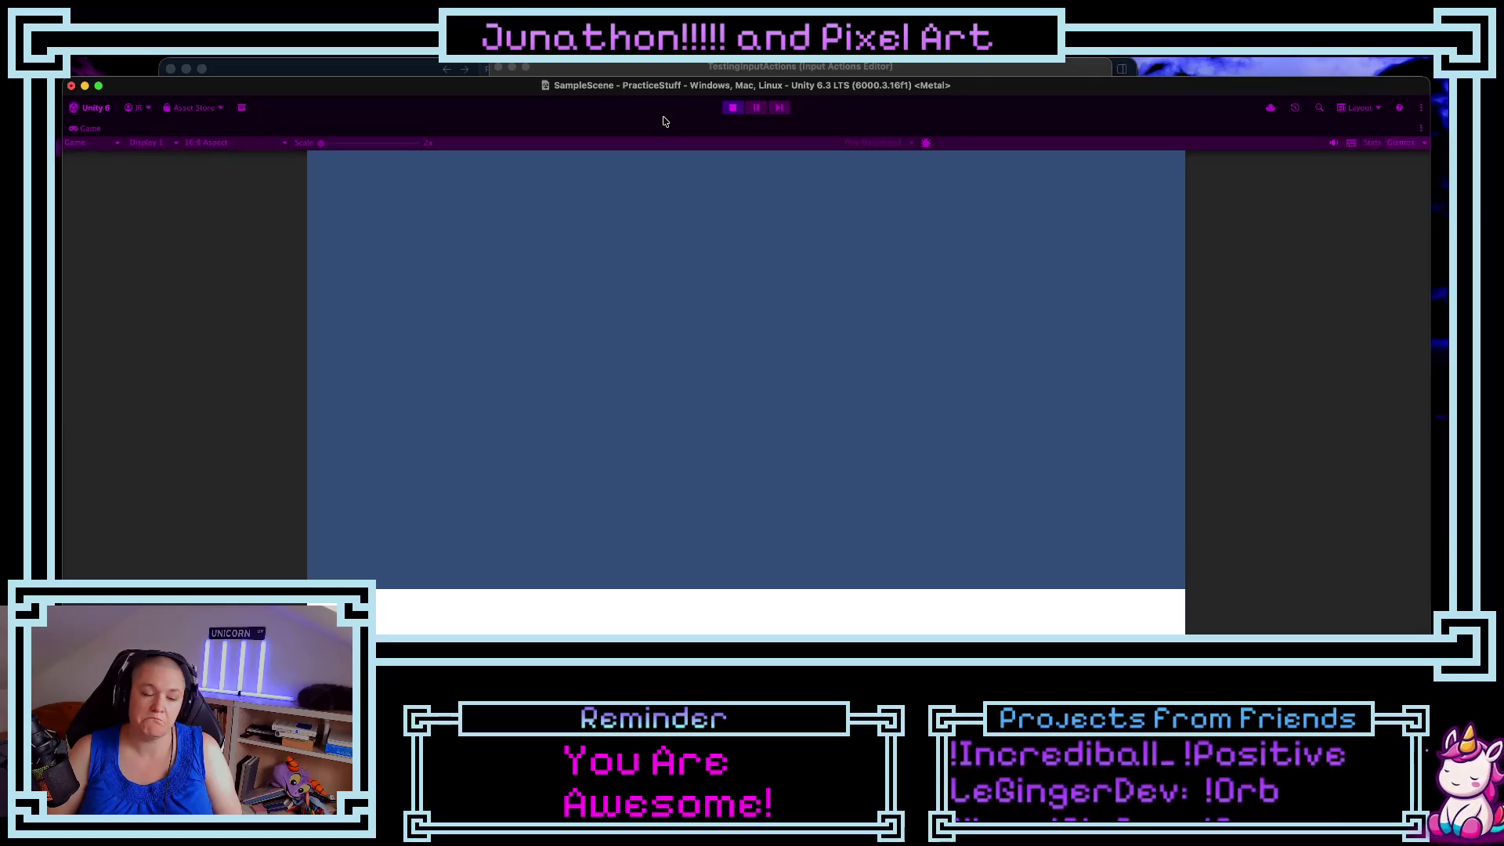
{"action": "left_click", "coordinate": [733, 109]}
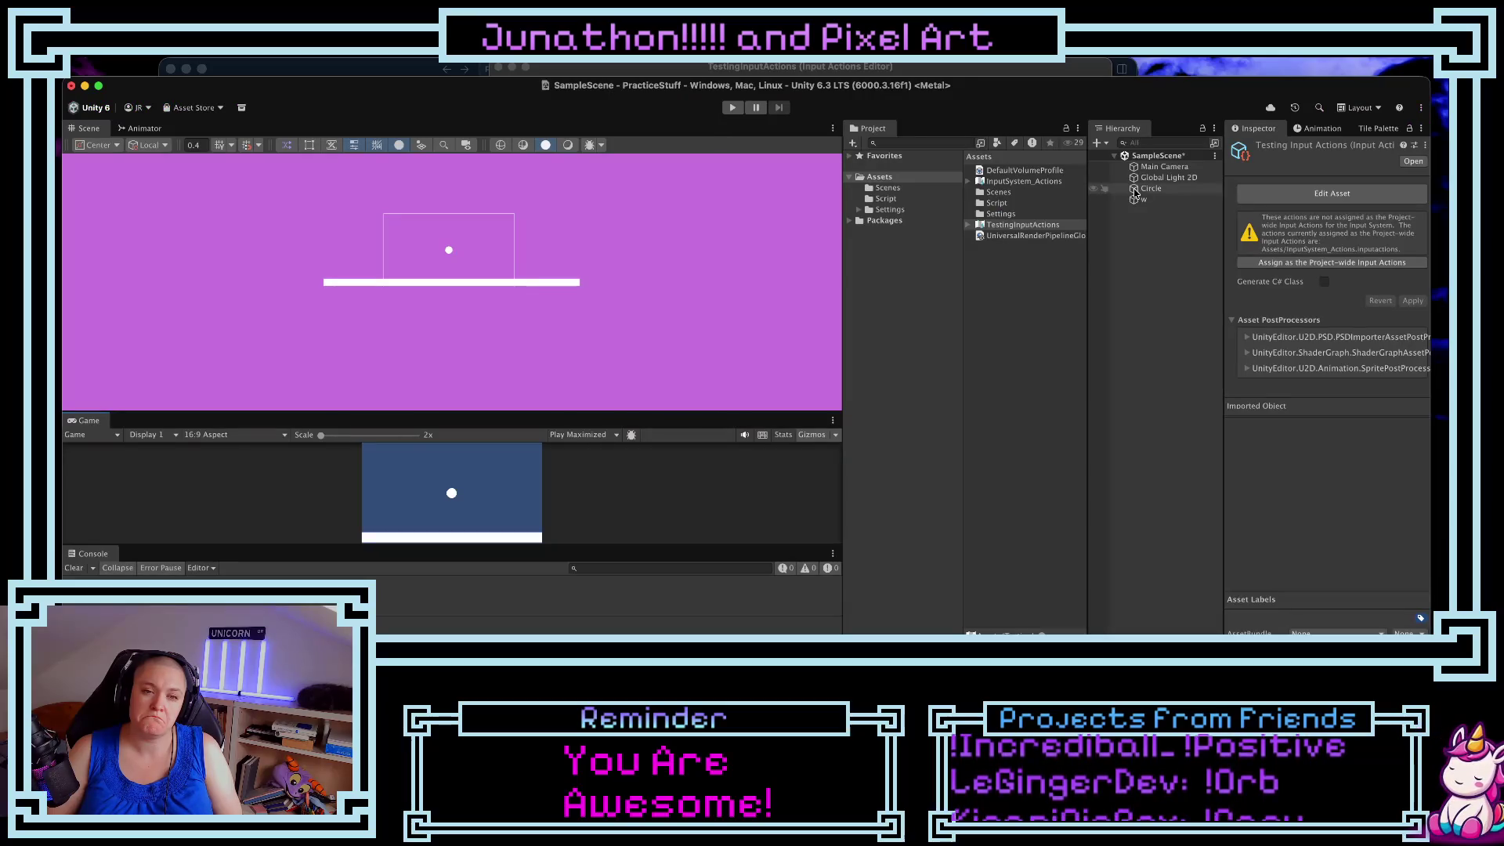
{"action": "left_click", "coordinate": [1148, 189]}
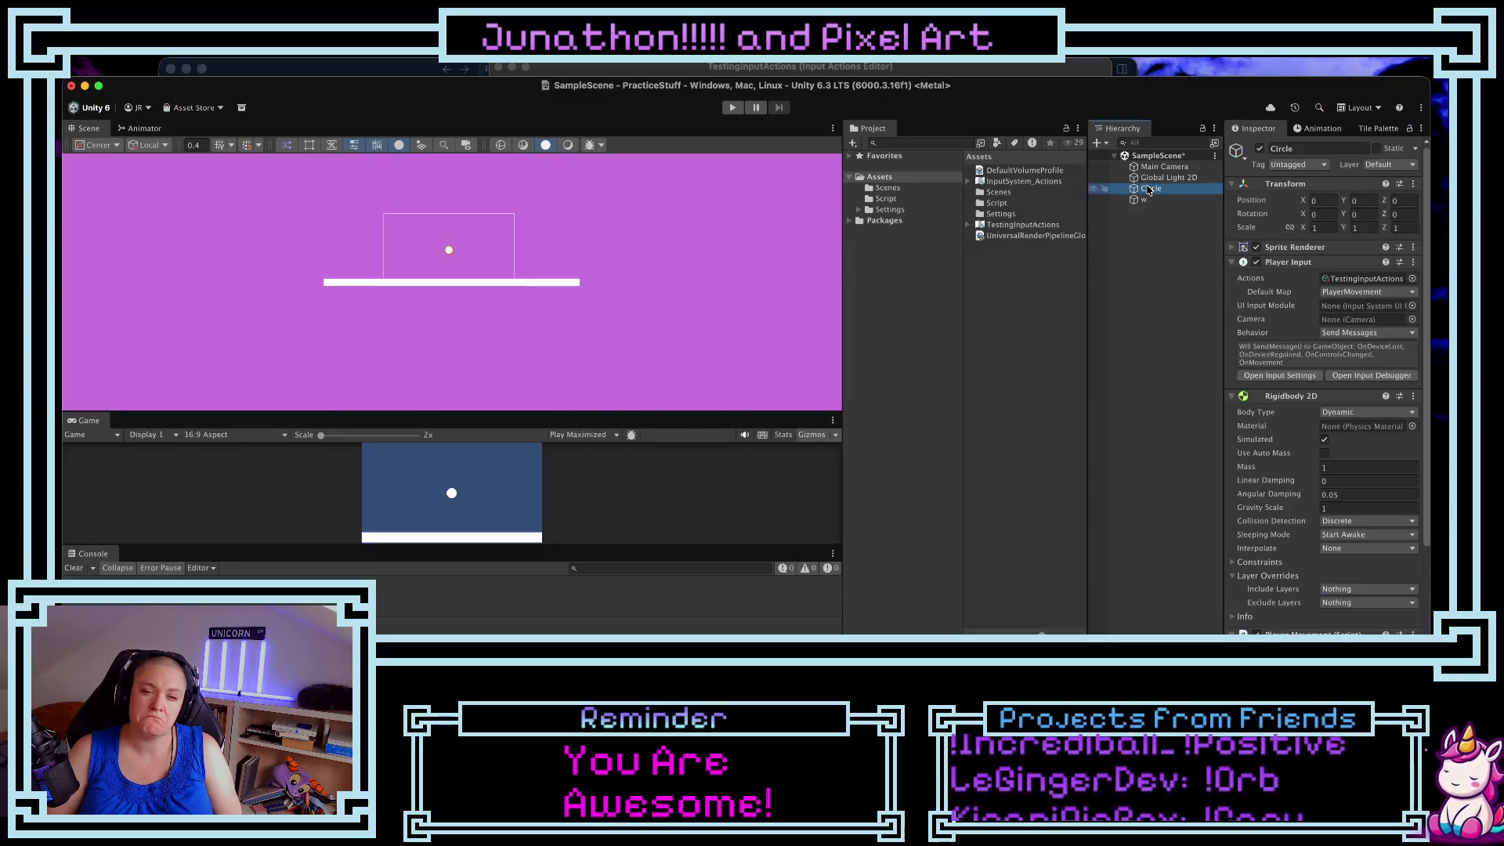
- Add a Circle Collider 2D to the Circle via the 'collid' component search, then enter Play mode
{"action": "left_click", "coordinate": [1233, 265]}
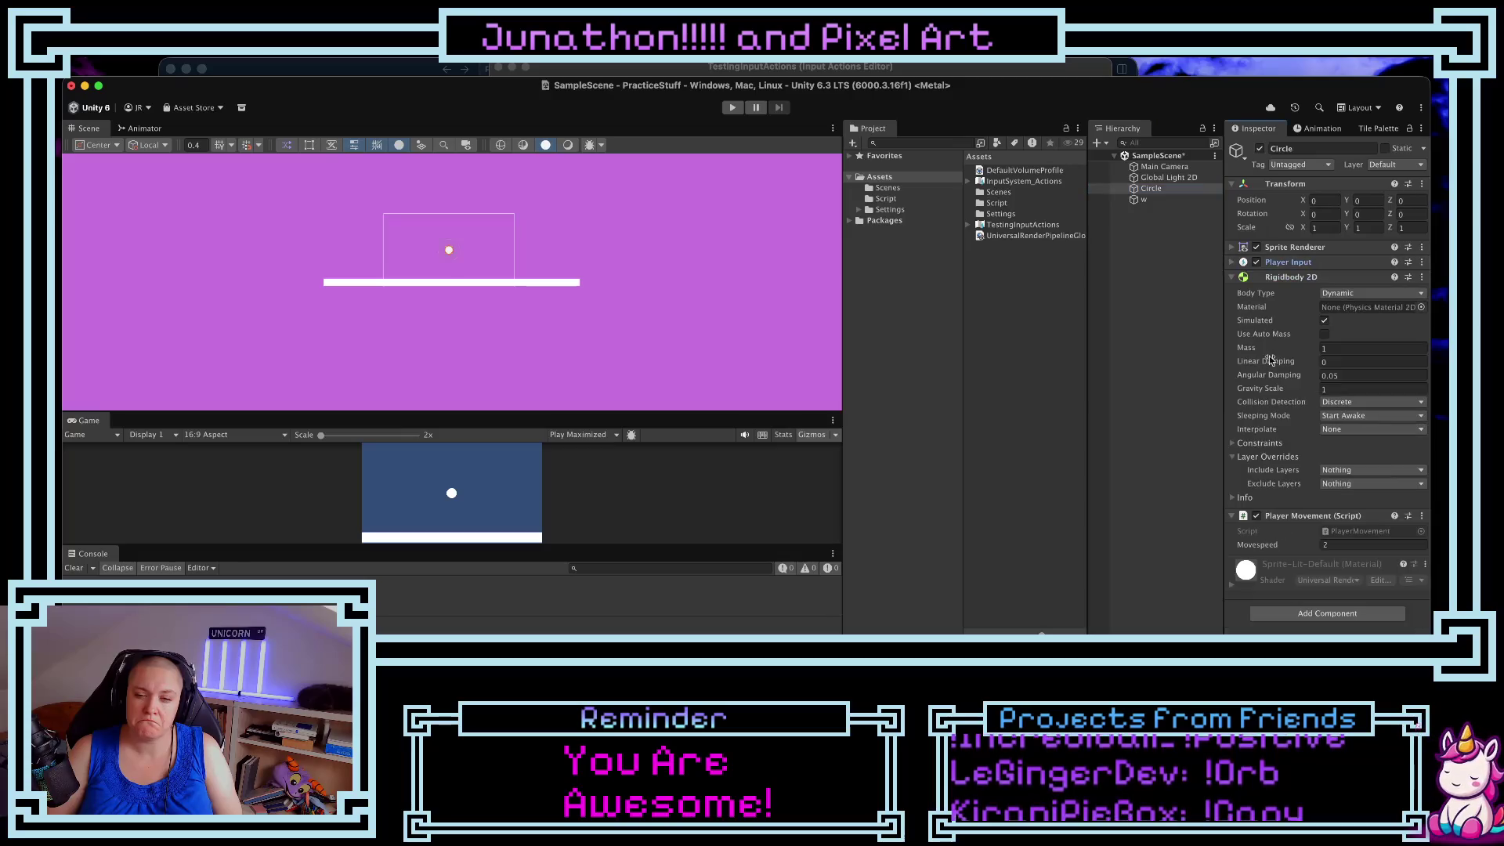
{"action": "left_click", "coordinate": [1316, 616]}
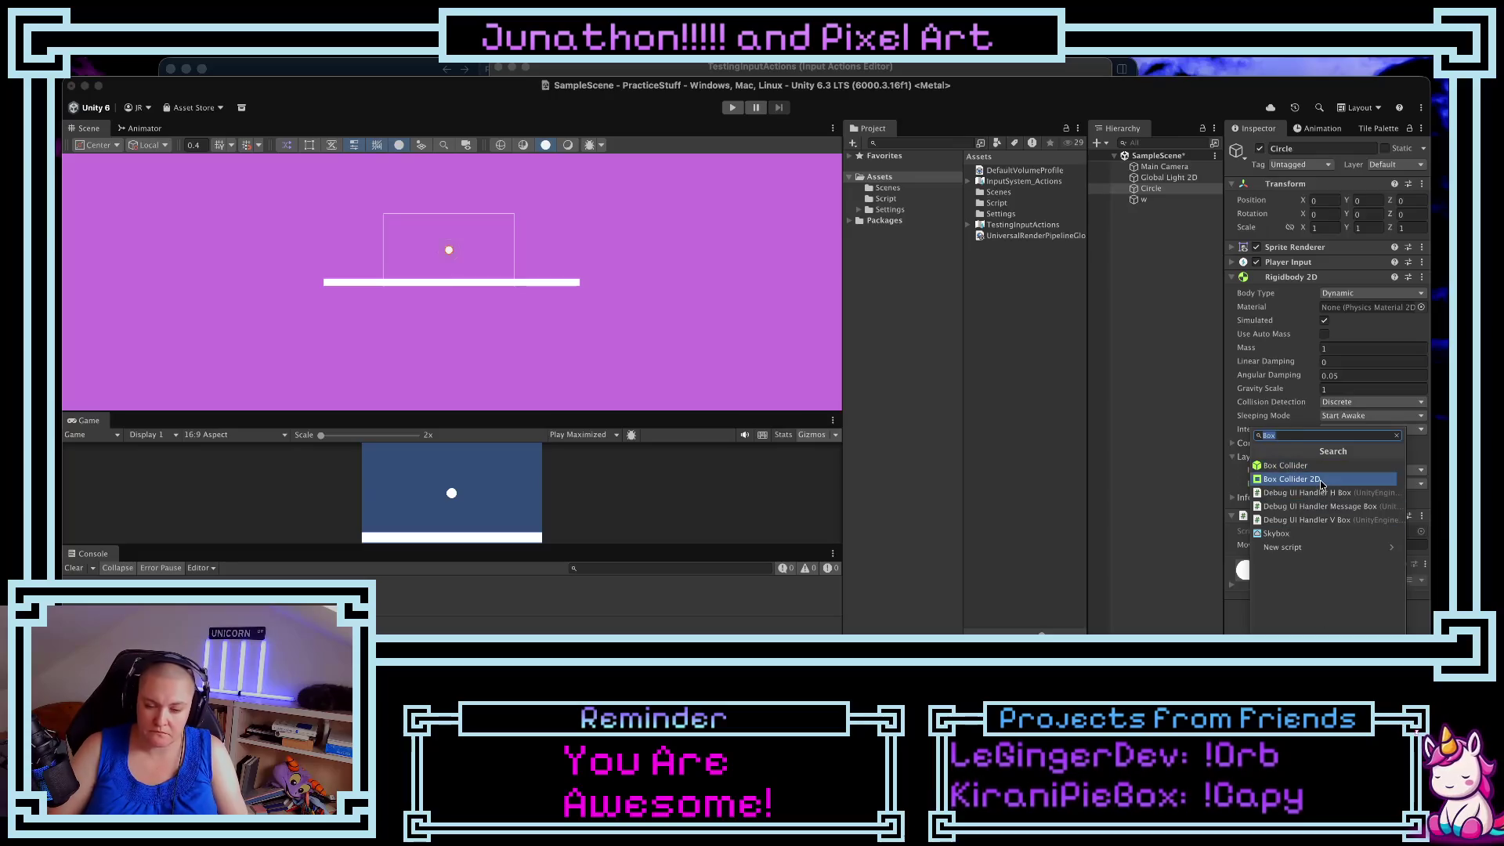
{"action": "type", "text": "collid"}
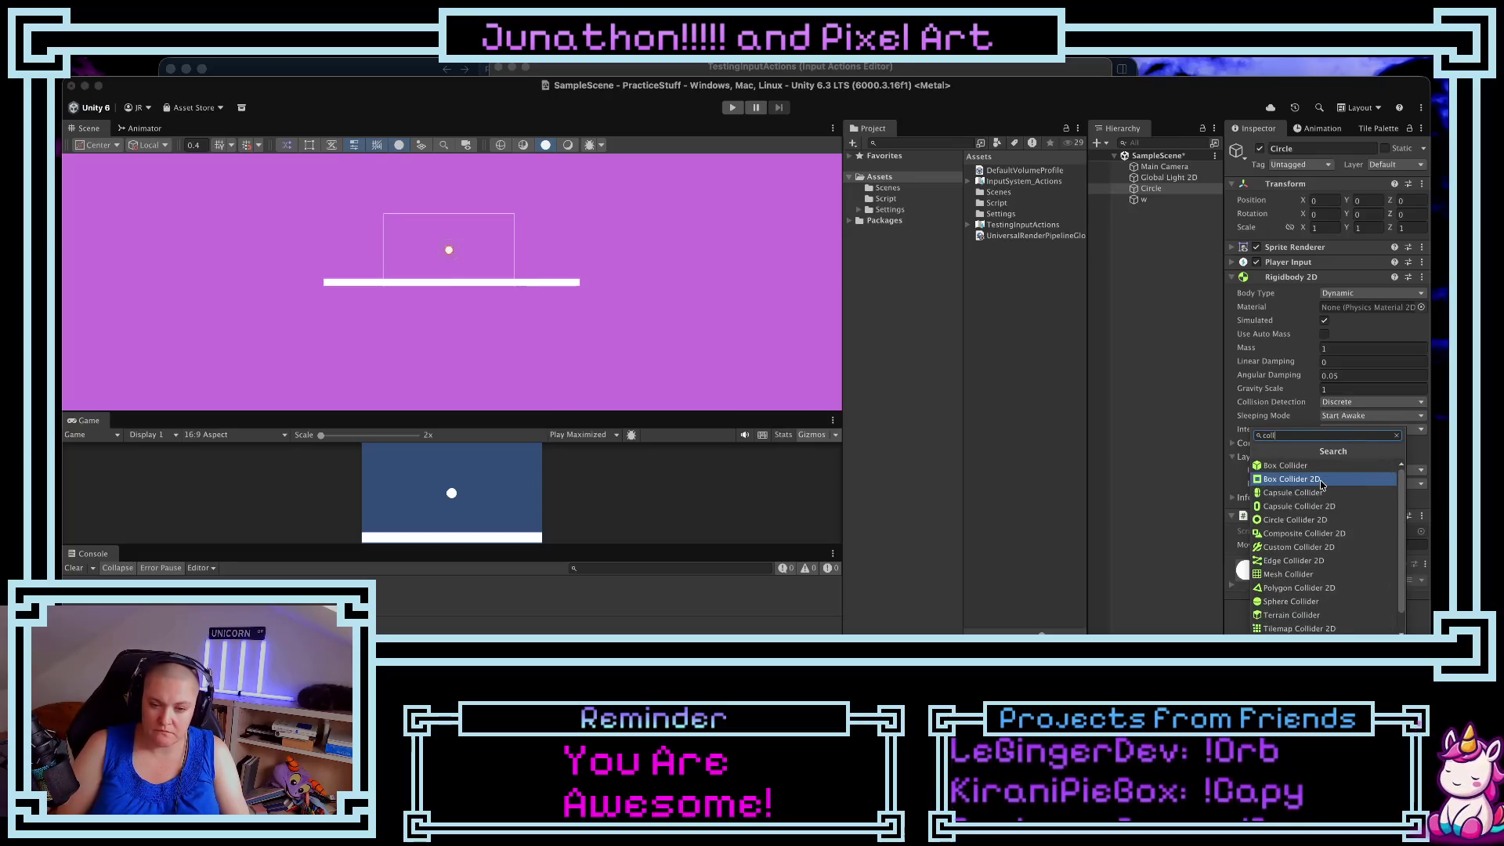
{"action": "left_click", "coordinate": [1322, 521]}
{"action": "left_click", "coordinate": [732, 108]}
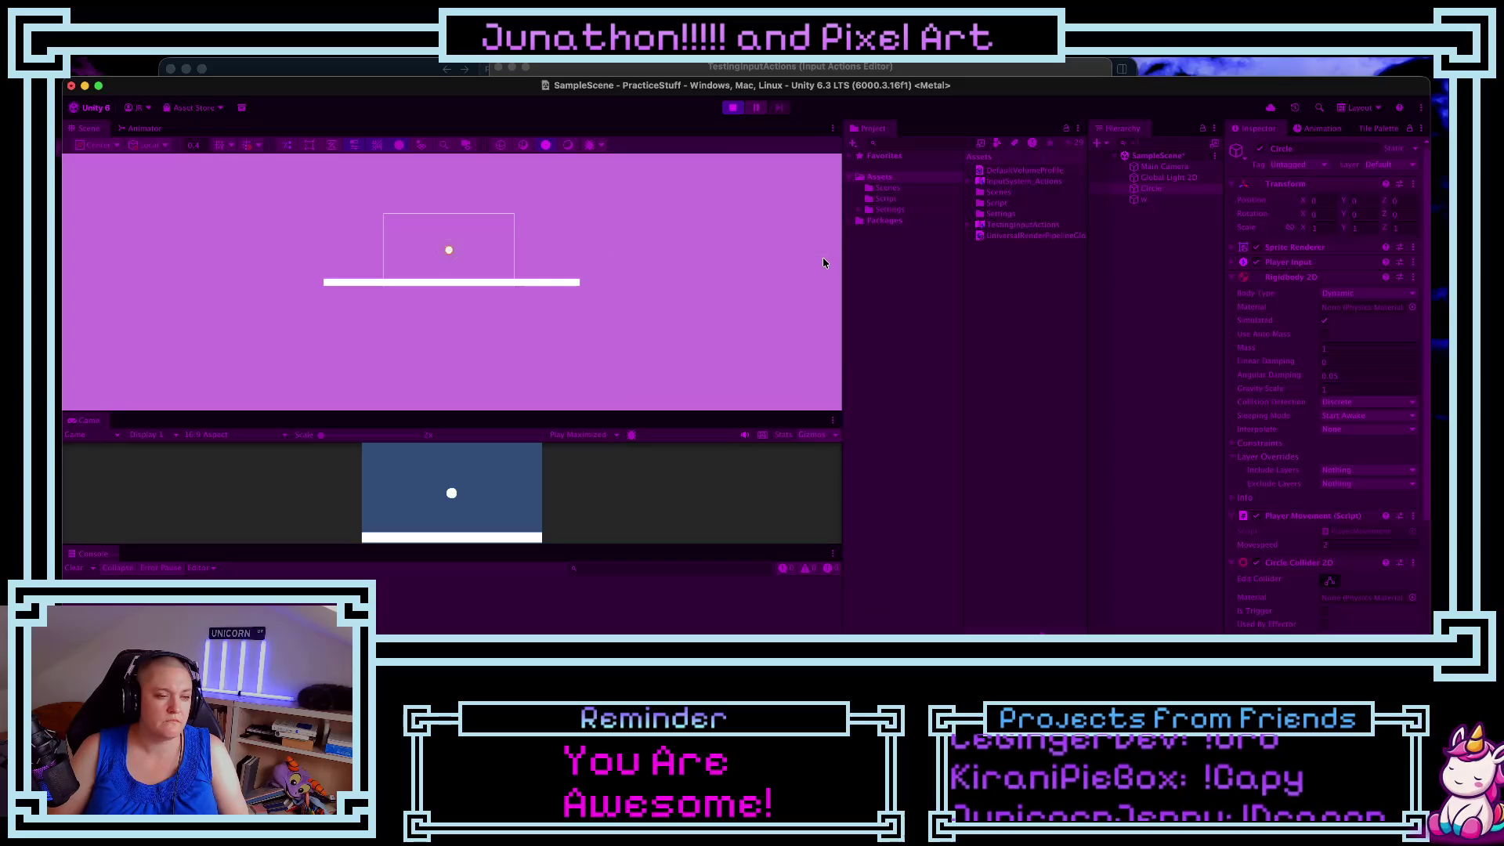
- Roll the ball right with D and back left with A, then restore the layout and stop playing
{"action": "key", "text": "d"}
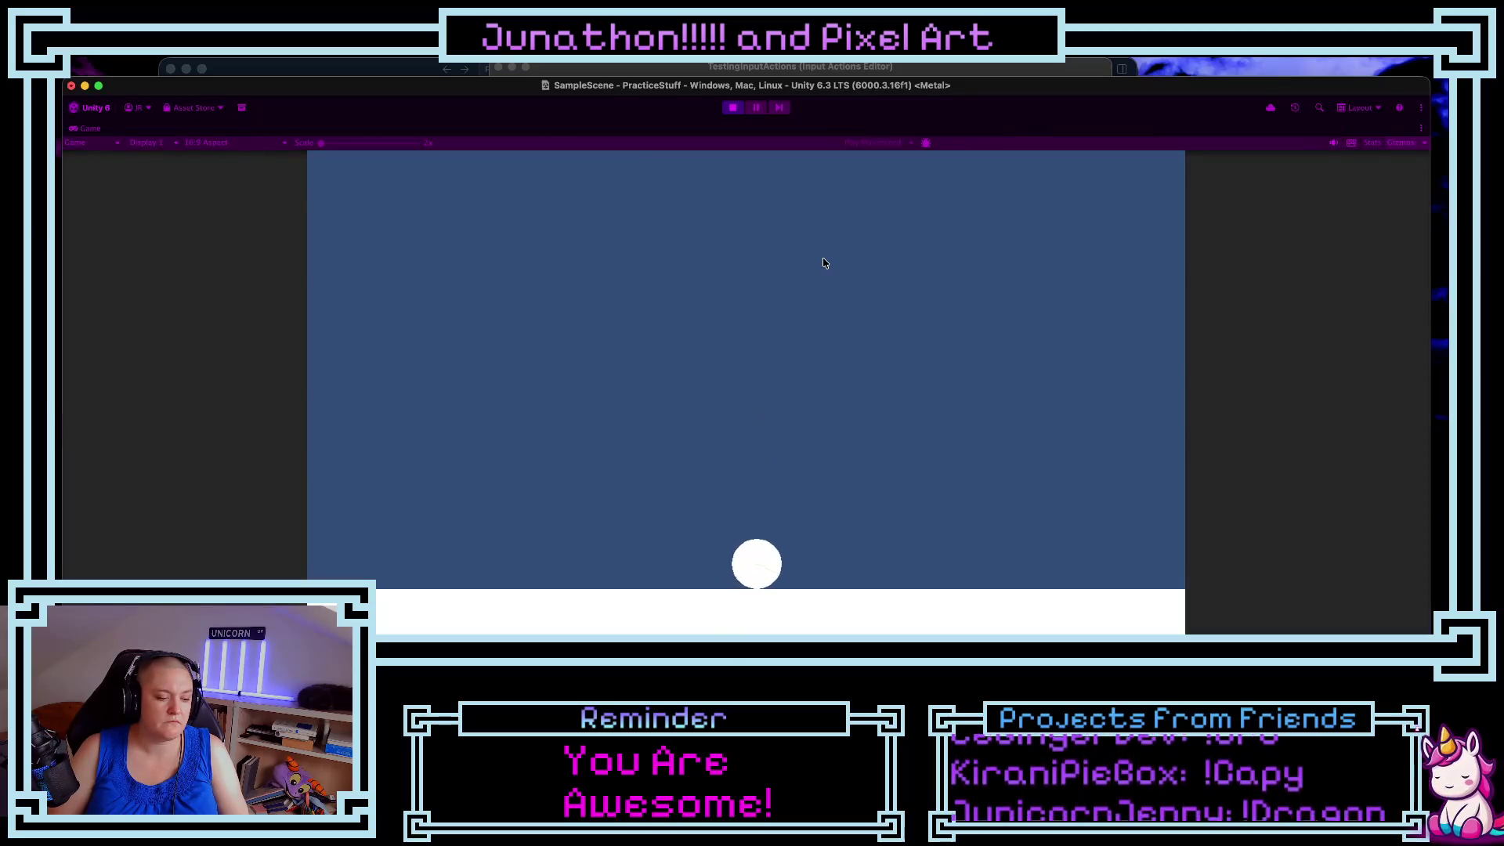
{"action": "key", "text": "d"}
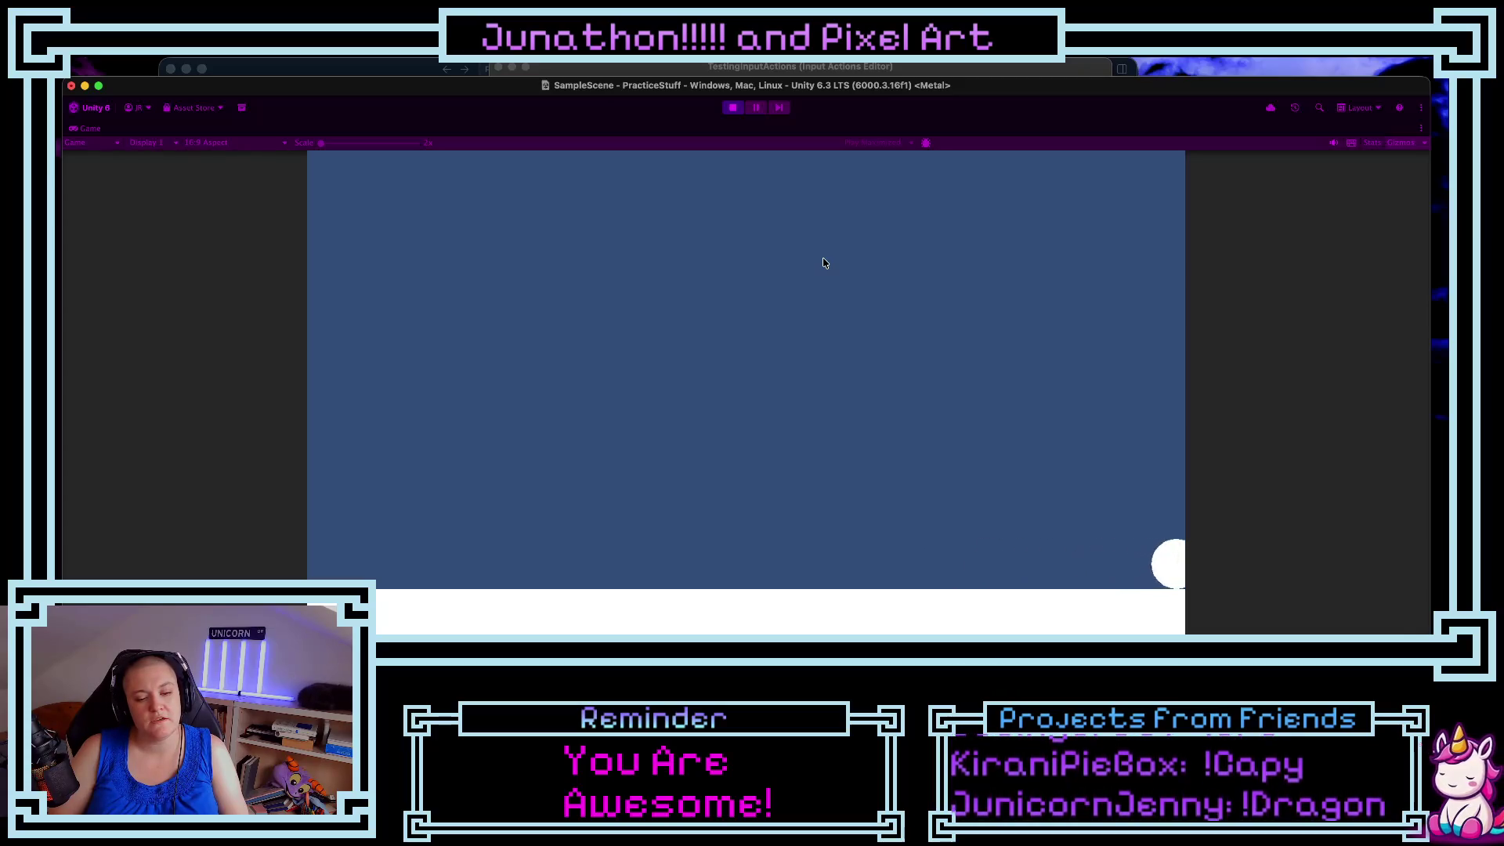
{"action": "key", "text": "a"}
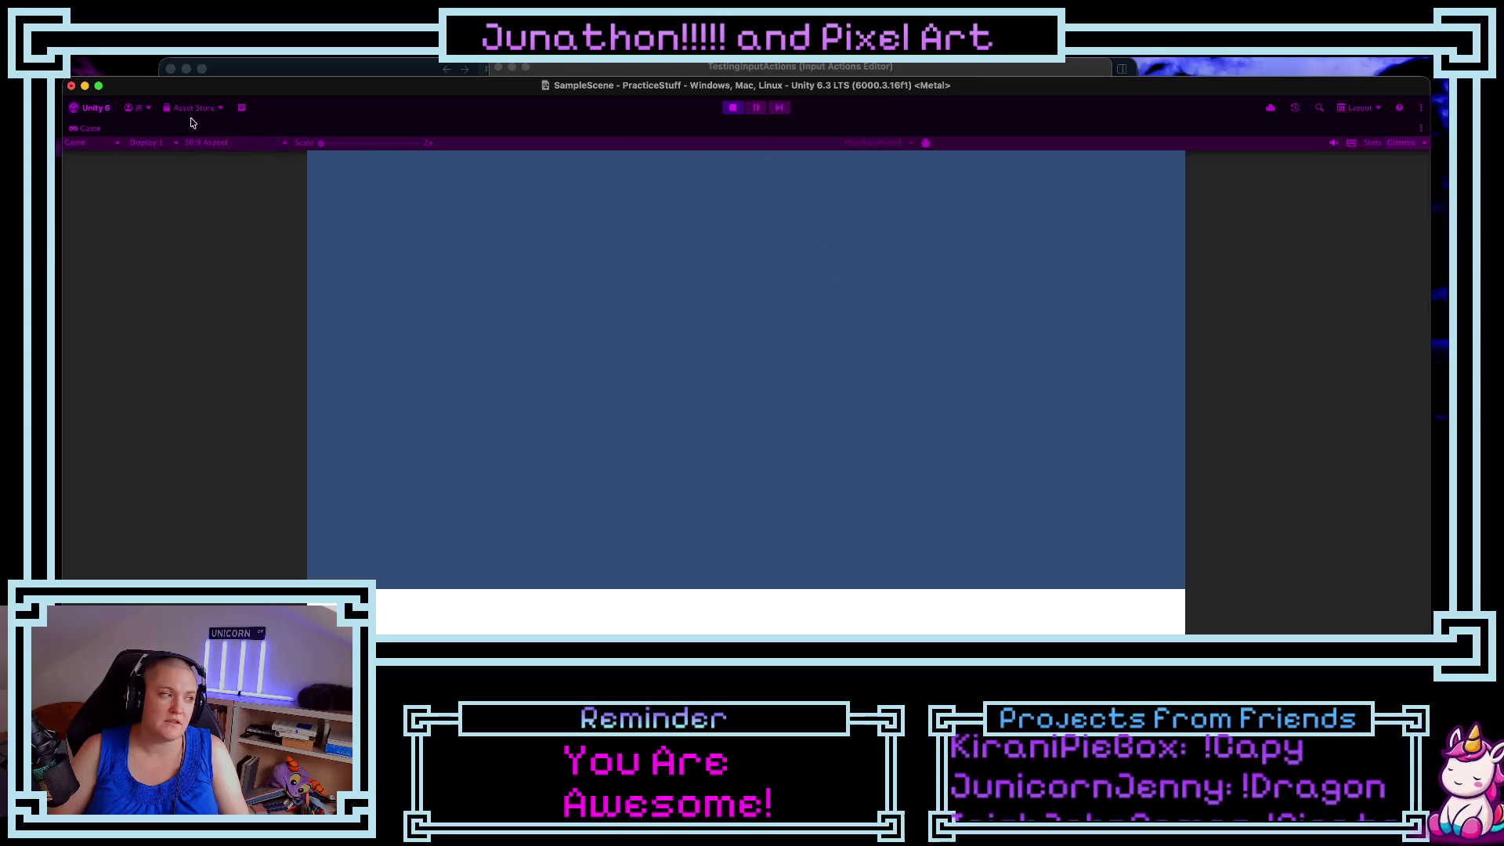
{"action": "double_click", "coordinate": [100, 133]}
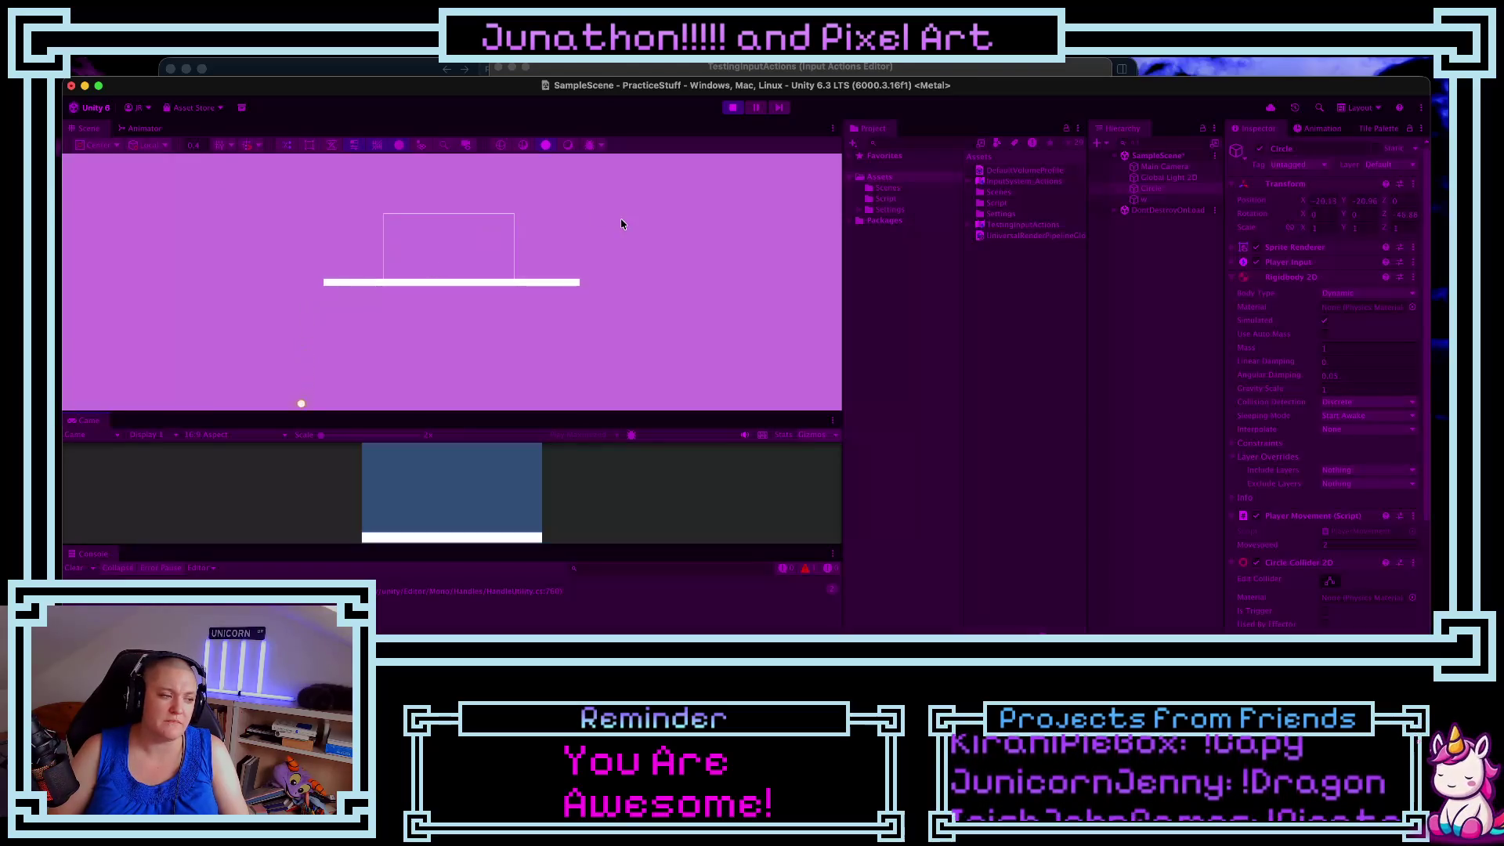
{"action": "left_click", "coordinate": [738, 113]}
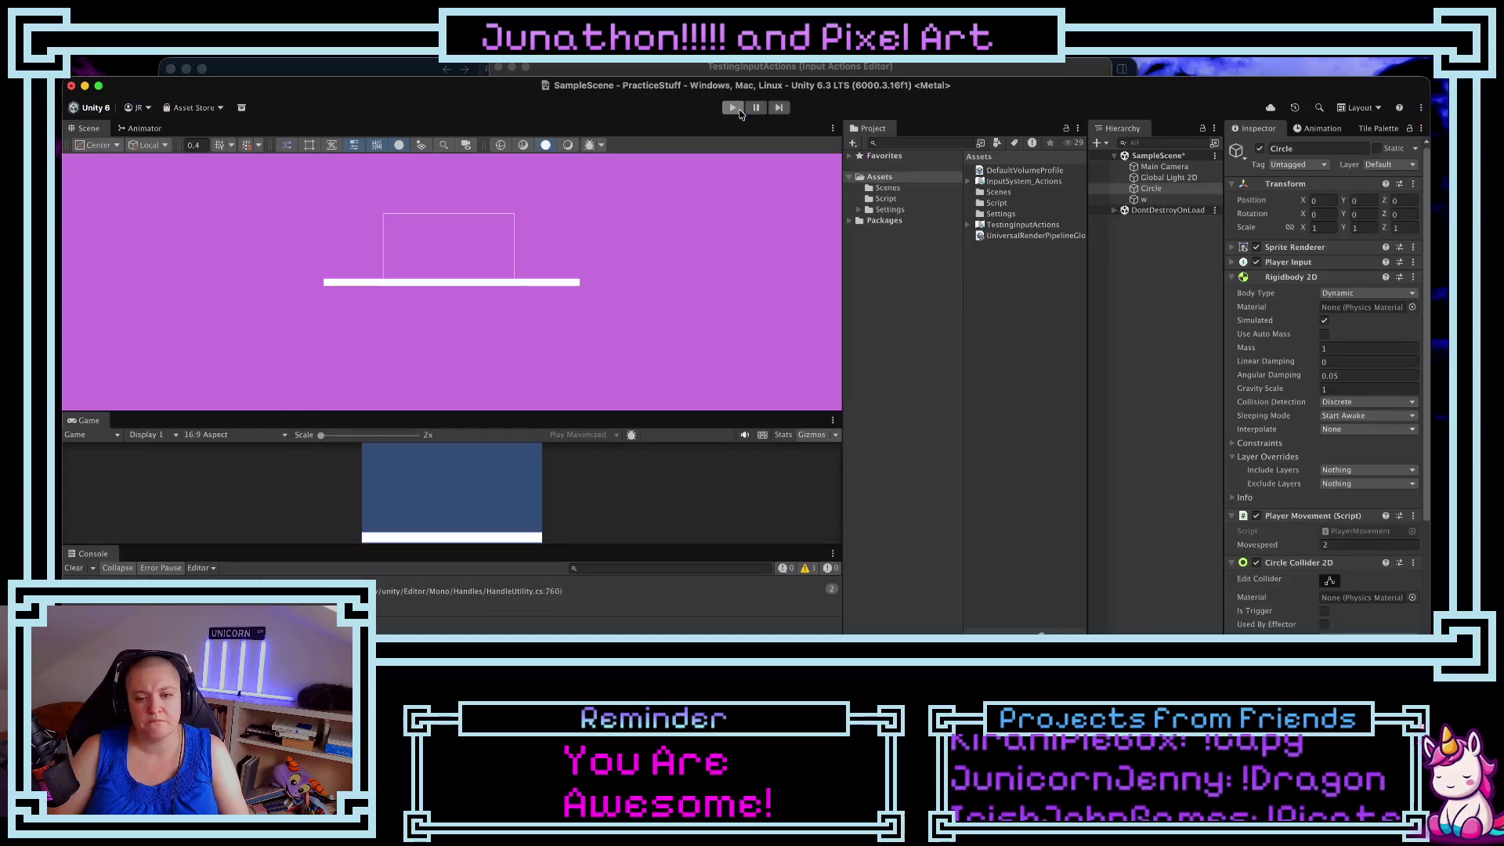
- Review PlayerMovement.cs, then return to the TestingInputActions editor showing the Movement action's Left: A and Right: D bindings
{"action": "left_click", "coordinate": [810, 68]}
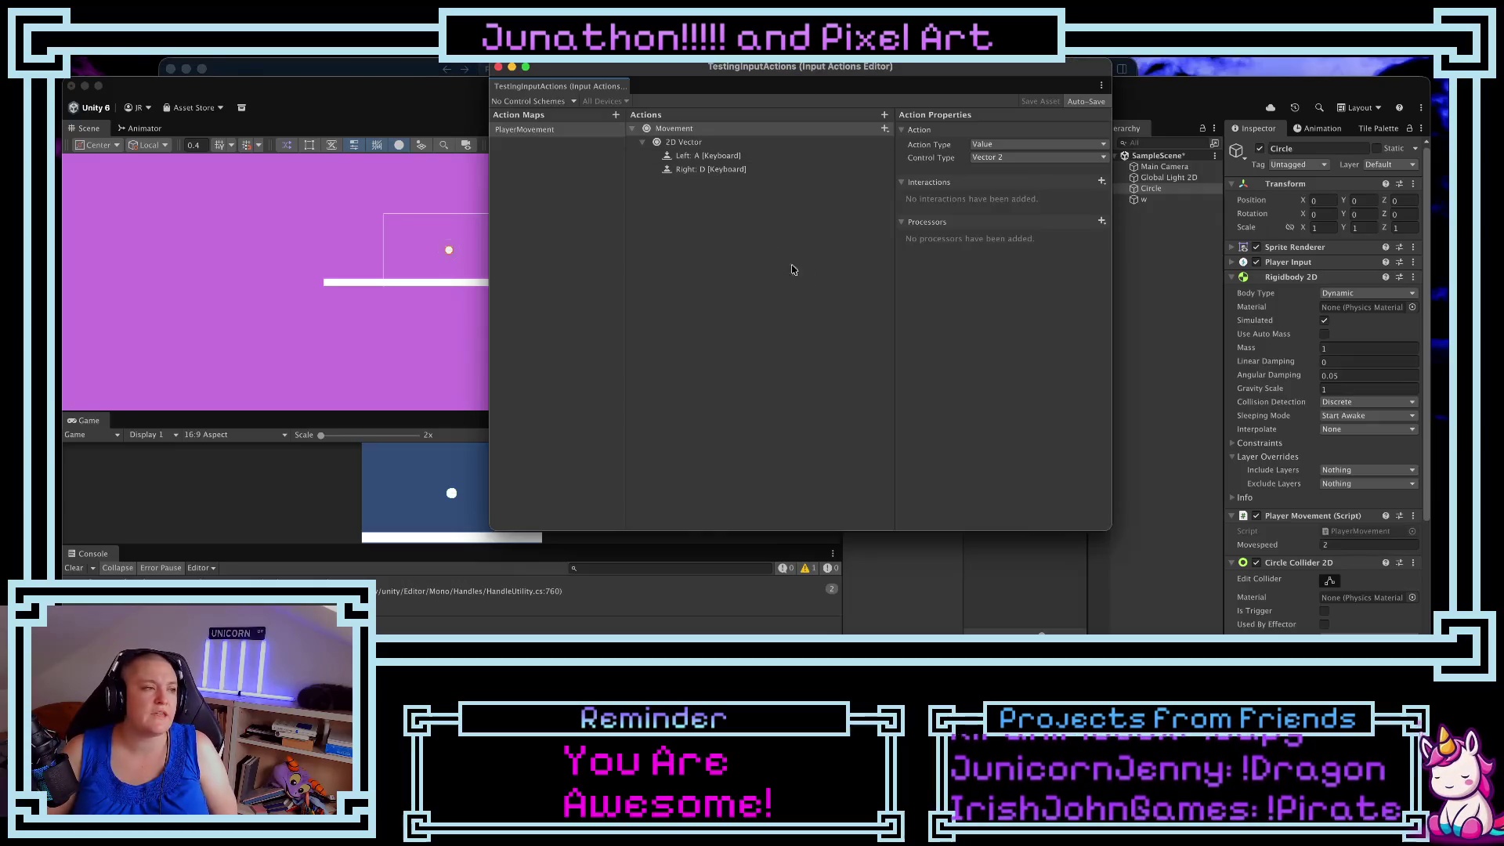
{"action": "left_click", "coordinate": [369, 72]}
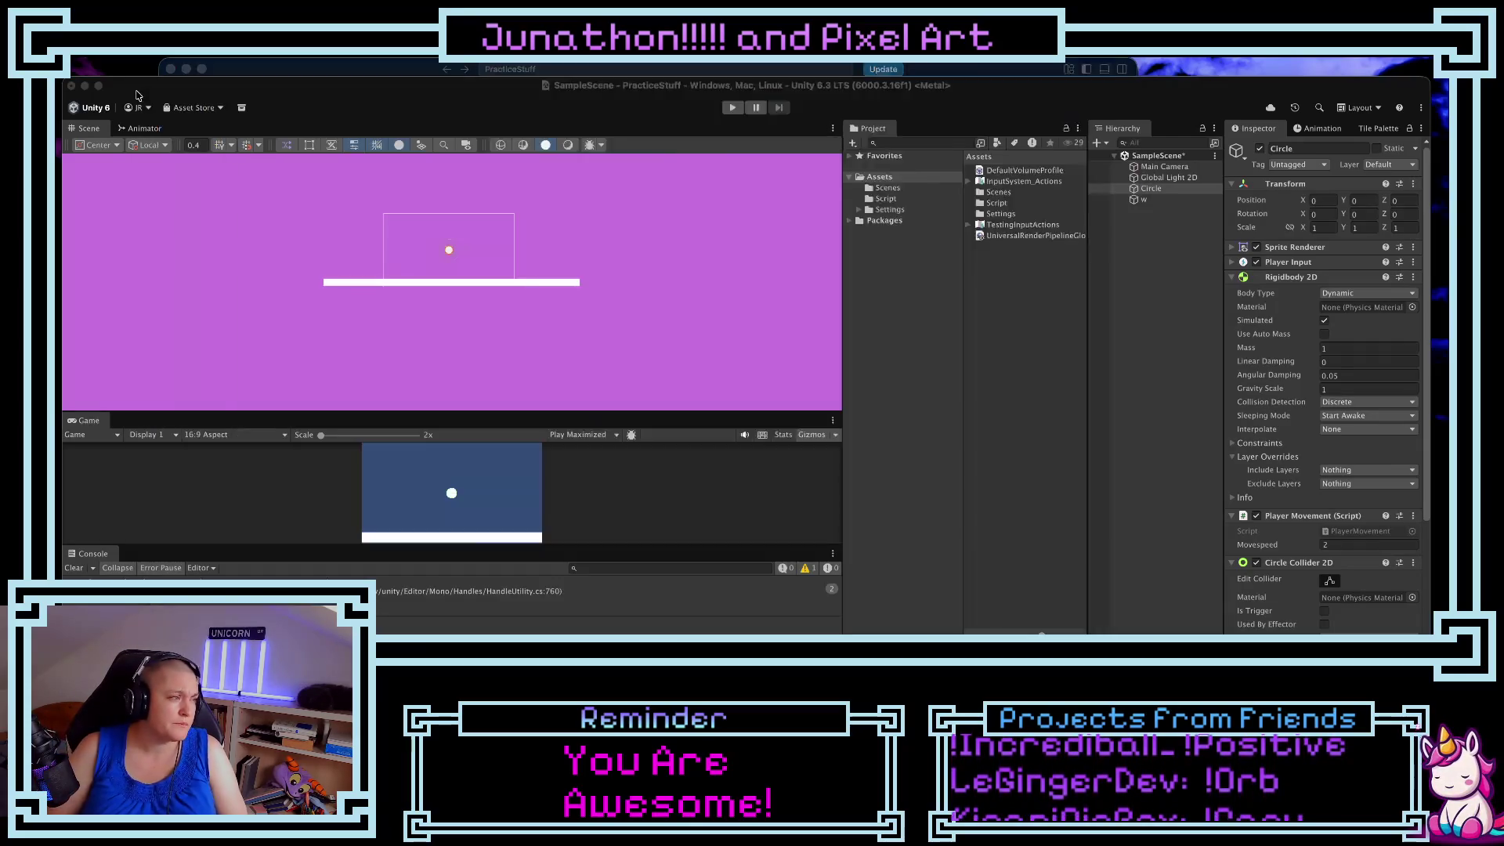
{"action": "left_click", "coordinate": [1225, 233]}
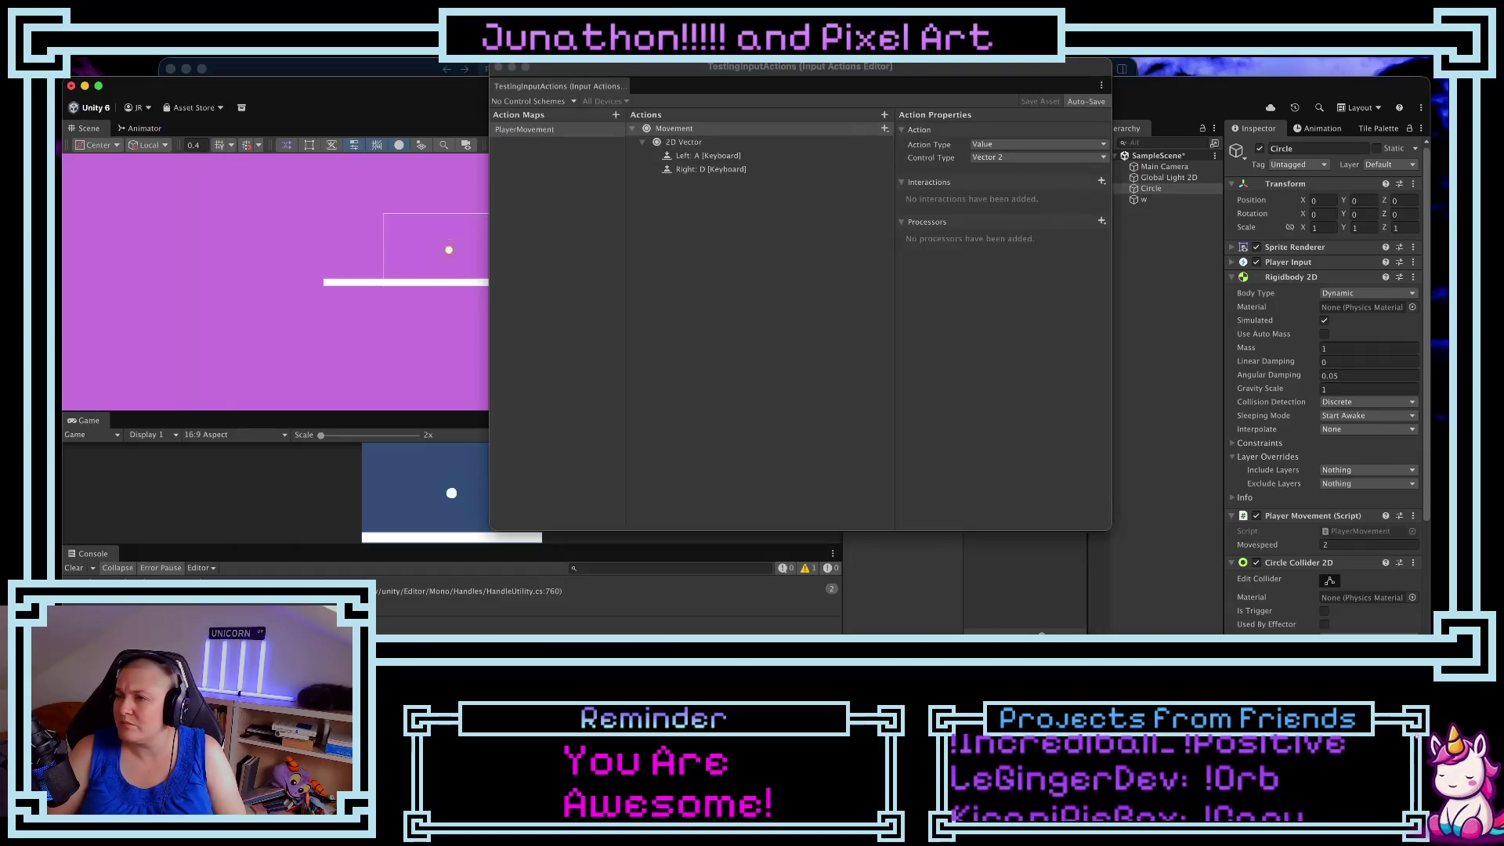